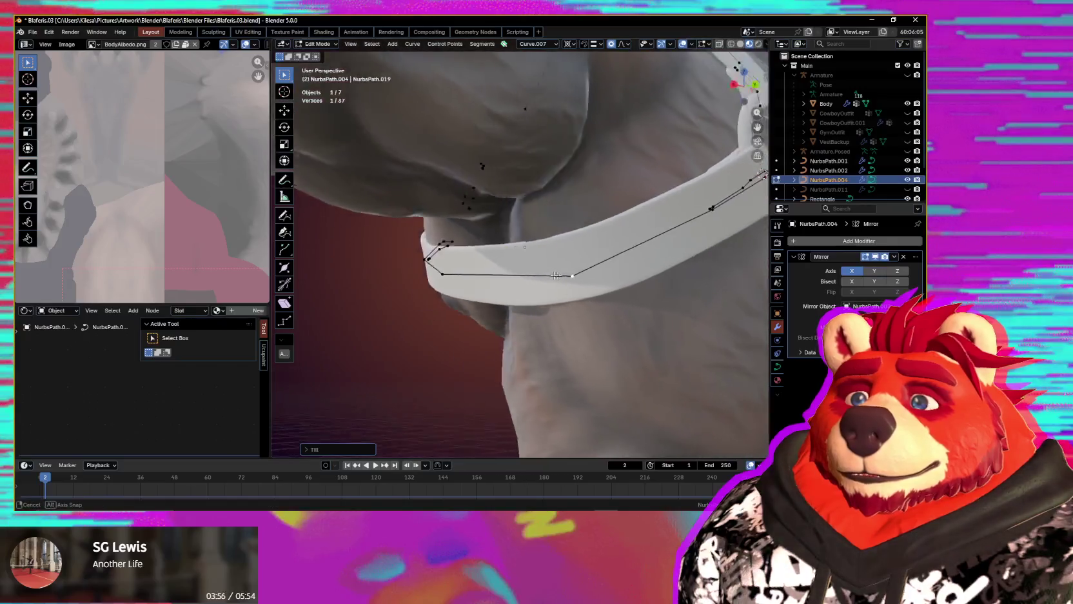
- Move the first selected strap point closer to the wolf's chest
{"action": "key", "text": "g"}
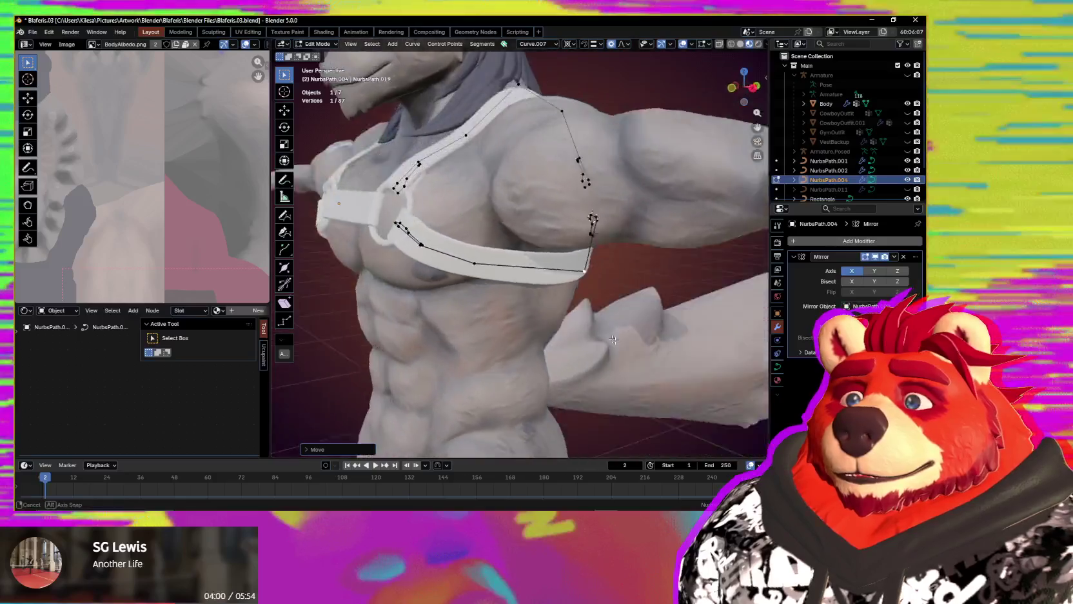
{"action": "middle_click_drag", "start_coordinate": [614, 339], "coordinate": [617, 308]}
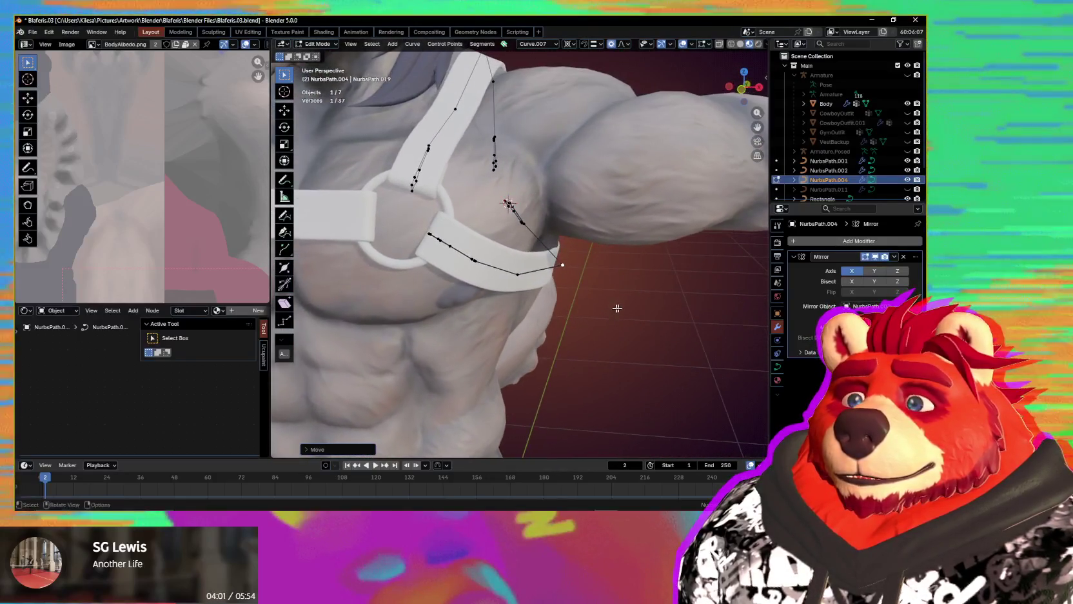
{"action": "left_click", "coordinate": [523, 277]}
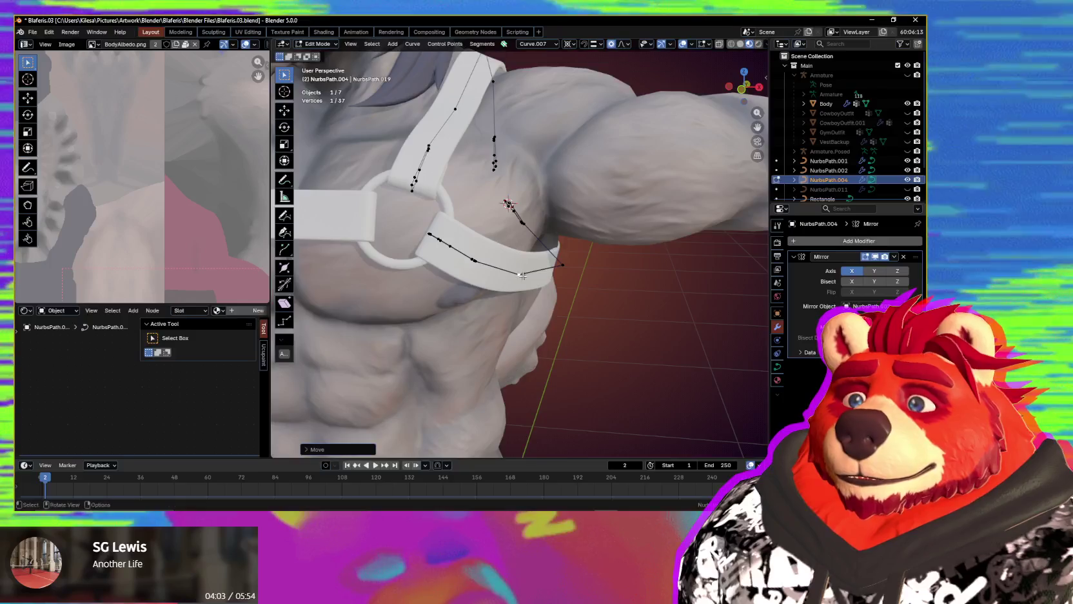
{"action": "scroll", "coordinate": [541, 291], "scroll_direction": "down", "scroll_amount": 5}
{"action": "mouse_move", "coordinate": [542, 290]}
{"action": "middle_mouse_down"}
{"action": "mouse_move", "coordinate": [571, 307]}
{"action": "mouse_move", "coordinate": [616, 301]}
{"action": "mouse_move", "coordinate": [402, 306]}
{"action": "mouse_move", "coordinate": [542, 253]}
{"action": "middle_mouse_up"}
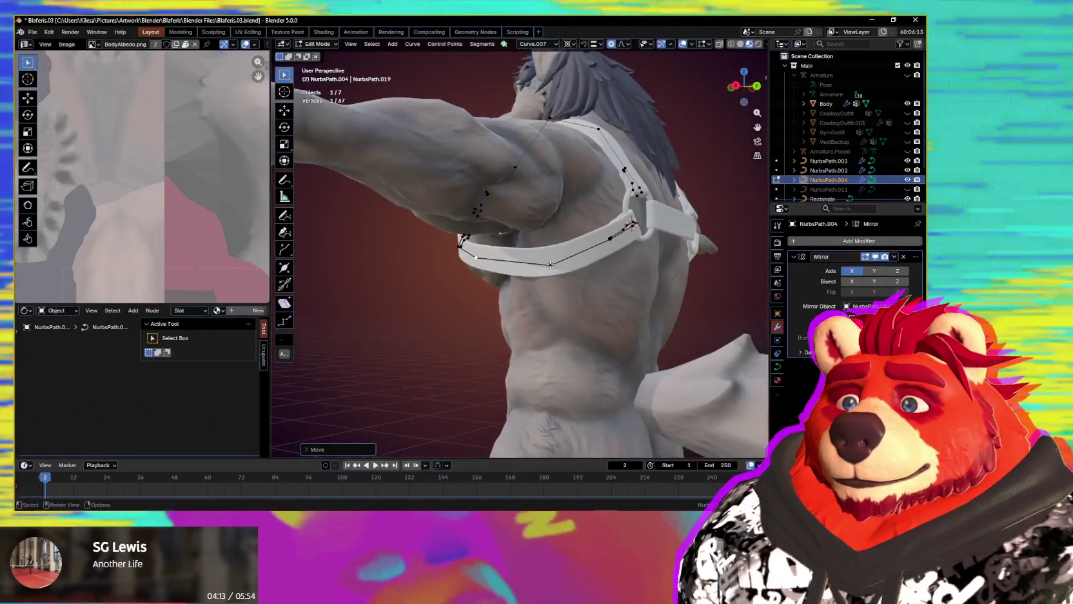
- Move another strap point so the strap hugs the front of the torso
{"action": "key", "text": "g"}
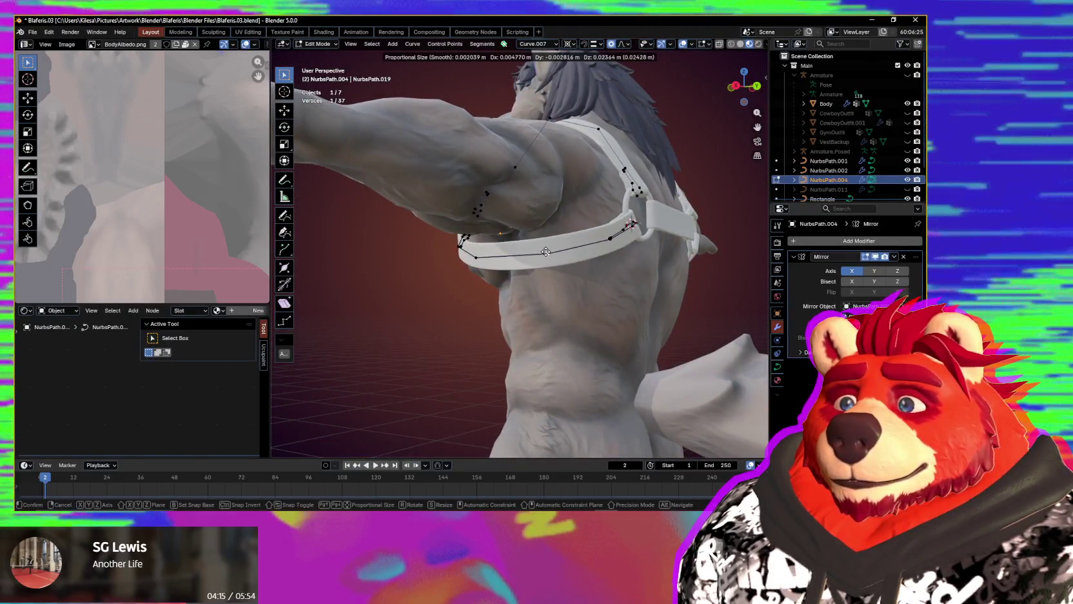
{"action": "left_click", "coordinate": [544, 251]}
{"action": "middle_click_drag", "start_coordinate": [544, 251], "coordinate": [566, 277]}
{"action": "scroll", "coordinate": [566, 277], "scroll_direction": "up", "scroll_amount": 2}
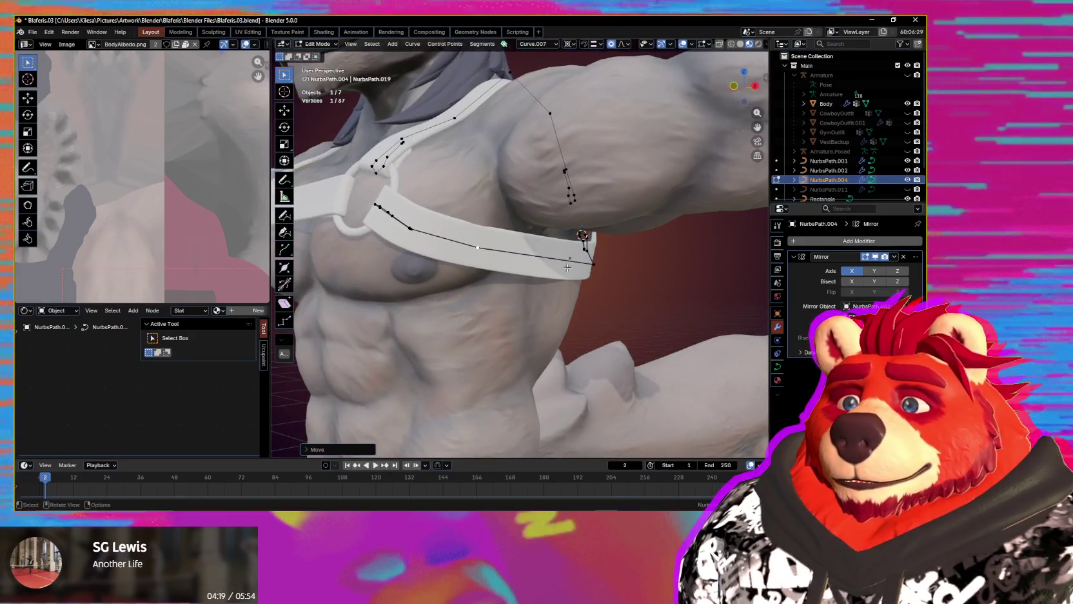
{"action": "mouse_move", "coordinate": [567, 267]}
{"action": "middle_mouse_down"}
{"action": "mouse_move", "coordinate": [627, 248]}
{"action": "mouse_move", "coordinate": [561, 315]}
{"action": "mouse_move", "coordinate": [548, 303]}
{"action": "mouse_move", "coordinate": [560, 320]}
{"action": "mouse_move", "coordinate": [551, 336]}
{"action": "mouse_move", "coordinate": [656, 321]}
{"action": "middle_mouse_up"}
{"action": "scroll", "coordinate": [542, 297], "scroll_direction": "down", "scroll_amount": 5}
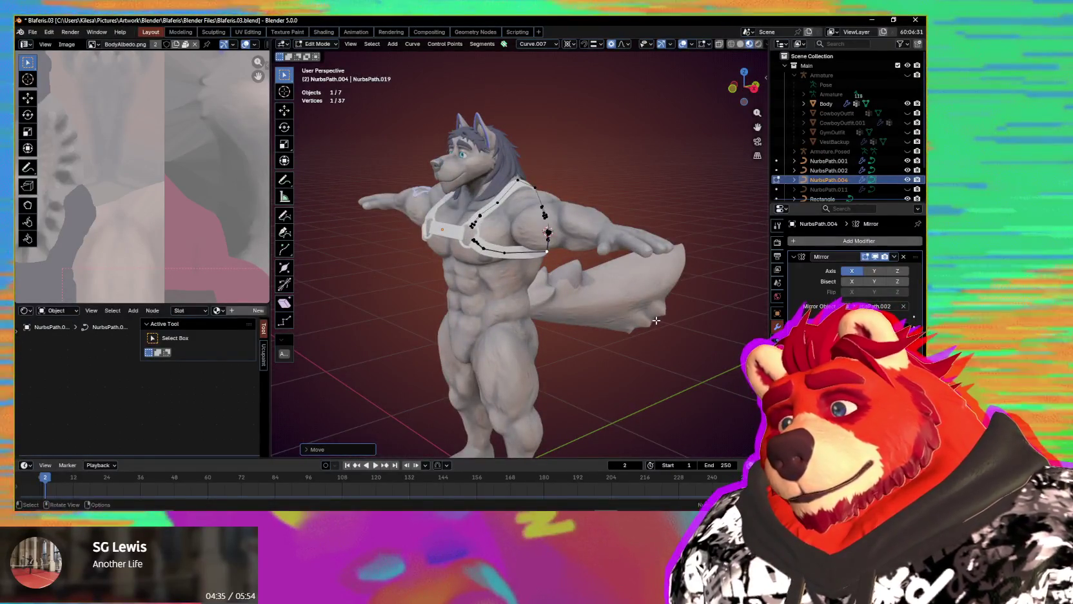
{"action": "mouse_move", "coordinate": [655, 321]}
{"action": "middle_mouse_down"}
{"action": "mouse_move", "coordinate": [589, 192]}
{"action": "mouse_move", "coordinate": [603, 243]}
{"action": "middle_mouse_up"}
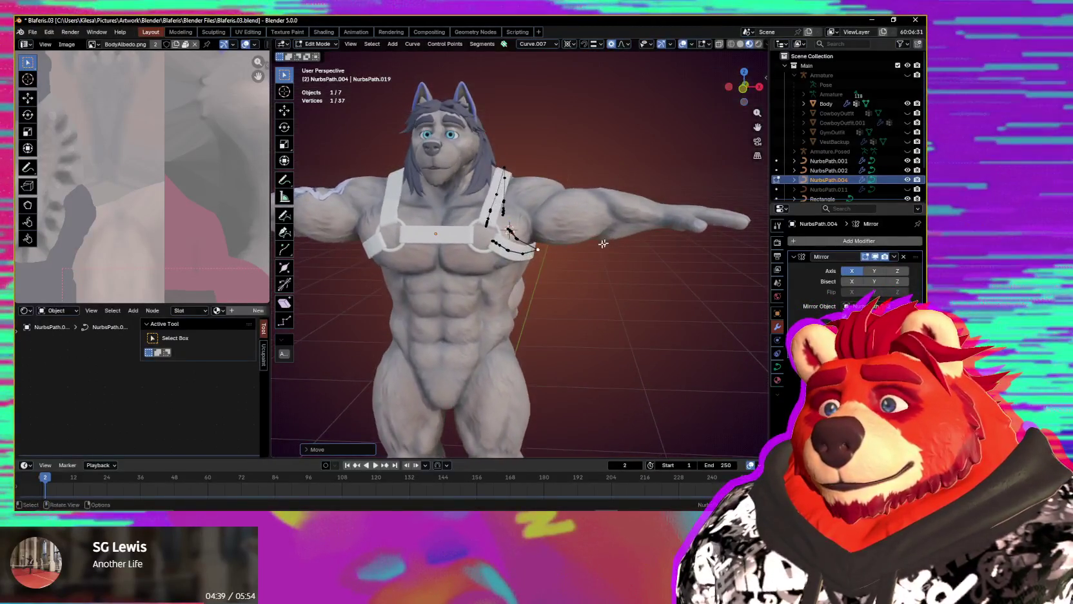
{"action": "middle_click_drag", "start_coordinate": [627, 271], "coordinate": [640, 289]}
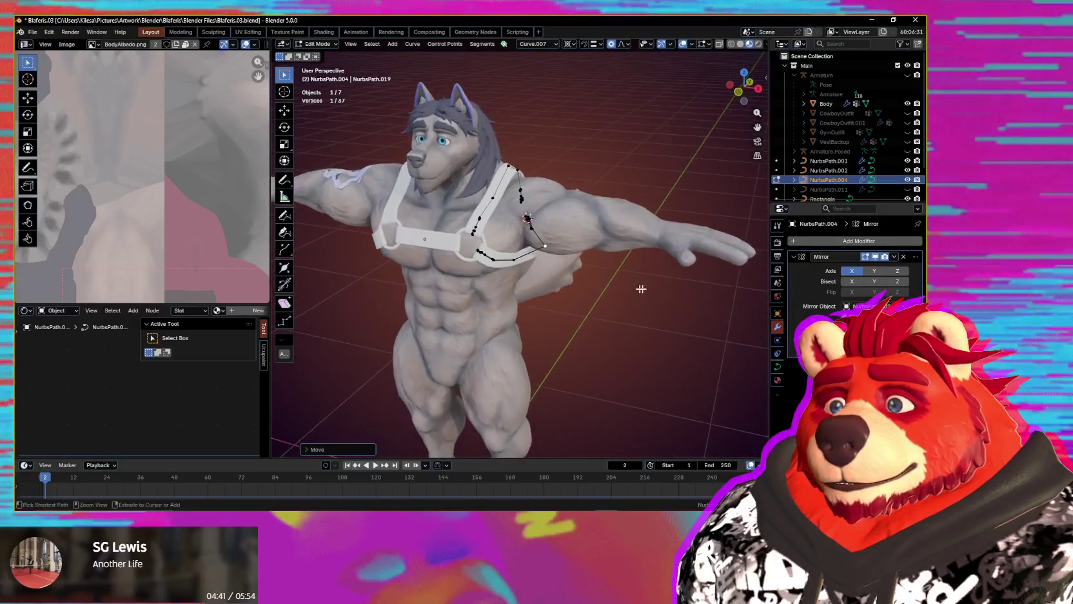
- Return to Object Mode and place the 3D cursor on the upper arm
{"action": "left_click", "coordinate": [569, 295]}
{"action": "mouse_move", "coordinate": [595, 254]}
{"action": "middle_mouse_down"}
{"action": "mouse_move", "coordinate": [576, 263]}
{"action": "mouse_move", "coordinate": [597, 243]}
{"action": "mouse_move", "coordinate": [591, 231]}
{"action": "middle_mouse_up"}
{"action": "right_click", "coordinate": [589, 229], "text": "shift"}
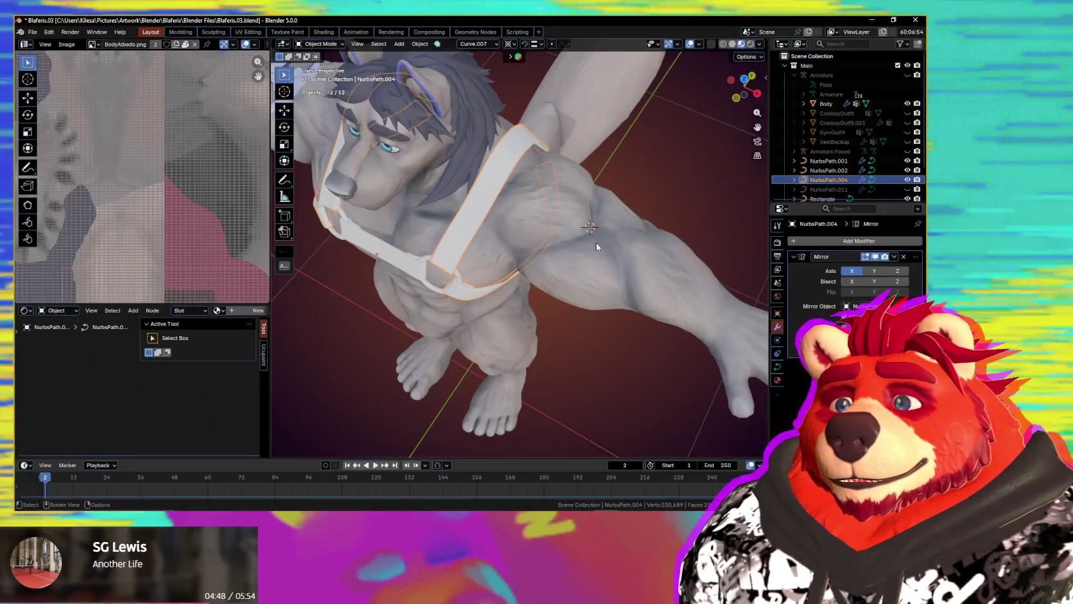
{"action": "key", "text": "shift+s"}
{"action": "key", "text": "shift+a"}
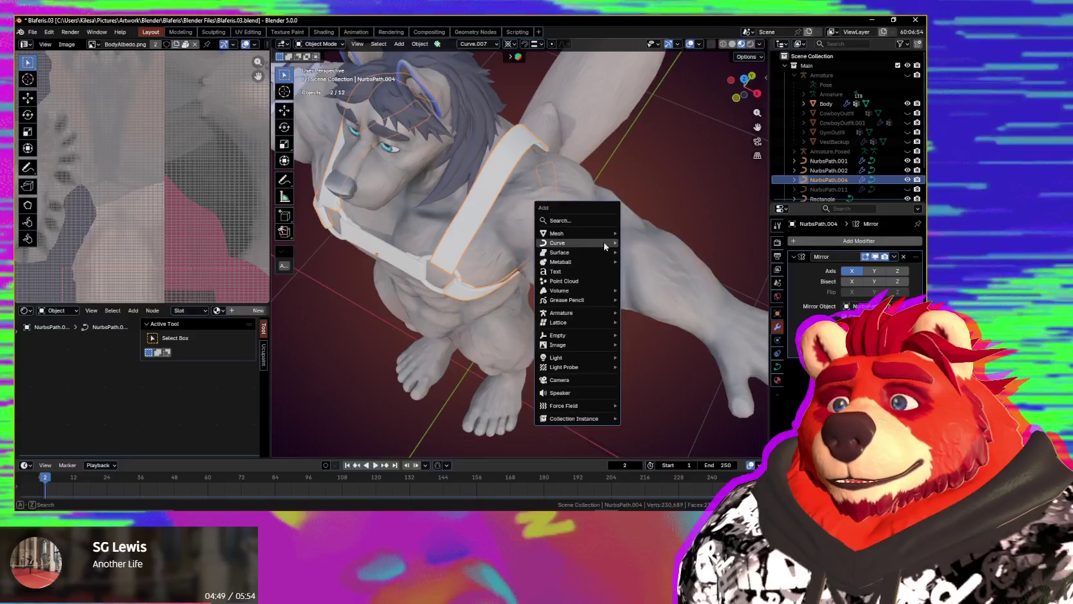
{"action": "mouse_move", "coordinate": [557, 243]}
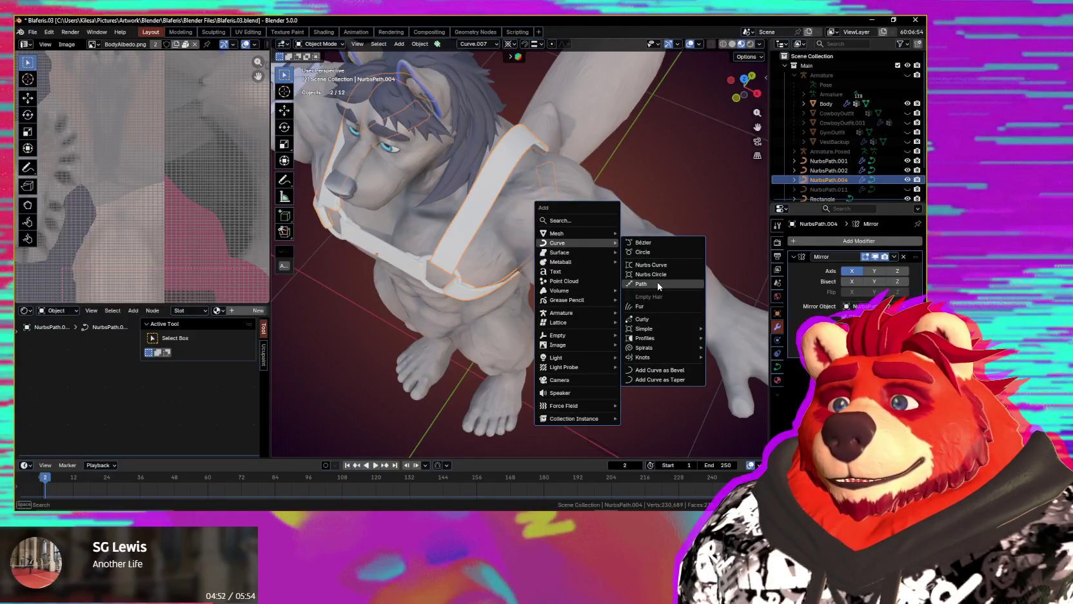
{"action": "left_click", "coordinate": [658, 286]}
{"action": "middle_click_drag", "start_coordinate": [659, 285], "coordinate": [646, 289]}
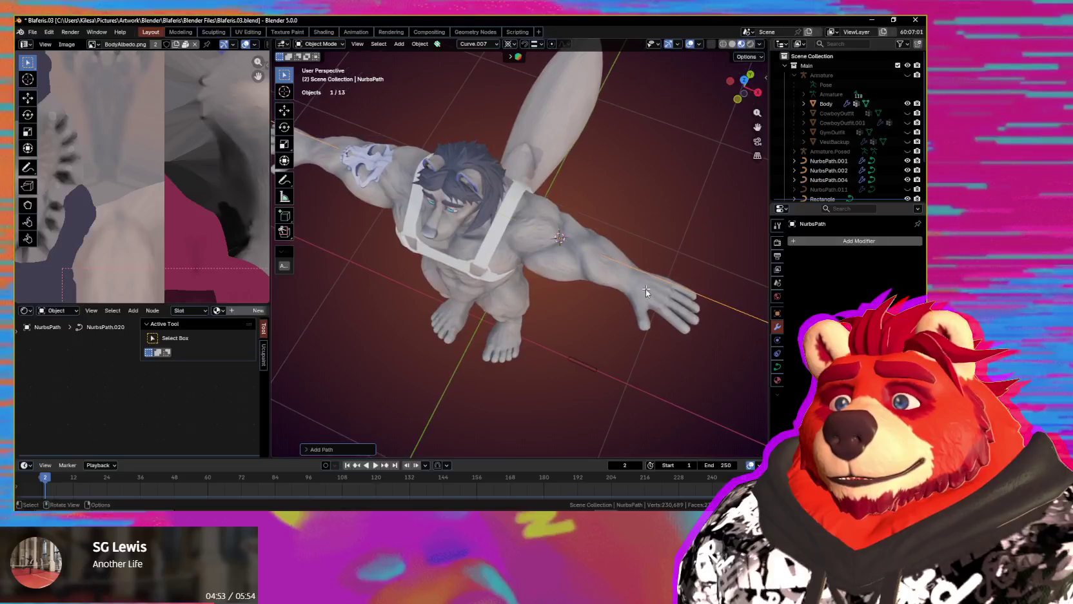
{"action": "key", "text": "r"}
{"action": "key", "text": "z"}
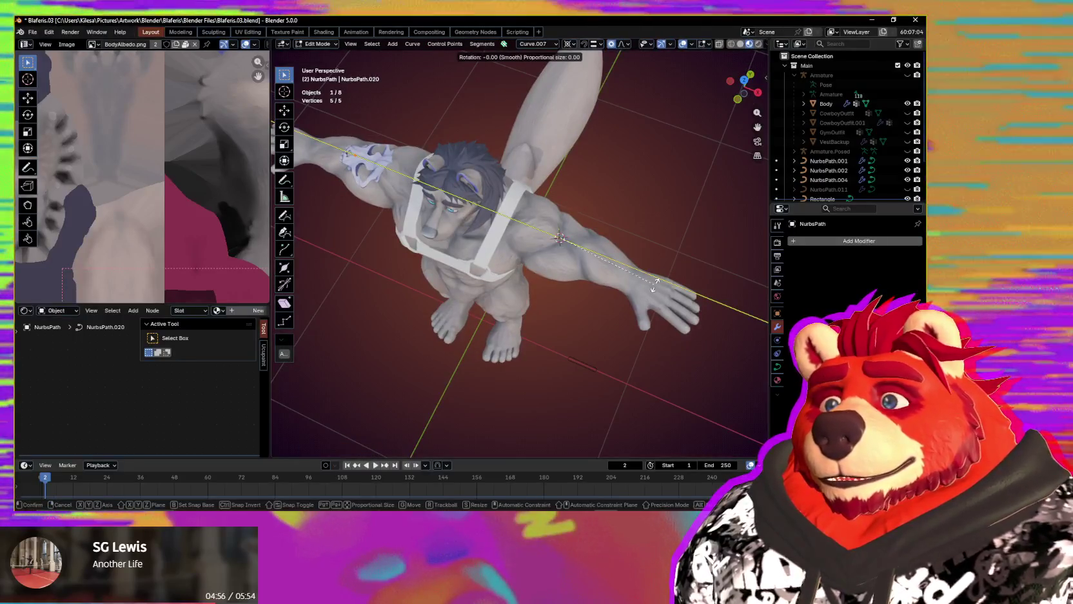
{"action": "key", "text": "Escape"}
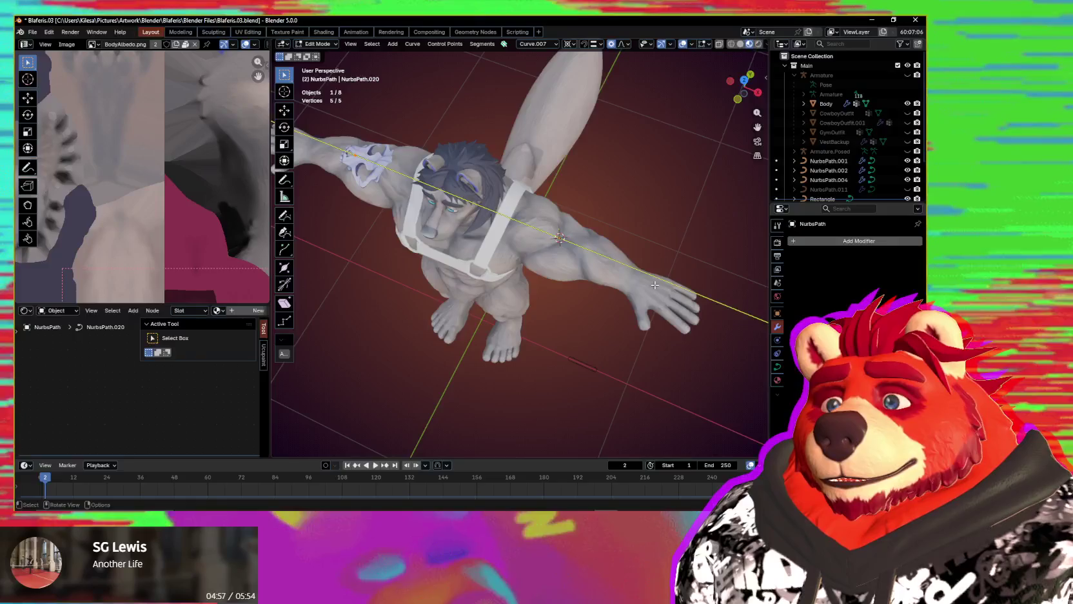
{"action": "type", "text": "rz"}
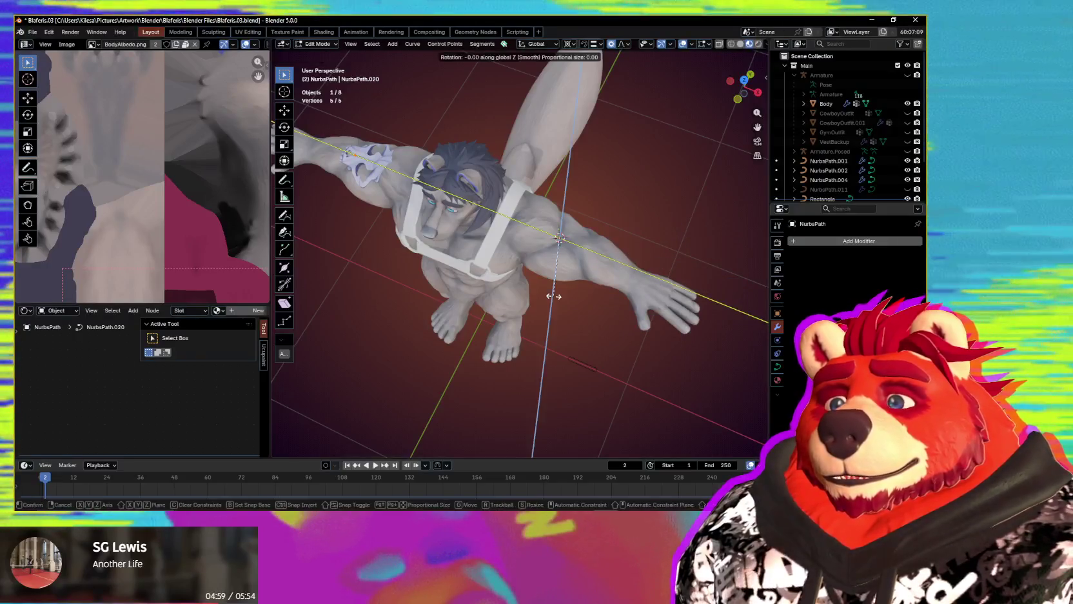
{"action": "type", "text": "90"}
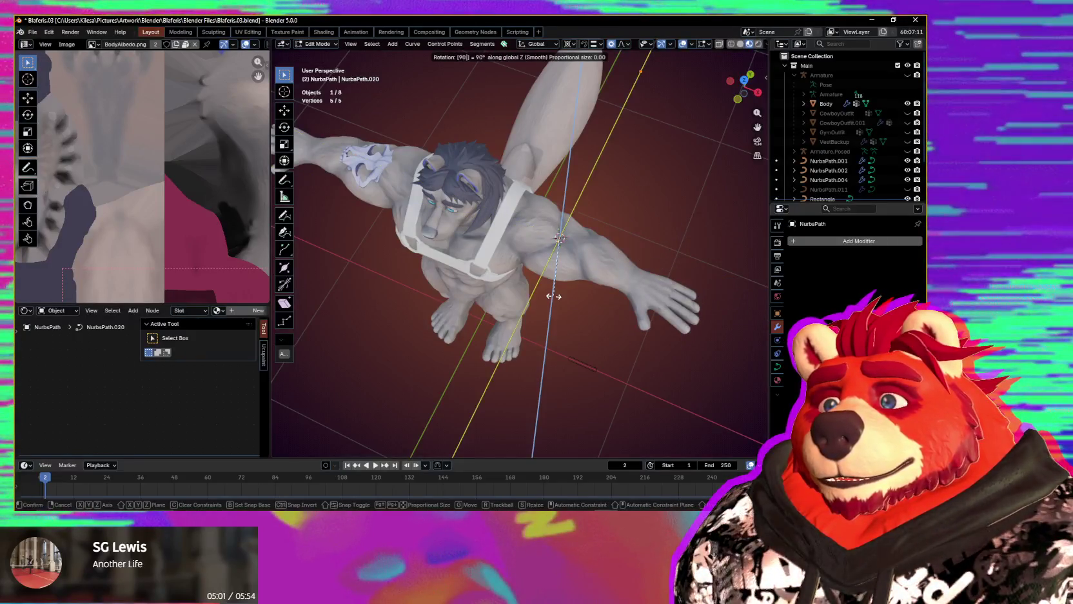
{"action": "middle_click_drag", "start_coordinate": [554, 301], "coordinate": [651, 281]}
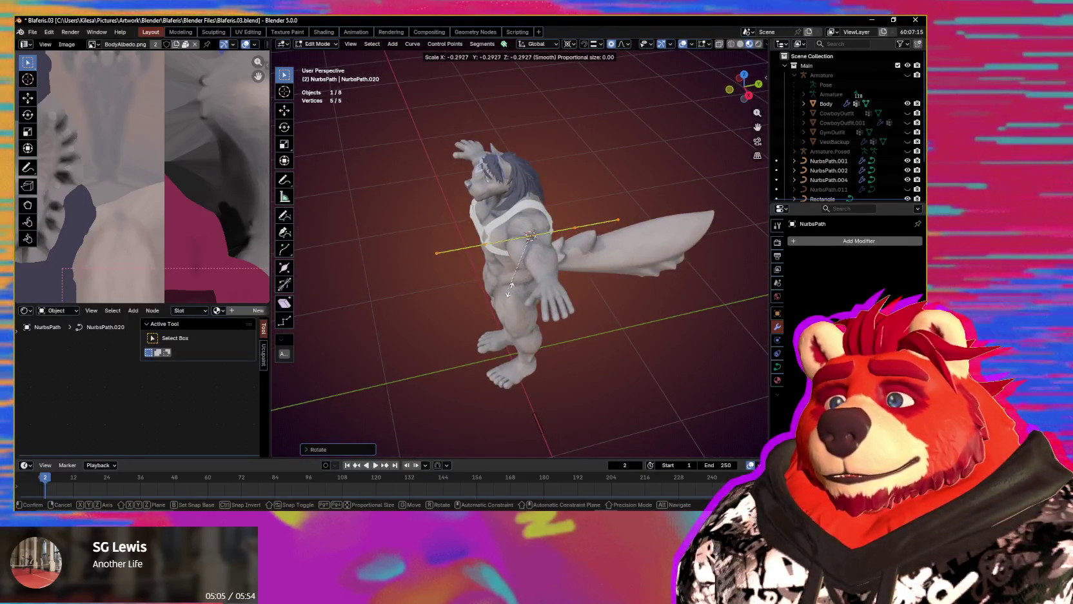
{"action": "left_click", "coordinate": [532, 274]}
{"action": "scroll", "coordinate": [542, 265], "scroll_direction": "up", "scroll_amount": 2}
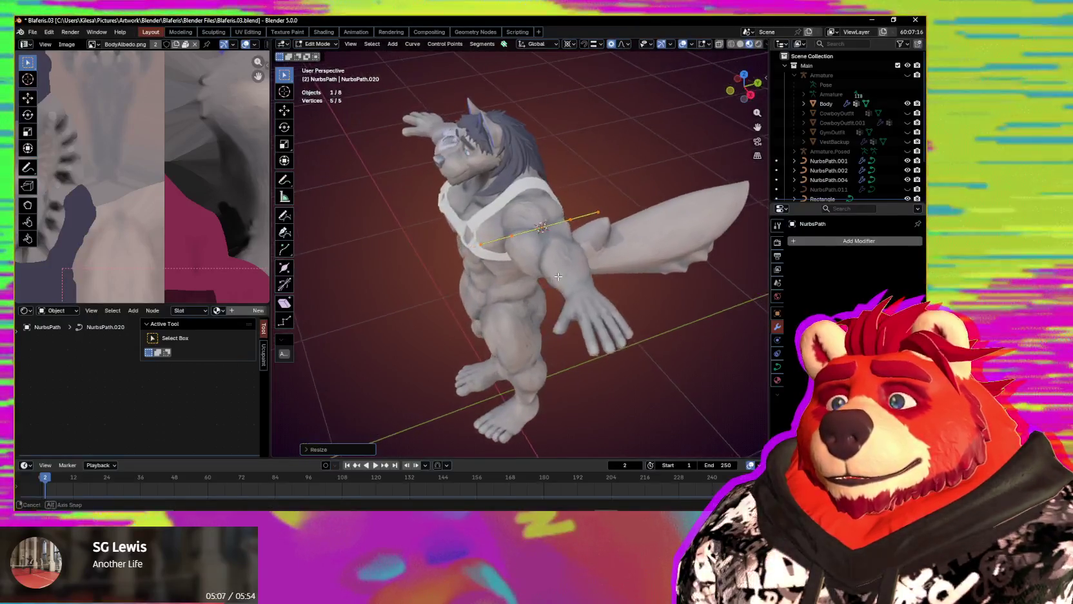
{"action": "mouse_move", "coordinate": [541, 264]}
{"action": "middle_mouse_down"}
{"action": "mouse_move", "coordinate": [550, 256]}
{"action": "mouse_move", "coordinate": [537, 257]}
{"action": "mouse_move", "coordinate": [635, 235]}
{"action": "mouse_move", "coordinate": [556, 269]}
{"action": "middle_mouse_up"}
{"action": "scroll", "coordinate": [537, 257], "scroll_direction": "up", "scroll_amount": 2}
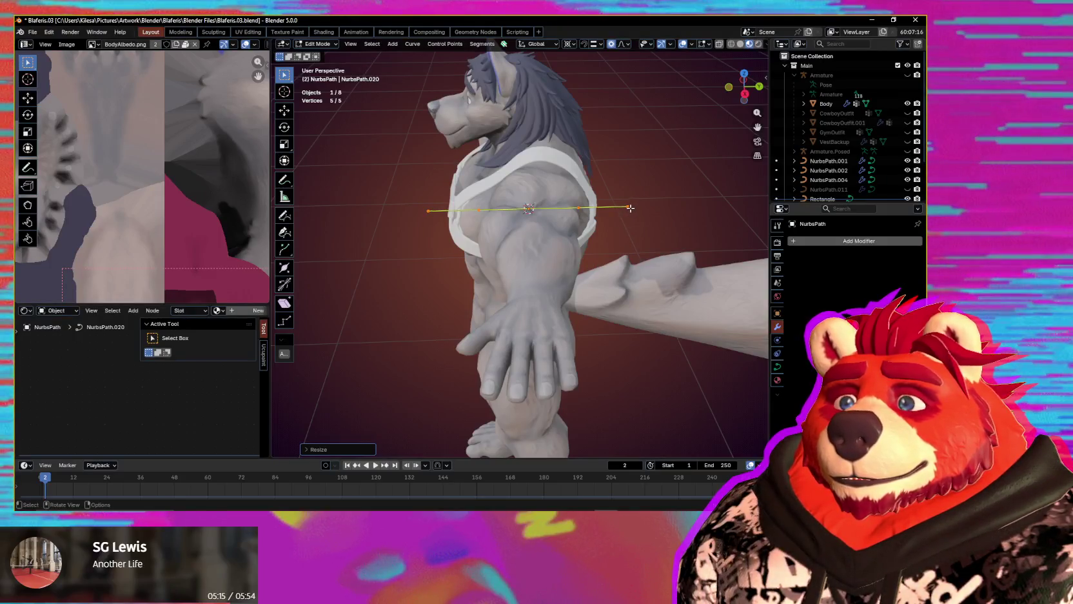
{"action": "middle_click_drag", "start_coordinate": [626, 210], "coordinate": [646, 247]}
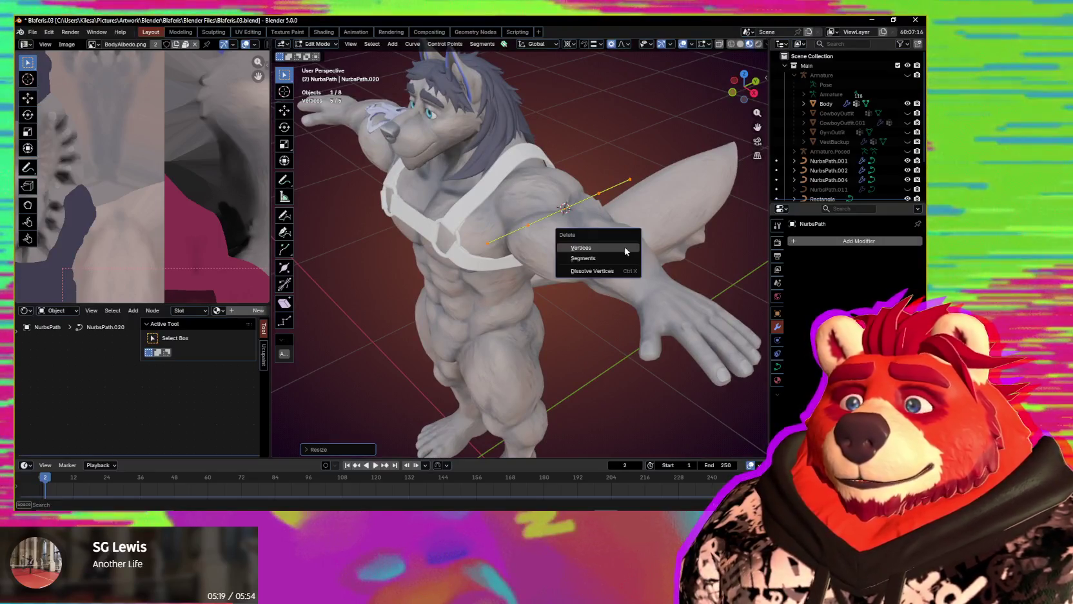
{"action": "left_click", "coordinate": [625, 248]}
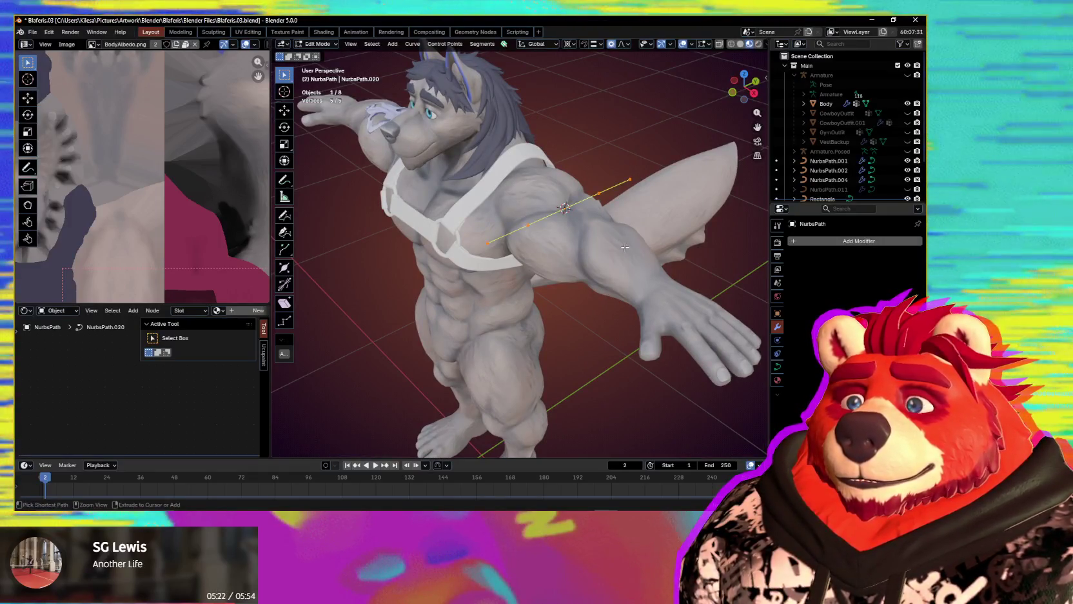
{"action": "key", "text": "ctrl+Tab"}
{"action": "left_click", "coordinate": [586, 235]}
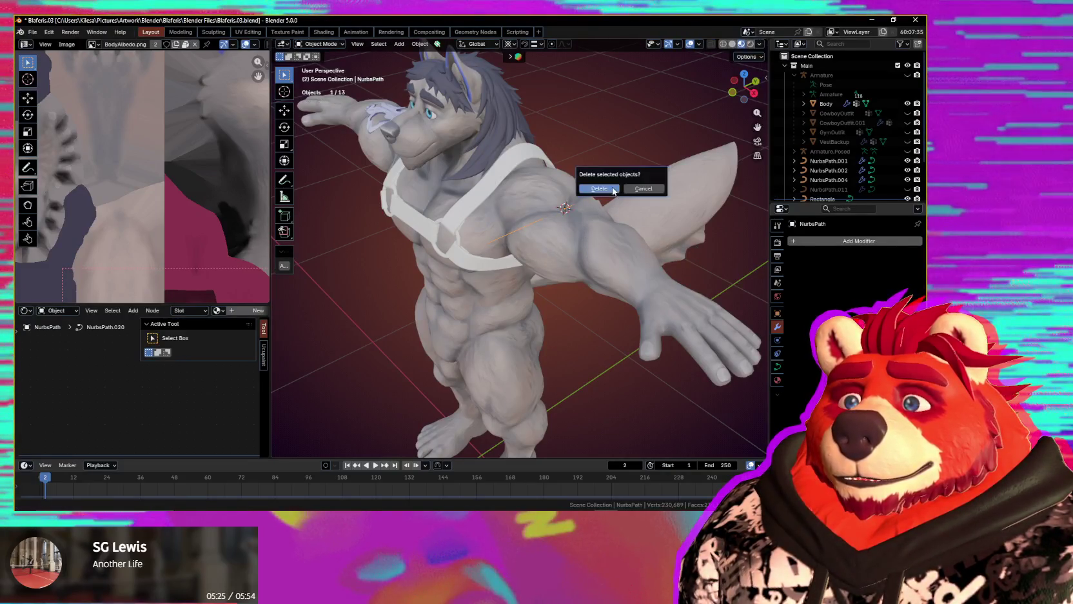
{"action": "left_click", "coordinate": [599, 188]}
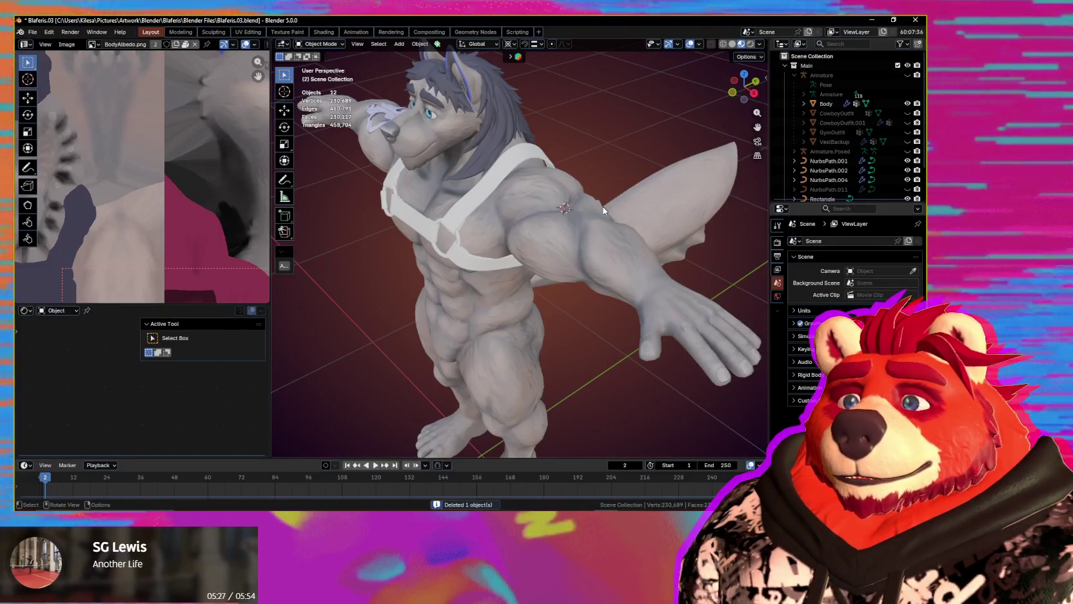
- Add a circle curve at the upper arm, rotated 90°
{"action": "key", "text": "shift+a"}
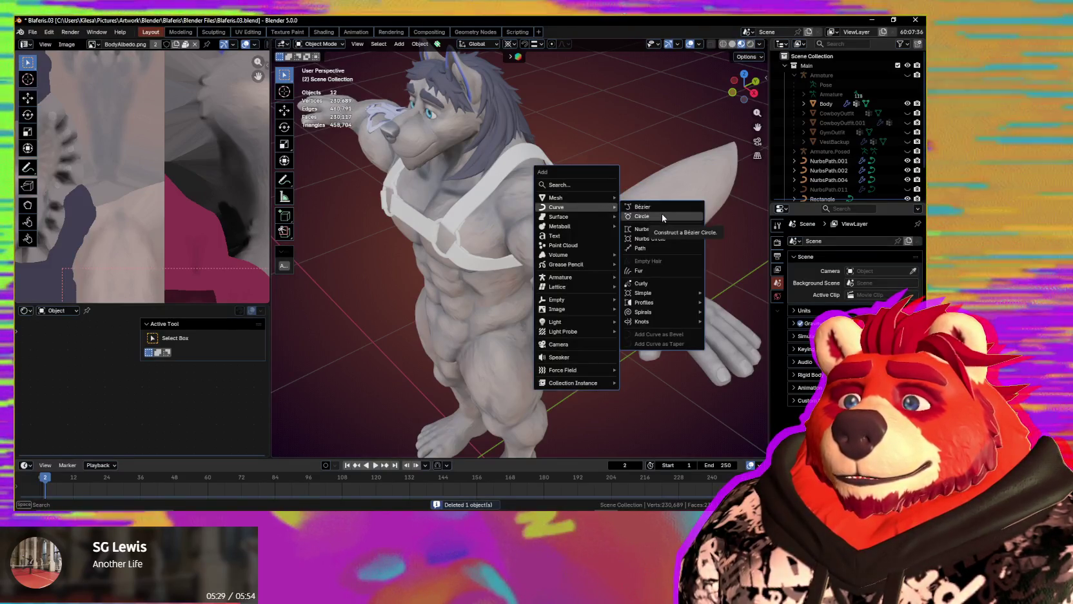
{"action": "mouse_move", "coordinate": [643, 293]}
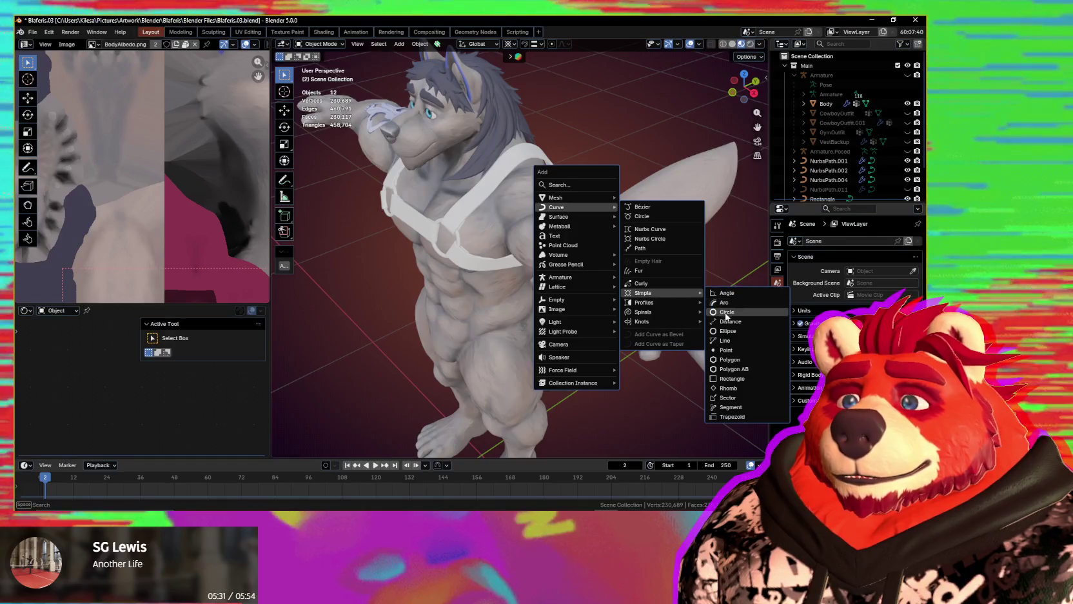
{"action": "left_click", "coordinate": [726, 312]}
{"action": "mouse_move", "coordinate": [726, 312]}
{"action": "middle_mouse_down"}
{"action": "mouse_move", "coordinate": [605, 311]}
{"action": "mouse_move", "coordinate": [619, 304]}
{"action": "middle_mouse_up"}
{"action": "scroll", "coordinate": [605, 312], "scroll_direction": "down", "scroll_amount": 2}
{"action": "scroll", "coordinate": [604, 312], "scroll_direction": "down", "scroll_amount": 2}
{"action": "scroll", "coordinate": [605, 311], "scroll_direction": "up", "scroll_amount": 5}
{"action": "scroll", "coordinate": [619, 303], "scroll_direction": "up", "scroll_amount": 2}
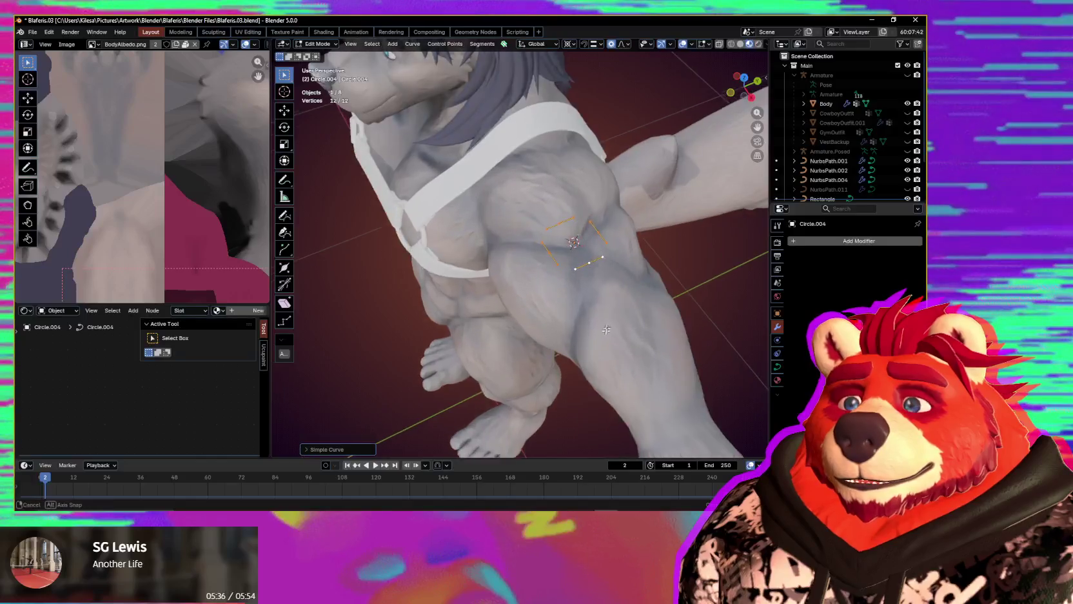
{"action": "scroll", "coordinate": [638, 299], "scroll_direction": "up", "scroll_amount": 2}
{"action": "scroll", "coordinate": [659, 284], "scroll_direction": "up", "scroll_amount": 2}
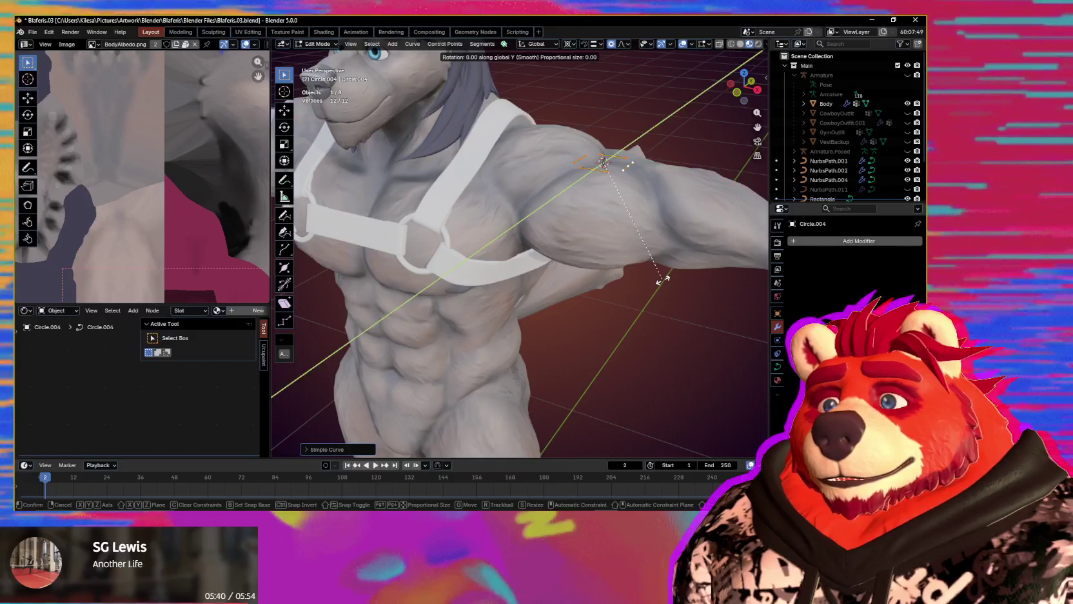
{"action": "key", "text": "Return"}
- Scale the circle down to fit around the upper arm
{"action": "mouse_move", "coordinate": [662, 280]}
{"action": "middle_mouse_down"}
{"action": "mouse_move", "coordinate": [590, 275]}
{"action": "mouse_move", "coordinate": [603, 279]}
{"action": "middle_mouse_up"}
{"action": "key", "text": "s"}
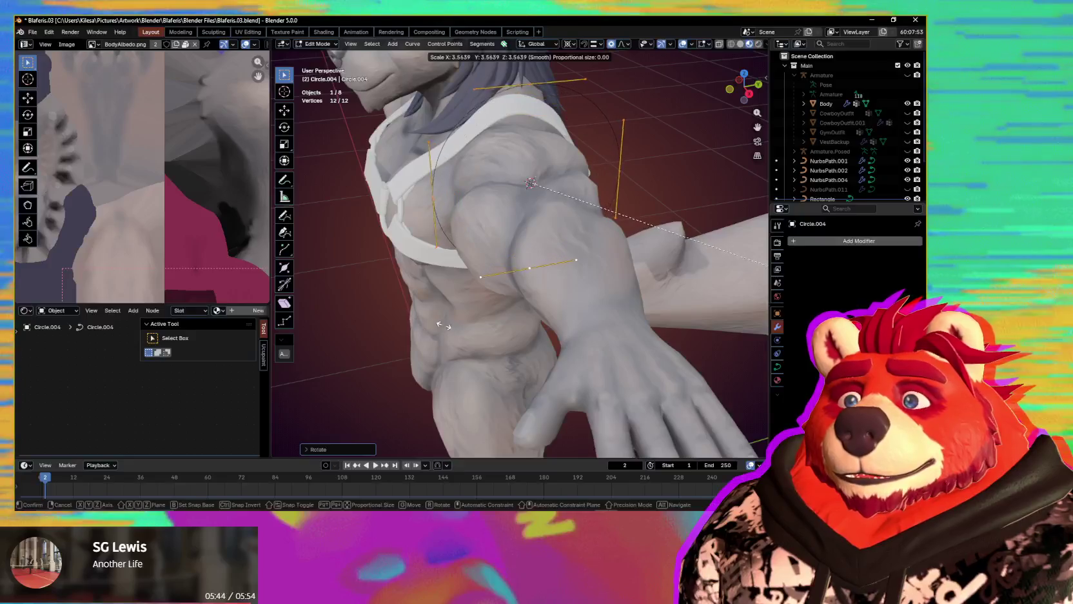
{"action": "left_click", "coordinate": [510, 207]}
{"action": "key", "text": "s"}
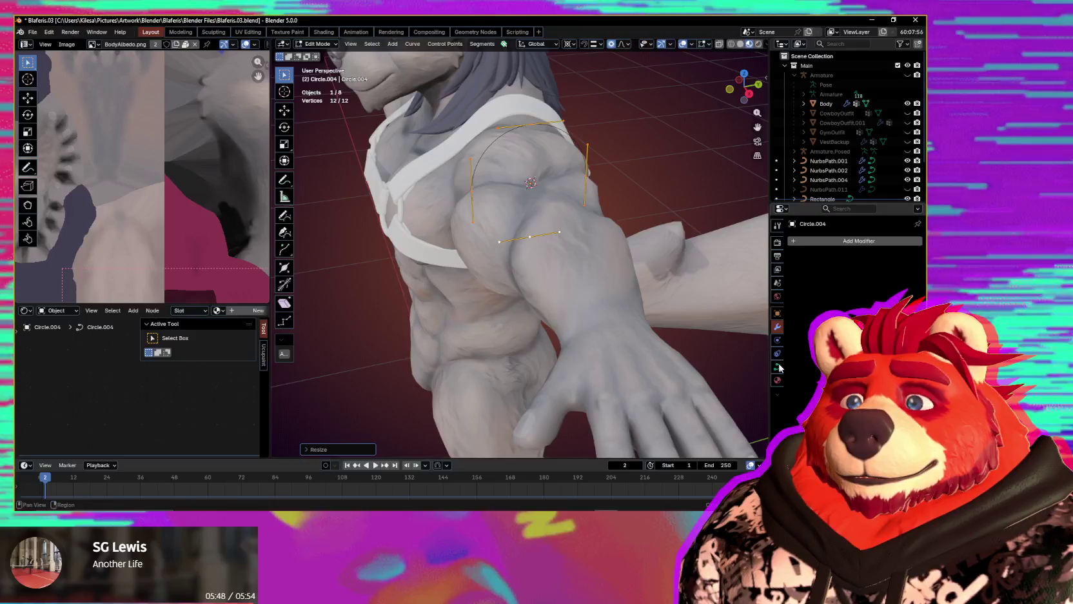
{"action": "scroll", "coordinate": [558, 341], "scroll_direction": "down", "scroll_amount": 8}
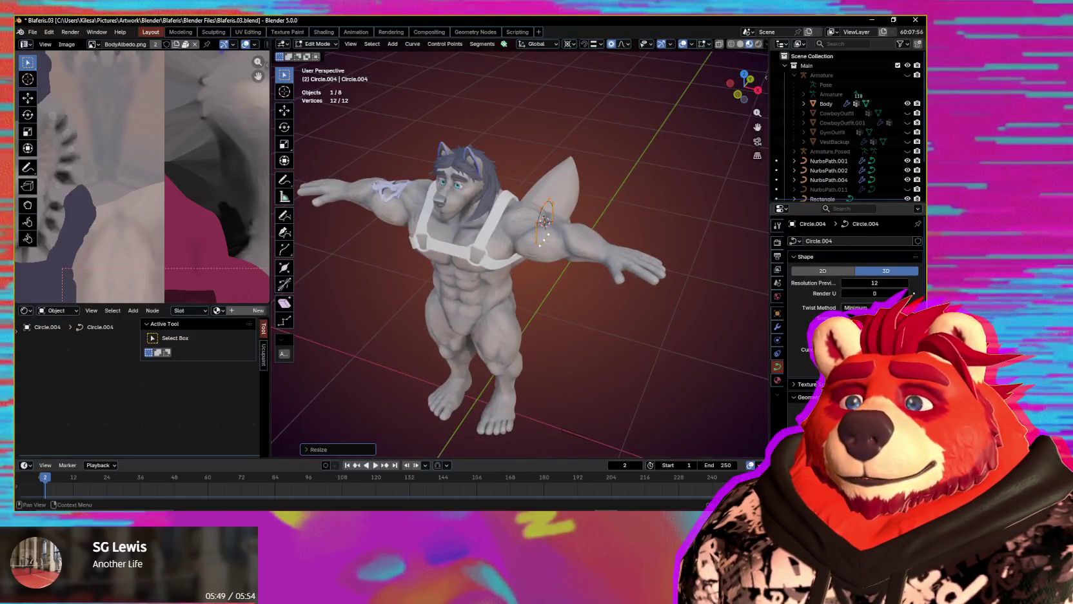
- Set Fill Mode to a filled band, adjust its thickness, and show the modifier stack
{"action": "left_click", "coordinate": [890, 304]}
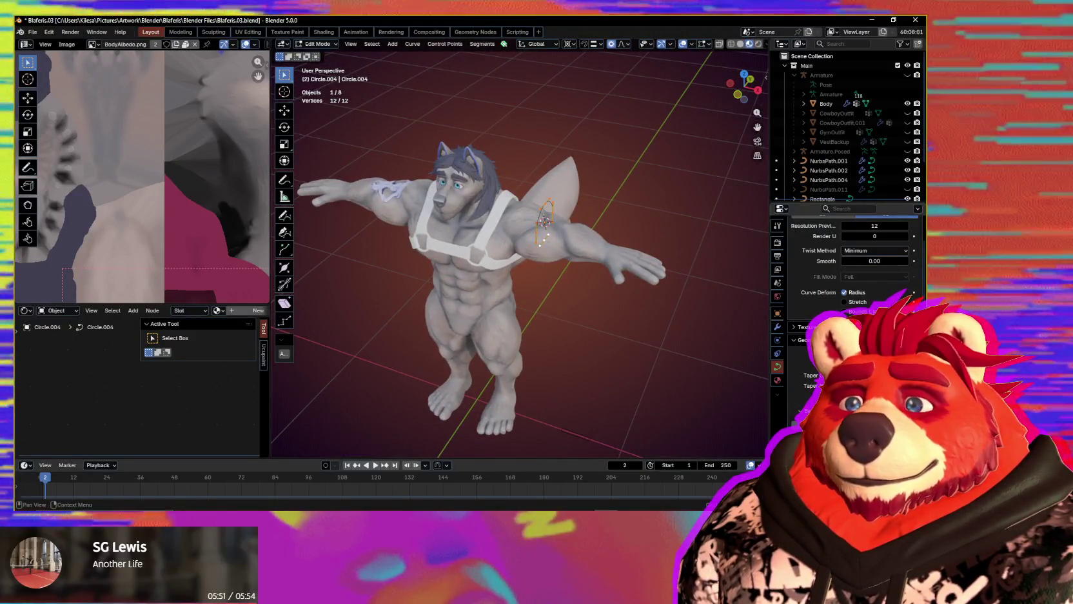
{"action": "scroll", "coordinate": [588, 437], "scroll_direction": "up", "scroll_amount": 3}
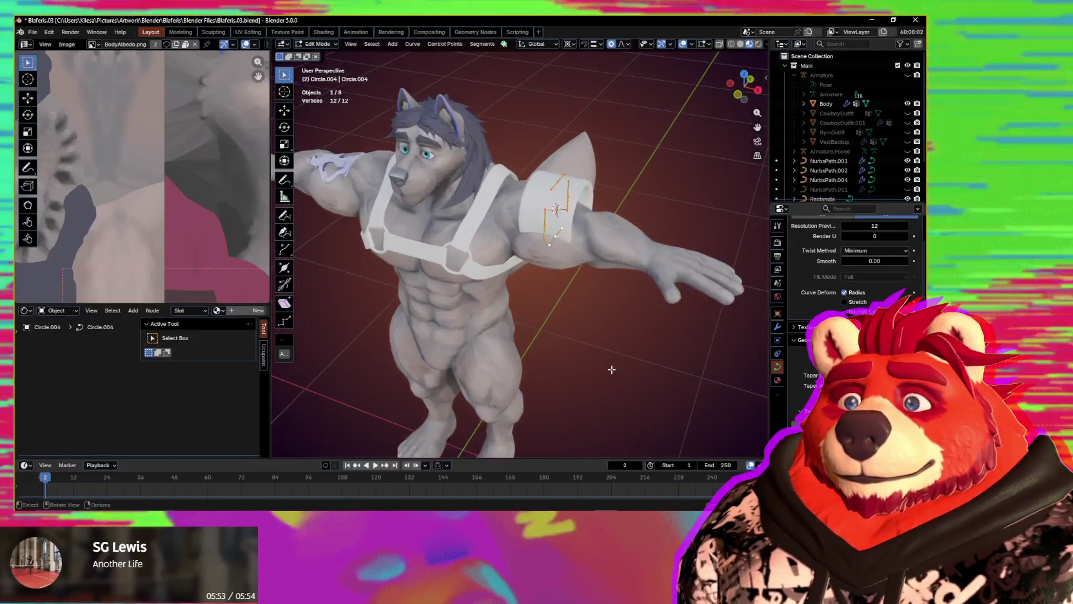
{"action": "mouse_move", "coordinate": [588, 437]}
{"action": "middle_mouse_down"}
{"action": "mouse_move", "coordinate": [443, 363]}
{"action": "mouse_move", "coordinate": [488, 287]}
{"action": "middle_mouse_up"}
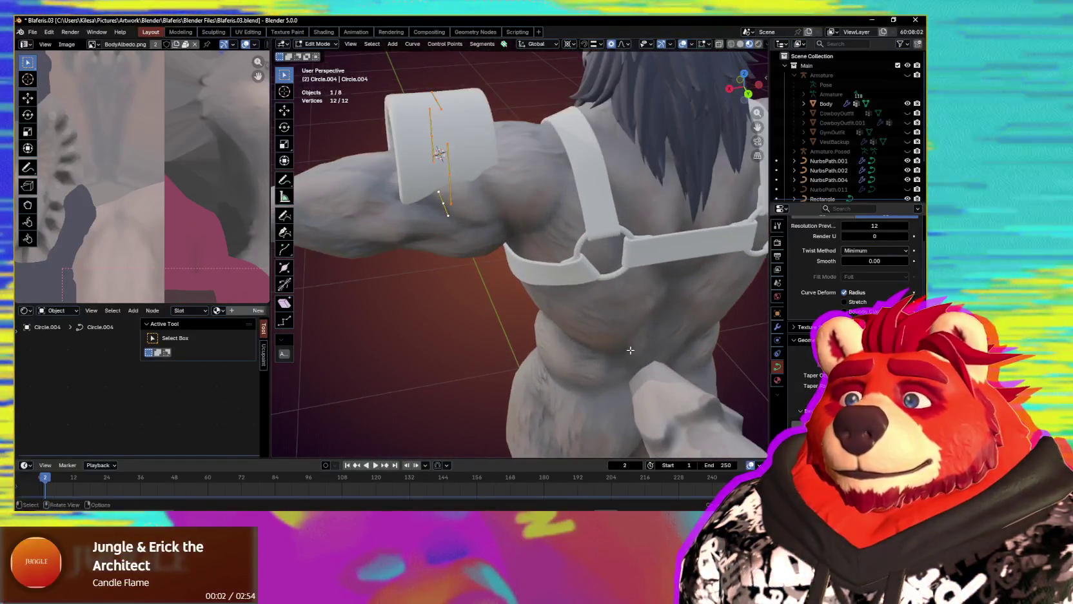
{"action": "key", "text": "alt+s"}
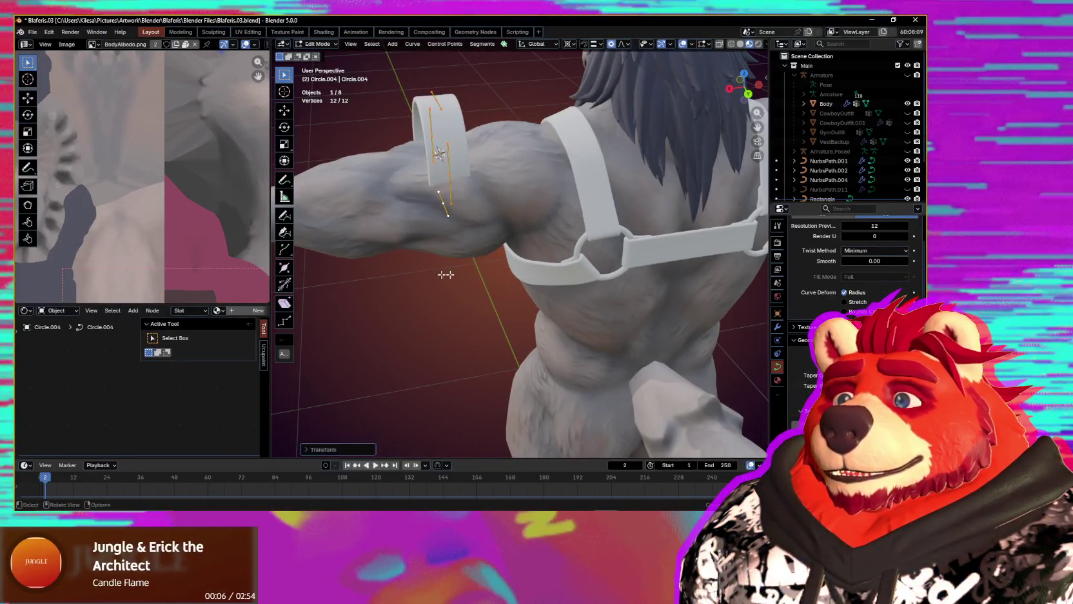
{"action": "middle_click_drag", "start_coordinate": [446, 274], "coordinate": [666, 292]}
{"action": "left_click", "coordinate": [778, 327]}
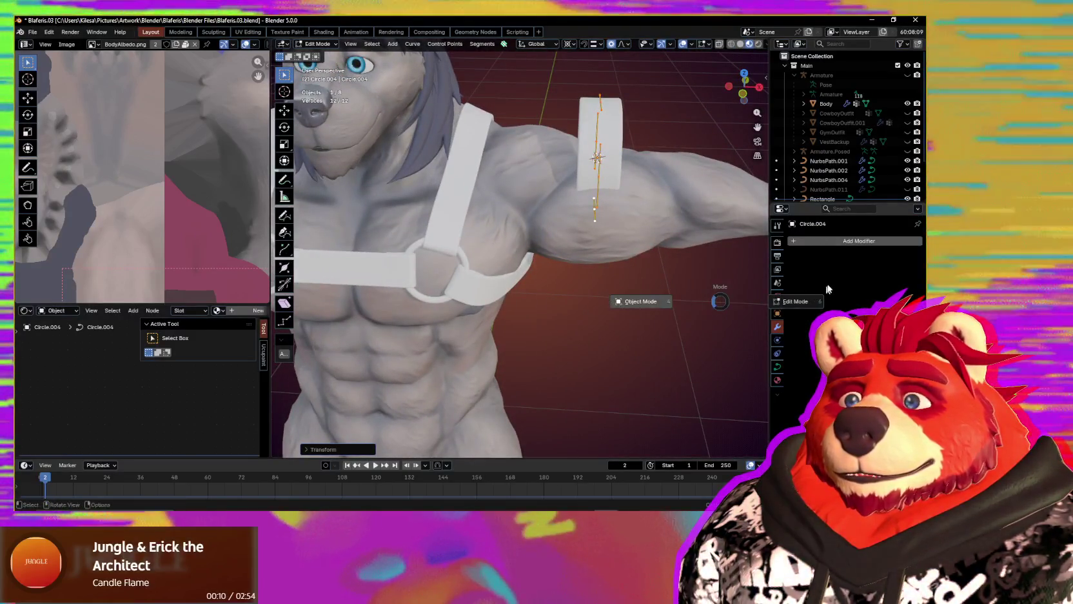
- Add a Mirror modifier to the arm band from Quick Favorites
{"action": "key", "text": "Tab"}
{"action": "key", "text": "q"}
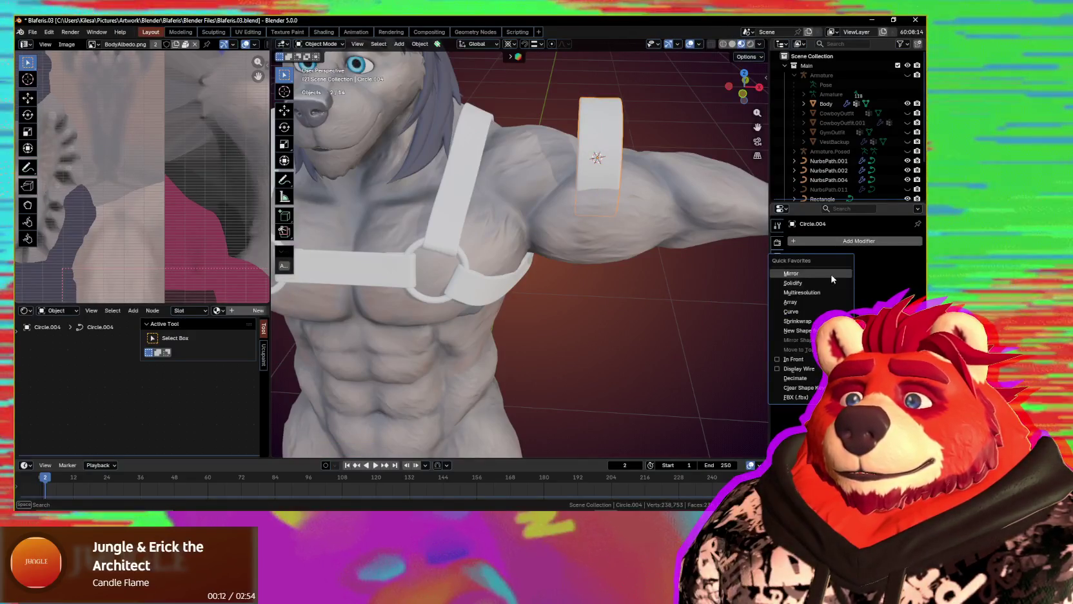
{"action": "left_click", "coordinate": [832, 279]}
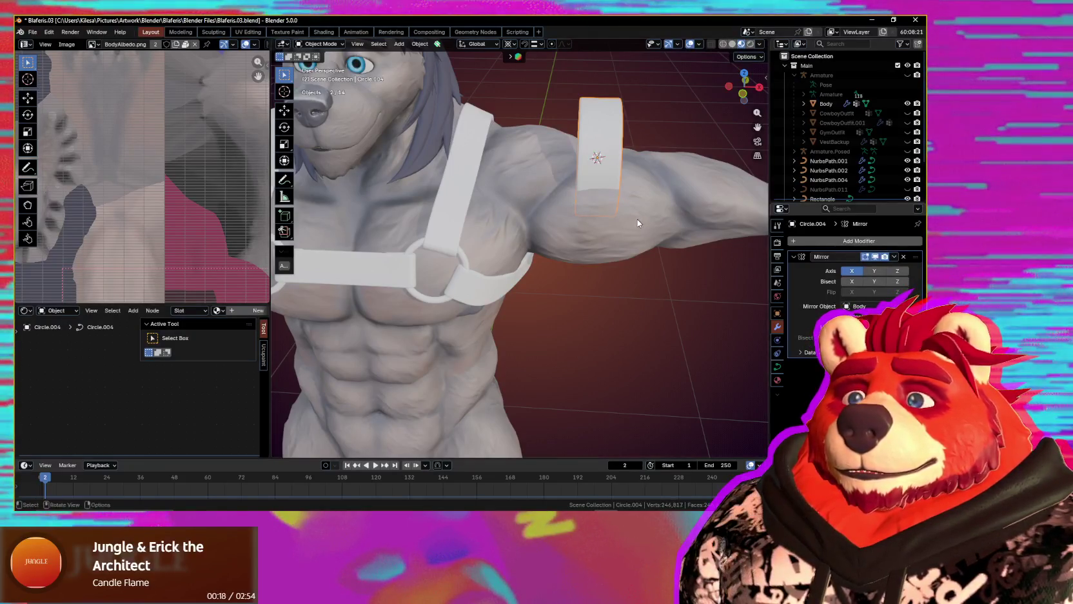
{"action": "key", "text": "Tab"}
- Enlarge the band ring and move it down the arm and along Z
{"action": "mouse_move", "coordinate": [637, 223]}
{"action": "middle_mouse_down"}
{"action": "mouse_move", "coordinate": [638, 332]}
{"action": "mouse_move", "coordinate": [652, 345]}
{"action": "middle_mouse_up"}
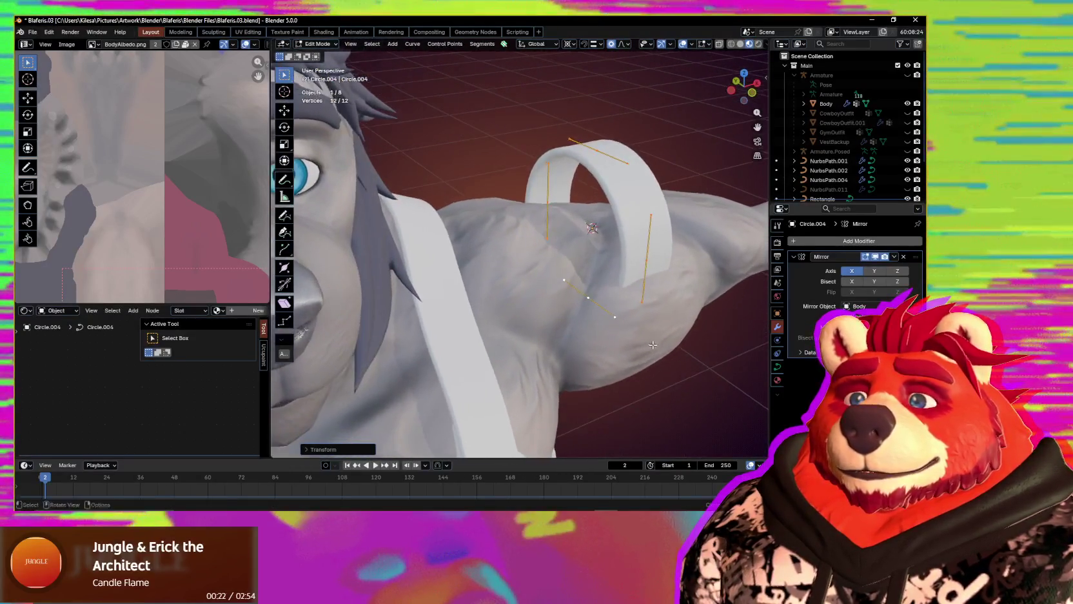
{"action": "key", "text": "s"}
{"action": "key", "text": "g"}
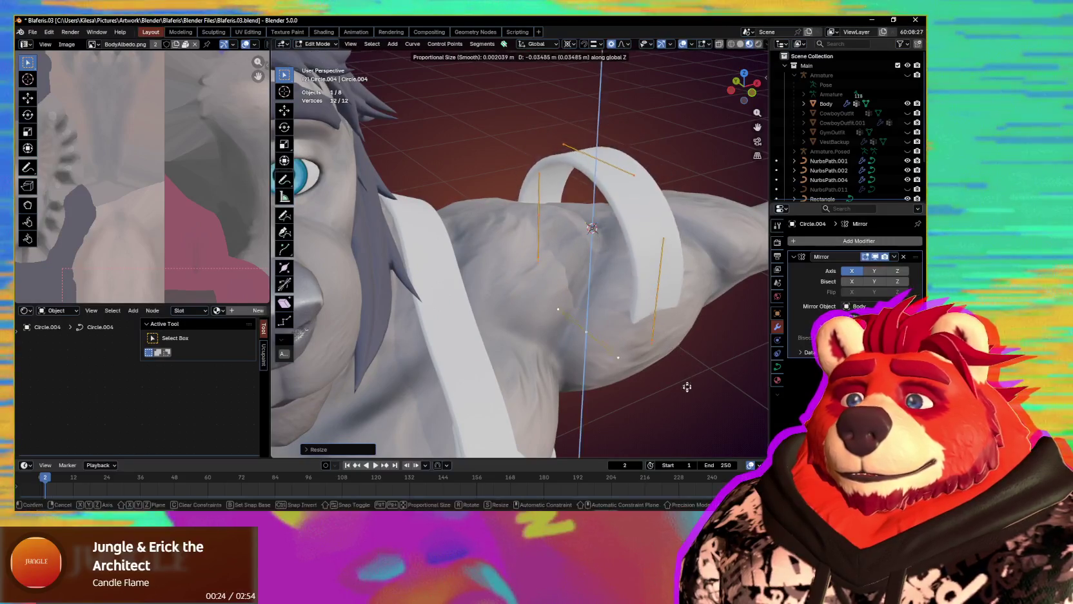
{"action": "left_click", "coordinate": [687, 420]}
{"action": "key", "text": "s"}
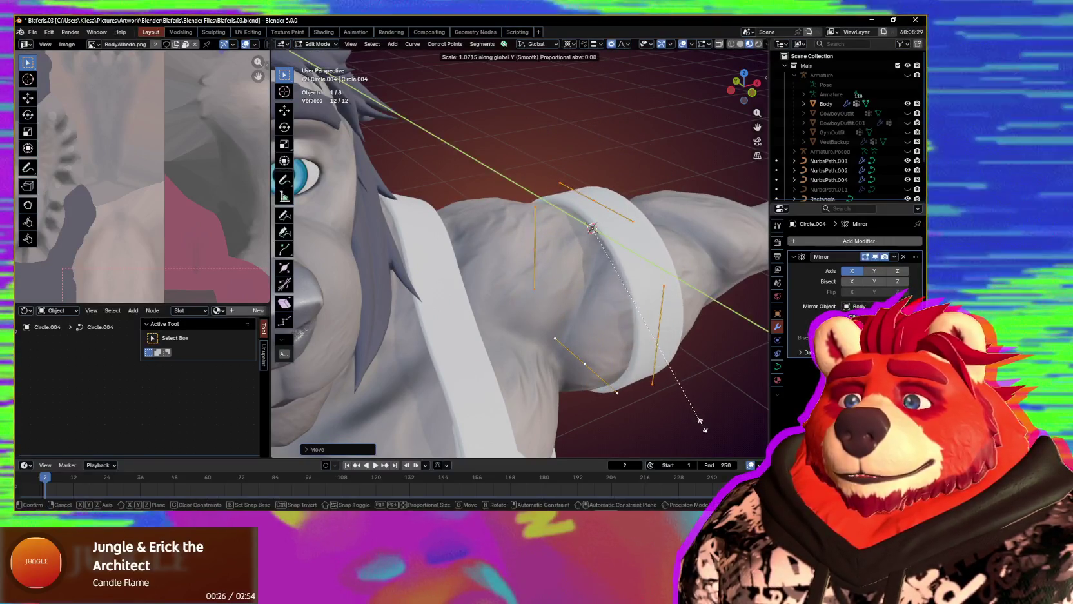
{"action": "left_click", "coordinate": [688, 416]}
{"action": "mouse_move", "coordinate": [689, 416]}
{"action": "middle_mouse_down"}
{"action": "mouse_move", "coordinate": [624, 357]}
{"action": "mouse_move", "coordinate": [612, 396]}
{"action": "mouse_move", "coordinate": [653, 409]}
{"action": "middle_mouse_up"}
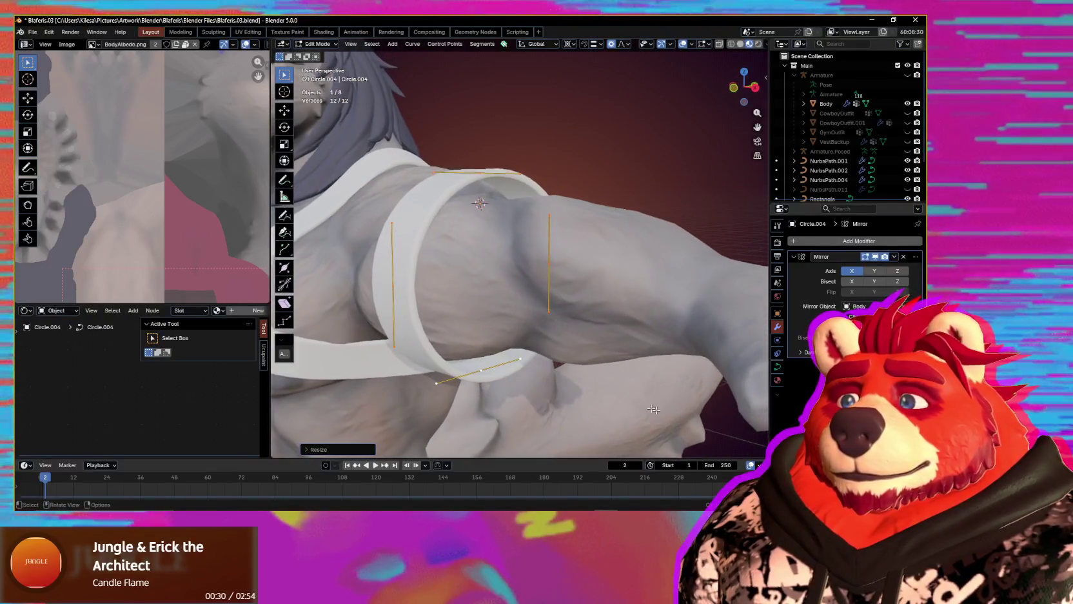
{"action": "key", "text": "g"}
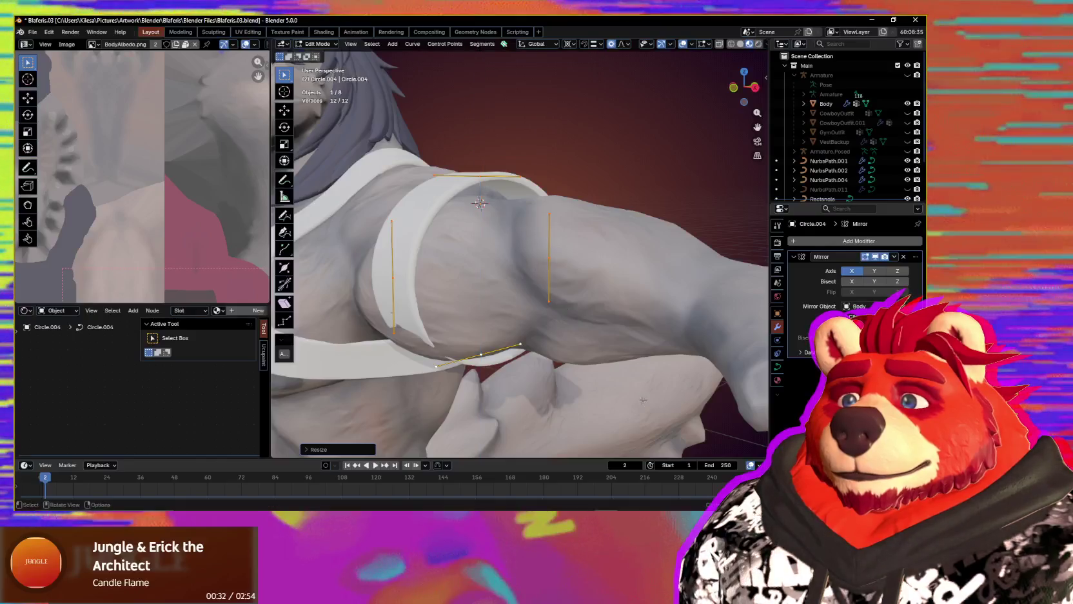
{"action": "left_click", "coordinate": [644, 408]}
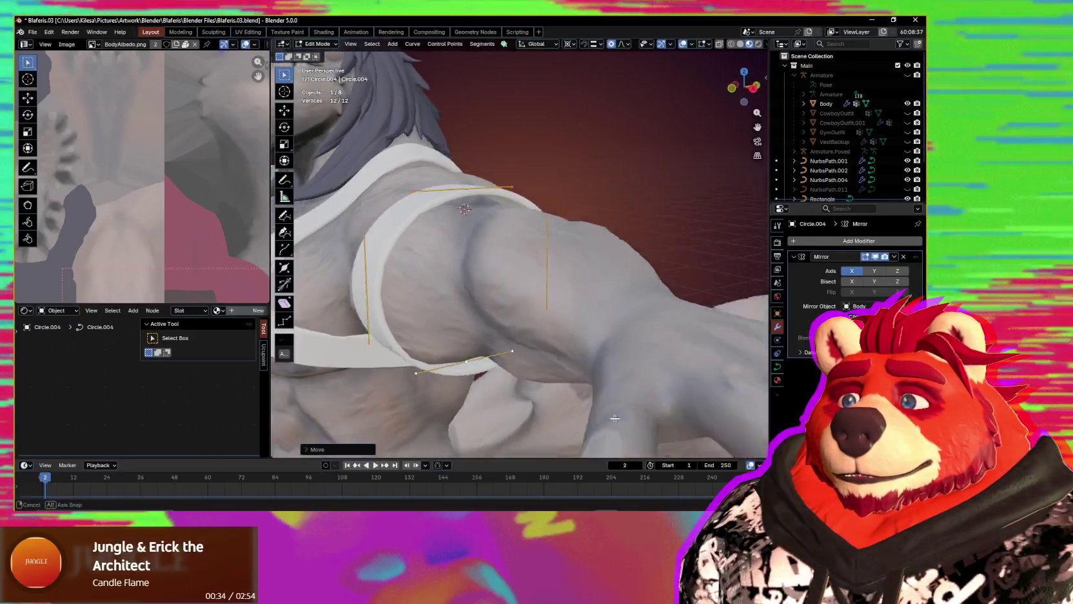
- Adjust the band's thickness with Alt+S so it sits on the arm
{"action": "mouse_move", "coordinate": [643, 407]}
{"action": "middle_mouse_down"}
{"action": "mouse_move", "coordinate": [617, 411]}
{"action": "mouse_move", "coordinate": [703, 408]}
{"action": "mouse_move", "coordinate": [313, 427]}
{"action": "middle_mouse_up"}
{"action": "key", "text": "s"}
{"action": "key", "text": "z"}
{"action": "right_click", "coordinate": [616, 410]}
{"action": "scroll", "coordinate": [703, 408], "scroll_direction": "down", "scroll_amount": 3}
{"action": "scroll", "coordinate": [707, 406], "scroll_direction": "down", "scroll_amount": 3}
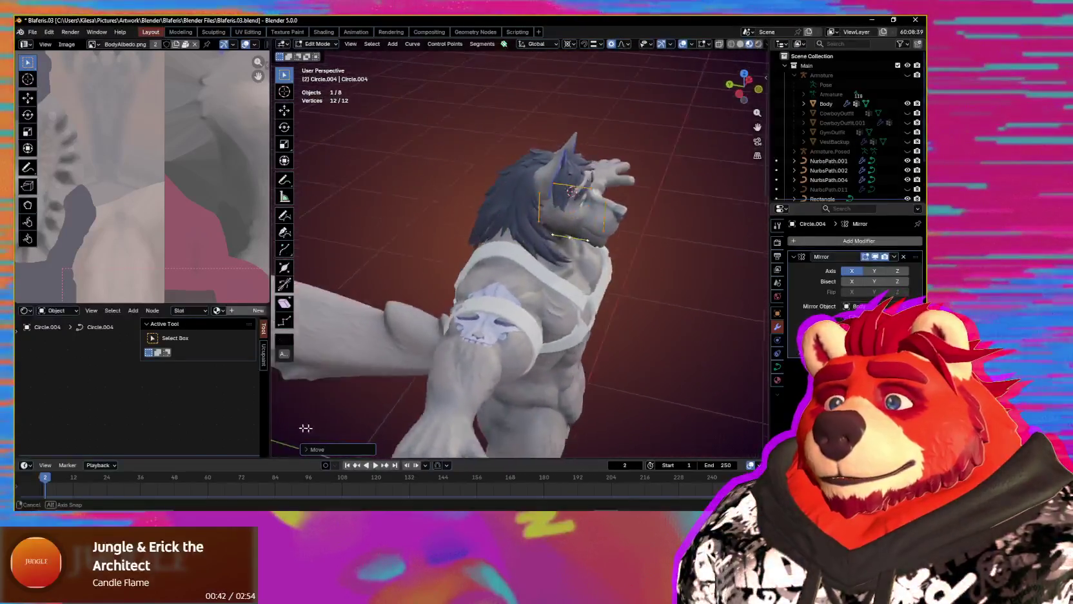
{"action": "middle_click_drag", "start_coordinate": [313, 427], "coordinate": [596, 363]}
{"action": "scroll", "coordinate": [596, 363], "scroll_direction": "up", "scroll_amount": 3}
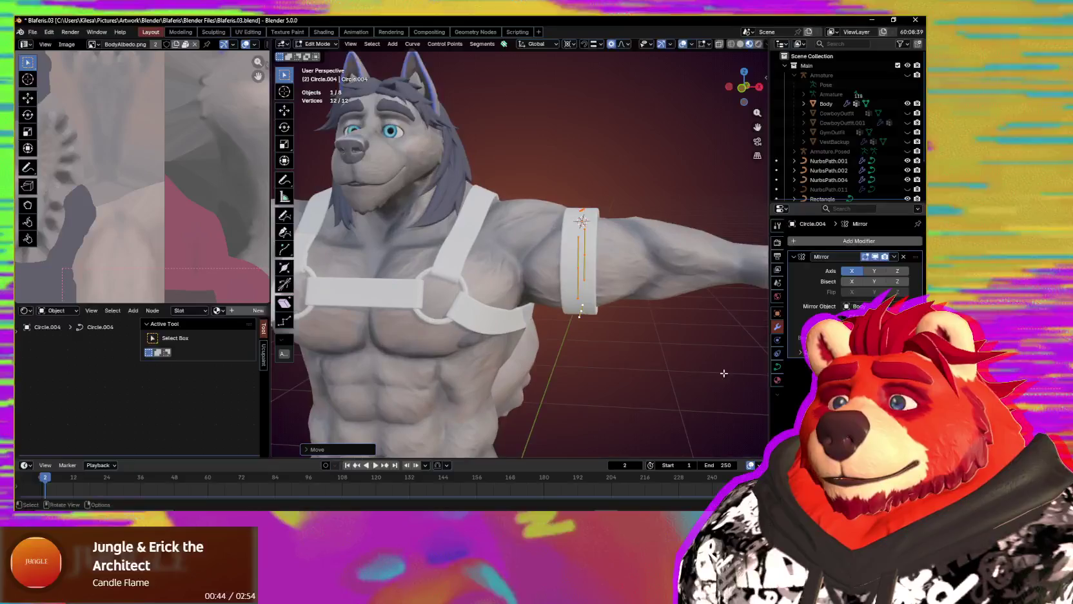
{"action": "key", "text": "alt+s"}
{"action": "left_click", "coordinate": [694, 363]}
- Move the band's points along Y and enlarge its top-edge points
{"action": "mouse_move", "coordinate": [694, 363]}
{"action": "middle_mouse_down"}
{"action": "mouse_move", "coordinate": [551, 409]}
{"action": "mouse_move", "coordinate": [583, 396]}
{"action": "mouse_move", "coordinate": [529, 376]}
{"action": "middle_mouse_up"}
{"action": "scroll", "coordinate": [552, 409], "scroll_direction": "up", "scroll_amount": 3}
{"action": "key", "text": "y"}
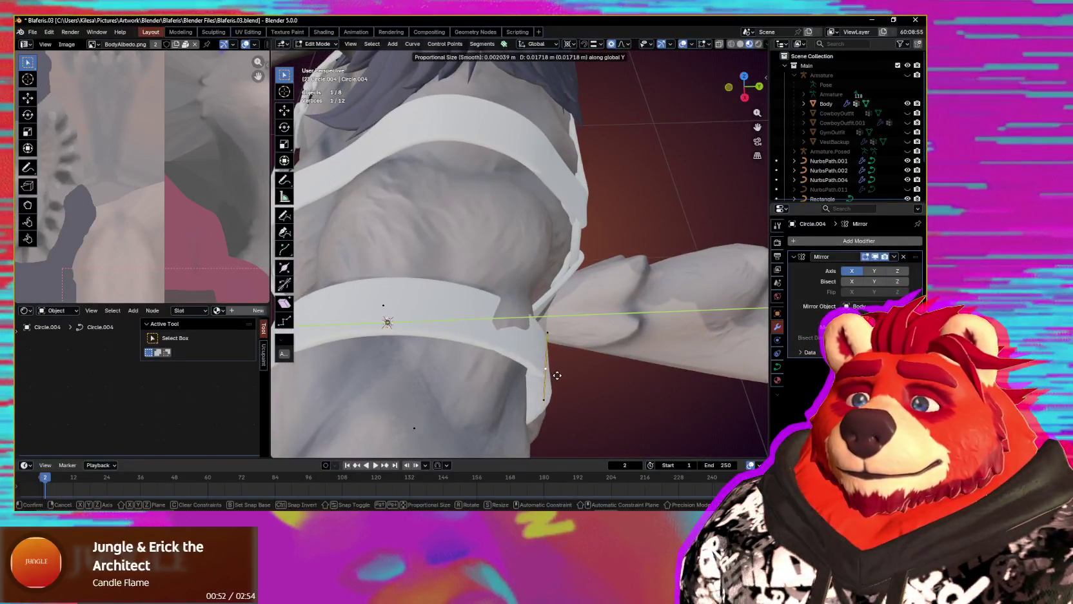
{"action": "key", "text": "Escape"}
{"action": "middle_click_drag", "start_coordinate": [440, 338], "coordinate": [464, 263]}
{"action": "key", "text": "g"}
{"action": "key", "text": "y"}
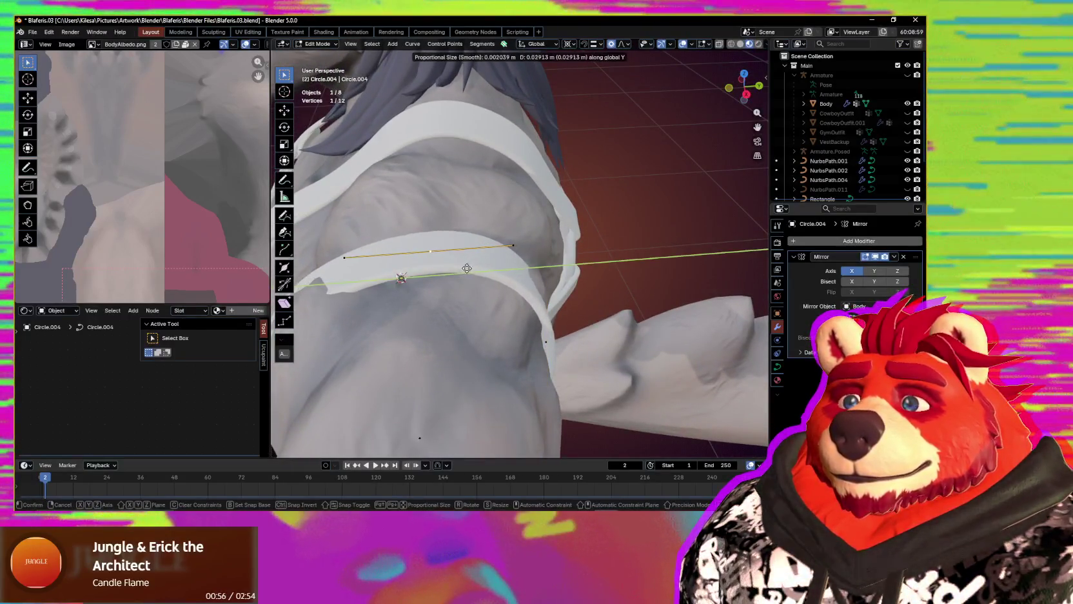
{"action": "left_click", "coordinate": [489, 274]}
{"action": "right_click", "coordinate": [530, 231]}
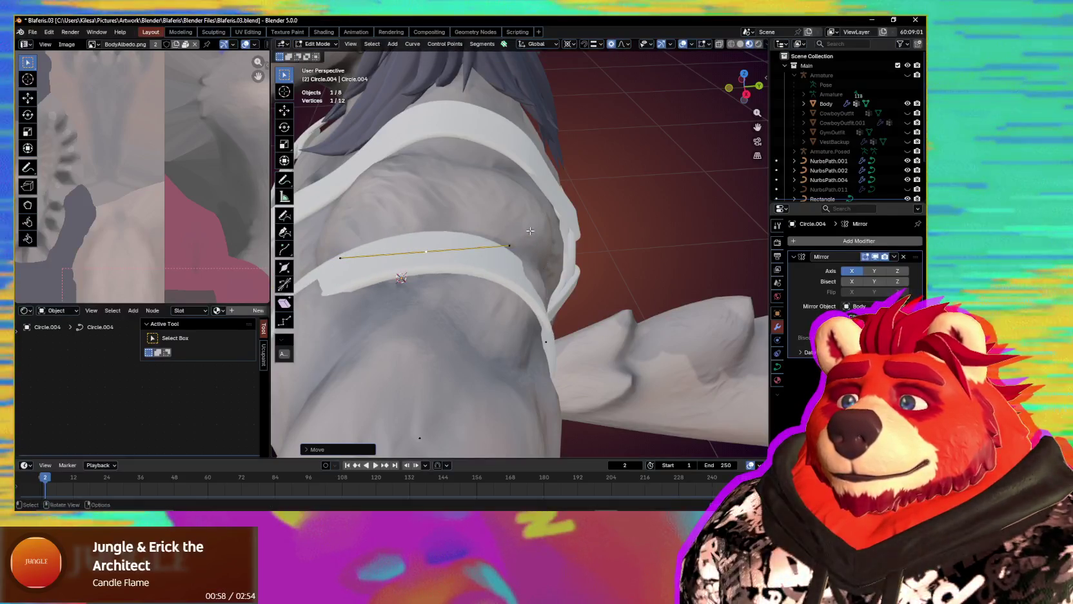
{"action": "left_click_drag", "start_coordinate": [345, 267], "coordinate": [345, 267]}
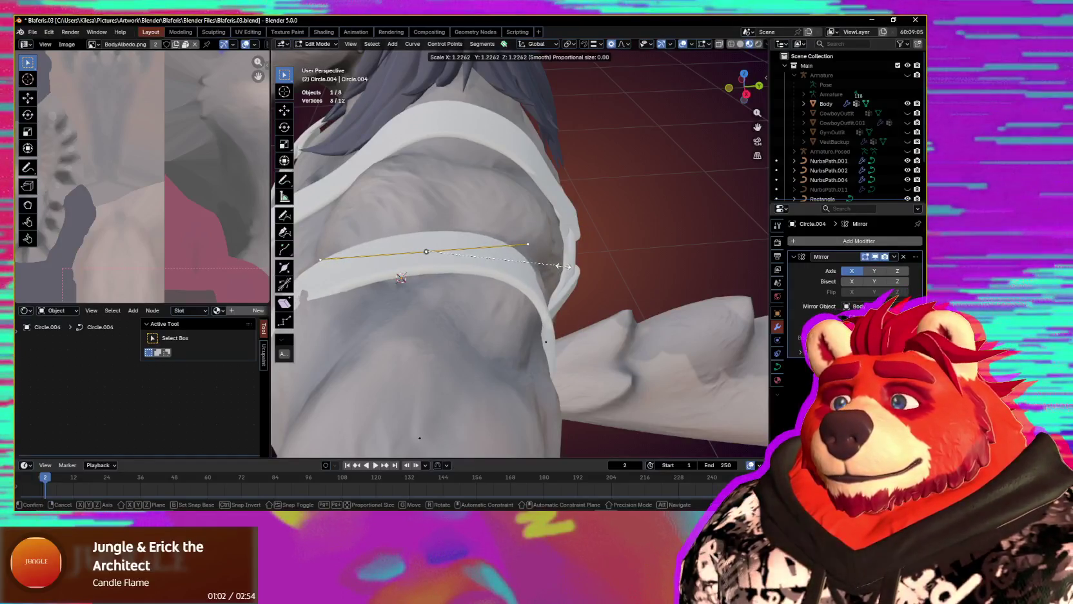
{"action": "left_click", "coordinate": [565, 265]}
{"action": "mouse_move", "coordinate": [565, 266]}
{"action": "middle_mouse_down"}
{"action": "mouse_move", "coordinate": [521, 292]}
{"action": "mouse_move", "coordinate": [629, 275]}
{"action": "middle_mouse_up"}
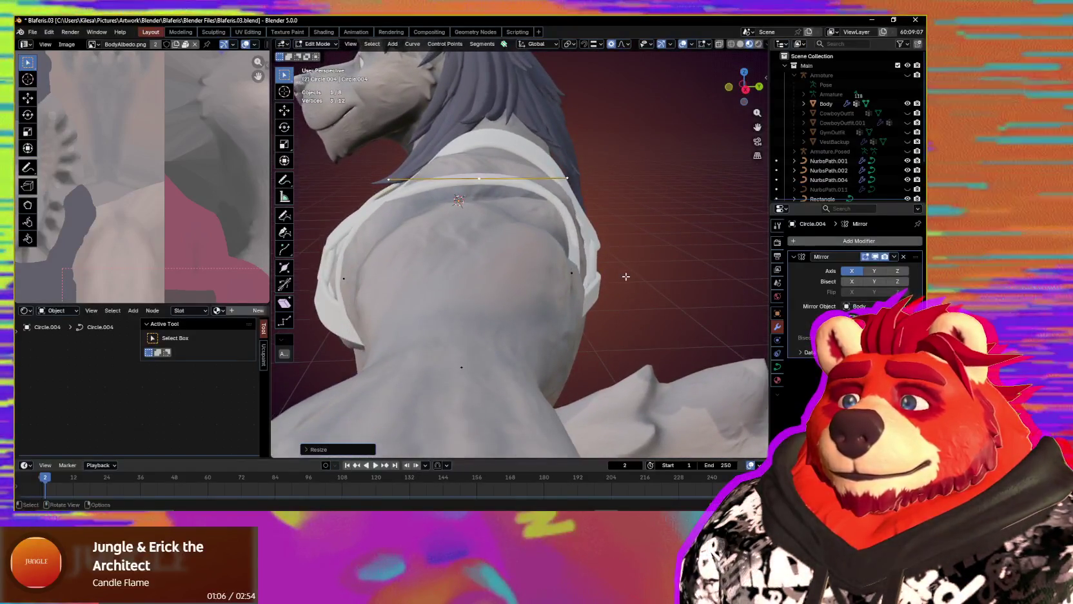
- Rotate the selected points about X, then move and scale them to hug the arm
{"action": "key", "text": "r"}
{"action": "key", "text": "x"}
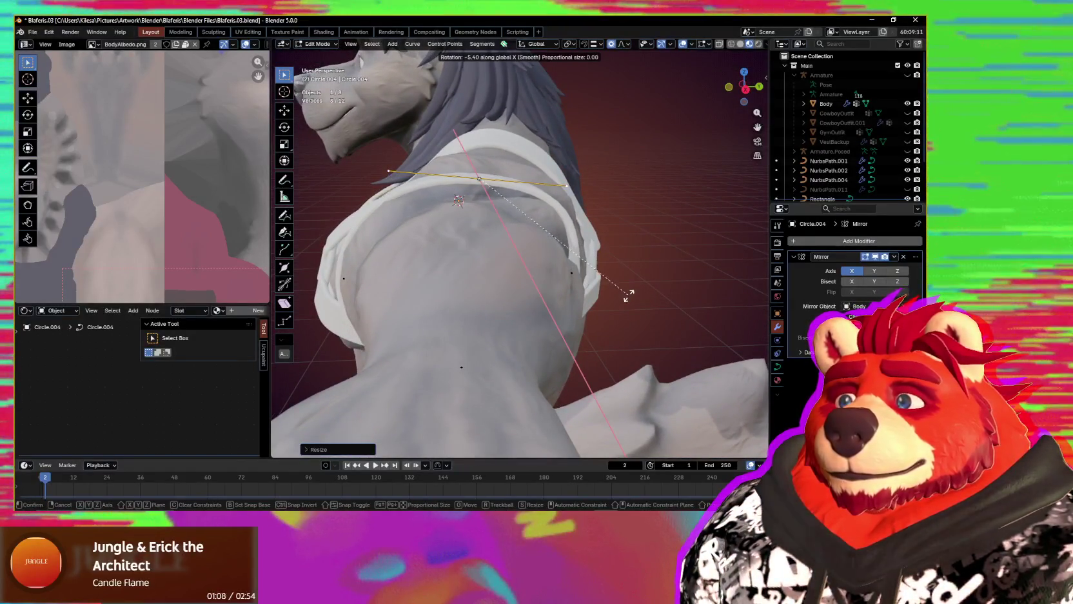
{"action": "middle_click_drag", "start_coordinate": [629, 292], "coordinate": [624, 291]}
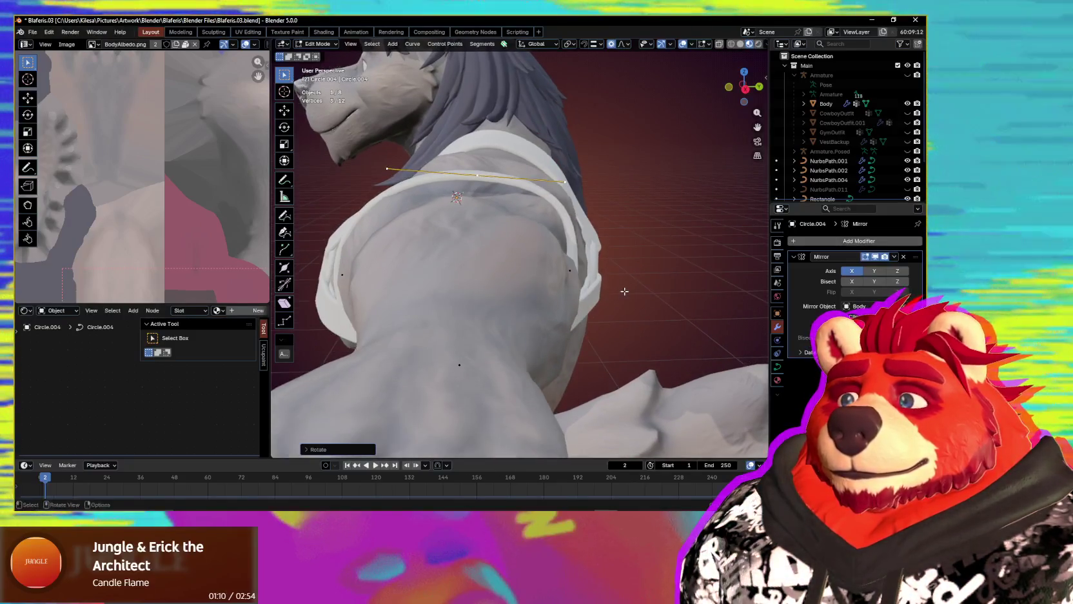
{"action": "key", "text": "g"}
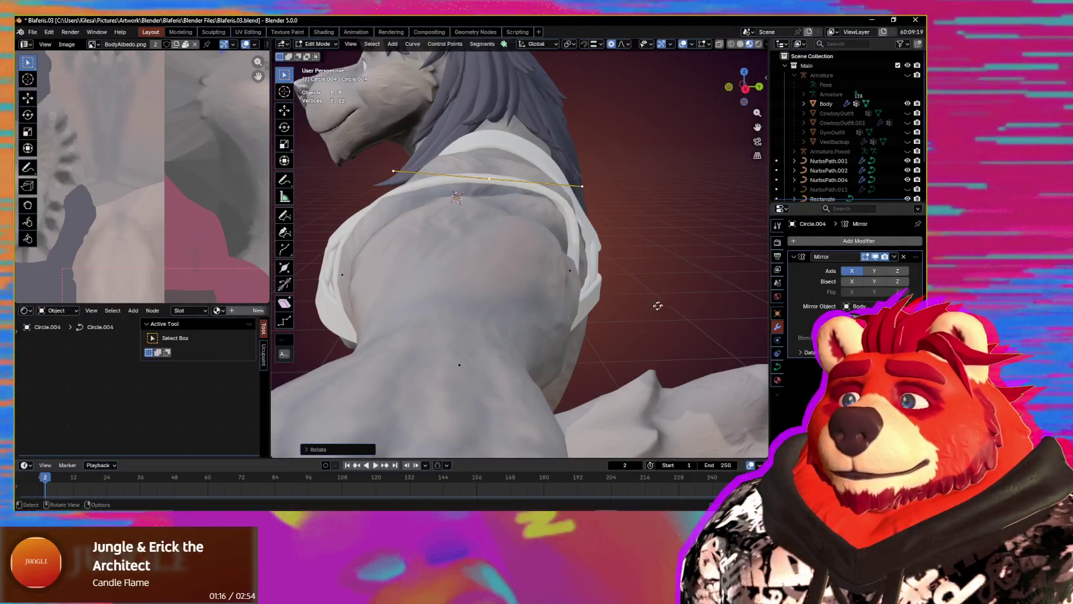
{"action": "left_click", "coordinate": [659, 306]}
{"action": "key", "text": "s"}
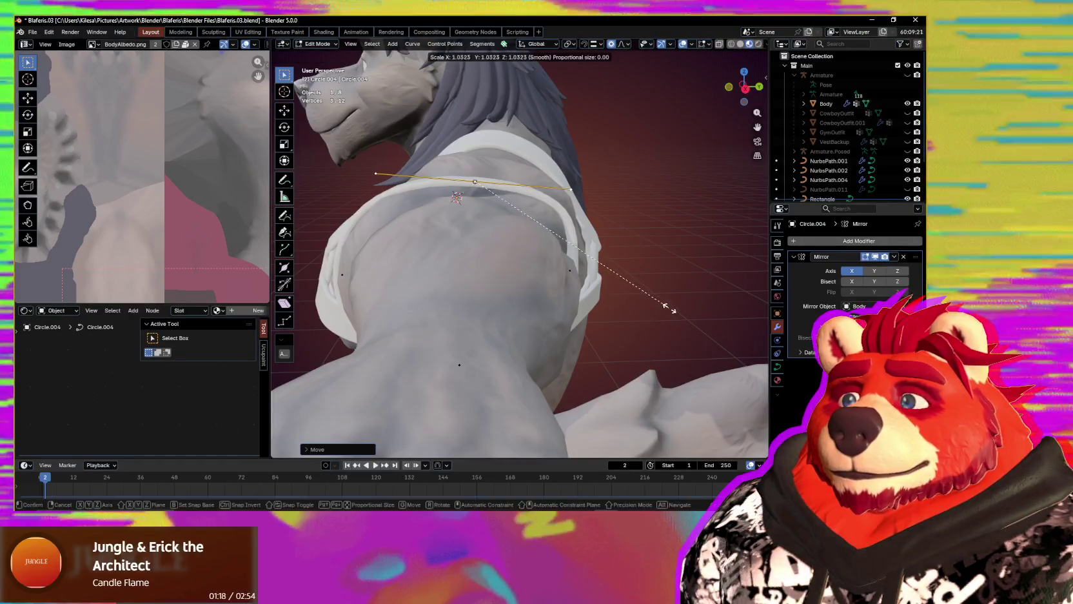
{"action": "left_click", "coordinate": [670, 310]}
{"action": "mouse_move", "coordinate": [670, 309]}
{"action": "middle_mouse_down"}
{"action": "mouse_move", "coordinate": [620, 313]}
{"action": "mouse_move", "coordinate": [592, 338]}
{"action": "middle_mouse_up"}
- Scale the band's points and tilt its curve point to fit the arm
{"action": "middle_click_drag", "start_coordinate": [509, 337], "coordinate": [513, 265]}
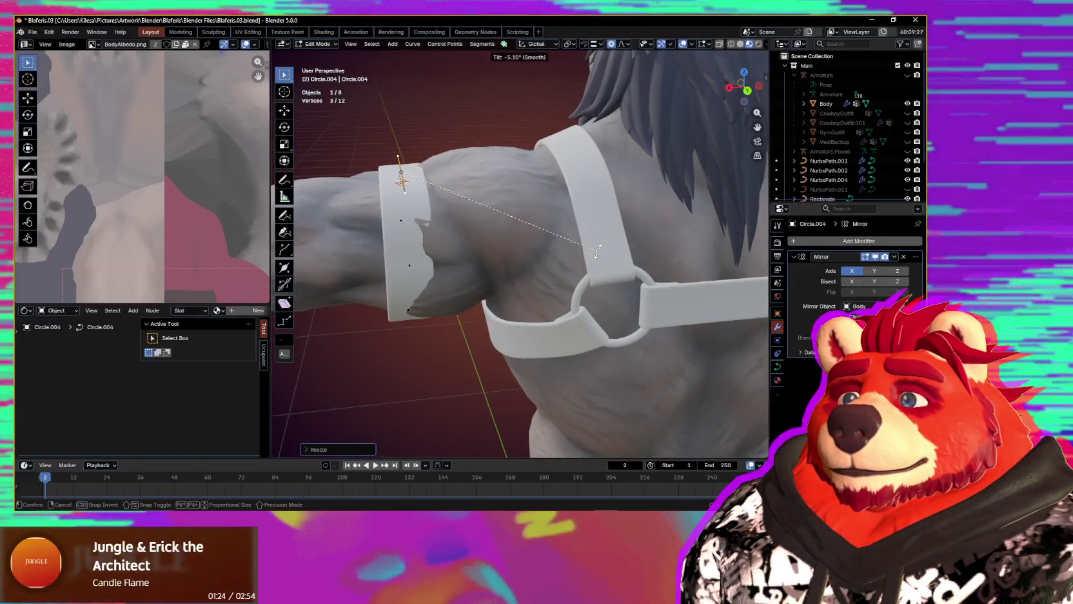
{"action": "middle_click_drag", "start_coordinate": [447, 240], "coordinate": [442, 271]}
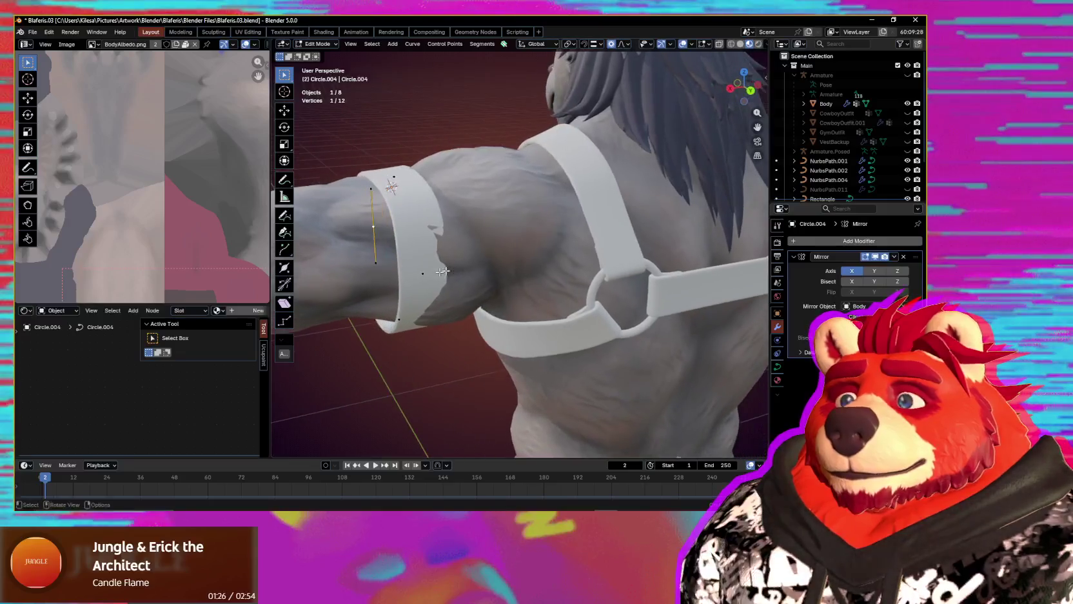
{"action": "middle_click_drag", "start_coordinate": [524, 272], "coordinate": [545, 269]}
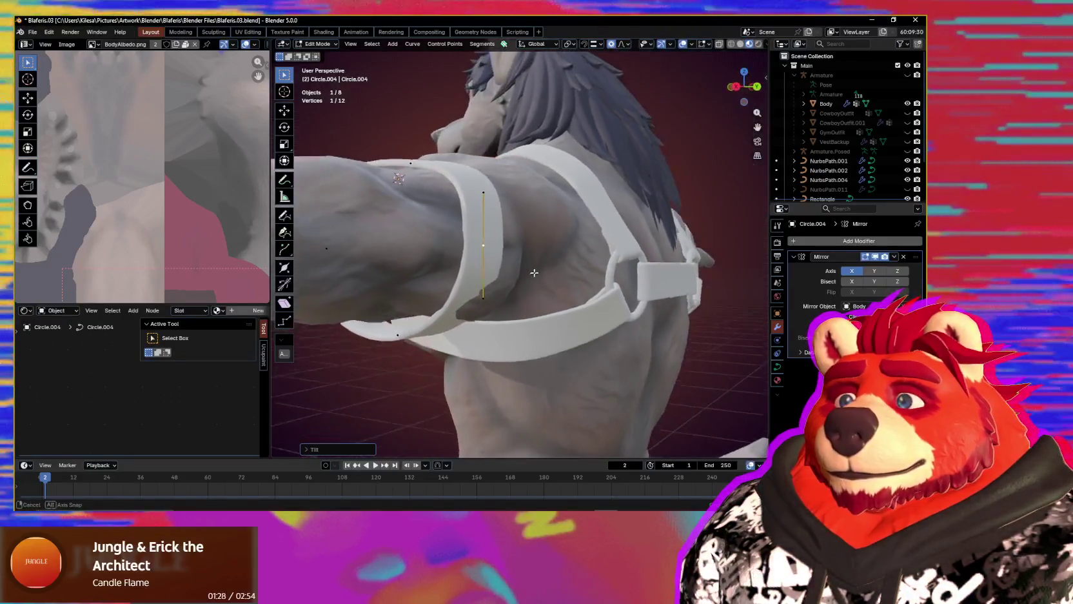
{"action": "key", "text": "s"}
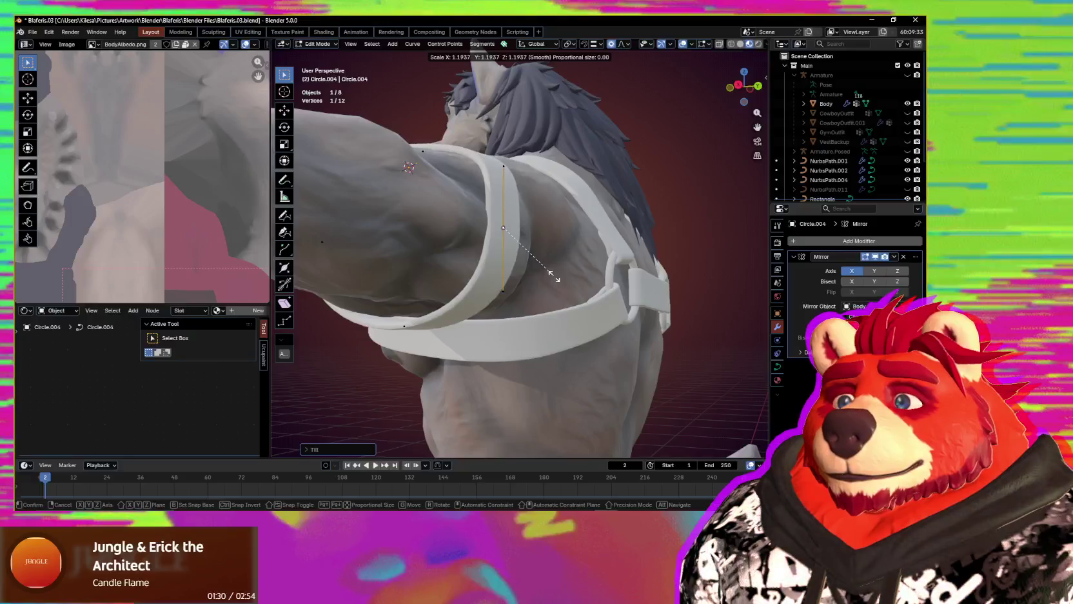
{"action": "middle_click_drag", "start_coordinate": [466, 322], "coordinate": [479, 316]}
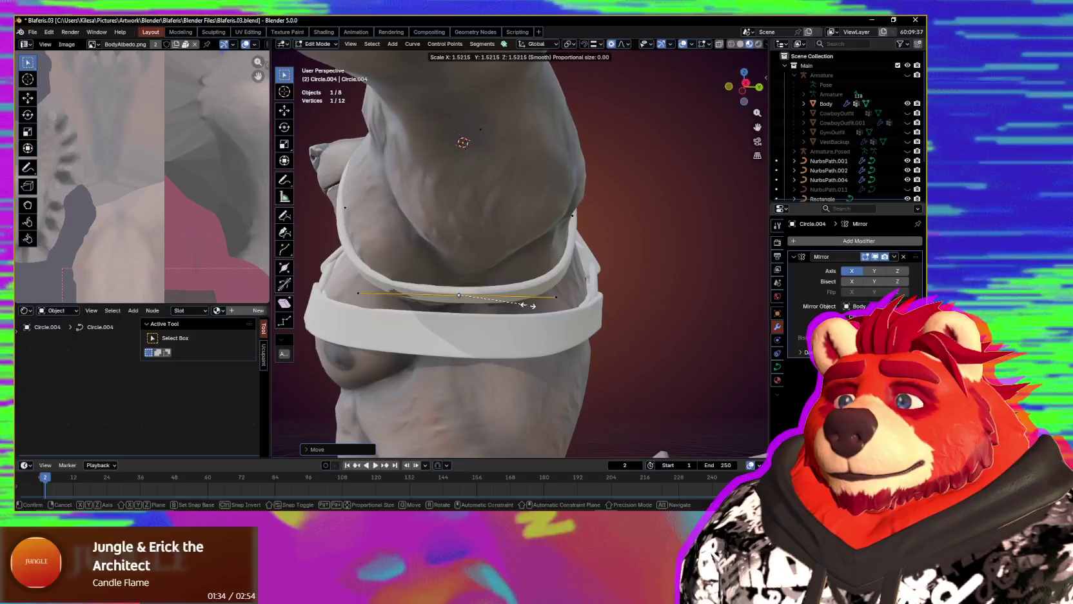
{"action": "left_click", "coordinate": [465, 300]}
{"action": "middle_click_drag", "start_coordinate": [465, 299], "coordinate": [669, 336]}
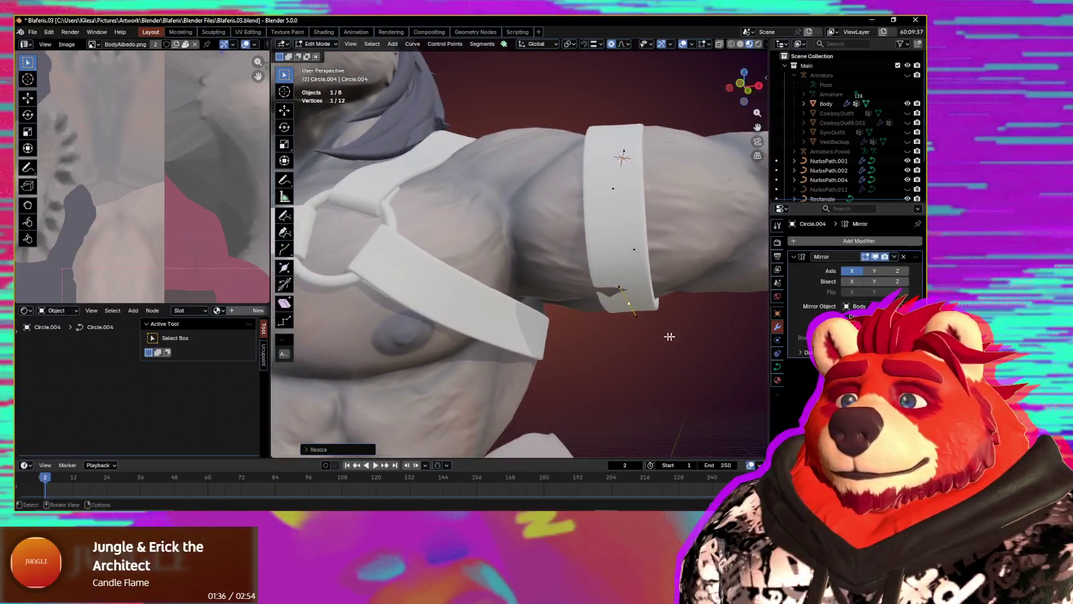
{"action": "left_click", "coordinate": [675, 328]}
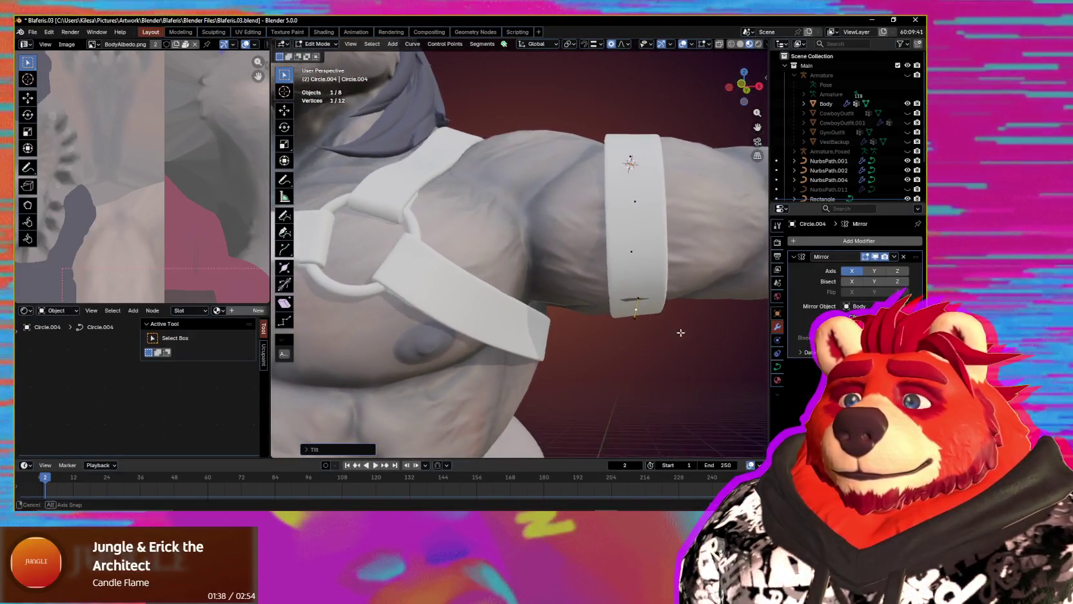
- Move the curve point along Y and rescale it so the band wraps snugly
{"action": "mouse_move", "coordinate": [675, 327]}
{"action": "middle_mouse_down"}
{"action": "mouse_move", "coordinate": [606, 289]}
{"action": "mouse_move", "coordinate": [599, 333]}
{"action": "middle_mouse_up"}
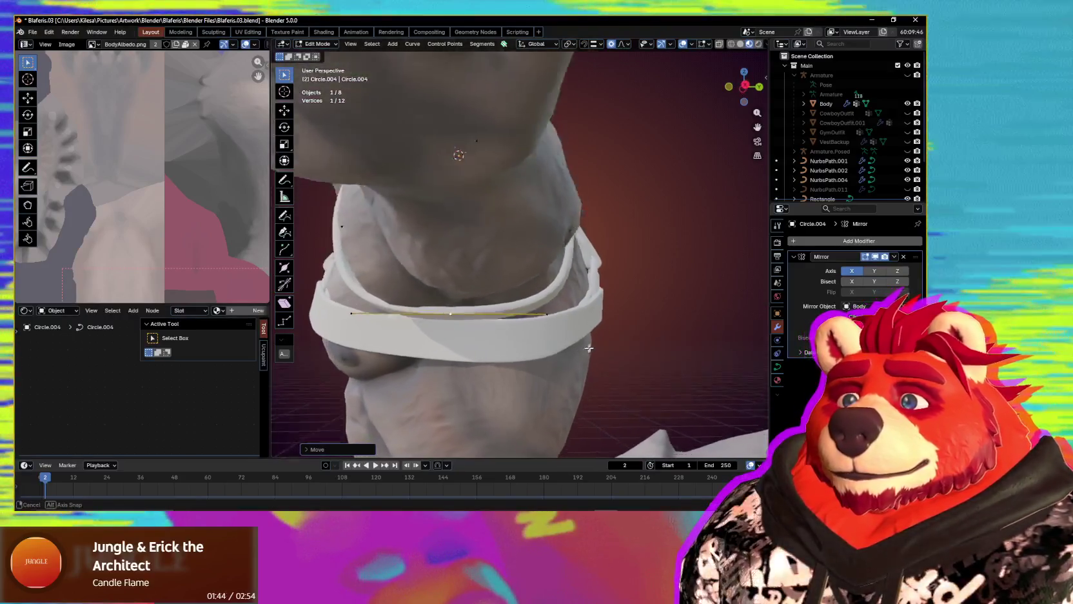
{"action": "middle_click_drag", "start_coordinate": [587, 345], "coordinate": [574, 342]}
{"action": "key", "text": "g"}
{"action": "key", "text": "y"}
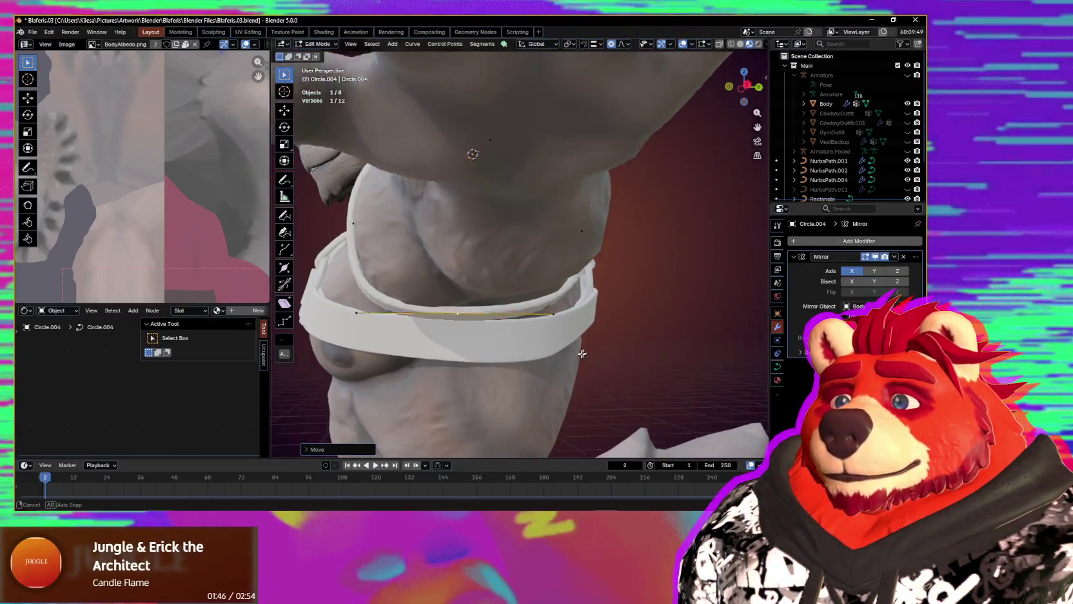
{"action": "key", "text": "s"}
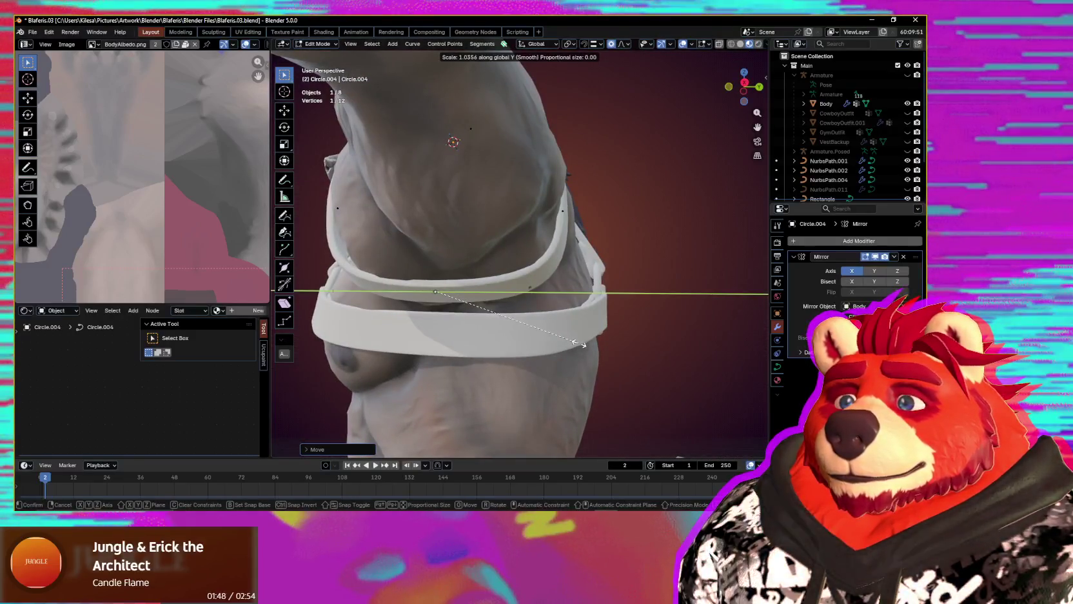
{"action": "mouse_move", "coordinate": [560, 371]}
{"action": "middle_mouse_down"}
{"action": "mouse_move", "coordinate": [663, 371]}
{"action": "mouse_move", "coordinate": [694, 306]}
{"action": "mouse_move", "coordinate": [514, 423]}
{"action": "mouse_move", "coordinate": [642, 354]}
{"action": "mouse_move", "coordinate": [628, 331]}
{"action": "mouse_move", "coordinate": [590, 355]}
{"action": "mouse_move", "coordinate": [567, 309]}
{"action": "mouse_move", "coordinate": [410, 348]}
{"action": "mouse_move", "coordinate": [505, 371]}
{"action": "mouse_move", "coordinate": [535, 318]}
{"action": "mouse_move", "coordinate": [546, 383]}
{"action": "mouse_move", "coordinate": [553, 278]}
{"action": "mouse_move", "coordinate": [580, 319]}
{"action": "mouse_move", "coordinate": [660, 308]}
{"action": "middle_mouse_up"}
{"action": "scroll", "coordinate": [547, 383], "scroll_direction": "down", "scroll_amount": 3}
{"action": "scroll", "coordinate": [579, 318], "scroll_direction": "down", "scroll_amount": 2}
- Return to Object Mode and select the arm band
{"action": "key", "text": "ctrl+Tab"}
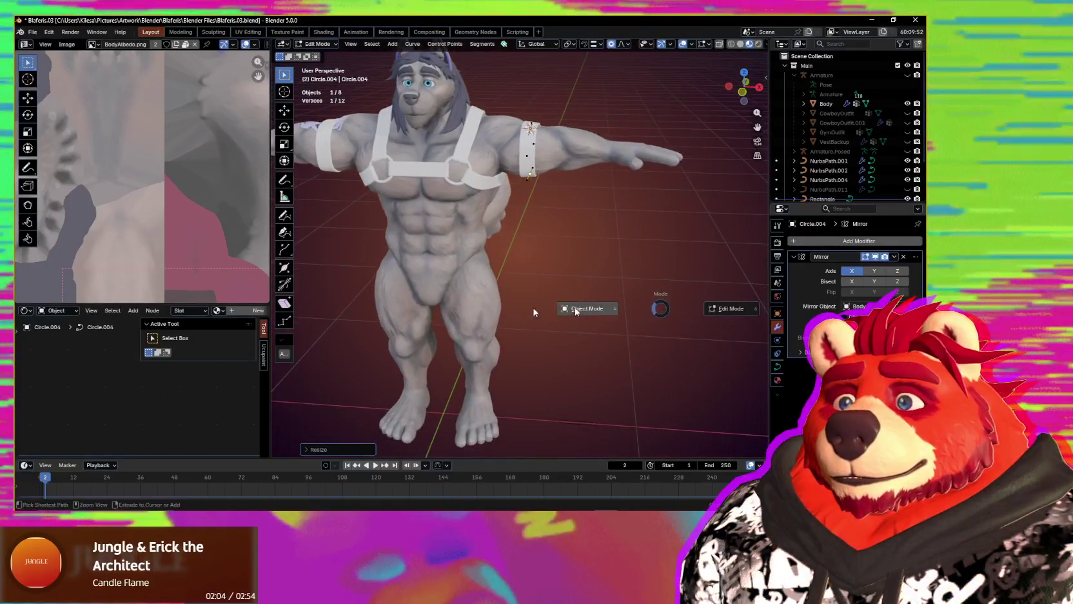
{"action": "left_click", "coordinate": [578, 308]}
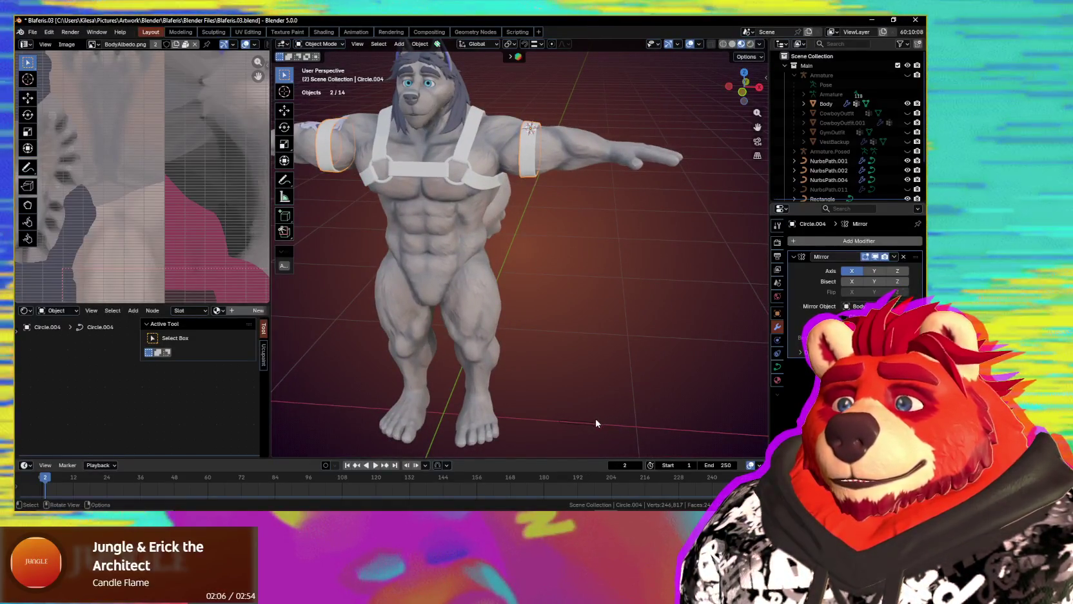
{"action": "left_click", "coordinate": [596, 425]}
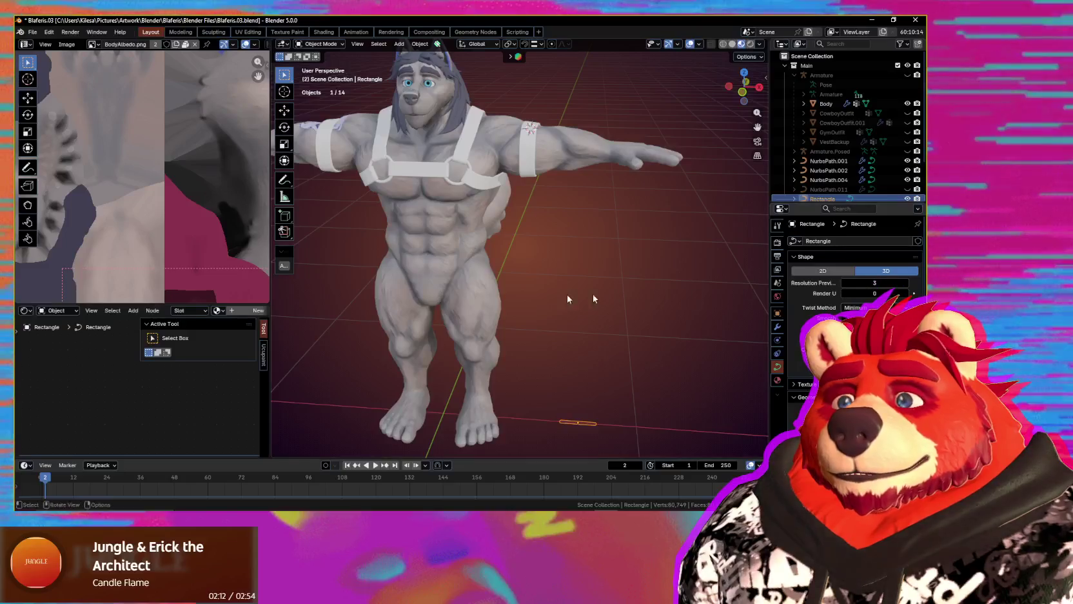
{"action": "scroll", "coordinate": [567, 298], "scroll_direction": "up", "scroll_amount": 2}
{"action": "scroll", "coordinate": [520, 304], "scroll_direction": "up", "scroll_amount": 3}
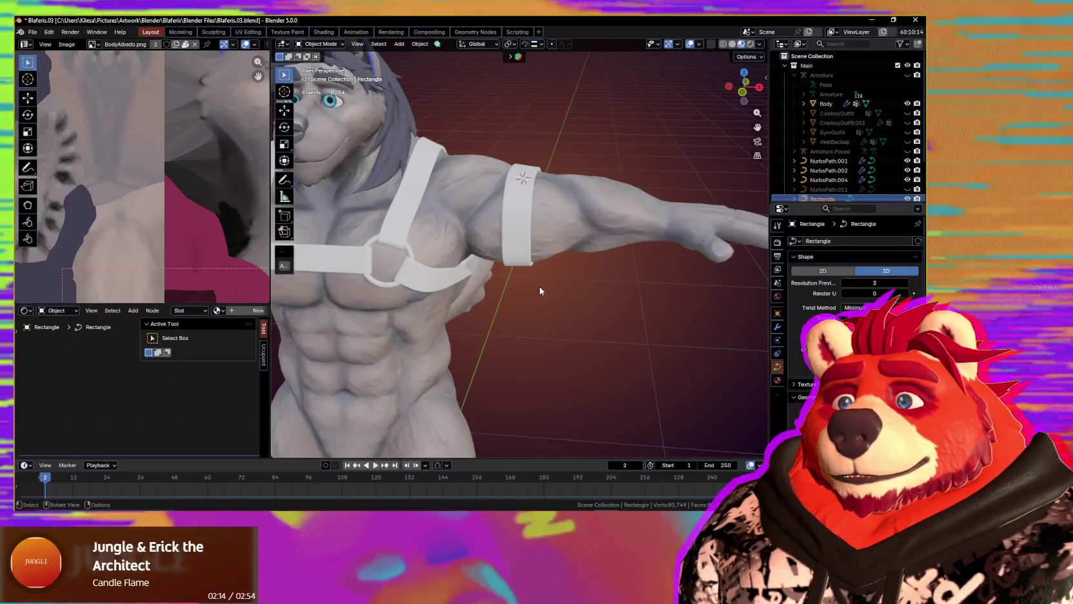
{"action": "left_click", "coordinate": [524, 251], "text": "shift"}
{"action": "scroll", "coordinate": [549, 290], "scroll_direction": "up", "scroll_amount": 1}
{"action": "scroll", "coordinate": [542, 271], "scroll_direction": "up", "scroll_amount": 2}
- Show the wireframe over the model and make Circle.004 the active object
{"action": "key", "text": "q"}
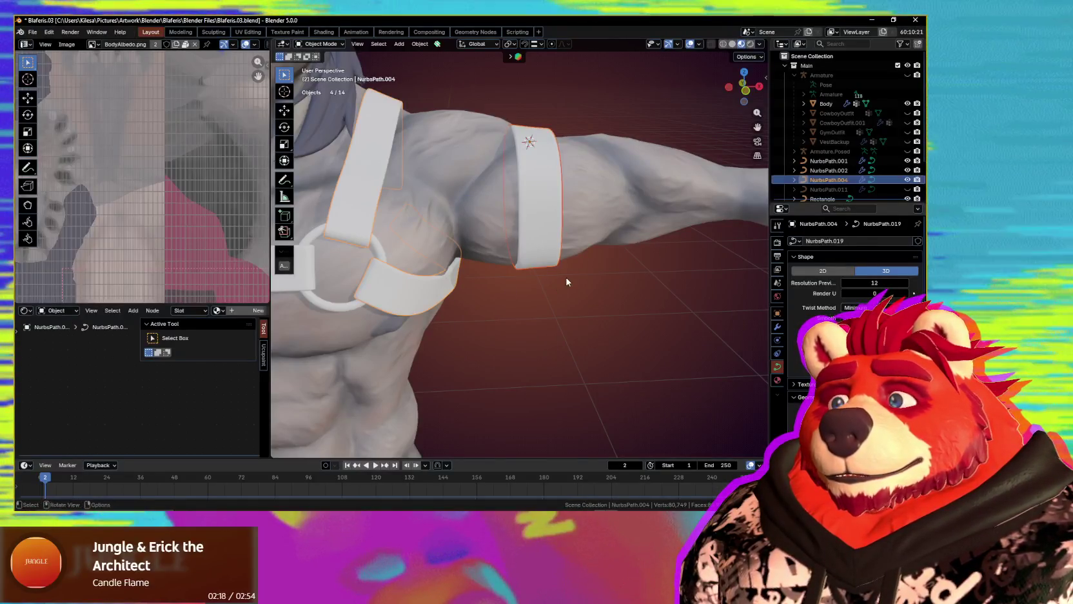
{"action": "key", "text": "q"}
{"action": "left_click", "coordinate": [555, 254]}
{"action": "middle_click_drag", "start_coordinate": [555, 255], "coordinate": [542, 278]}
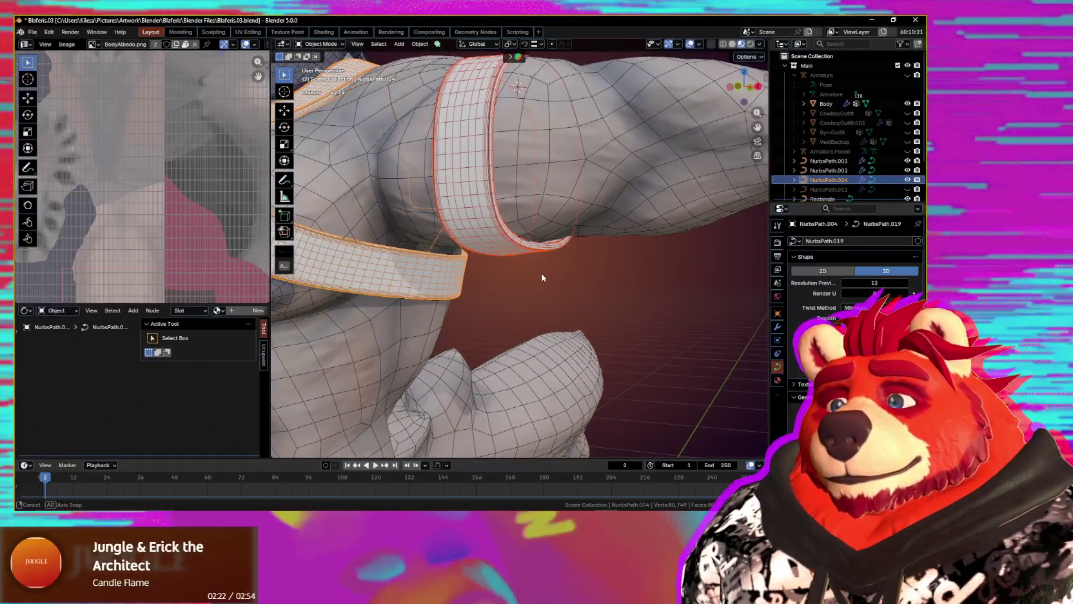
{"action": "middle_click_drag", "start_coordinate": [541, 277], "coordinate": [524, 202]}
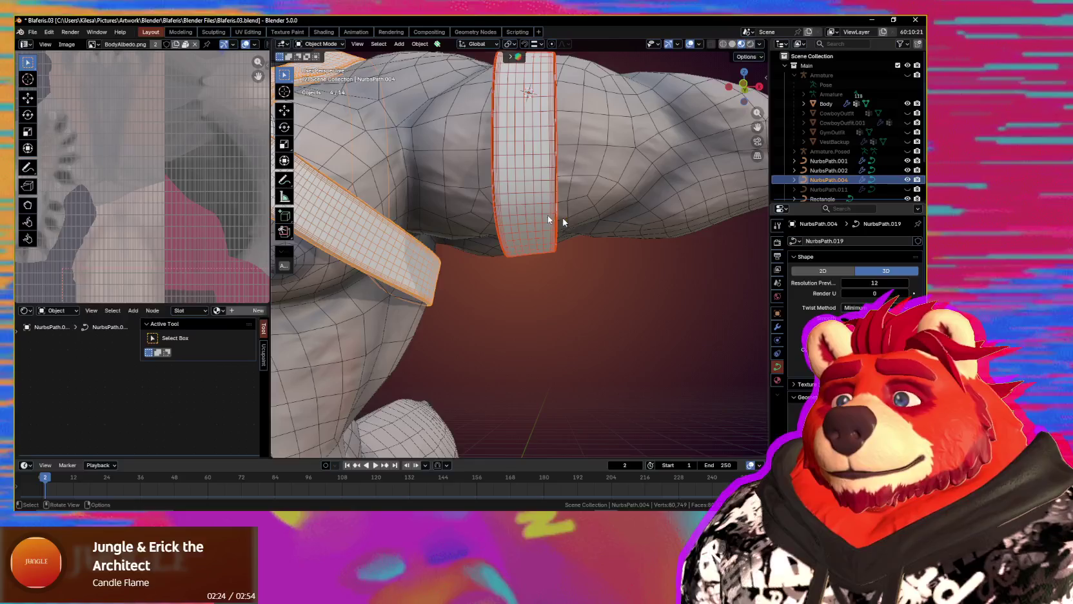
{"action": "left_click", "coordinate": [548, 216]}
- Lower the arm band's Resolution Preview U from 12 to 7
{"action": "left_click", "coordinate": [868, 282]}
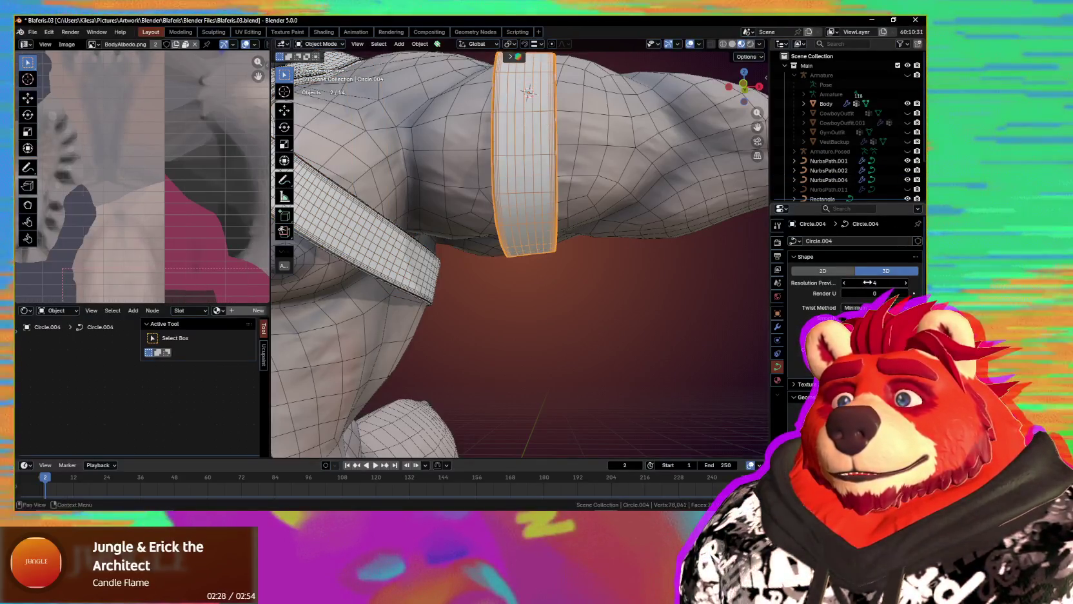
{"action": "scroll", "coordinate": [659, 283], "scroll_direction": "down", "scroll_amount": 4}
{"action": "middle_click_drag", "start_coordinate": [658, 282], "coordinate": [649, 336]}
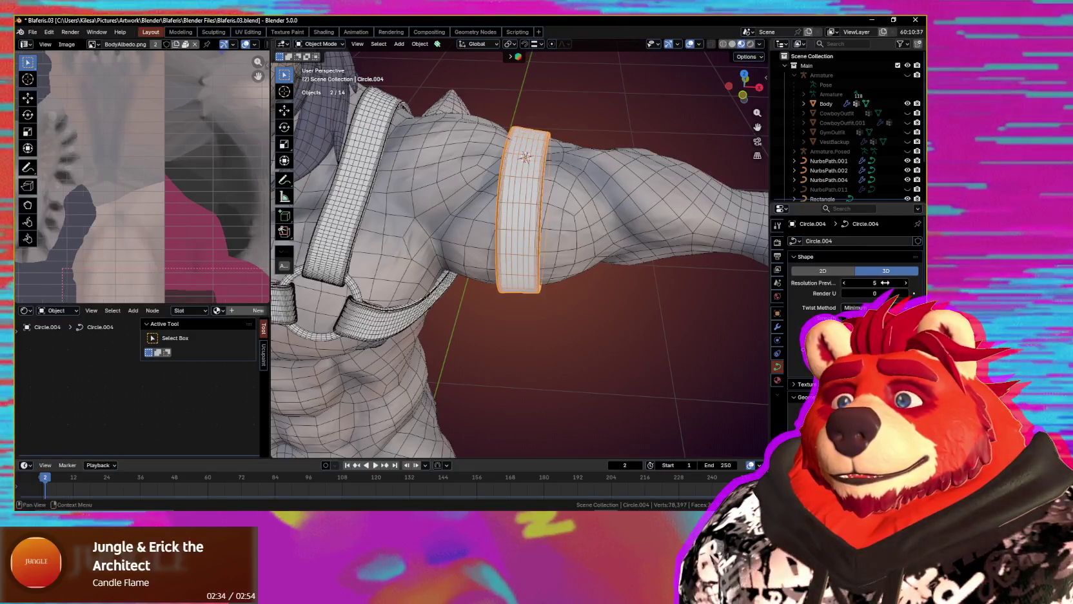
{"action": "mouse_move", "coordinate": [651, 284]}
{"action": "middle_mouse_down"}
{"action": "mouse_move", "coordinate": [645, 299]}
{"action": "mouse_move", "coordinate": [558, 306]}
{"action": "mouse_move", "coordinate": [577, 306]}
{"action": "middle_mouse_up"}
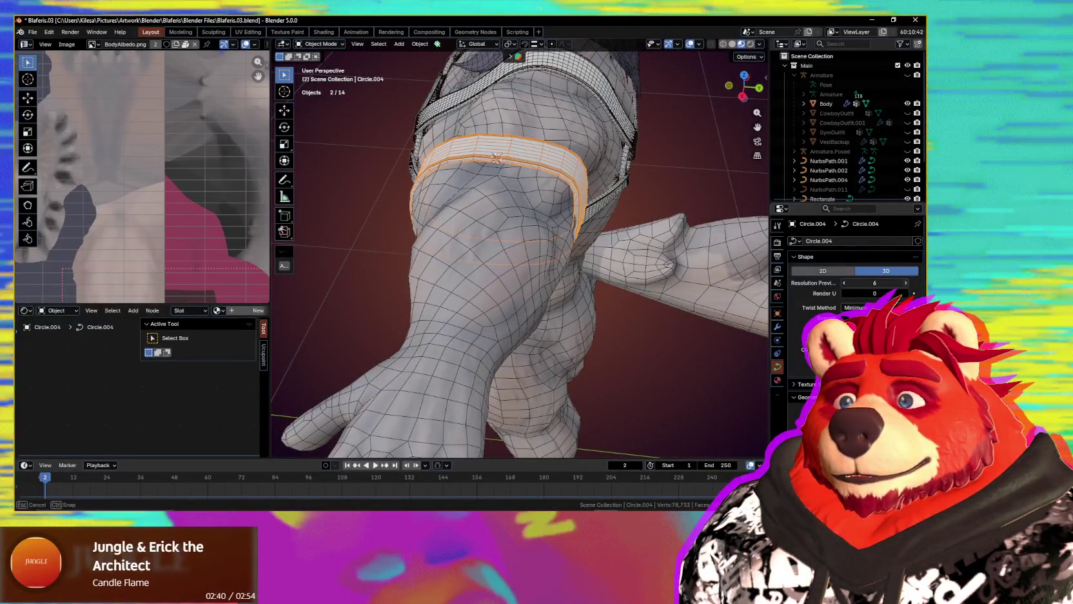
{"action": "left_click", "coordinate": [905, 282]}
{"action": "mouse_move", "coordinate": [531, 254]}
{"action": "middle_mouse_down"}
{"action": "mouse_move", "coordinate": [647, 244]}
{"action": "mouse_move", "coordinate": [641, 215]}
{"action": "mouse_move", "coordinate": [622, 198]}
{"action": "mouse_move", "coordinate": [540, 273]}
{"action": "mouse_move", "coordinate": [561, 237]}
{"action": "middle_mouse_up"}
- Select the three harness straps NurbsPath.001, .002 and .004
{"action": "left_click", "coordinate": [539, 242]}
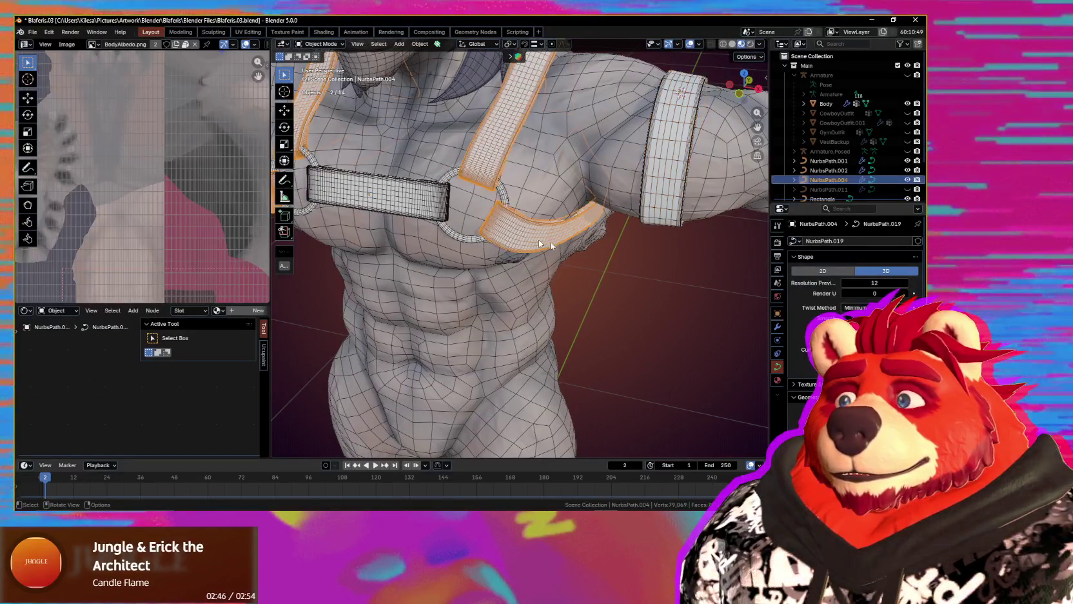
{"action": "left_click", "coordinate": [380, 187], "text": "shift"}
{"action": "middle_click_drag", "start_coordinate": [381, 187], "coordinate": [573, 251]}
{"action": "left_click", "coordinate": [572, 243], "text": "shift"}
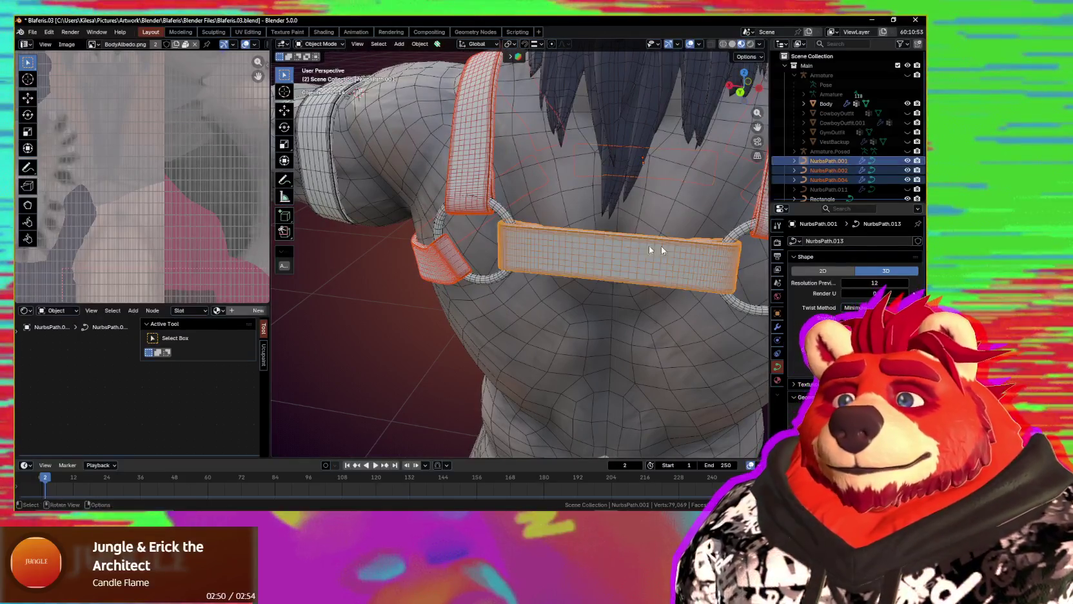
{"action": "type", "text": "4"}
- Set the three straps' Resolution Preview U to 2
{"action": "key", "text": "Return"}
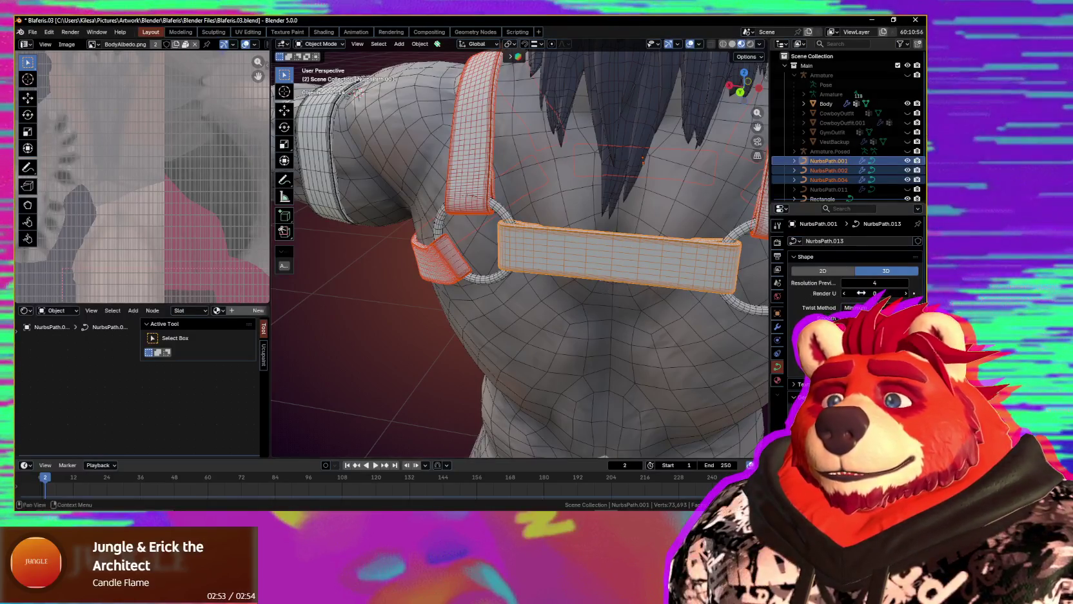
{"action": "middle_click_drag", "start_coordinate": [550, 254], "coordinate": [607, 260]}
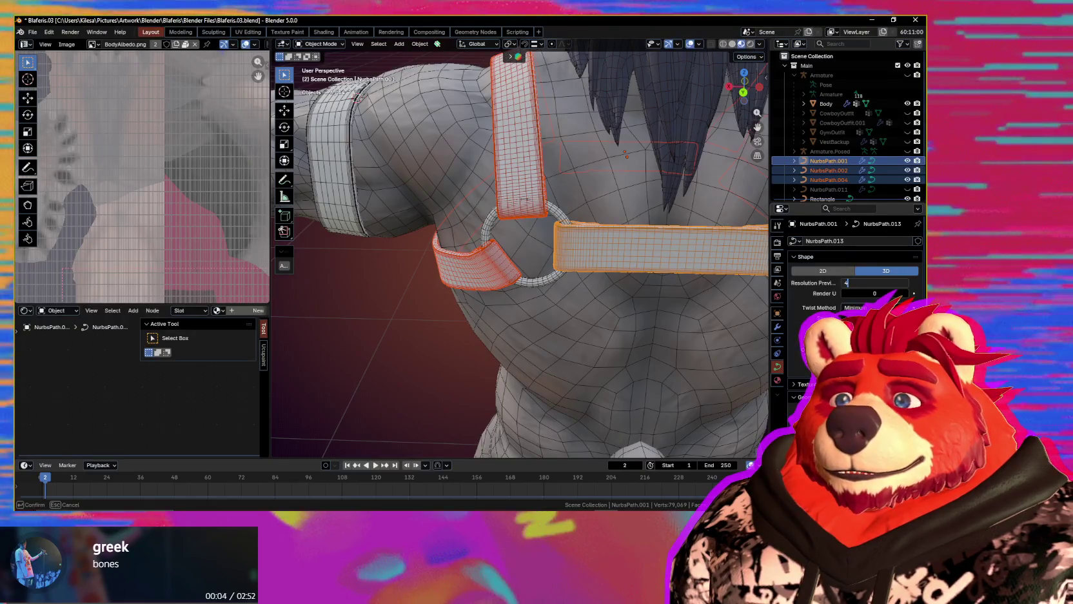
{"action": "key", "text": "Return"}
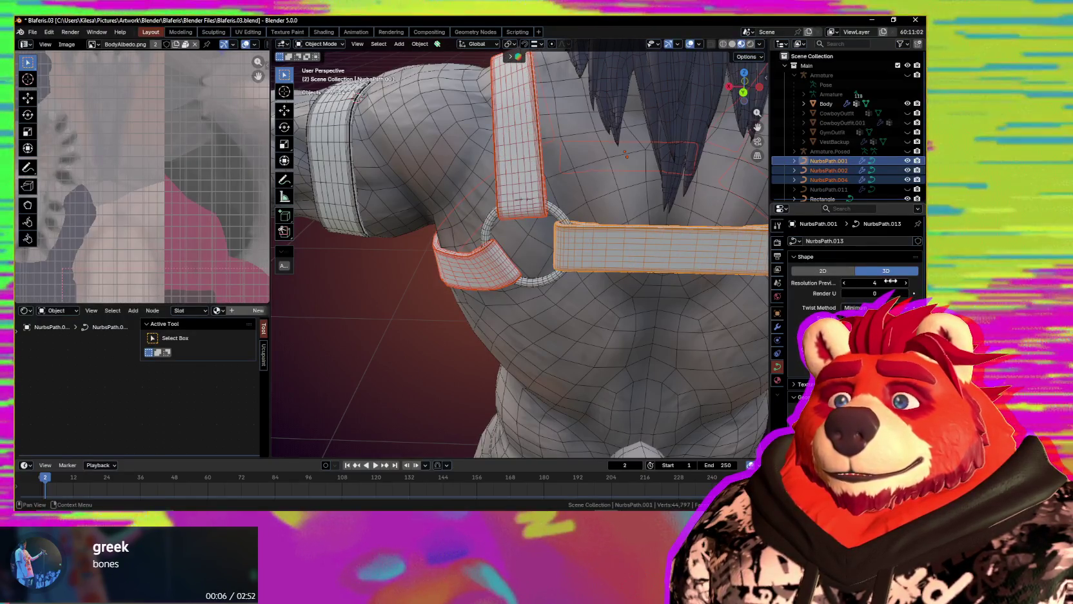
{"action": "mouse_move", "coordinate": [614, 276]}
{"action": "middle_mouse_down"}
{"action": "mouse_move", "coordinate": [616, 264]}
{"action": "mouse_move", "coordinate": [625, 284]}
{"action": "mouse_move", "coordinate": [607, 287]}
{"action": "middle_mouse_up"}
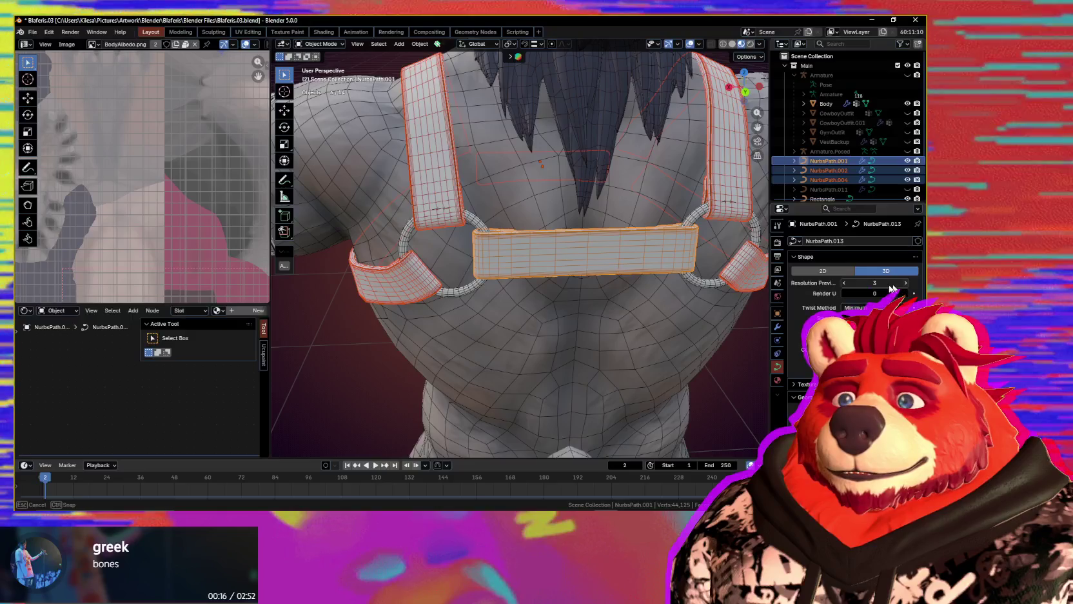
{"action": "left_click_drag", "start_coordinate": [892, 288], "coordinate": [845, 286]}
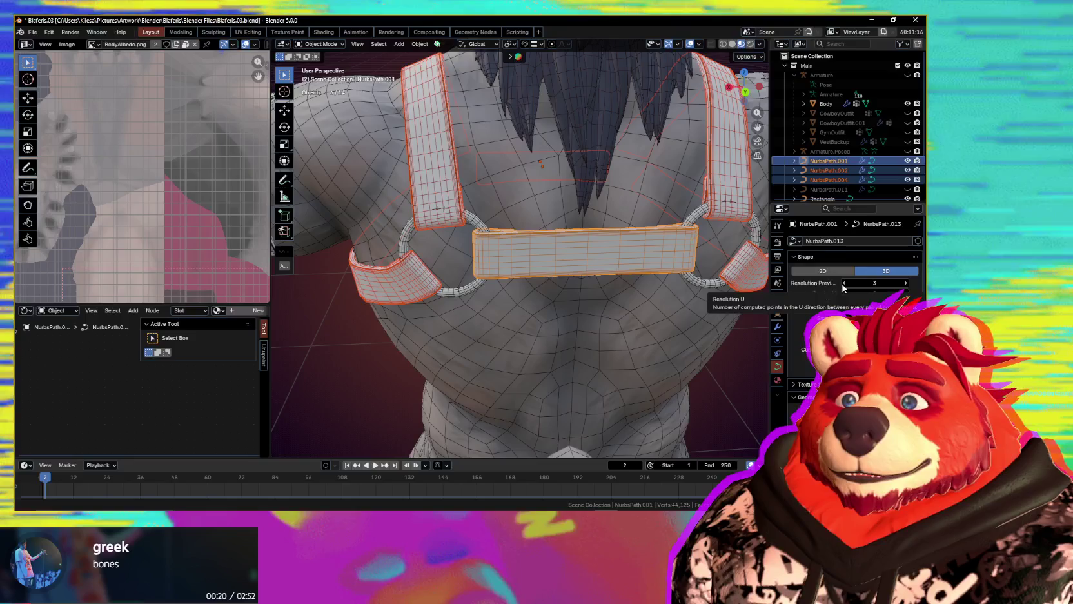
{"action": "left_click", "coordinate": [844, 283]}
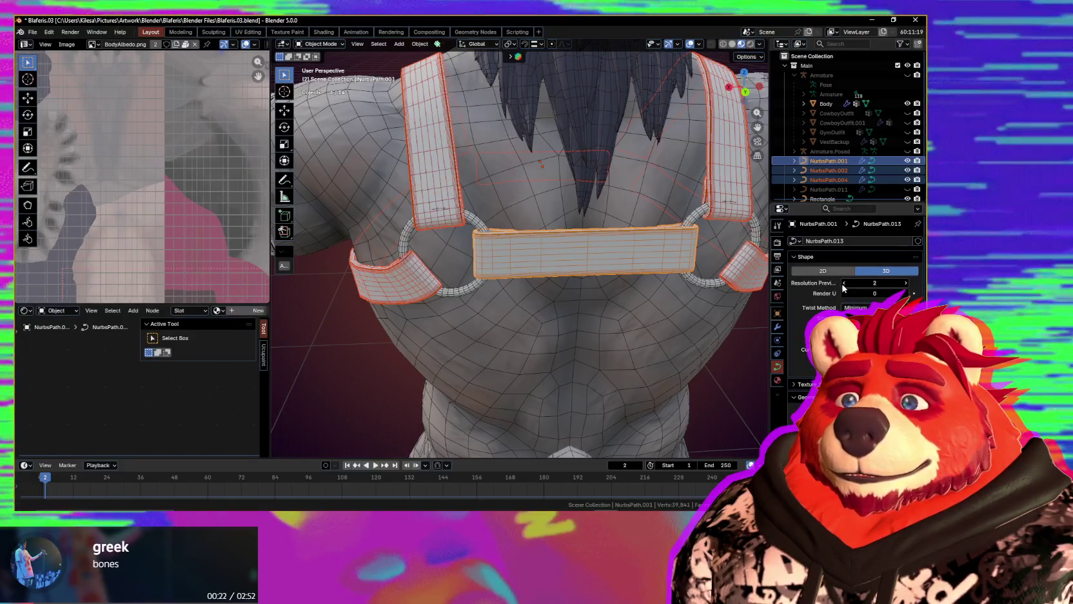
{"action": "mouse_move", "coordinate": [761, 287]}
{"action": "middle_mouse_down"}
{"action": "mouse_move", "coordinate": [729, 262]}
{"action": "mouse_move", "coordinate": [596, 298]}
{"action": "mouse_move", "coordinate": [618, 295]}
{"action": "mouse_move", "coordinate": [565, 213]}
{"action": "mouse_move", "coordinate": [586, 368]}
{"action": "mouse_move", "coordinate": [597, 245]}
{"action": "middle_mouse_up"}
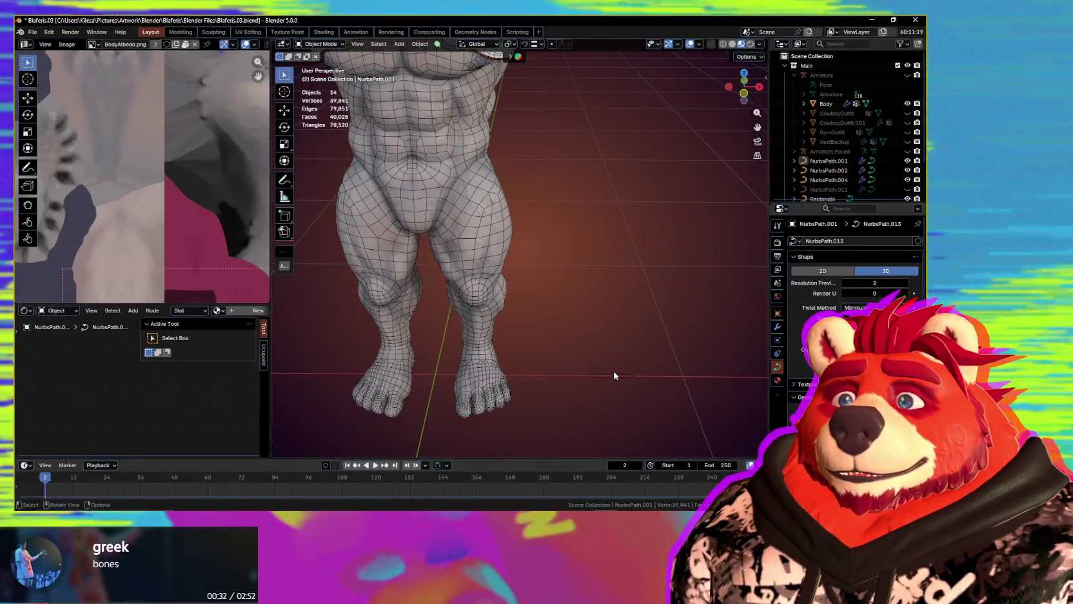
- Select the Rectangle strap and give it a preview resolution of 1
{"action": "left_click", "coordinate": [616, 376]}
{"action": "mouse_move", "coordinate": [568, 263]}
{"action": "middle_mouse_down"}
{"action": "mouse_move", "coordinate": [569, 316]}
{"action": "mouse_move", "coordinate": [646, 365]}
{"action": "middle_mouse_up"}
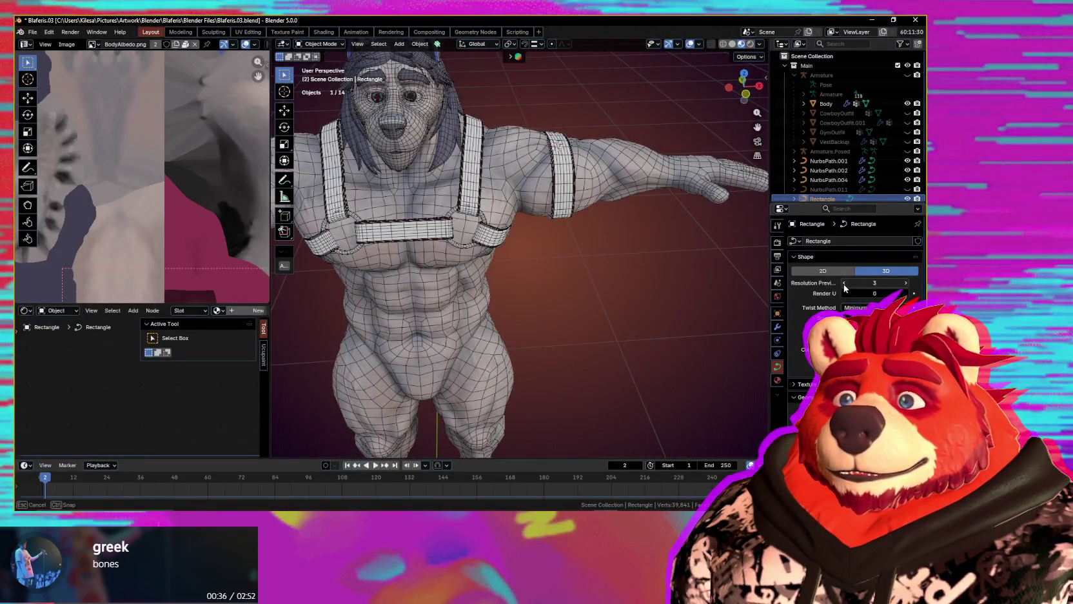
{"action": "scroll", "coordinate": [530, 211], "scroll_direction": "up", "scroll_amount": 3}
{"action": "scroll", "coordinate": [479, 215], "scroll_direction": "up", "scroll_amount": 2}
{"action": "scroll", "coordinate": [587, 347], "scroll_direction": "up", "scroll_amount": 3}
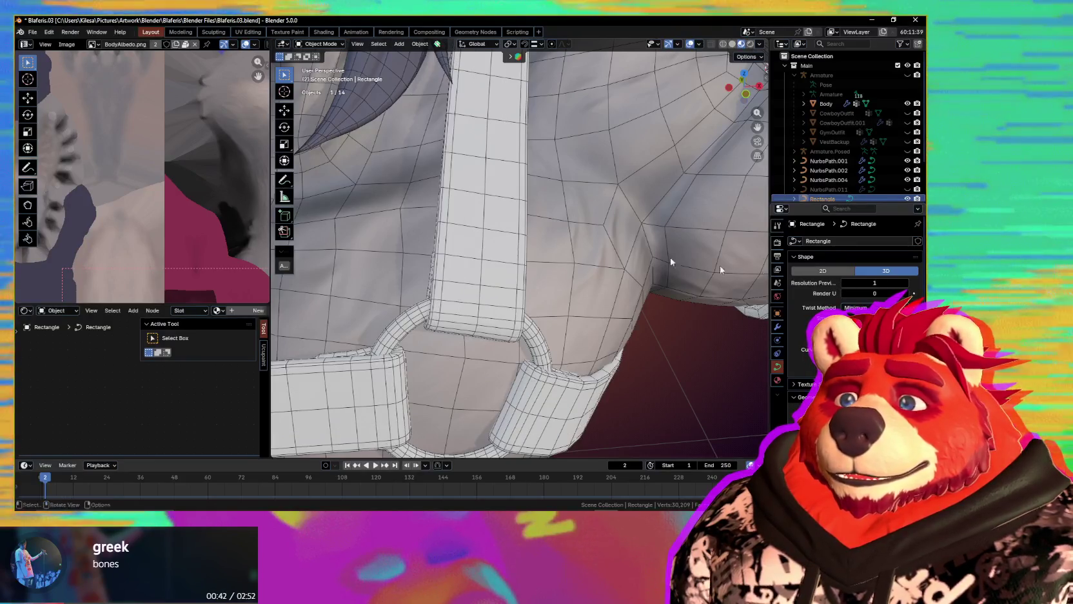
- Hide the viewport overlays to check the strap shading, then show them again
{"action": "middle_click_drag", "start_coordinate": [598, 270], "coordinate": [582, 266]}
{"action": "scroll", "coordinate": [574, 263], "scroll_direction": "down", "scroll_amount": 4}
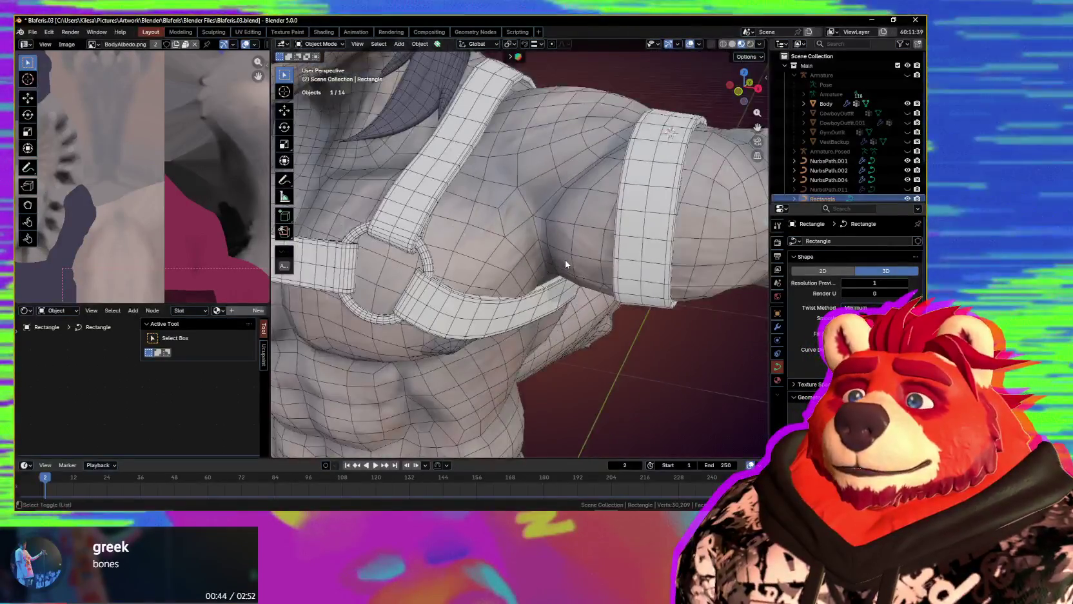
{"action": "key", "text": "shift+alt+z"}
{"action": "scroll", "coordinate": [587, 268], "scroll_direction": "down", "scroll_amount": 3}
{"action": "mouse_move", "coordinate": [569, 305]}
{"action": "middle_mouse_down"}
{"action": "mouse_move", "coordinate": [714, 303]}
{"action": "mouse_move", "coordinate": [323, 303]}
{"action": "mouse_move", "coordinate": [426, 301]}
{"action": "mouse_move", "coordinate": [448, 283]}
{"action": "mouse_move", "coordinate": [446, 322]}
{"action": "mouse_move", "coordinate": [461, 354]}
{"action": "mouse_move", "coordinate": [507, 321]}
{"action": "middle_mouse_up"}
{"action": "key", "text": "shift+alt+z"}
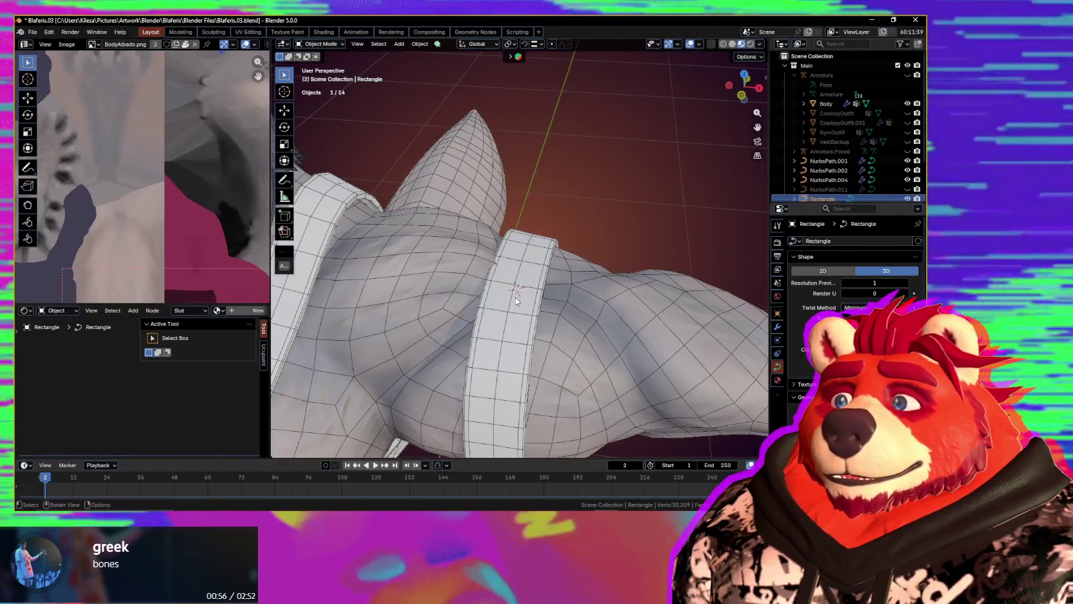
- Select the Circle.004 arm band, enter Edit Mode, and hide overlays to judge its fit
{"action": "left_click", "coordinate": [505, 309], "text": "shift"}
{"action": "key", "text": "Tab"}
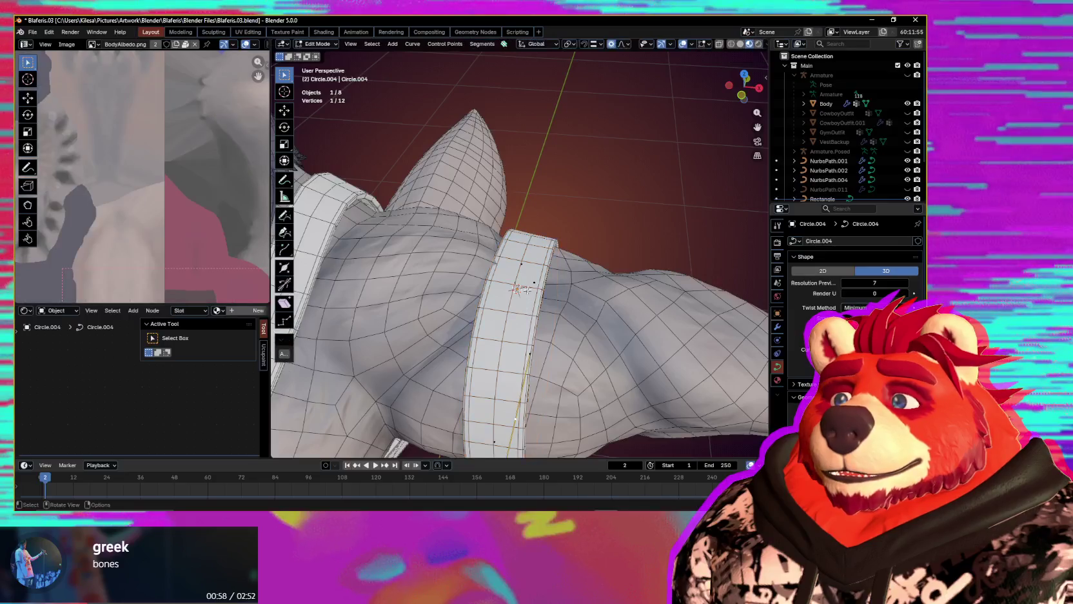
{"action": "middle_click_drag", "start_coordinate": [513, 263], "coordinate": [536, 295]}
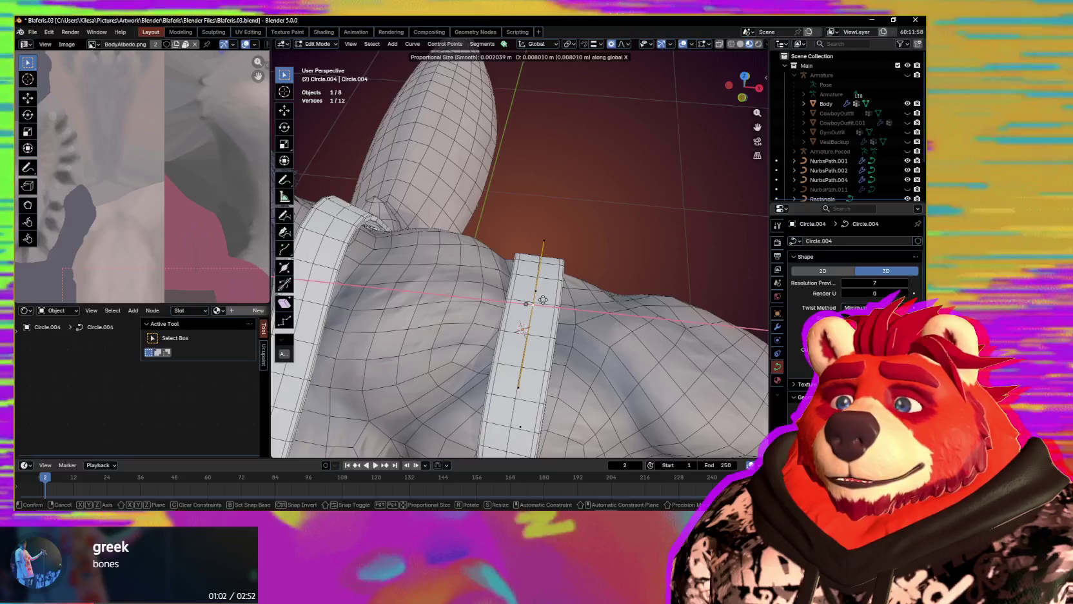
{"action": "left_click", "coordinate": [540, 301]}
{"action": "mouse_move", "coordinate": [540, 301]}
{"action": "middle_mouse_down"}
{"action": "mouse_move", "coordinate": [535, 328]}
{"action": "mouse_move", "coordinate": [504, 339]}
{"action": "mouse_move", "coordinate": [447, 283]}
{"action": "mouse_move", "coordinate": [509, 327]}
{"action": "mouse_move", "coordinate": [423, 212]}
{"action": "mouse_move", "coordinate": [470, 213]}
{"action": "middle_mouse_up"}
{"action": "key", "text": "shift+alt+z"}
{"action": "key", "text": "shift+alt+z"}
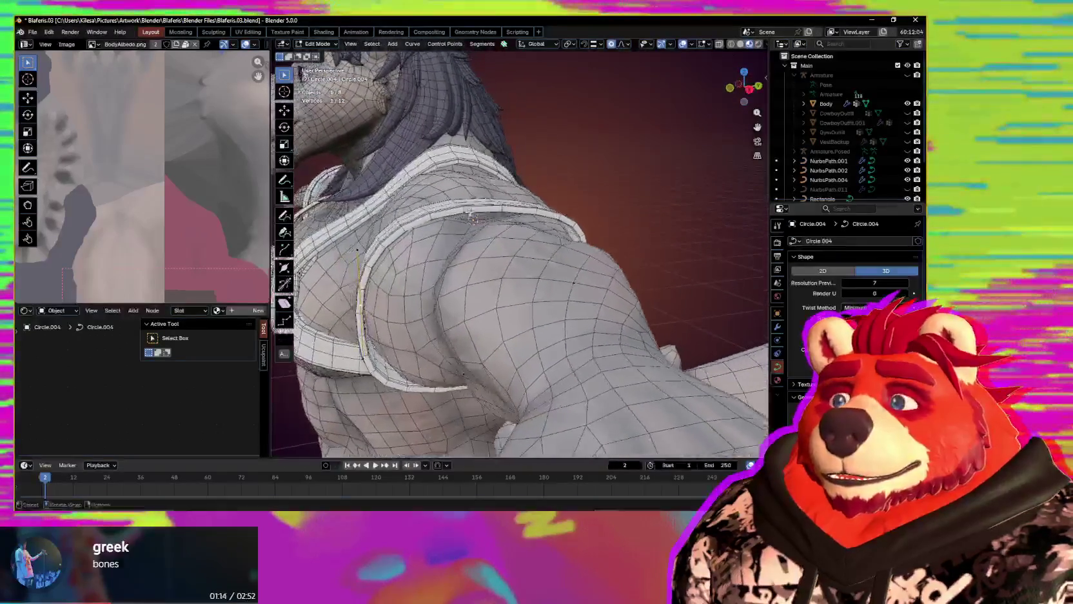
{"action": "middle_click_drag", "start_coordinate": [465, 267], "coordinate": [476, 263]}
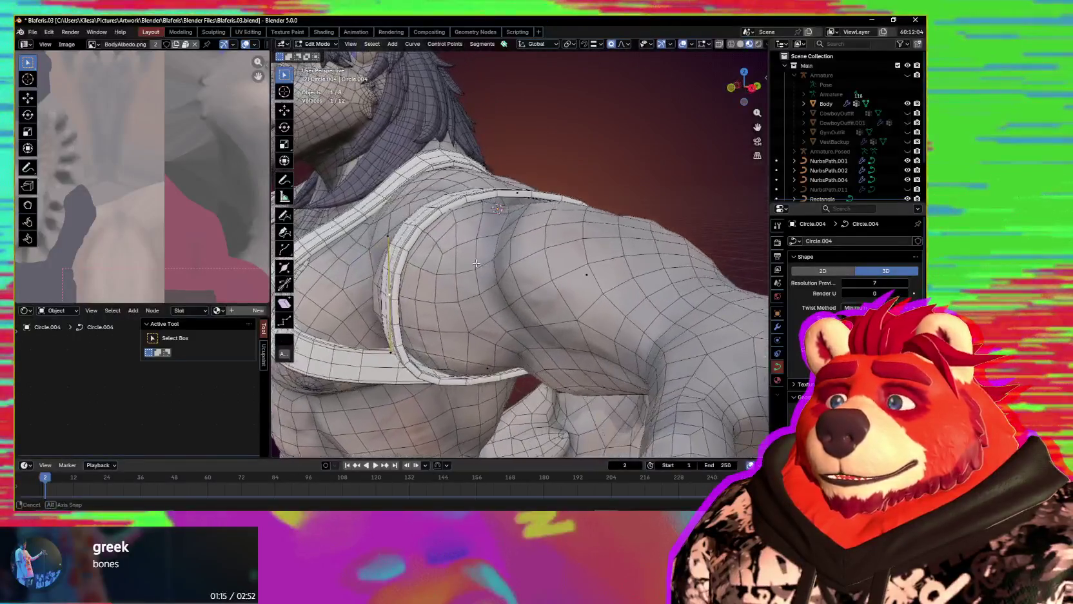
- Tilt the selected arm band points with Ctrl+T so the band lies flatter
{"action": "left_click", "coordinate": [614, 318]}
{"action": "mouse_move", "coordinate": [614, 317]}
{"action": "middle_mouse_down"}
{"action": "mouse_move", "coordinate": [590, 300]}
{"action": "mouse_move", "coordinate": [594, 351]}
{"action": "middle_mouse_up"}
{"action": "key", "text": "ctrl+t"}
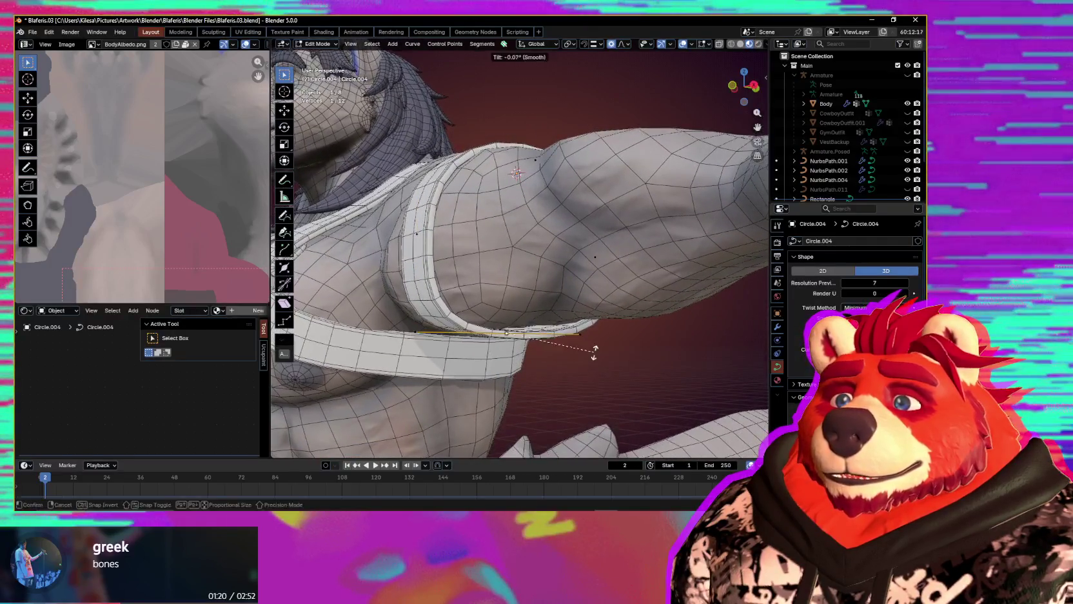
{"action": "mouse_move", "coordinate": [565, 342]}
{"action": "middle_mouse_down"}
{"action": "mouse_move", "coordinate": [594, 302]}
{"action": "mouse_move", "coordinate": [491, 312]}
{"action": "middle_mouse_up"}
{"action": "key", "text": "ctrl+t"}
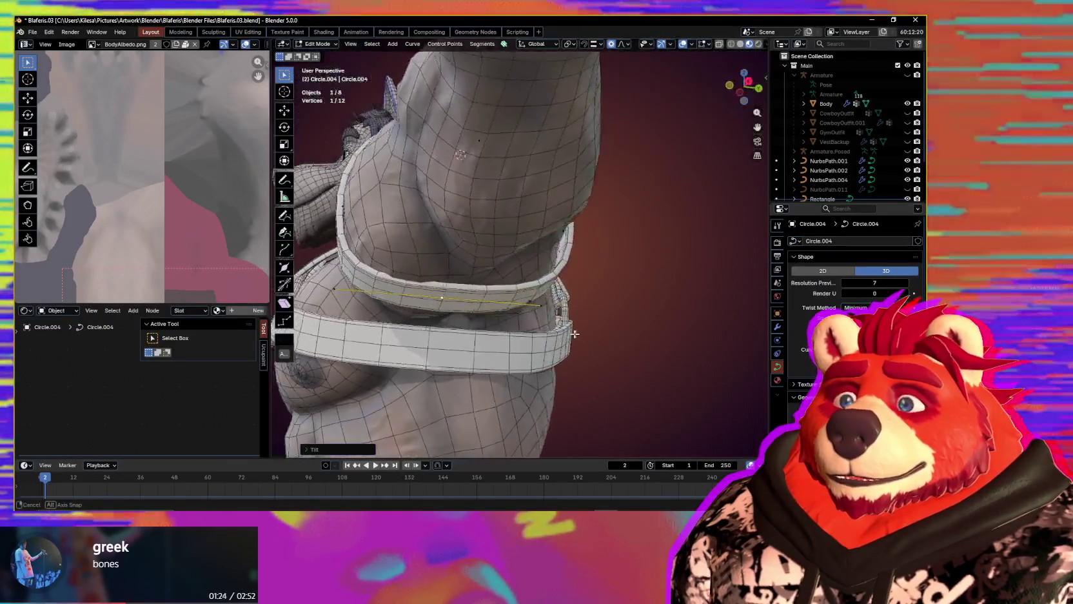
{"action": "mouse_move", "coordinate": [502, 273]}
{"action": "middle_mouse_down"}
{"action": "mouse_move", "coordinate": [504, 307]}
{"action": "mouse_move", "coordinate": [530, 309]}
{"action": "middle_mouse_up"}
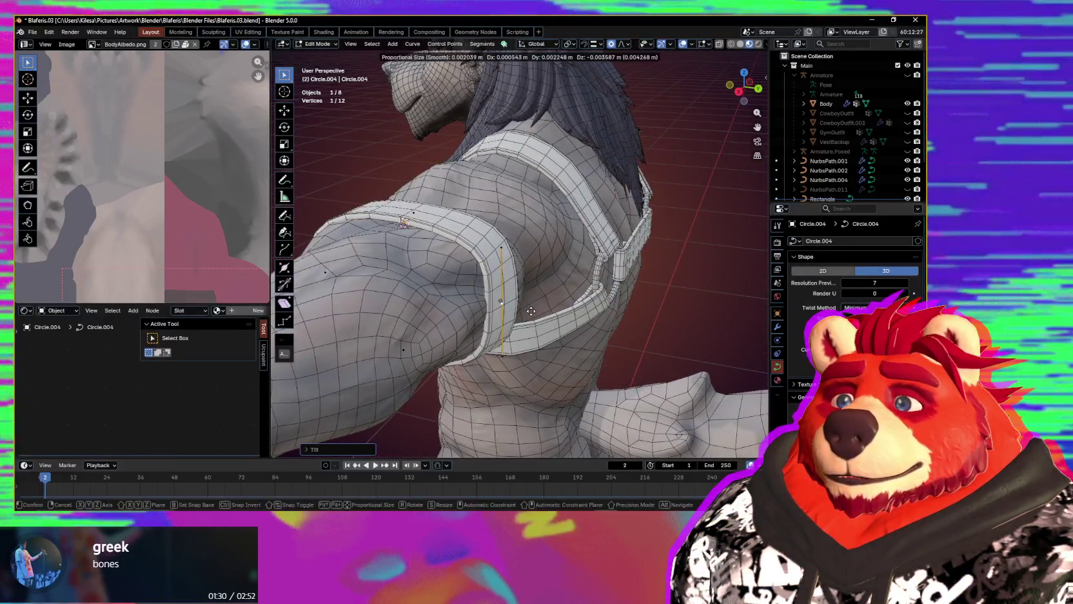
{"action": "mouse_move", "coordinate": [531, 313]}
{"action": "middle_mouse_down"}
{"action": "mouse_move", "coordinate": [575, 278]}
{"action": "mouse_move", "coordinate": [577, 307]}
{"action": "middle_mouse_up"}
{"action": "left_click", "coordinate": [556, 306]}
- Select another band point, scale it, and move it along Z
{"action": "middle_click_drag", "start_coordinate": [440, 204], "coordinate": [451, 206]}
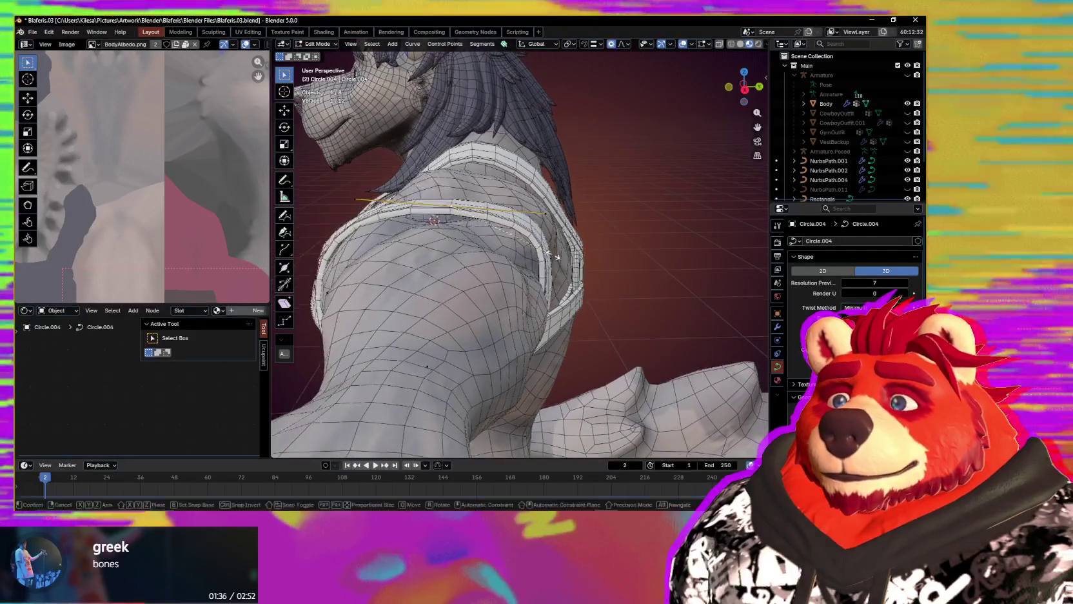
{"action": "left_click", "coordinate": [451, 206]}
{"action": "key", "text": "s"}
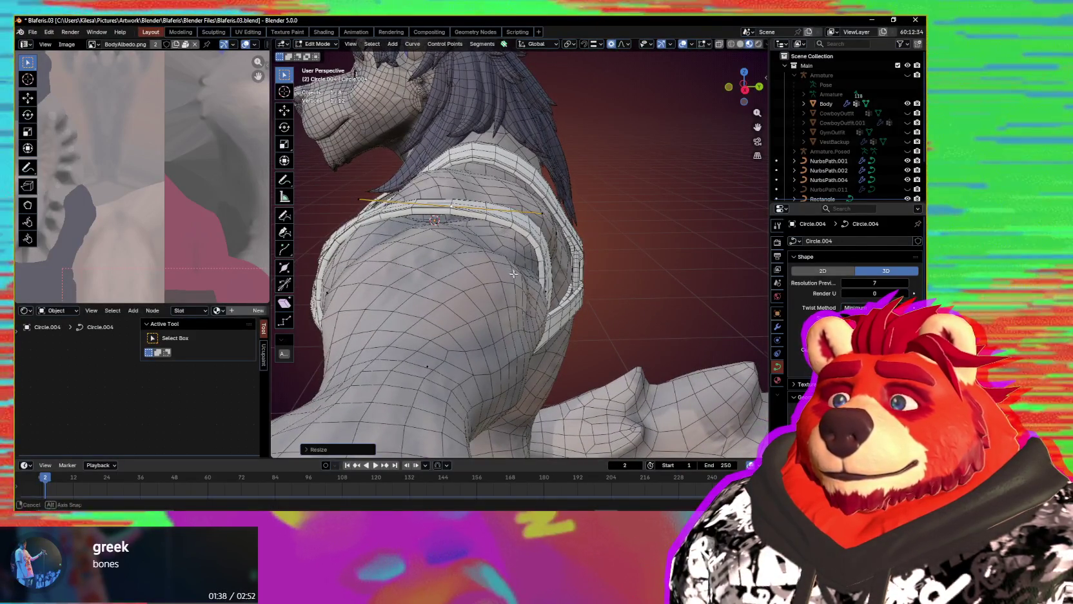
{"action": "mouse_move", "coordinate": [513, 273]}
{"action": "middle_mouse_down"}
{"action": "mouse_move", "coordinate": [500, 283]}
{"action": "mouse_move", "coordinate": [548, 285]}
{"action": "middle_mouse_up"}
{"action": "key", "text": "g"}
{"action": "key", "text": "z"}
{"action": "left_click", "coordinate": [499, 283]}
{"action": "key", "text": "s"}
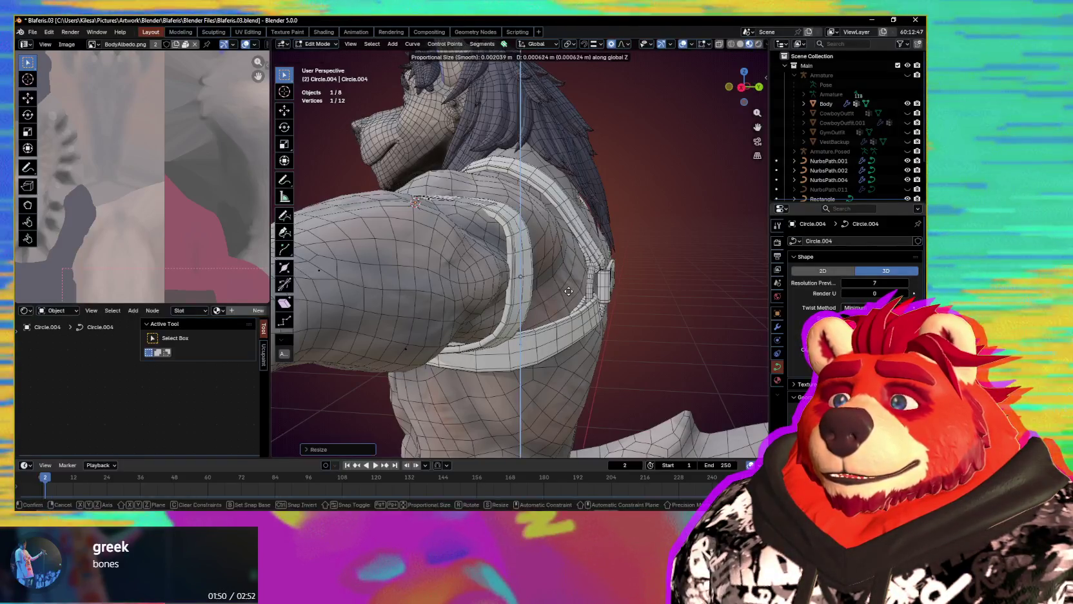
{"action": "left_click", "coordinate": [569, 288]}
- Rescale, move and rotate further band points to follow the upper arm's contour
{"action": "mouse_move", "coordinate": [569, 288]}
{"action": "middle_mouse_down"}
{"action": "mouse_move", "coordinate": [580, 292]}
{"action": "mouse_move", "coordinate": [454, 255]}
{"action": "middle_mouse_up"}
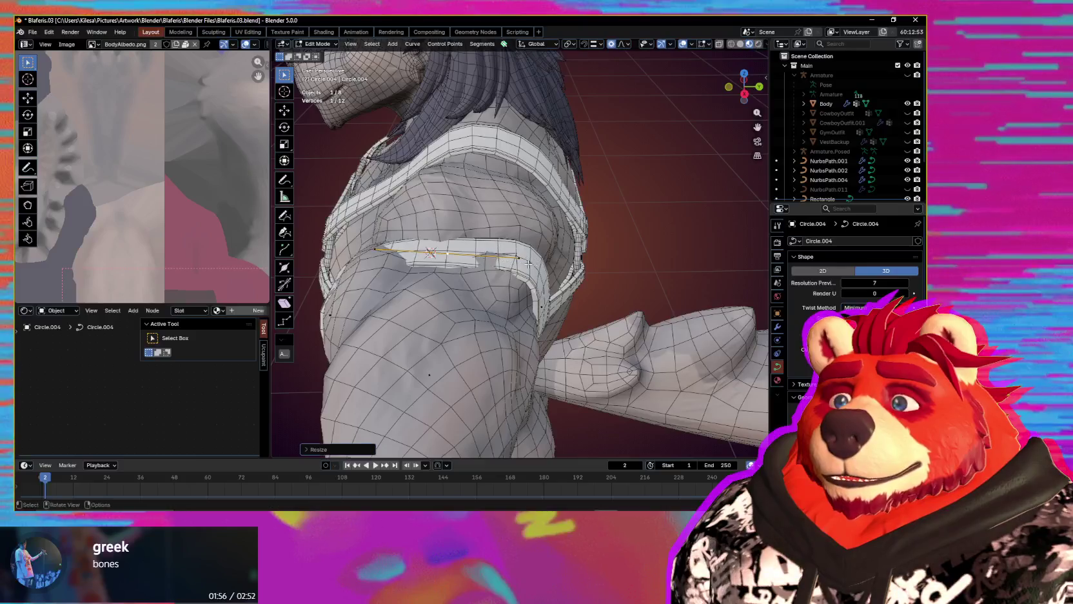
{"action": "mouse_move", "coordinate": [529, 264]}
{"action": "middle_mouse_down"}
{"action": "mouse_move", "coordinate": [521, 280]}
{"action": "mouse_move", "coordinate": [623, 307]}
{"action": "middle_mouse_up"}
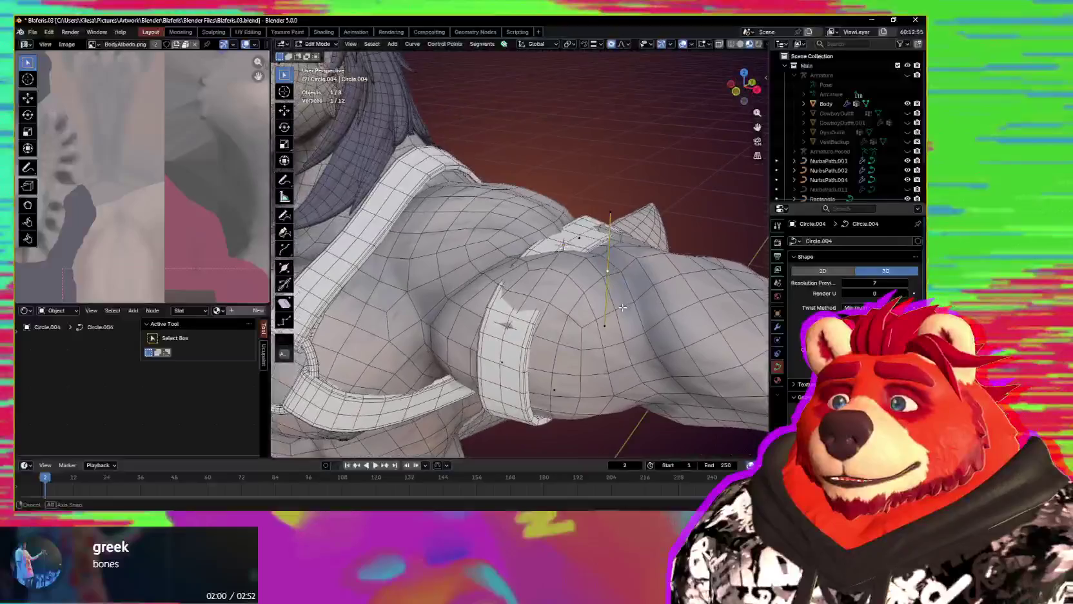
{"action": "middle_click_drag", "start_coordinate": [534, 359], "coordinate": [514, 354]}
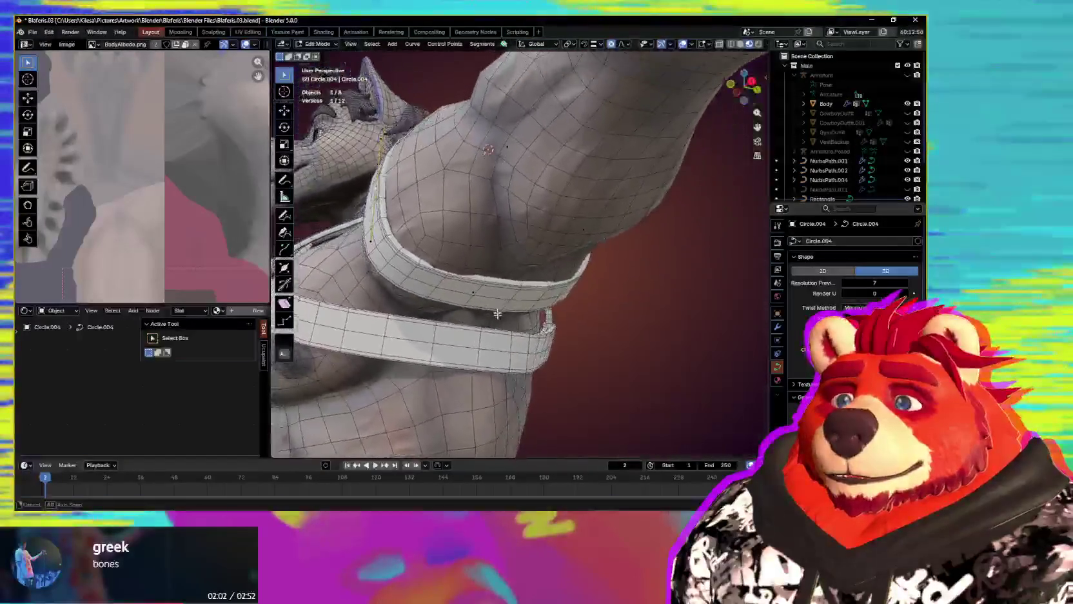
{"action": "key", "text": "s"}
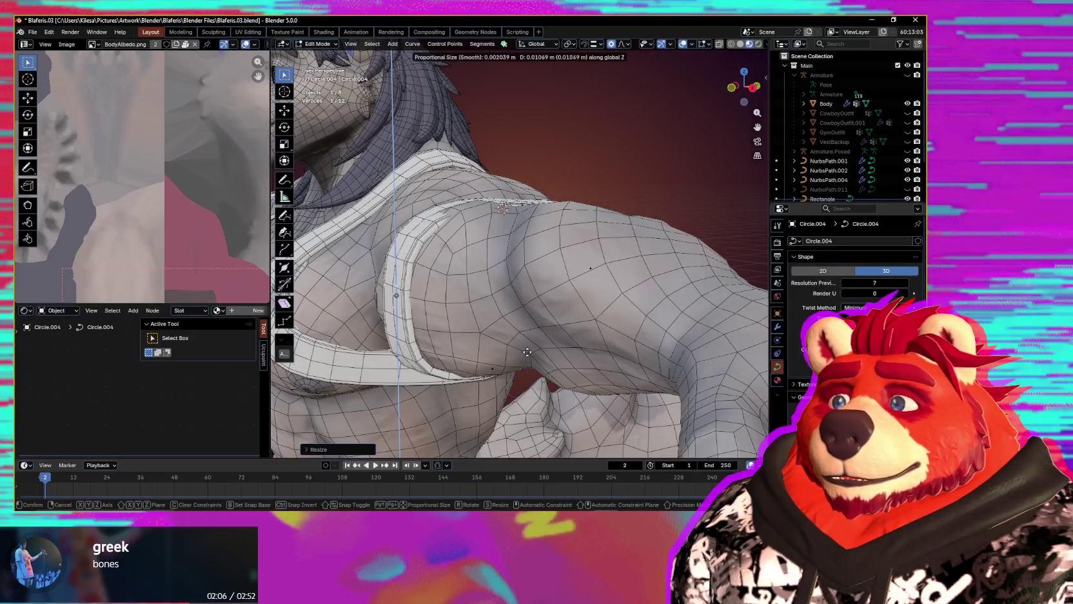
{"action": "key", "text": "Escape"}
{"action": "middle_click_drag", "start_coordinate": [527, 352], "coordinate": [555, 327]}
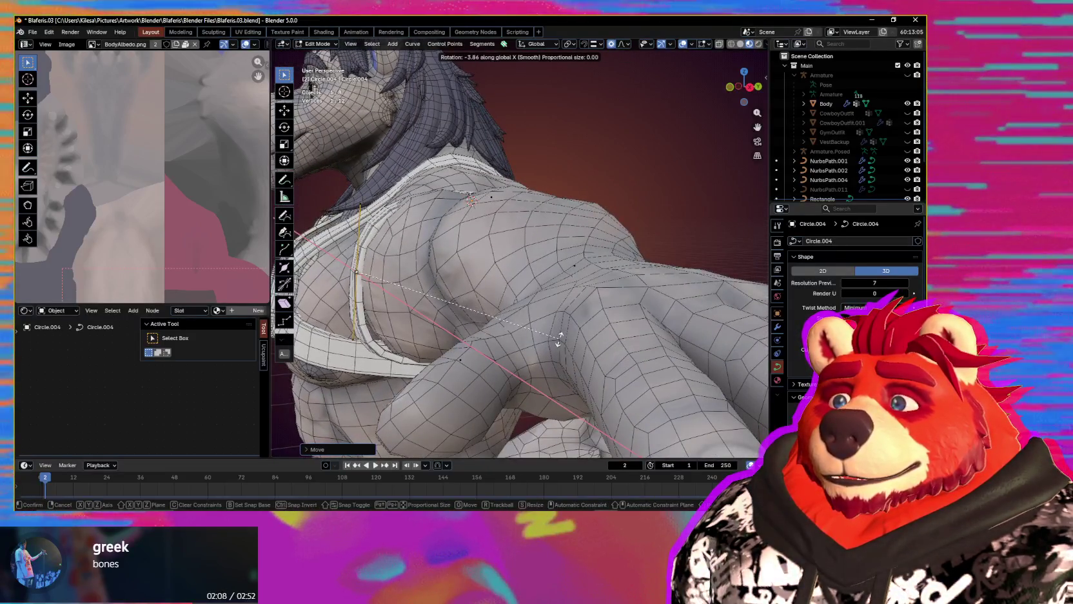
{"action": "key", "text": "g"}
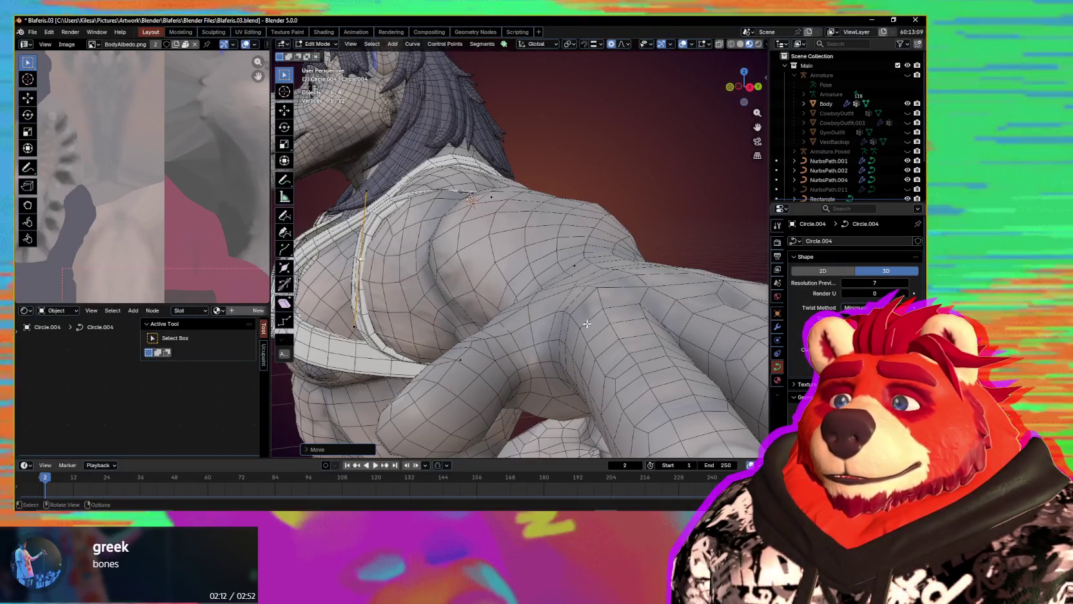
{"action": "left_click", "coordinate": [589, 334]}
{"action": "mouse_move", "coordinate": [588, 334]}
{"action": "middle_mouse_down"}
{"action": "mouse_move", "coordinate": [579, 309]}
{"action": "mouse_move", "coordinate": [511, 285]}
{"action": "middle_mouse_up"}
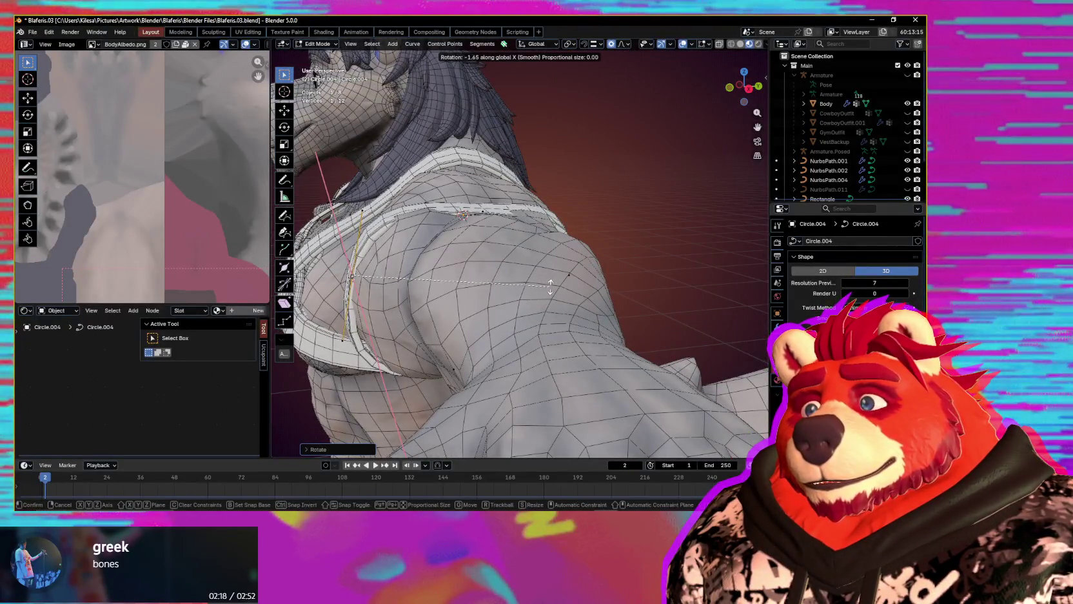
{"action": "mouse_move", "coordinate": [559, 288]}
{"action": "middle_mouse_down"}
{"action": "mouse_move", "coordinate": [540, 264]}
{"action": "mouse_move", "coordinate": [547, 281]}
{"action": "mouse_move", "coordinate": [645, 292]}
{"action": "middle_mouse_up"}
{"action": "key", "text": "s"}
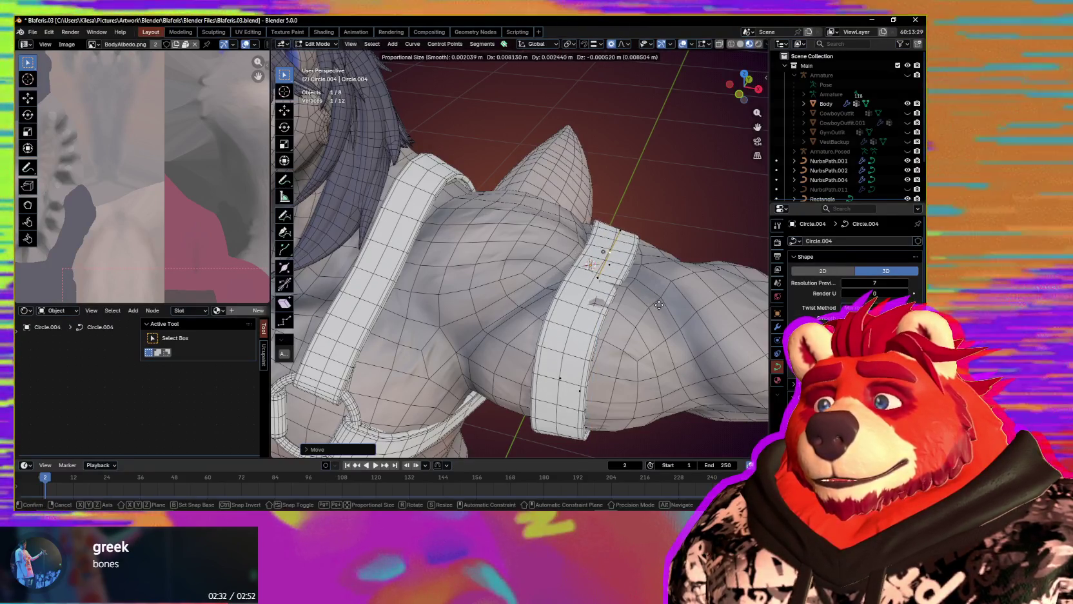
- Nudge an arm band point along X and tilt it to tuck the underside against the armpit
{"action": "mouse_move", "coordinate": [658, 304]}
{"action": "middle_mouse_down"}
{"action": "mouse_move", "coordinate": [643, 332]}
{"action": "mouse_move", "coordinate": [638, 314]}
{"action": "middle_mouse_up"}
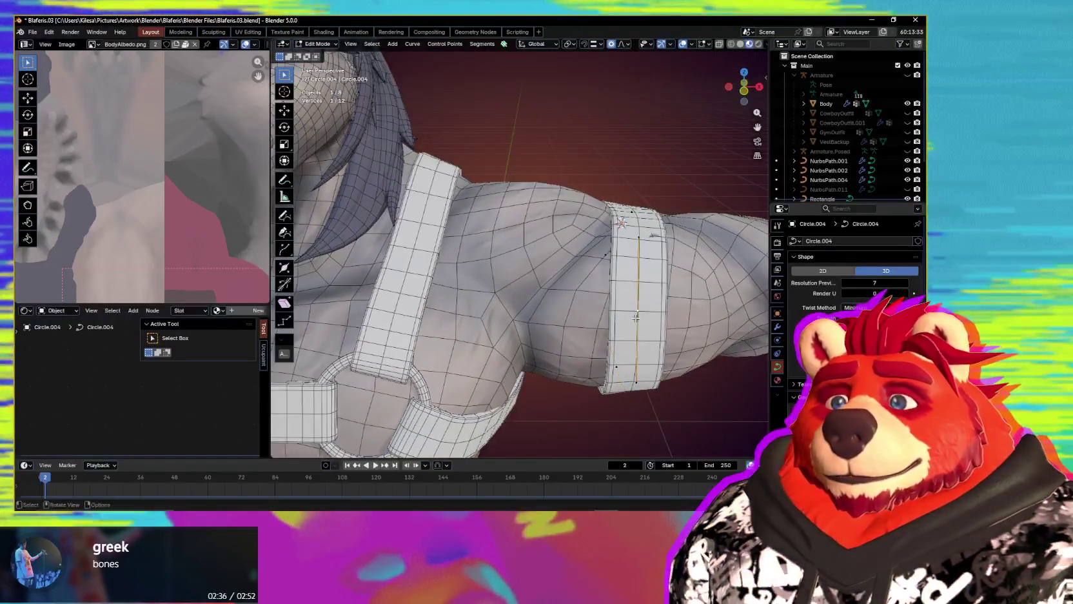
{"action": "key", "text": "g"}
{"action": "key", "text": "x"}
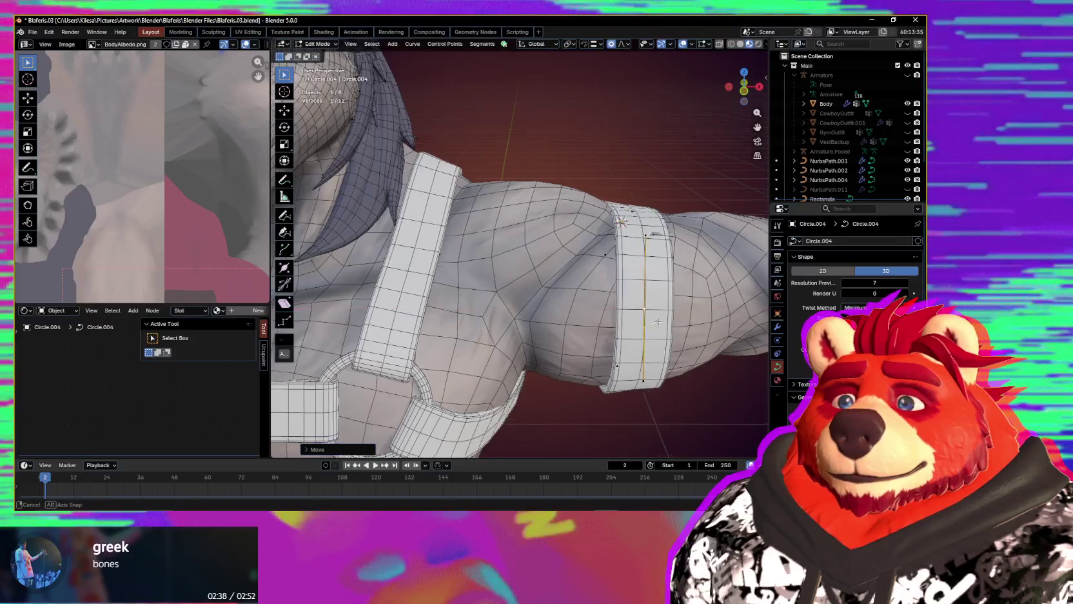
{"action": "mouse_move", "coordinate": [656, 322]}
{"action": "middle_mouse_down"}
{"action": "mouse_move", "coordinate": [585, 309]}
{"action": "mouse_move", "coordinate": [690, 309]}
{"action": "mouse_move", "coordinate": [609, 304]}
{"action": "mouse_move", "coordinate": [504, 319]}
{"action": "mouse_move", "coordinate": [563, 335]}
{"action": "mouse_move", "coordinate": [636, 301]}
{"action": "mouse_move", "coordinate": [487, 332]}
{"action": "mouse_move", "coordinate": [518, 328]}
{"action": "mouse_move", "coordinate": [509, 312]}
{"action": "middle_mouse_up"}
{"action": "left_click", "coordinate": [616, 300]}
{"action": "key", "text": "ctrl+t"}
{"action": "left_click", "coordinate": [580, 316]}
- Move a band point along X, then Y, and subdivide the segment to add a point
{"action": "key", "text": "g"}
{"action": "key", "text": "x"}
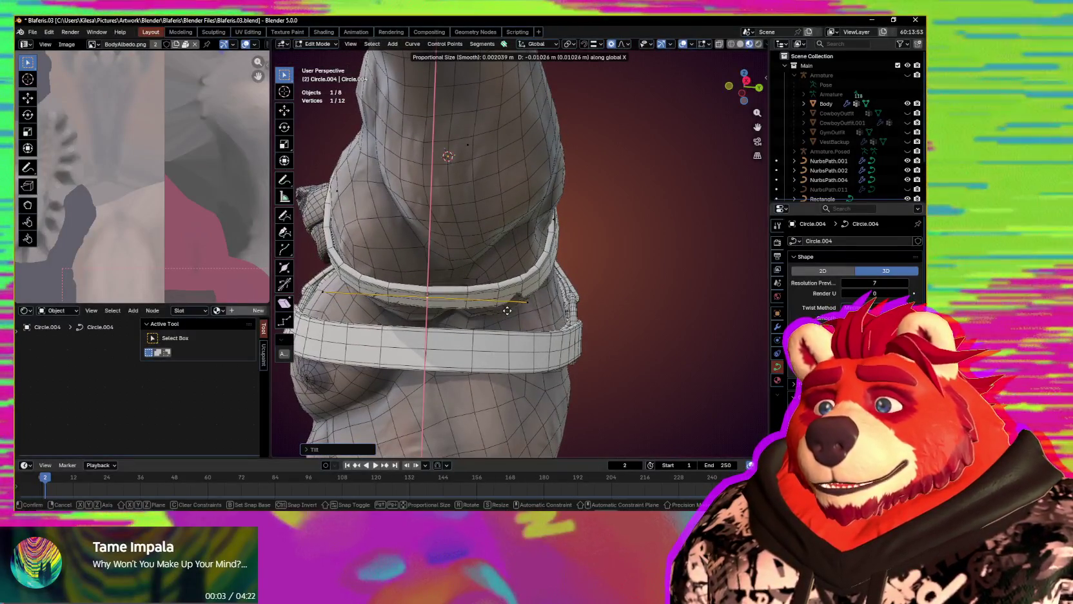
{"action": "key", "text": "y"}
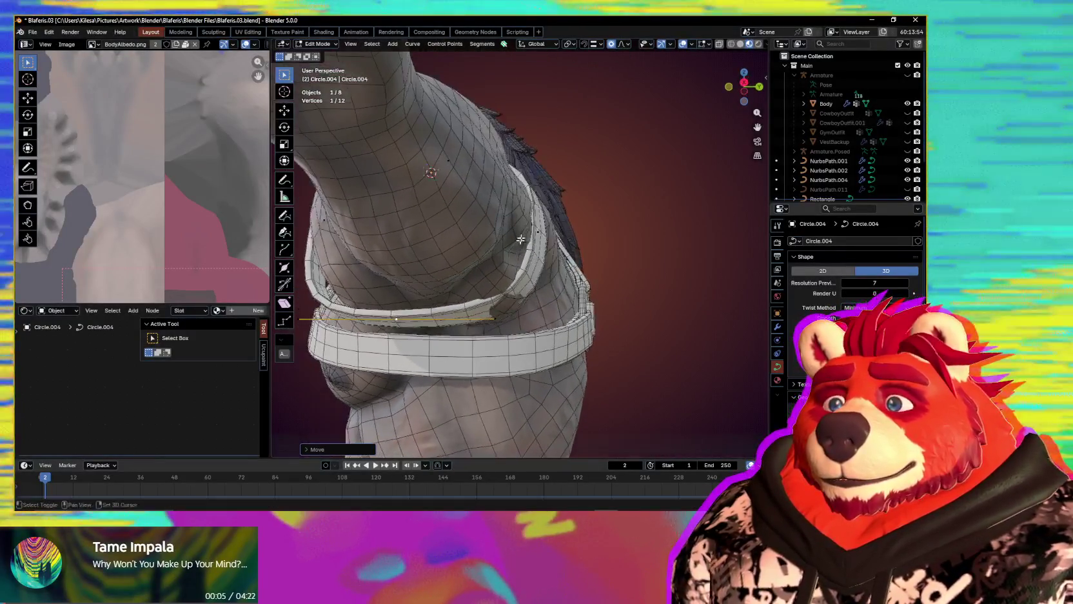
{"action": "right_click", "coordinate": [539, 231]}
{"action": "left_click", "coordinate": [529, 232]}
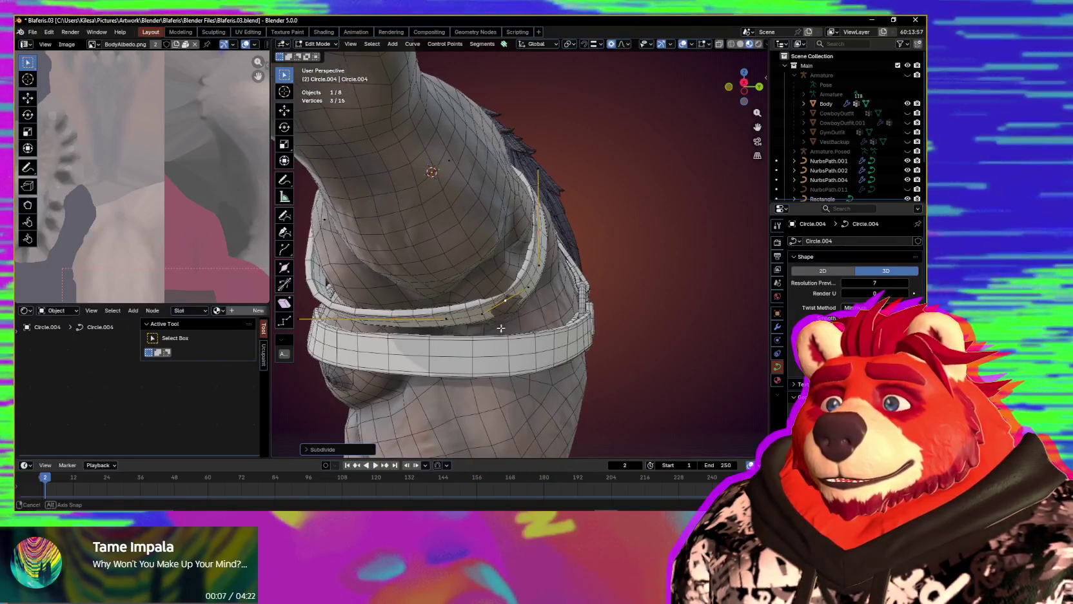
- Scale and move the band points with proportional editing to straighten the band
{"action": "middle_click_drag", "start_coordinate": [535, 245], "coordinate": [539, 326]}
{"action": "mouse_move", "coordinate": [480, 309]}
{"action": "middle_mouse_down"}
{"action": "mouse_move", "coordinate": [552, 328]}
{"action": "mouse_move", "coordinate": [479, 321]}
{"action": "middle_mouse_up"}
{"action": "left_click", "coordinate": [509, 324]}
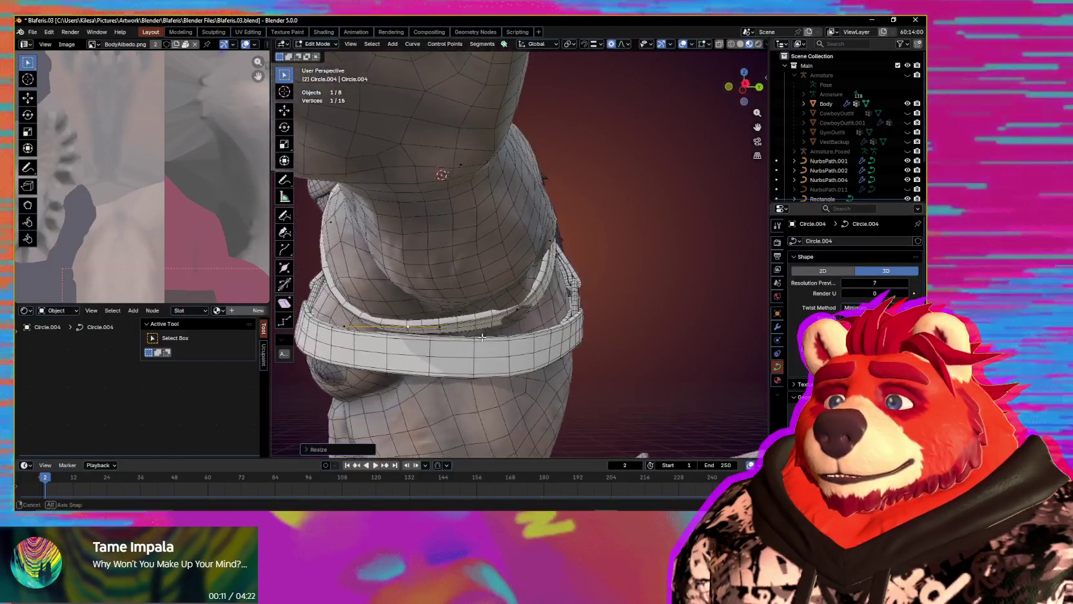
{"action": "left_click", "coordinate": [525, 311]}
{"action": "mouse_move", "coordinate": [524, 310]}
{"action": "middle_mouse_down"}
{"action": "mouse_move", "coordinate": [501, 334]}
{"action": "mouse_move", "coordinate": [563, 333]}
{"action": "mouse_move", "coordinate": [586, 318]}
{"action": "mouse_move", "coordinate": [447, 322]}
{"action": "mouse_move", "coordinate": [582, 358]}
{"action": "mouse_move", "coordinate": [600, 348]}
{"action": "middle_mouse_up"}
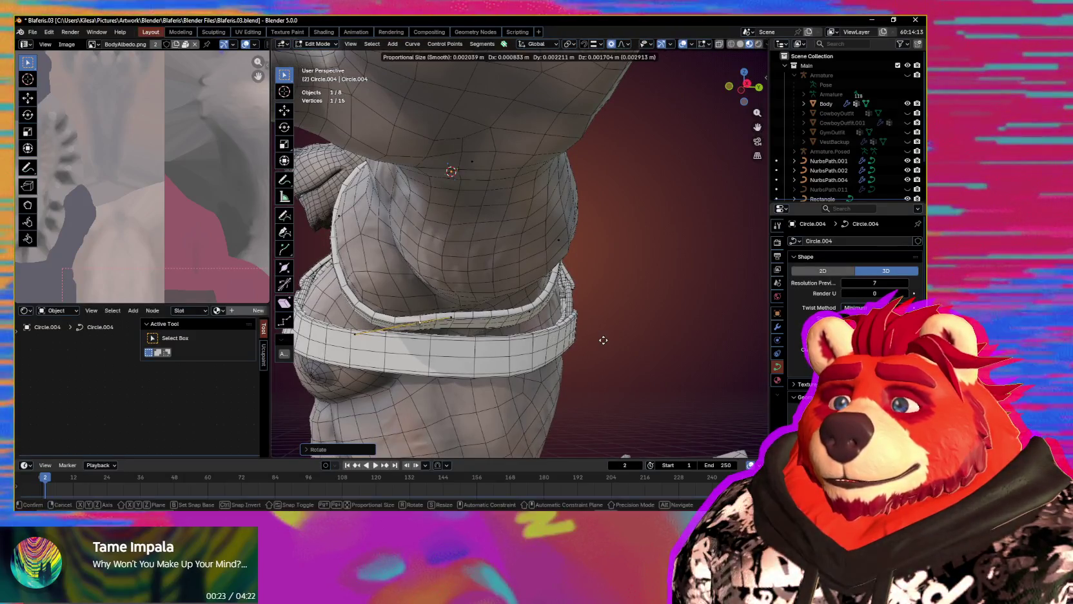
{"action": "left_click", "coordinate": [606, 340]}
{"action": "middle_click_drag", "start_coordinate": [599, 340], "coordinate": [677, 334]}
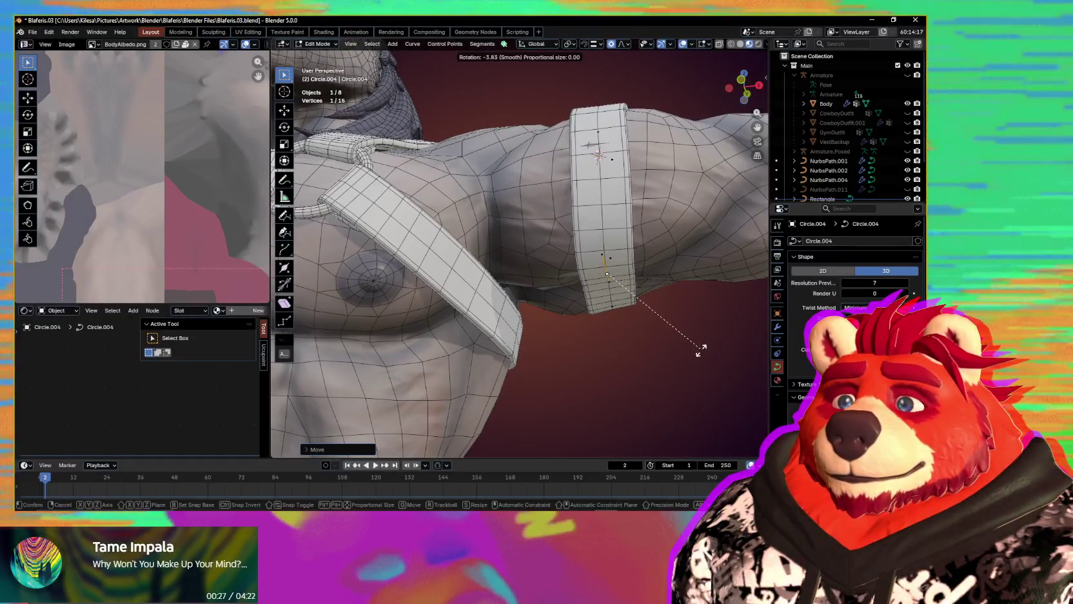
- Rotate the selected point around Z and check the band's fit from several angles
{"action": "key", "text": "r"}
{"action": "key", "text": "z"}
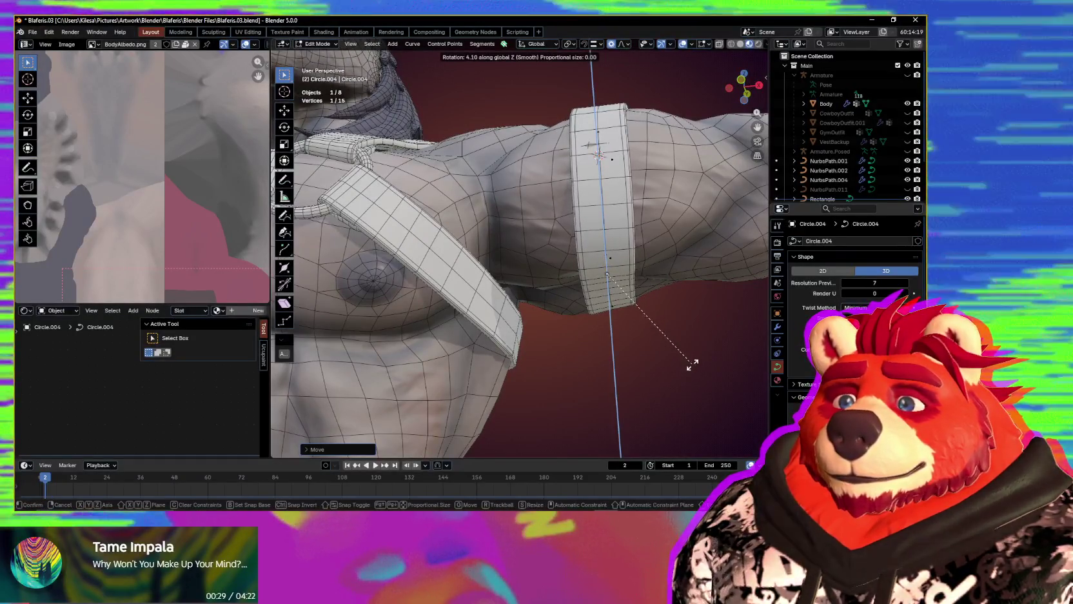
{"action": "mouse_move", "coordinate": [697, 361]}
{"action": "middle_mouse_down"}
{"action": "mouse_move", "coordinate": [573, 387]}
{"action": "mouse_move", "coordinate": [489, 367]}
{"action": "middle_mouse_up"}
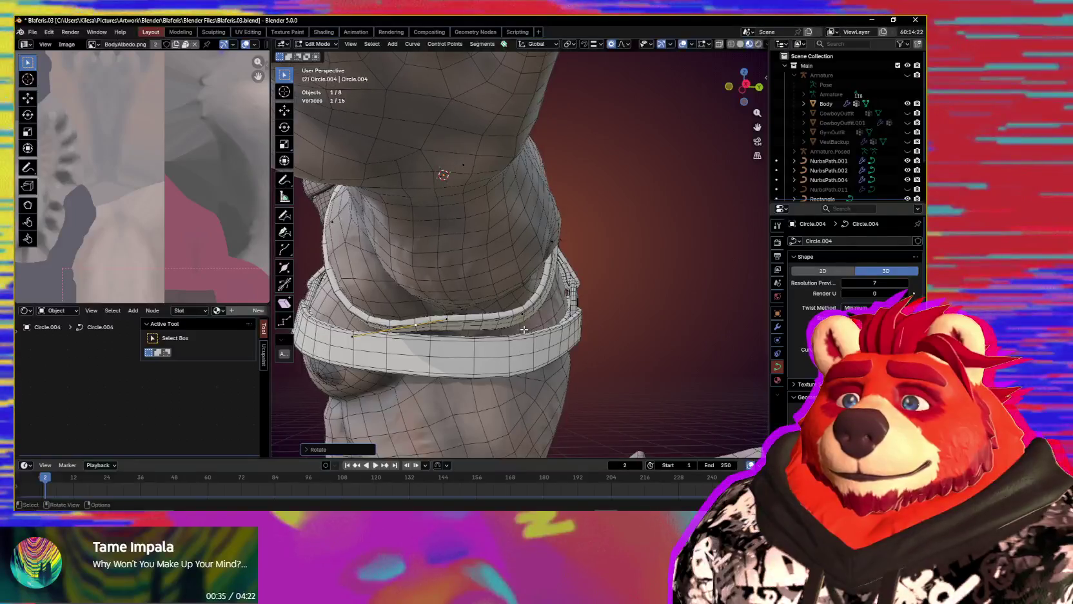
{"action": "mouse_move", "coordinate": [524, 330]}
{"action": "middle_mouse_down"}
{"action": "mouse_move", "coordinate": [564, 378]}
{"action": "mouse_move", "coordinate": [544, 242]}
{"action": "middle_mouse_up"}
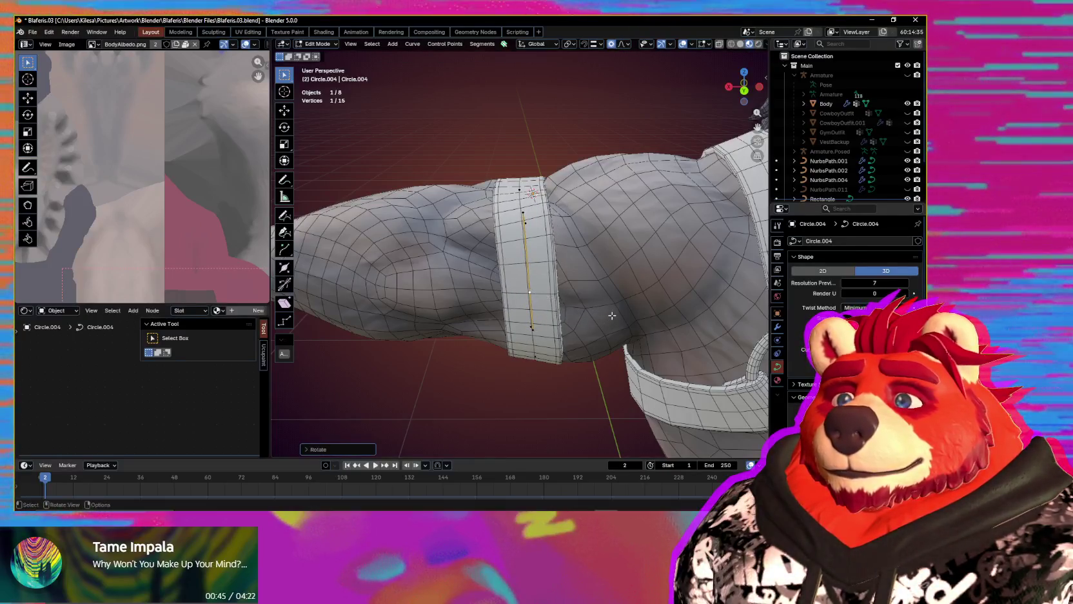
{"action": "middle_click_drag", "start_coordinate": [634, 327], "coordinate": [571, 280]}
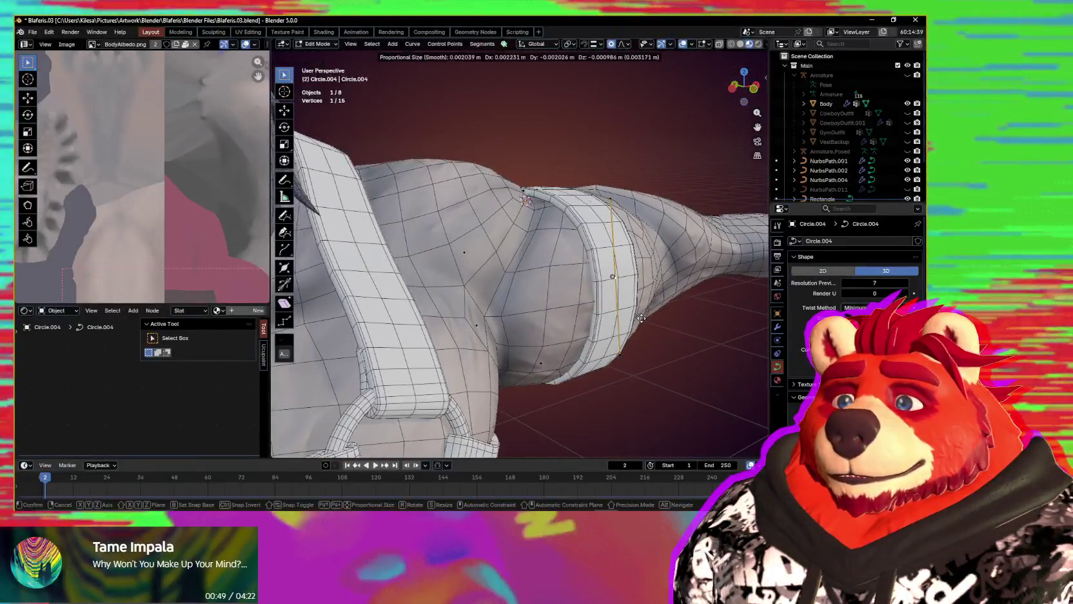
{"action": "mouse_move", "coordinate": [664, 313]}
{"action": "middle_mouse_down"}
{"action": "mouse_move", "coordinate": [521, 333]}
{"action": "mouse_move", "coordinate": [626, 322]}
{"action": "mouse_move", "coordinate": [654, 307]}
{"action": "mouse_move", "coordinate": [610, 387]}
{"action": "mouse_move", "coordinate": [604, 342]}
{"action": "mouse_move", "coordinate": [617, 341]}
{"action": "middle_mouse_up"}
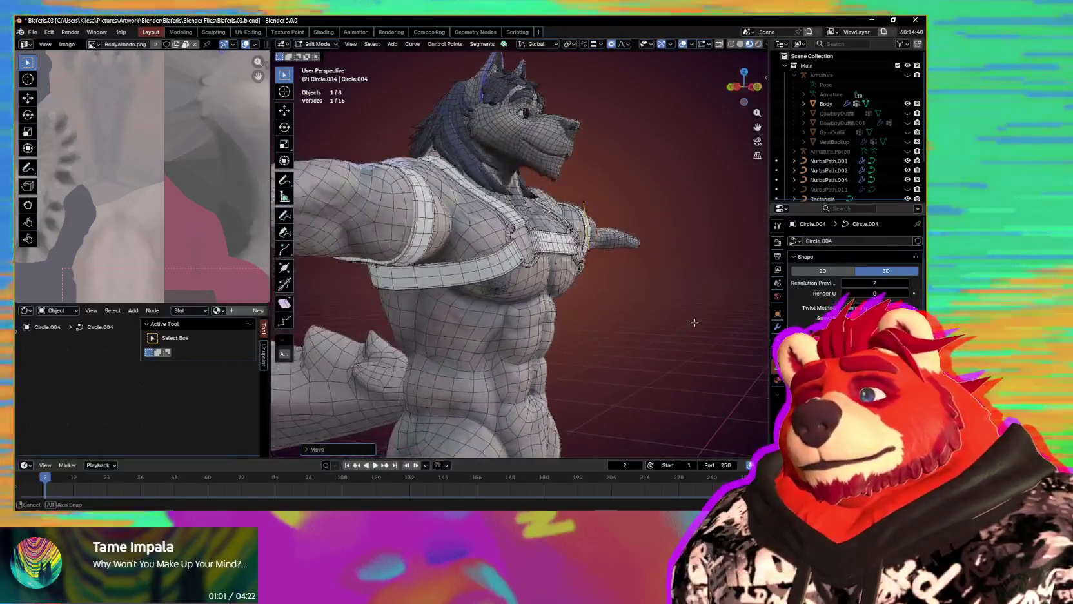
- Inspect both arm bands from the front and from behind, then return to Object Mode
{"action": "scroll", "coordinate": [683, 324], "scroll_direction": "down", "scroll_amount": 2}
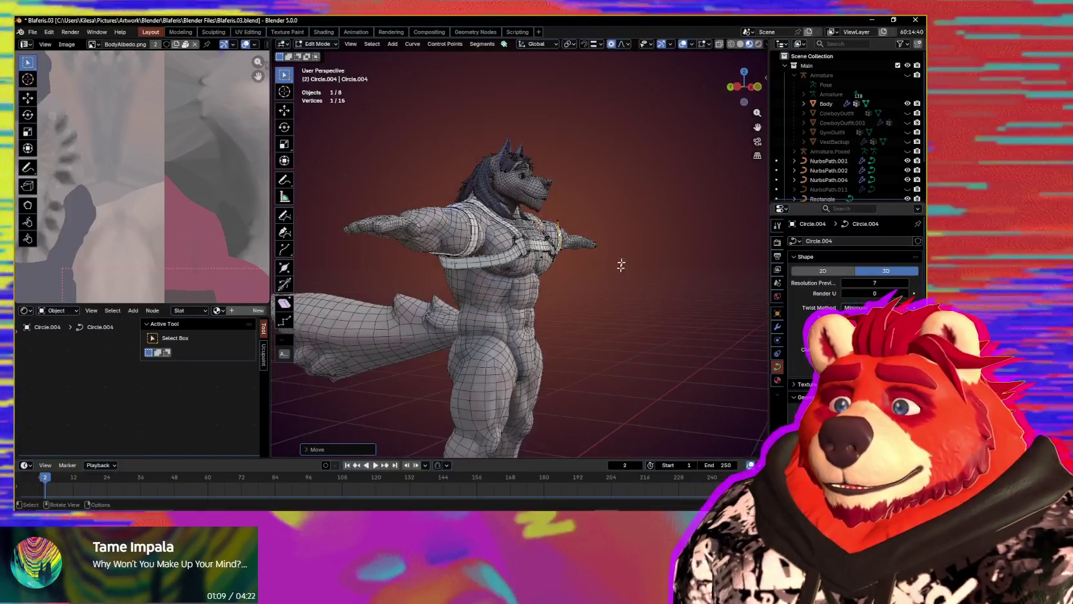
{"action": "scroll", "coordinate": [580, 266], "scroll_direction": "up", "scroll_amount": 3}
{"action": "middle_click_drag", "start_coordinate": [621, 265], "coordinate": [524, 275]}
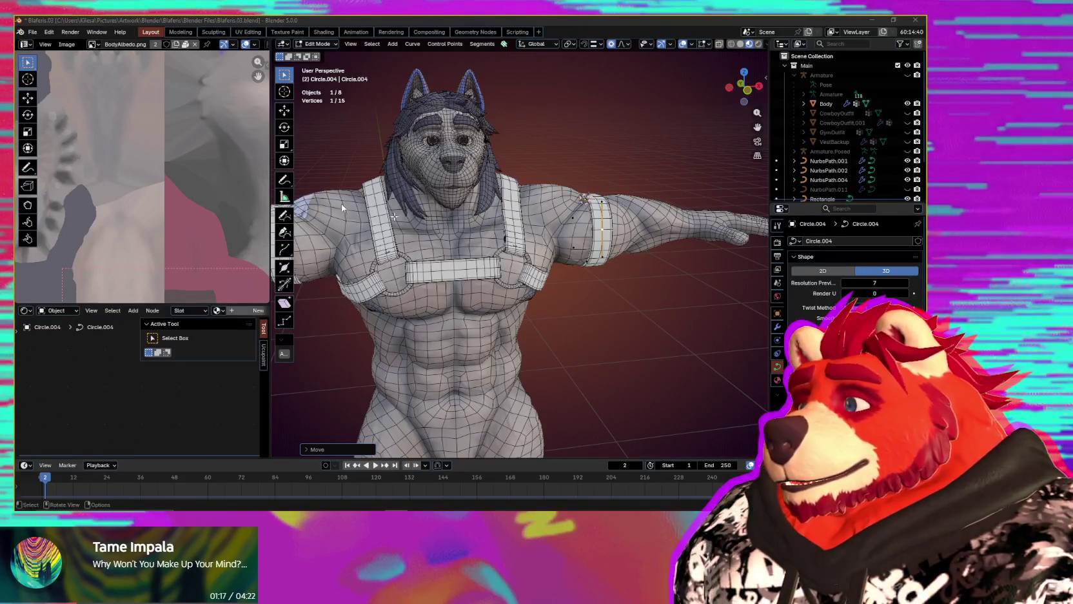
{"action": "mouse_move", "coordinate": [692, 274]}
{"action": "middle_mouse_down"}
{"action": "mouse_move", "coordinate": [644, 261]}
{"action": "mouse_move", "coordinate": [492, 268]}
{"action": "mouse_move", "coordinate": [623, 229]}
{"action": "middle_mouse_up"}
{"action": "scroll", "coordinate": [493, 268], "scroll_direction": "up", "scroll_amount": 5}
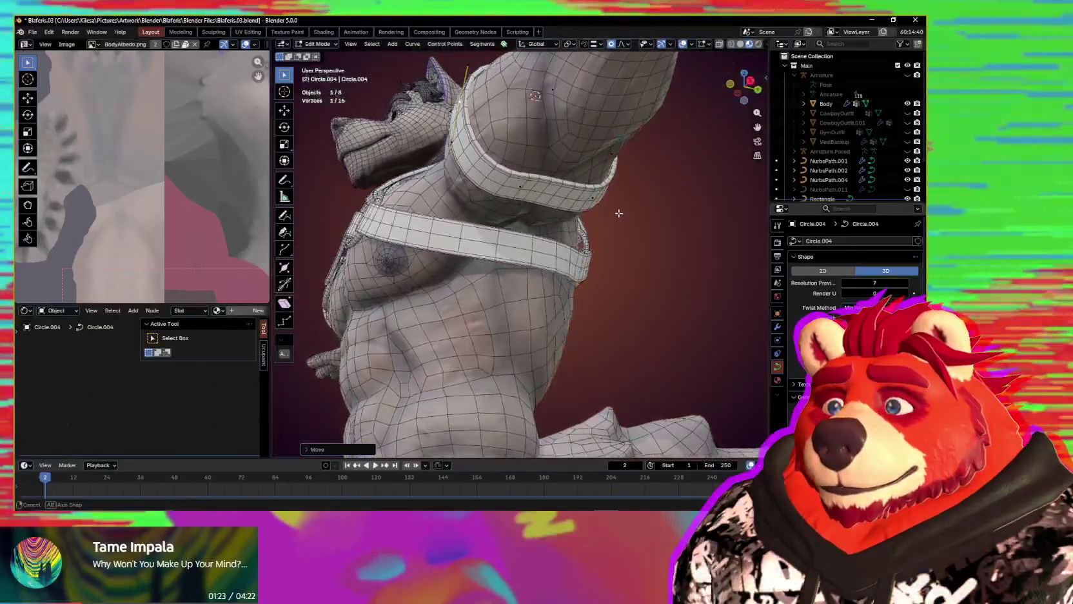
{"action": "mouse_move", "coordinate": [623, 229]}
{"action": "middle_mouse_down"}
{"action": "mouse_move", "coordinate": [517, 263]}
{"action": "mouse_move", "coordinate": [678, 266]}
{"action": "mouse_move", "coordinate": [542, 278]}
{"action": "mouse_move", "coordinate": [627, 283]}
{"action": "mouse_move", "coordinate": [600, 254]}
{"action": "mouse_move", "coordinate": [600, 236]}
{"action": "mouse_move", "coordinate": [539, 223]}
{"action": "mouse_move", "coordinate": [562, 253]}
{"action": "mouse_move", "coordinate": [545, 200]}
{"action": "mouse_move", "coordinate": [555, 238]}
{"action": "mouse_move", "coordinate": [584, 256]}
{"action": "mouse_move", "coordinate": [556, 314]}
{"action": "mouse_move", "coordinate": [548, 278]}
{"action": "mouse_move", "coordinate": [375, 265]}
{"action": "mouse_move", "coordinate": [560, 244]}
{"action": "mouse_move", "coordinate": [538, 256]}
{"action": "middle_mouse_up"}
{"action": "key", "text": "Tab"}
- Select the NurbsPath.004 side chest strap and enter its Edit Mode
{"action": "left_click", "coordinate": [581, 248], "text": "shift"}
{"action": "key", "text": "ctrl+z"}
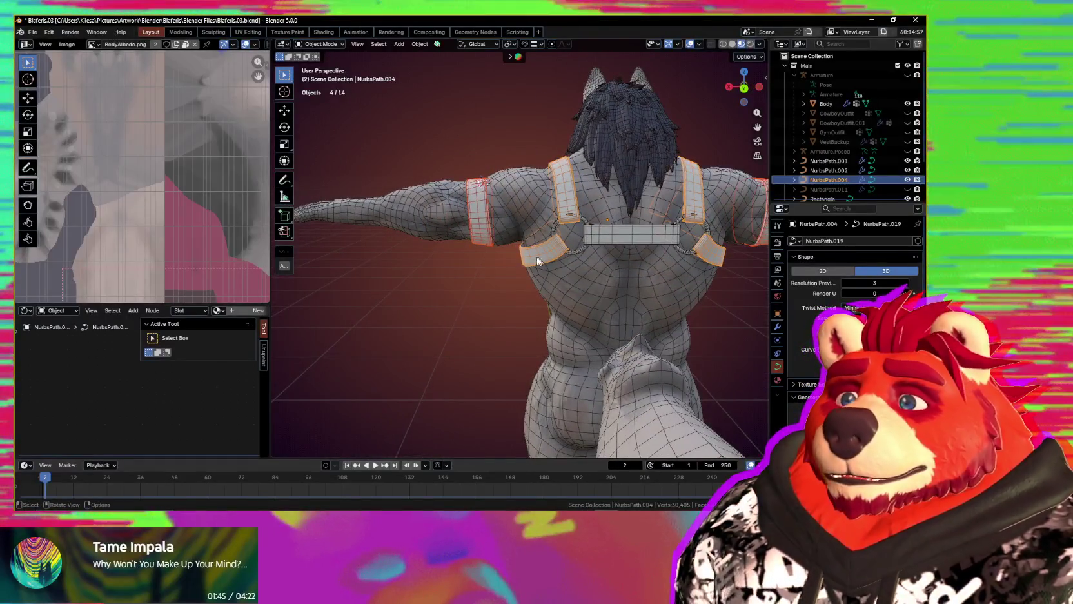
{"action": "mouse_move", "coordinate": [536, 256]}
{"action": "middle_mouse_down"}
{"action": "mouse_move", "coordinate": [482, 283]}
{"action": "mouse_move", "coordinate": [677, 266]}
{"action": "mouse_move", "coordinate": [609, 270]}
{"action": "mouse_move", "coordinate": [513, 237]}
{"action": "middle_mouse_up"}
{"action": "scroll", "coordinate": [677, 266], "scroll_direction": "up", "scroll_amount": 3}
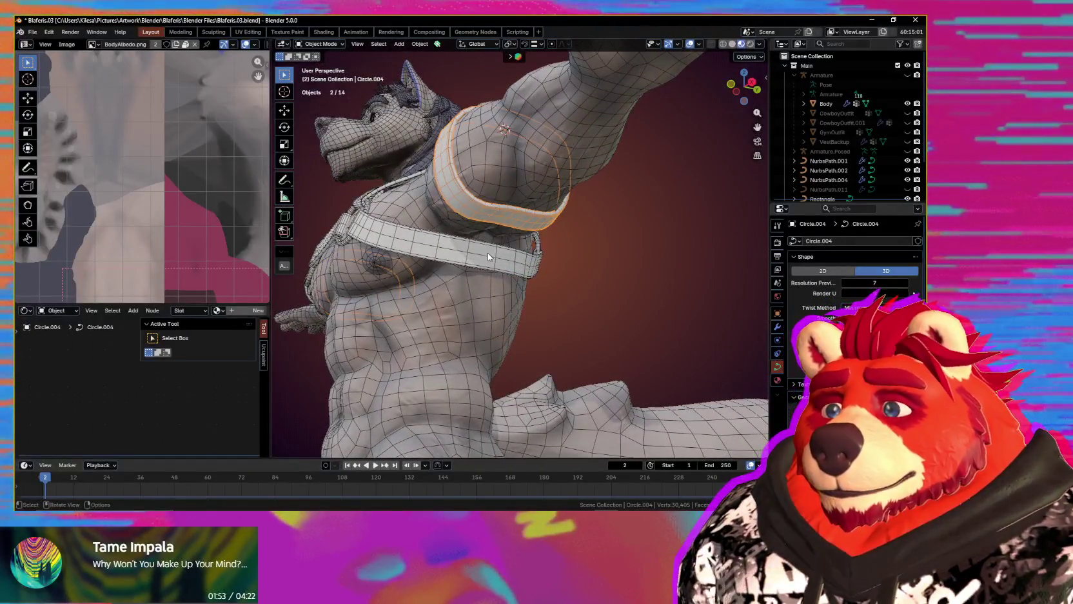
{"action": "left_click", "coordinate": [504, 258]}
{"action": "middle_click_drag", "start_coordinate": [505, 258], "coordinate": [485, 261]}
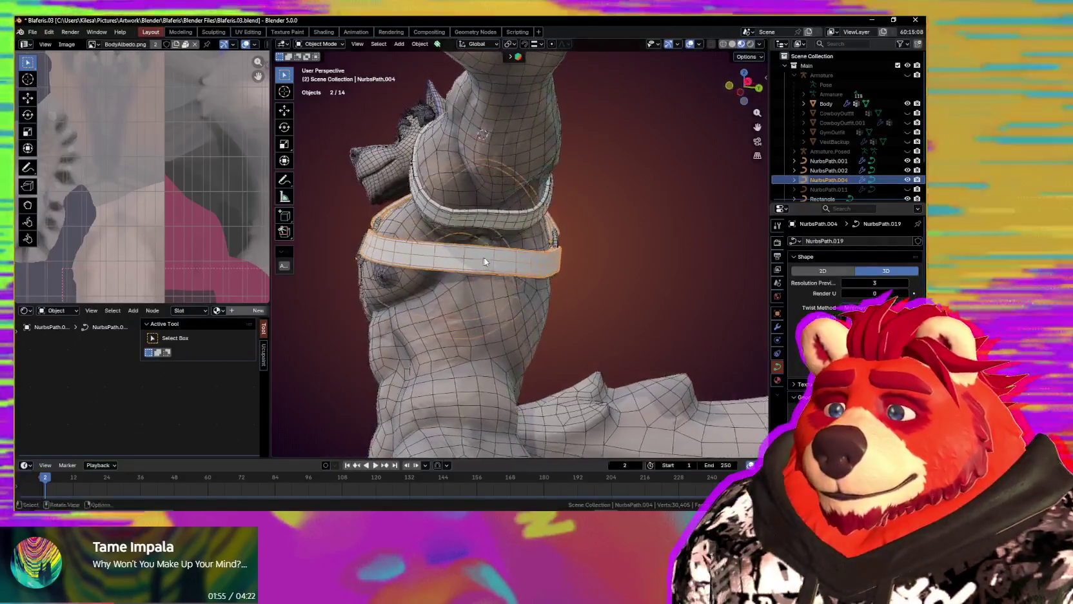
{"action": "key", "text": "Tab"}
{"action": "scroll", "coordinate": [368, 258], "scroll_direction": "up", "scroll_amount": 2}
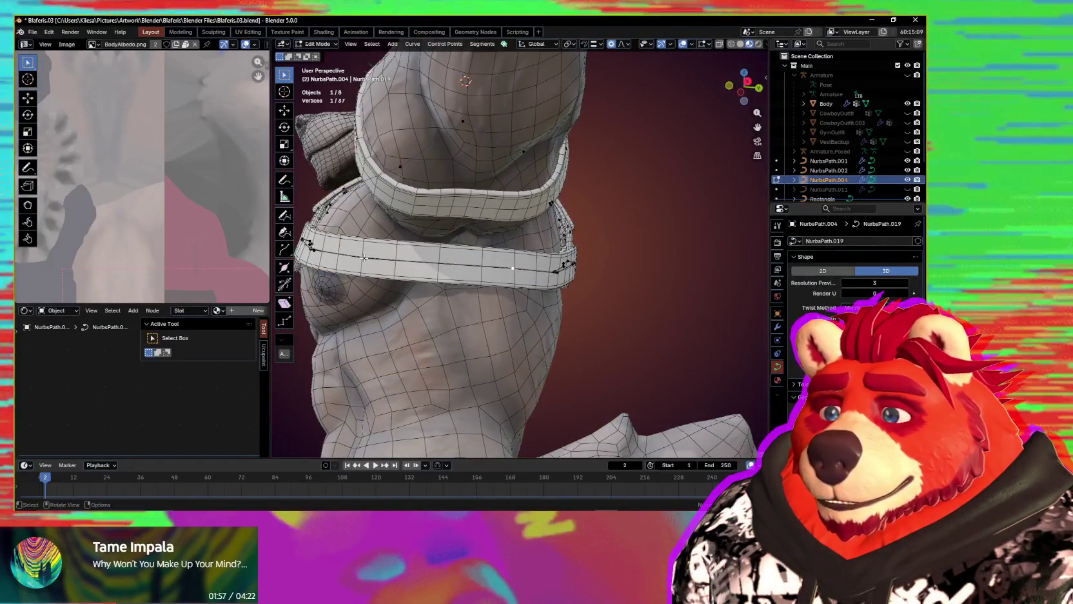
- Subdivide the strap to add a control point and move it near the shoulder
{"action": "right_click", "coordinate": [464, 261]}
{"action": "left_click", "coordinate": [485, 262]}
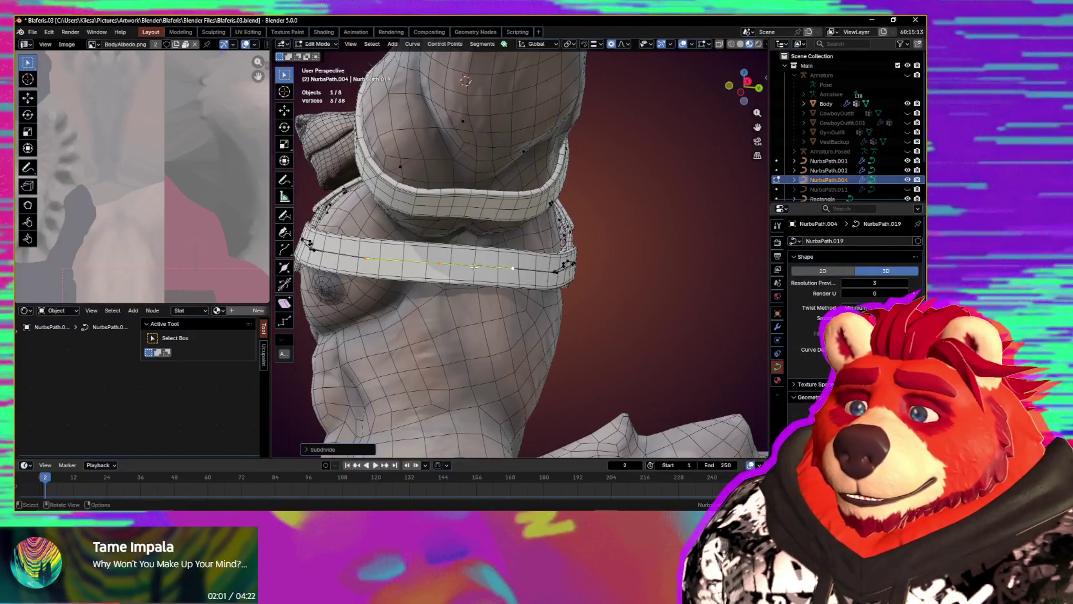
{"action": "middle_click_drag", "start_coordinate": [474, 267], "coordinate": [558, 309]}
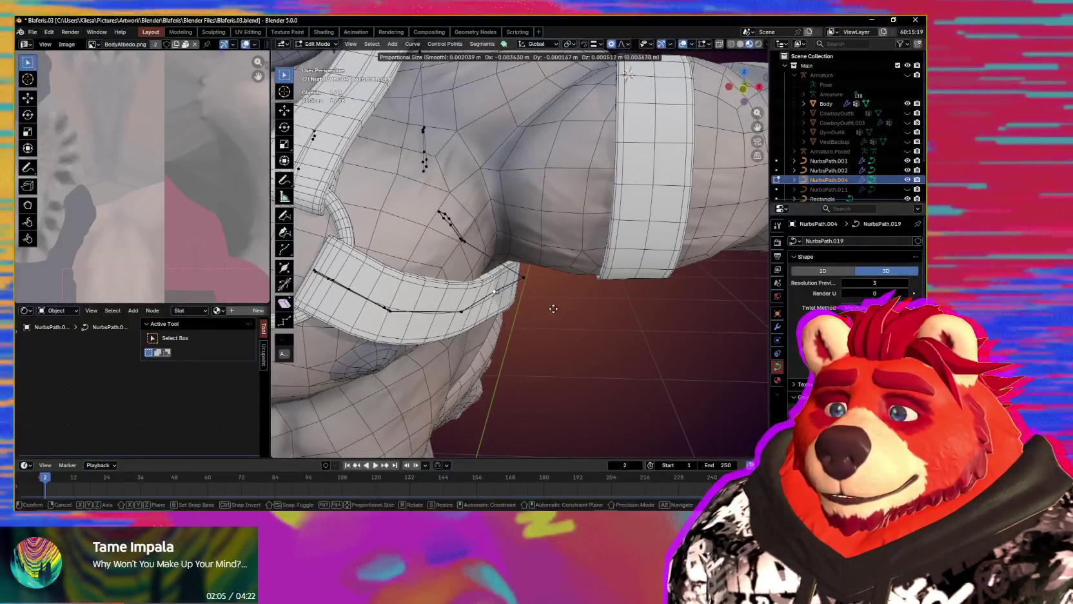
{"action": "left_click", "coordinate": [550, 308]}
{"action": "middle_click_drag", "start_coordinate": [549, 312], "coordinate": [476, 292]}
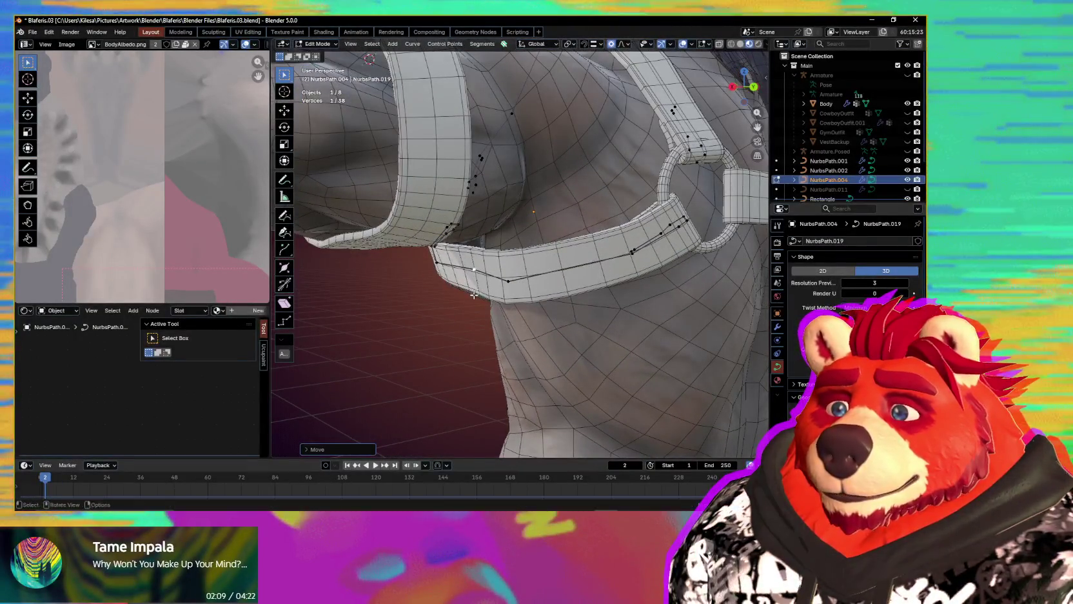
{"action": "mouse_move", "coordinate": [474, 294]}
{"action": "middle_mouse_down"}
{"action": "mouse_move", "coordinate": [656, 292]}
{"action": "mouse_move", "coordinate": [618, 285]}
{"action": "middle_mouse_up"}
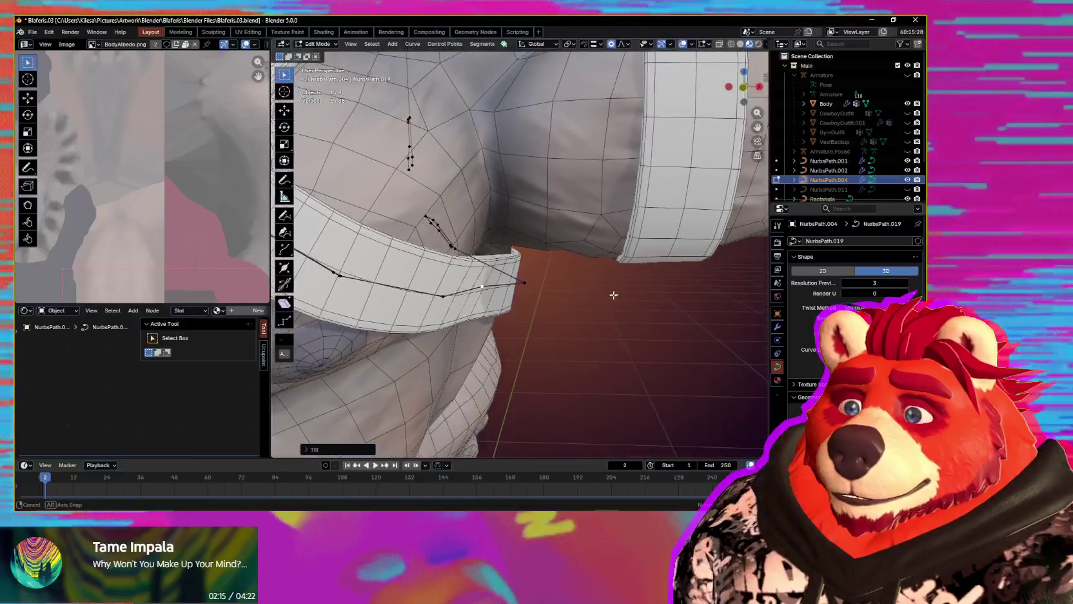
{"action": "mouse_move", "coordinate": [616, 286]}
{"action": "middle_mouse_down"}
{"action": "mouse_move", "coordinate": [518, 286]}
{"action": "mouse_move", "coordinate": [560, 279]}
{"action": "middle_mouse_up"}
- Tilt the strap at the new control point so it lies flatter against the ribs
{"action": "key", "text": "ctrl+t"}
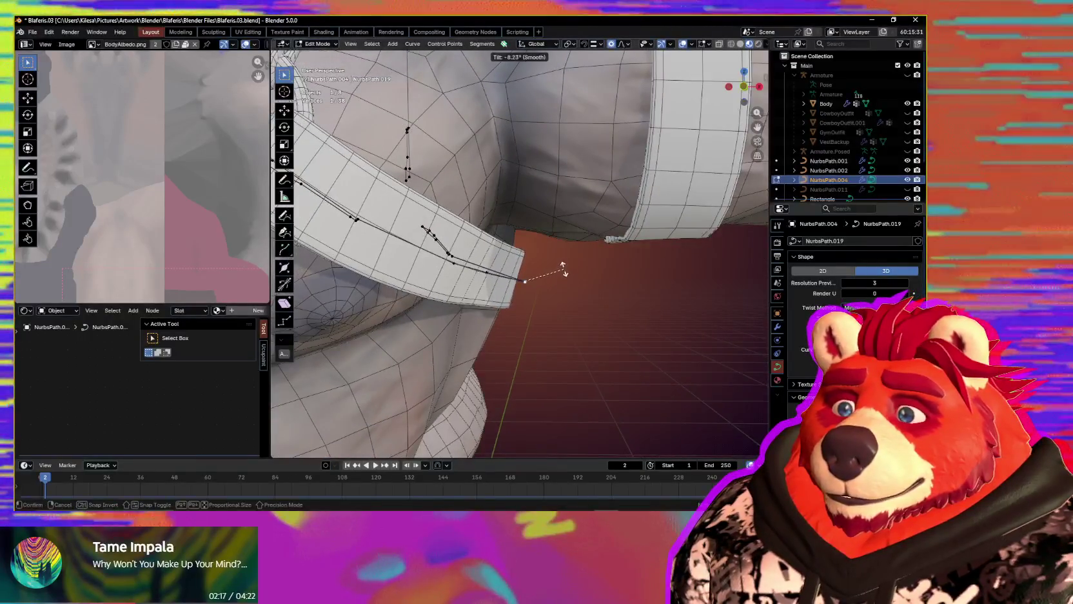
{"action": "scroll", "coordinate": [560, 278], "scroll_direction": "down", "scroll_amount": 5}
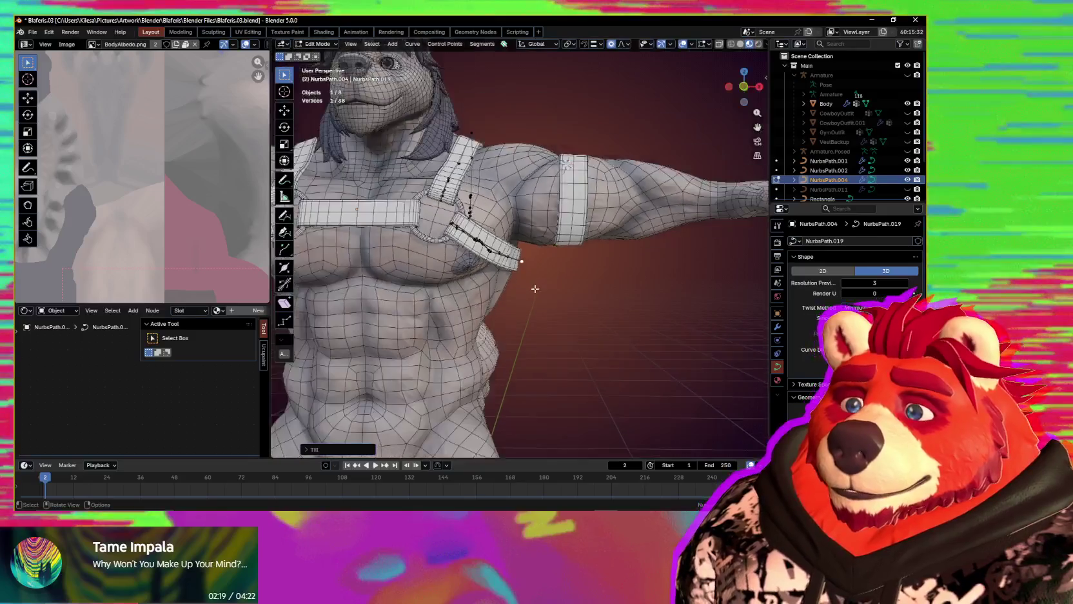
{"action": "mouse_move", "coordinate": [560, 278]}
{"action": "middle_mouse_down"}
{"action": "mouse_move", "coordinate": [542, 353]}
{"action": "mouse_move", "coordinate": [397, 303]}
{"action": "mouse_move", "coordinate": [502, 329]}
{"action": "mouse_move", "coordinate": [525, 272]}
{"action": "middle_mouse_up"}
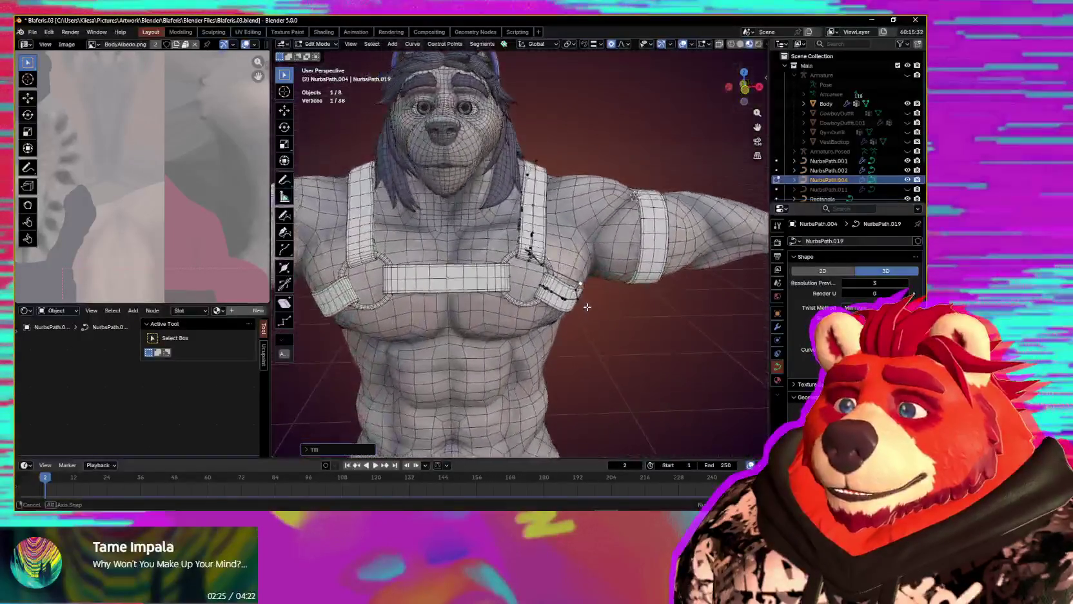
{"action": "scroll", "coordinate": [524, 271], "scroll_direction": "up", "scroll_amount": 4}
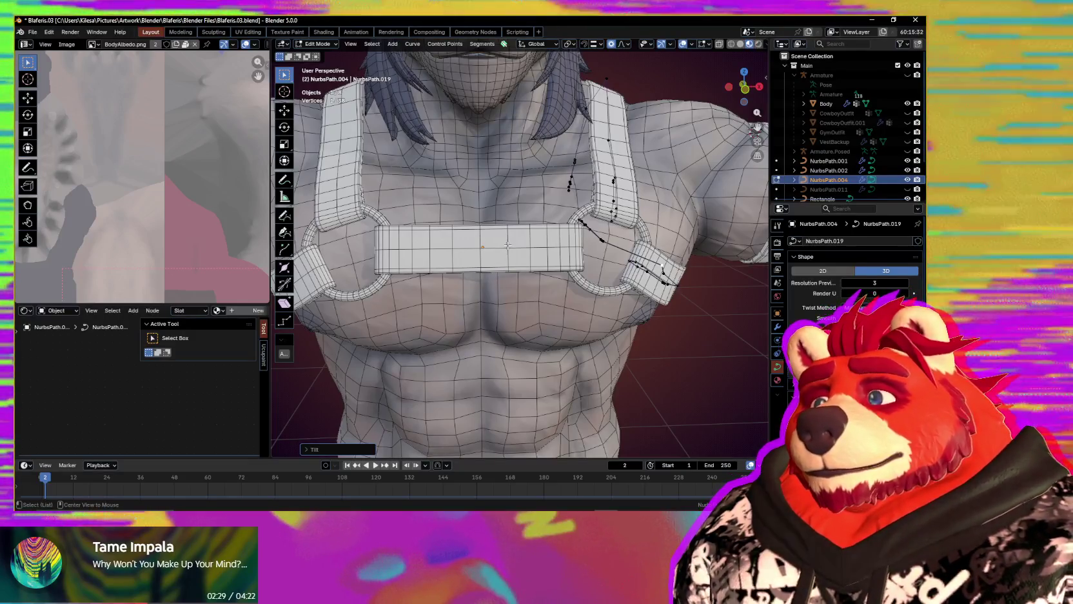
- Select two control points on the NurbsPath.002 cross strap and subdivide between them
{"action": "left_click", "coordinate": [507, 244]}
{"action": "scroll", "coordinate": [485, 252], "scroll_direction": "up", "scroll_amount": 2}
{"action": "scroll", "coordinate": [497, 284], "scroll_direction": "up", "scroll_amount": 2}
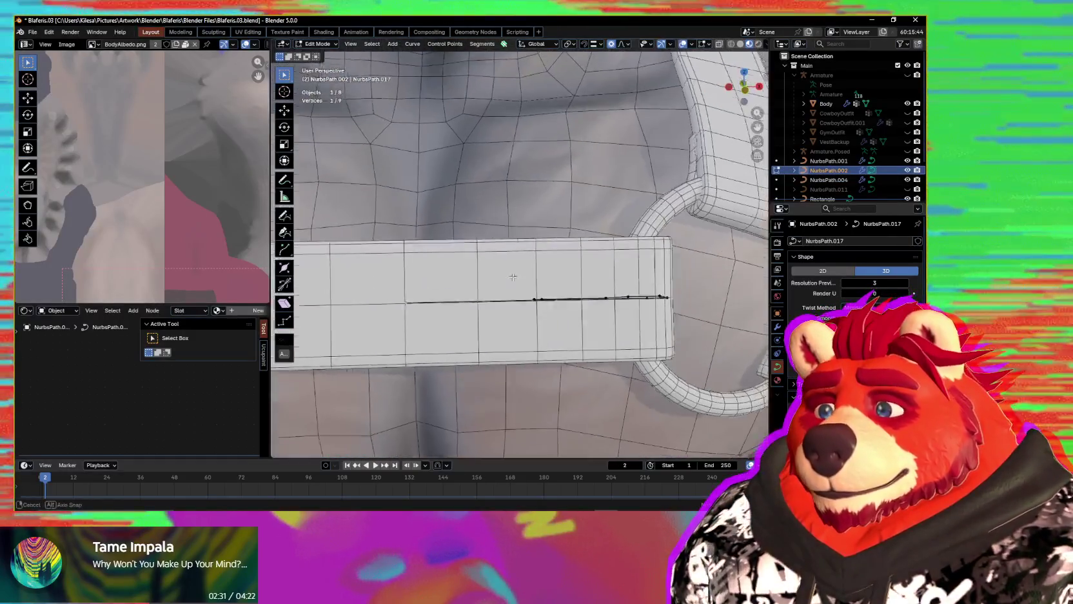
{"action": "scroll", "coordinate": [514, 325], "scroll_direction": "up", "scroll_amount": 1}
{"action": "left_click", "coordinate": [520, 359], "text": "shift"}
{"action": "scroll", "coordinate": [516, 354], "scroll_direction": "down", "scroll_amount": 1}
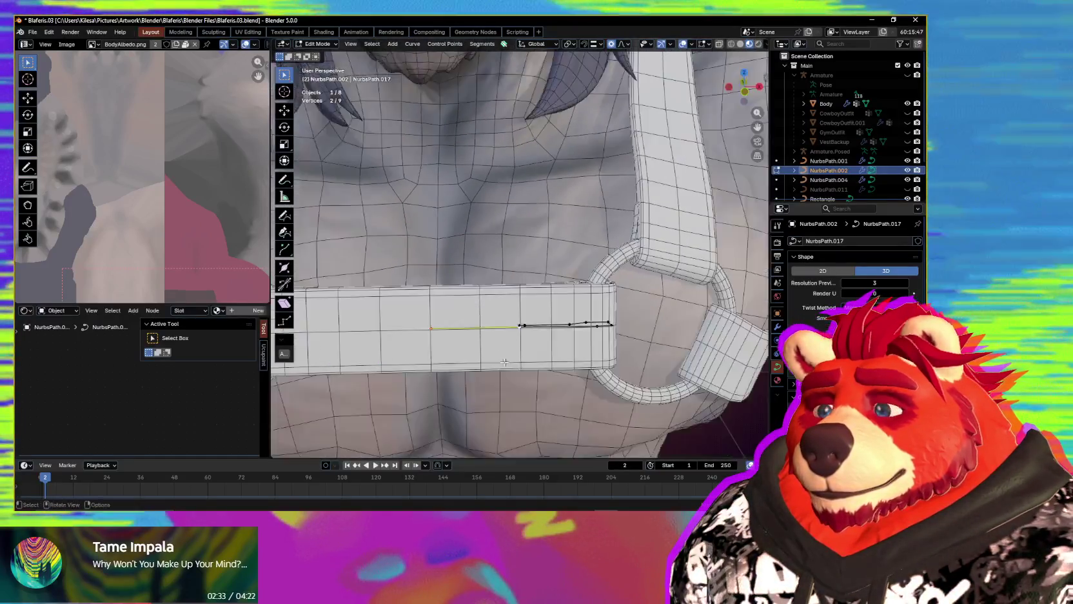
{"action": "scroll", "coordinate": [503, 338], "scroll_direction": "down", "scroll_amount": 1}
{"action": "scroll", "coordinate": [490, 322], "scroll_direction": "down", "scroll_amount": 1}
{"action": "right_click", "coordinate": [489, 321]}
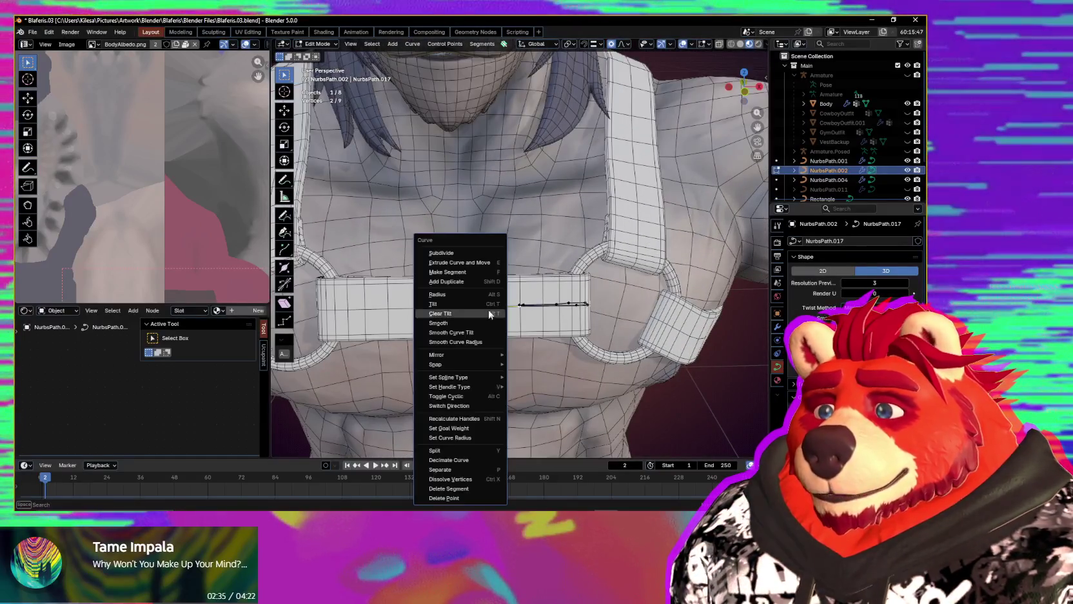
{"action": "left_click", "coordinate": [457, 253]}
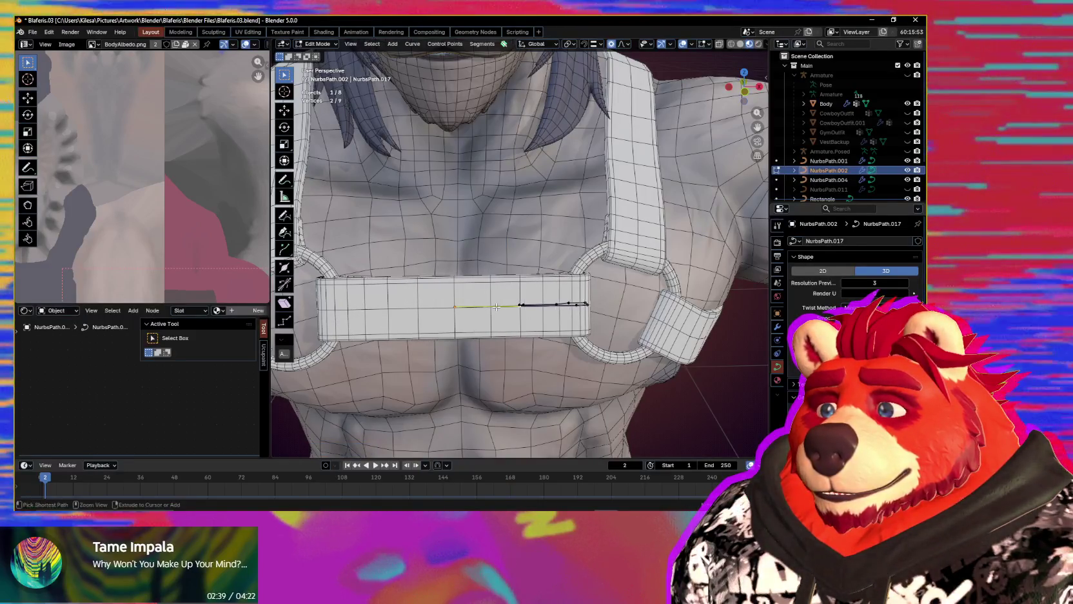
- Select only the new control point and move it into position
{"action": "scroll", "coordinate": [499, 316], "scroll_direction": "up", "scroll_amount": 1}
{"action": "scroll", "coordinate": [509, 335], "scroll_direction": "up", "scroll_amount": 2}
{"action": "scroll", "coordinate": [522, 362], "scroll_direction": "up", "scroll_amount": 1}
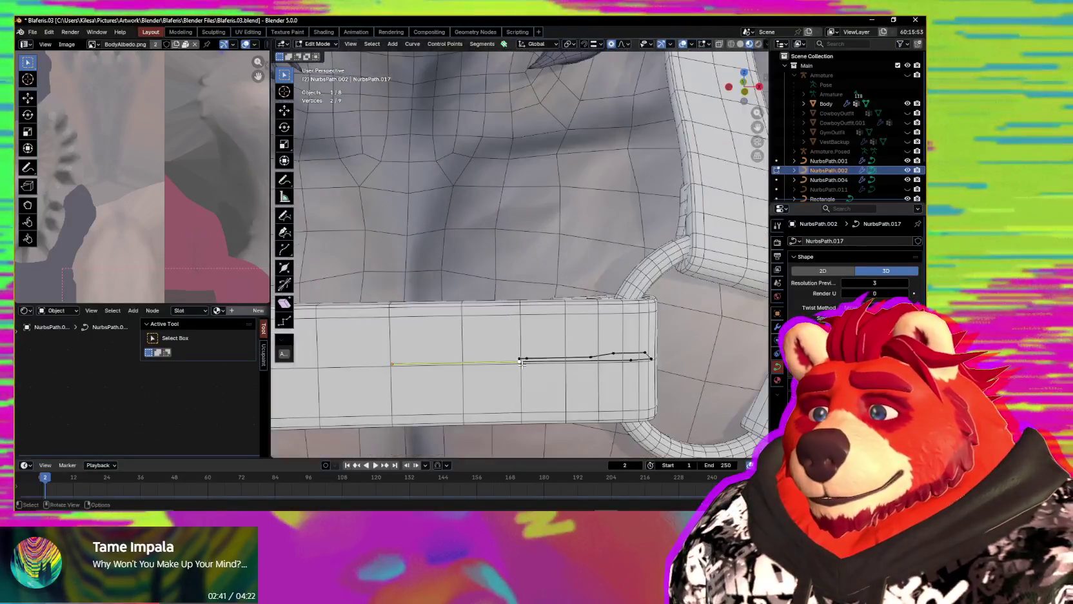
{"action": "left_click", "coordinate": [521, 362]}
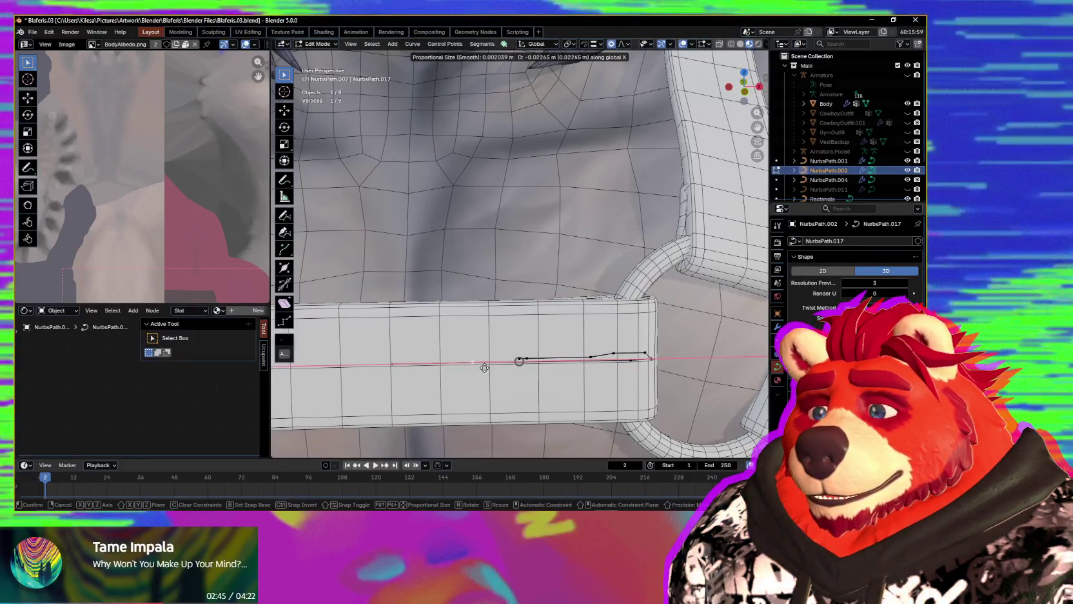
{"action": "left_click", "coordinate": [484, 367]}
{"action": "scroll", "coordinate": [516, 323], "scroll_direction": "down", "scroll_amount": 5}
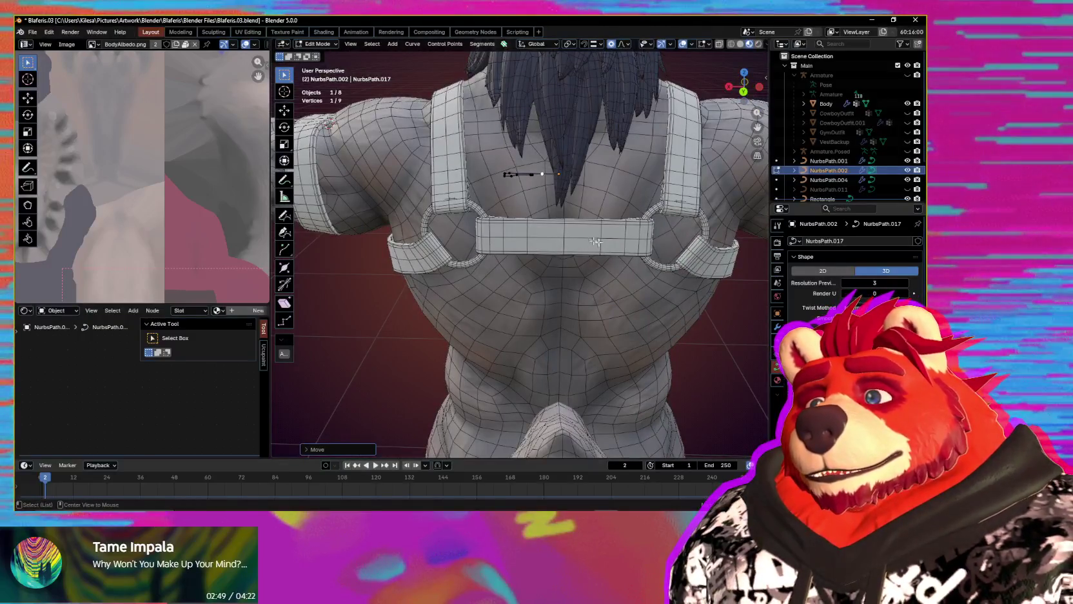
{"action": "scroll", "coordinate": [583, 237], "scroll_direction": "up", "scroll_amount": 3}
{"action": "scroll", "coordinate": [567, 240], "scroll_direction": "up", "scroll_amount": 2}
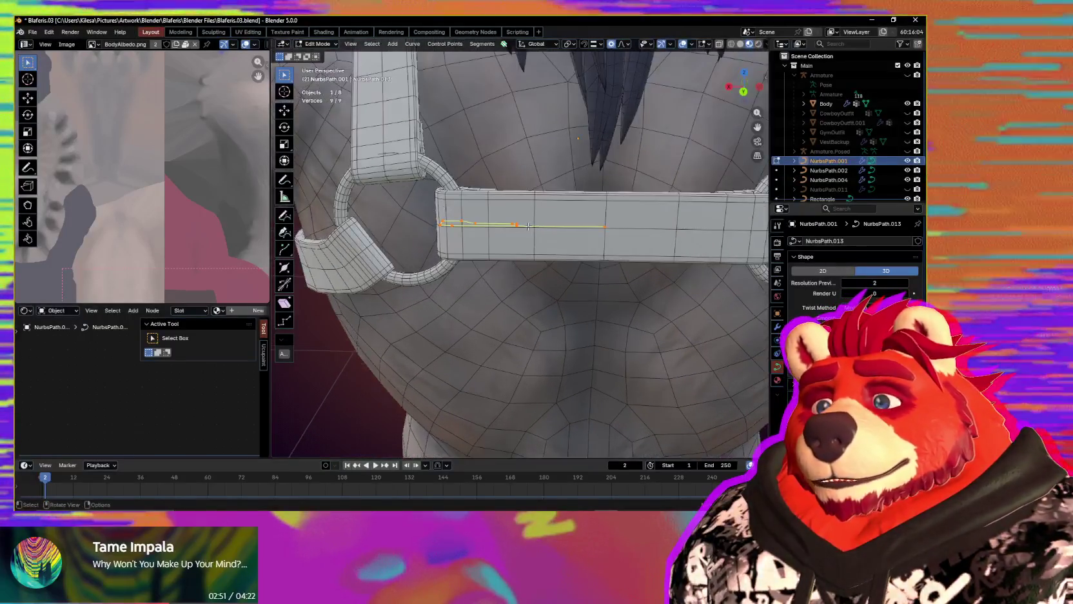
- Slide a NurbsPath.001 control point along X and check the strap-ring junction
{"action": "left_click", "coordinate": [521, 252]}
{"action": "middle_click_drag", "start_coordinate": [521, 252], "coordinate": [542, 243]}
{"action": "key", "text": "g"}
{"action": "key", "text": "x"}
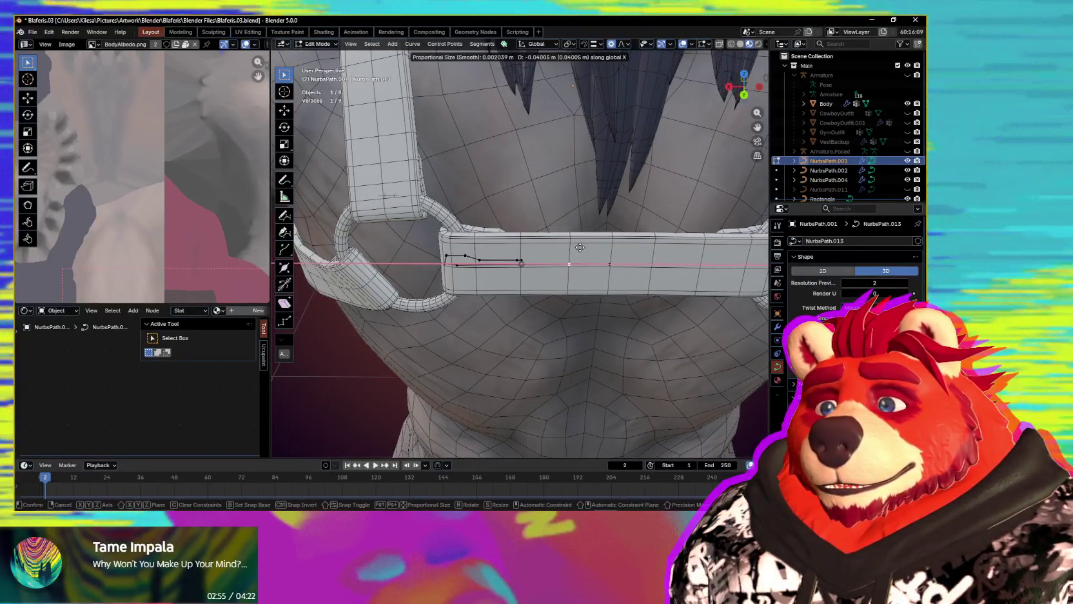
{"action": "left_click", "coordinate": [580, 247]}
{"action": "mouse_move", "coordinate": [580, 247]}
{"action": "middle_mouse_down"}
{"action": "mouse_move", "coordinate": [589, 250]}
{"action": "mouse_move", "coordinate": [558, 237]}
{"action": "middle_mouse_up"}
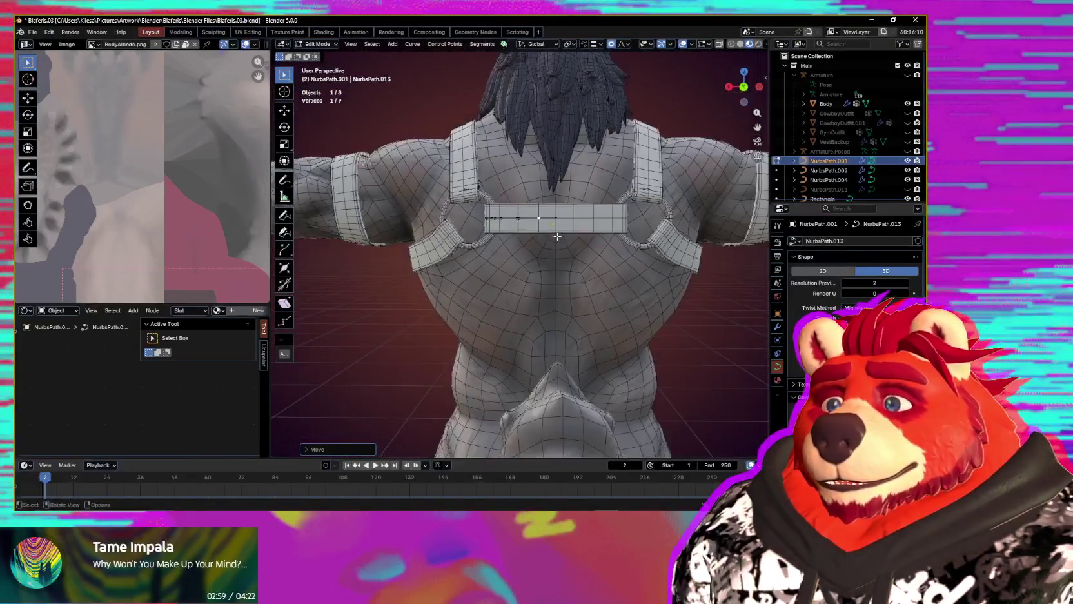
{"action": "scroll", "coordinate": [547, 248], "scroll_direction": "up", "scroll_amount": 3}
{"action": "scroll", "coordinate": [549, 252], "scroll_direction": "up", "scroll_amount": 2}
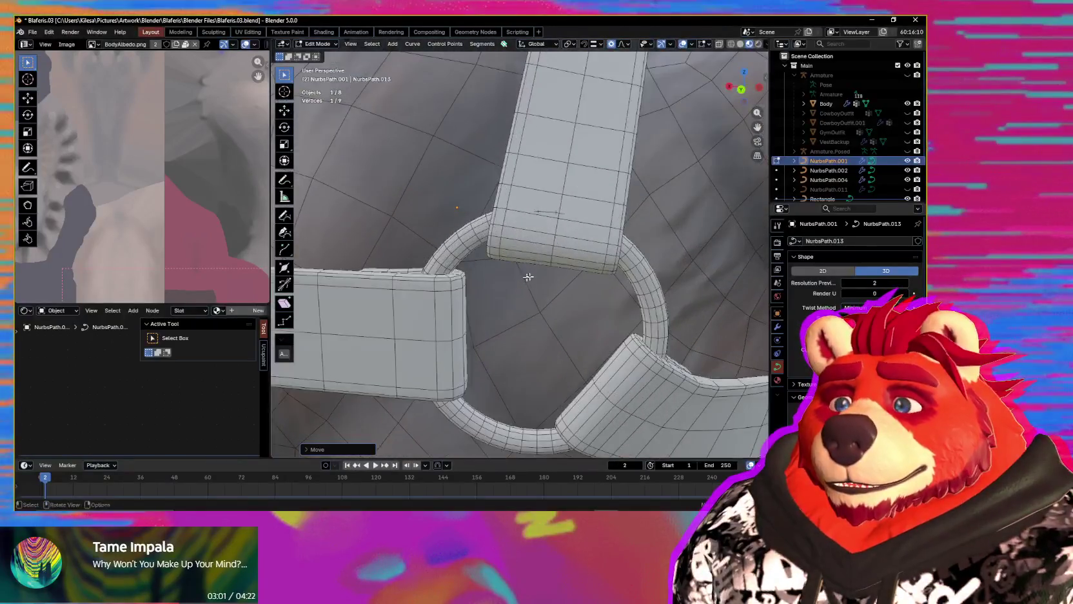
{"action": "scroll", "coordinate": [554, 261], "scroll_direction": "up", "scroll_amount": 2}
{"action": "middle_click_drag", "start_coordinate": [557, 267], "coordinate": [347, 279]}
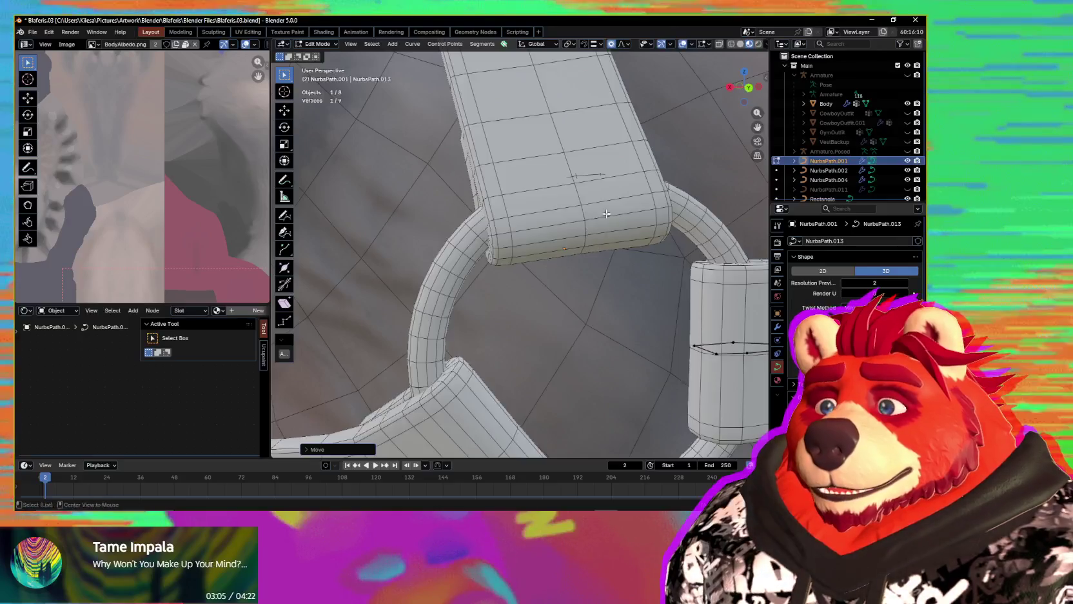
{"action": "mouse_move", "coordinate": [606, 214]}
{"action": "middle_mouse_down"}
{"action": "mouse_move", "coordinate": [539, 328]}
{"action": "mouse_move", "coordinate": [608, 324]}
{"action": "middle_mouse_up"}
{"action": "middle_click_drag", "start_coordinate": [713, 336], "coordinate": [649, 320]}
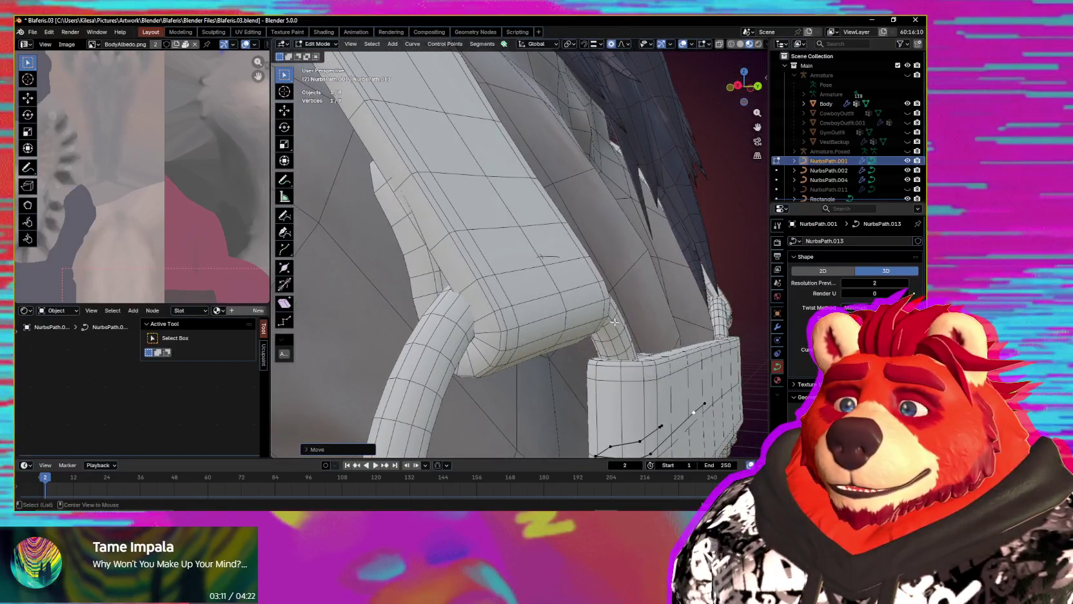
- Tilt the NurbsPath.004 strap's end points near the chest ring to lie flatter on the torso
{"action": "left_click", "coordinate": [551, 288]}
{"action": "mouse_move", "coordinate": [550, 287]}
{"action": "middle_mouse_down"}
{"action": "mouse_move", "coordinate": [574, 305]}
{"action": "mouse_move", "coordinate": [558, 289]}
{"action": "middle_mouse_up"}
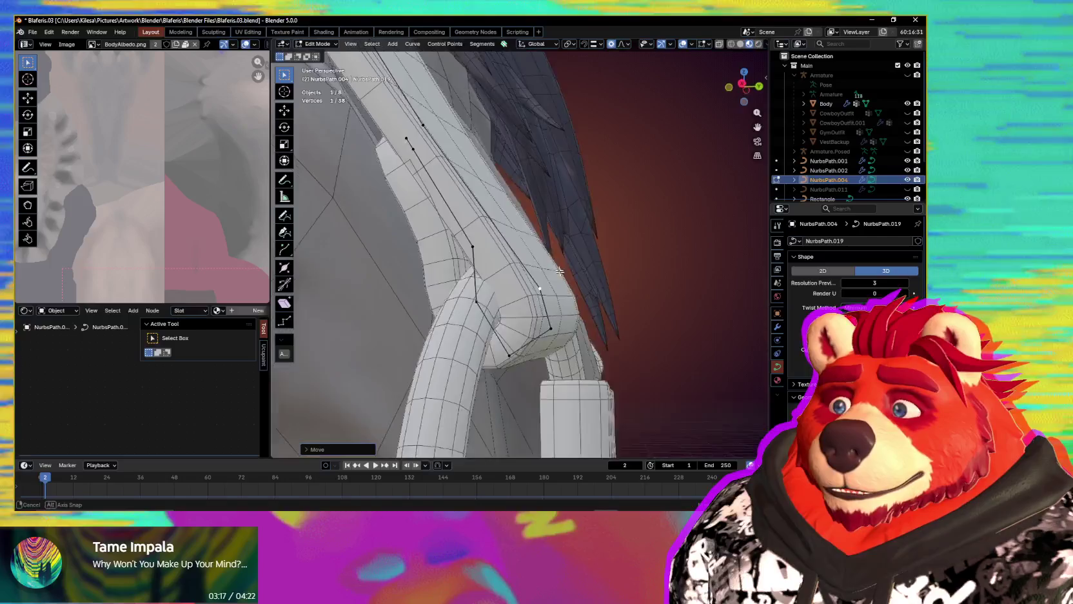
{"action": "mouse_move", "coordinate": [560, 271]}
{"action": "middle_mouse_down"}
{"action": "mouse_move", "coordinate": [374, 289]}
{"action": "mouse_move", "coordinate": [477, 272]}
{"action": "middle_mouse_up"}
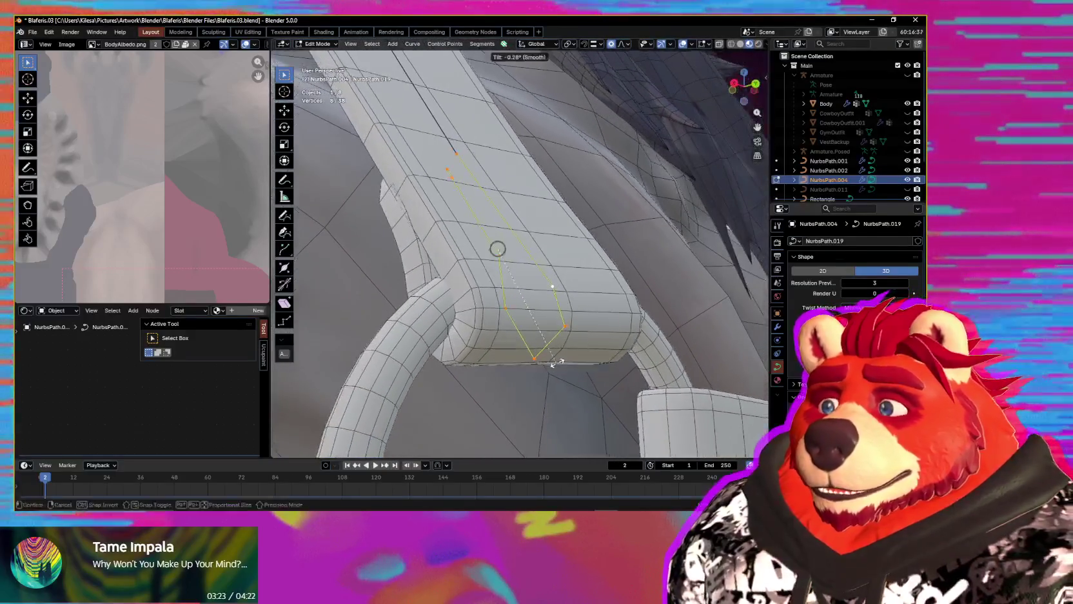
{"action": "left_click", "coordinate": [536, 377]}
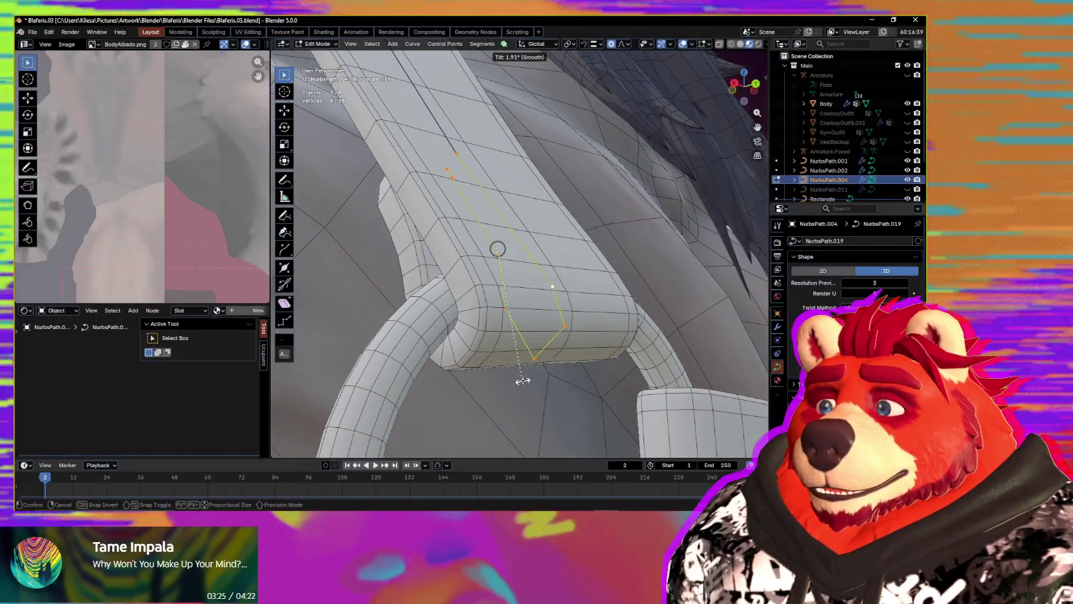
{"action": "mouse_move", "coordinate": [522, 376]}
{"action": "middle_mouse_down"}
{"action": "mouse_move", "coordinate": [386, 376]}
{"action": "mouse_move", "coordinate": [379, 391]}
{"action": "mouse_move", "coordinate": [482, 379]}
{"action": "mouse_move", "coordinate": [393, 277]}
{"action": "mouse_move", "coordinate": [423, 205]}
{"action": "mouse_move", "coordinate": [426, 230]}
{"action": "mouse_move", "coordinate": [668, 323]}
{"action": "mouse_move", "coordinate": [658, 352]}
{"action": "mouse_move", "coordinate": [656, 336]}
{"action": "mouse_move", "coordinate": [623, 335]}
{"action": "mouse_move", "coordinate": [668, 191]}
{"action": "mouse_move", "coordinate": [615, 266]}
{"action": "middle_mouse_up"}
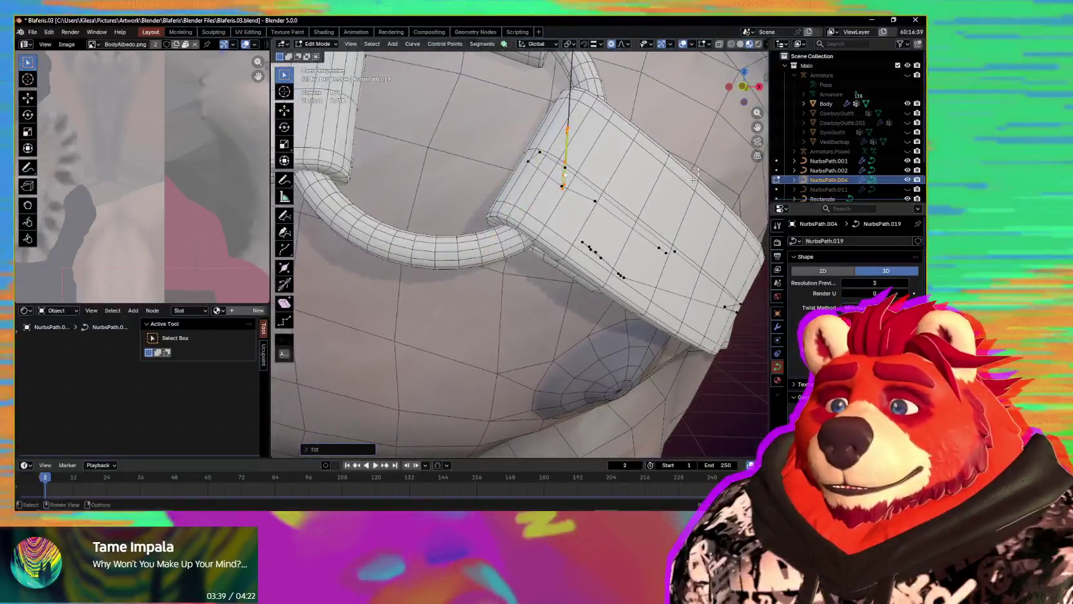
{"action": "middle_click_drag", "start_coordinate": [651, 199], "coordinate": [518, 190]}
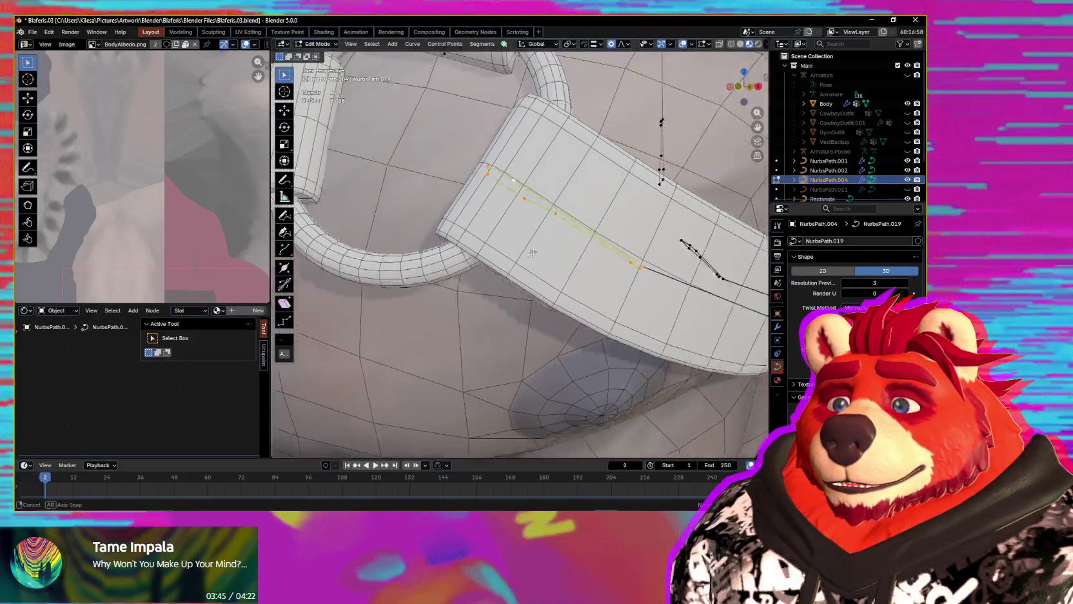
{"action": "middle_click_drag", "start_coordinate": [533, 253], "coordinate": [585, 191]}
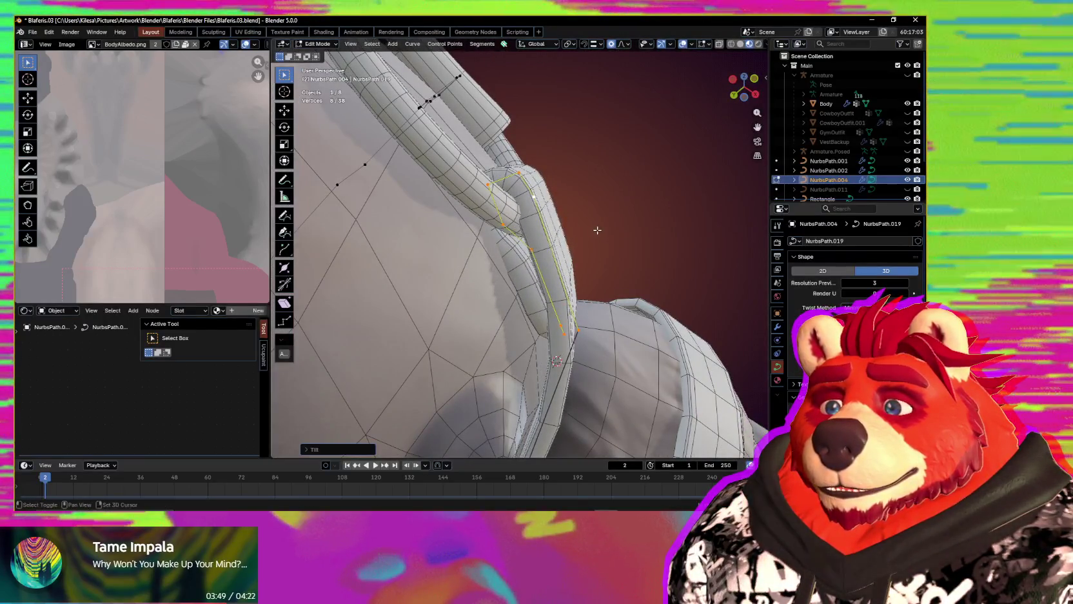
- Confirm the strap tilt and box-deselect the lower points, keeping the upper ones
{"action": "mouse_move", "coordinate": [598, 230]}
{"action": "middle_mouse_down"}
{"action": "mouse_move", "coordinate": [439, 352]}
{"action": "mouse_move", "coordinate": [519, 279]}
{"action": "mouse_move", "coordinate": [504, 284]}
{"action": "middle_mouse_up"}
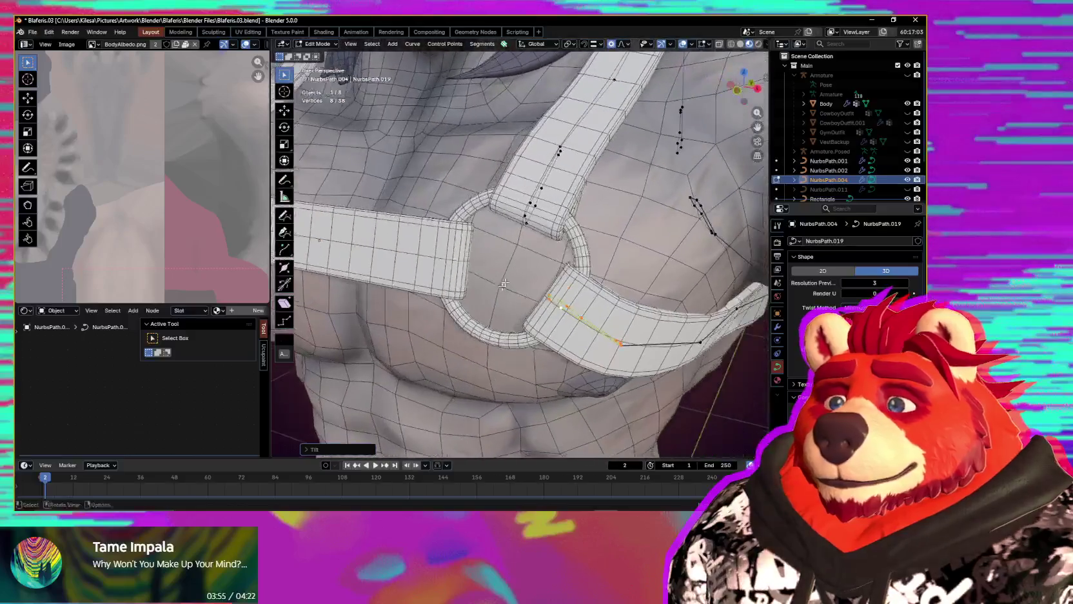
{"action": "middle_click_drag", "start_coordinate": [507, 229], "coordinate": [652, 223]}
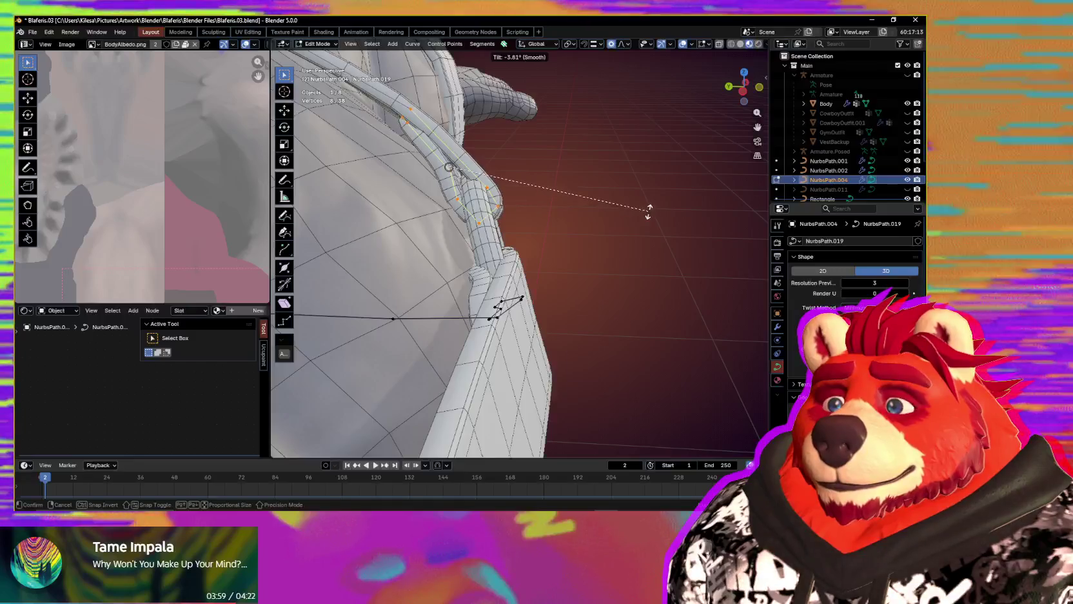
{"action": "left_click", "coordinate": [648, 214]}
{"action": "mouse_move", "coordinate": [608, 211]}
{"action": "middle_mouse_down"}
{"action": "mouse_move", "coordinate": [557, 187]}
{"action": "mouse_move", "coordinate": [543, 281]}
{"action": "middle_mouse_up"}
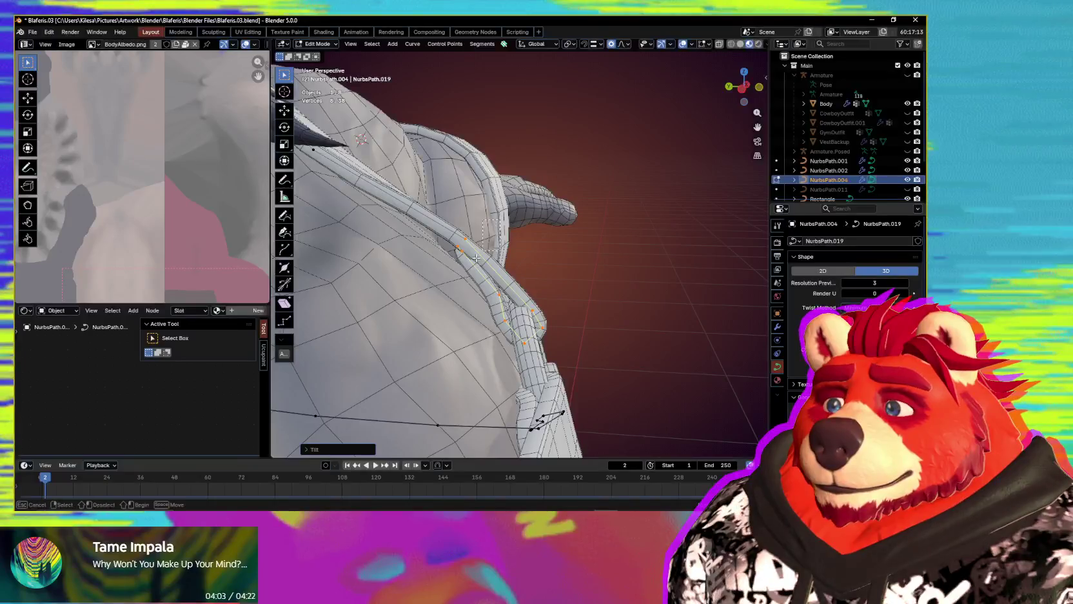
{"action": "left_click_drag", "start_coordinate": [511, 232], "coordinate": [439, 306]}
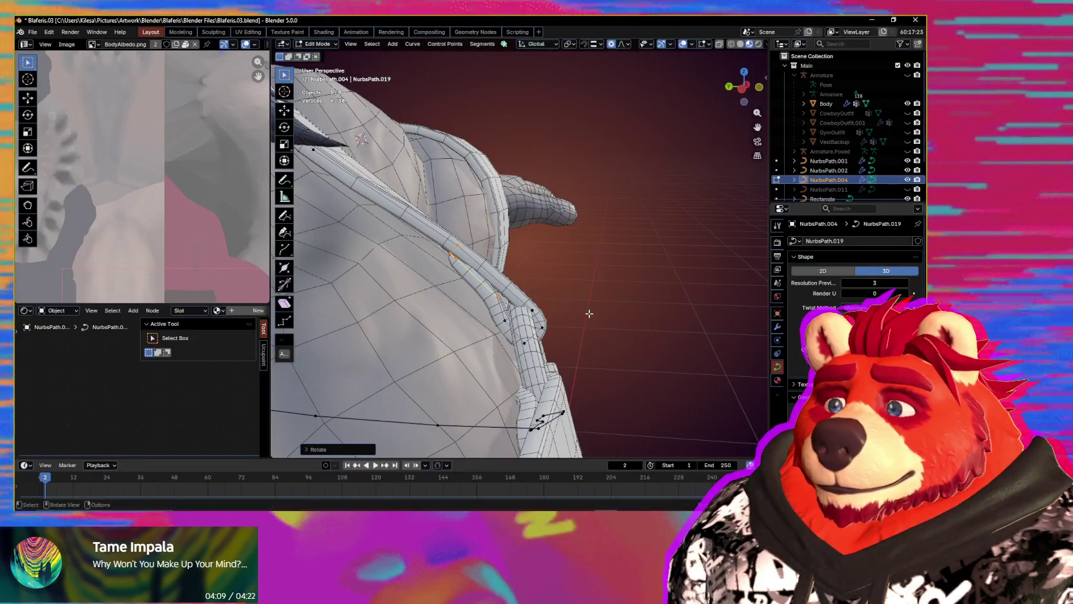
- Move and rotate the upper strap points so the end loops snugly around the chest ring
{"action": "middle_click_drag", "start_coordinate": [589, 314], "coordinate": [532, 309]}
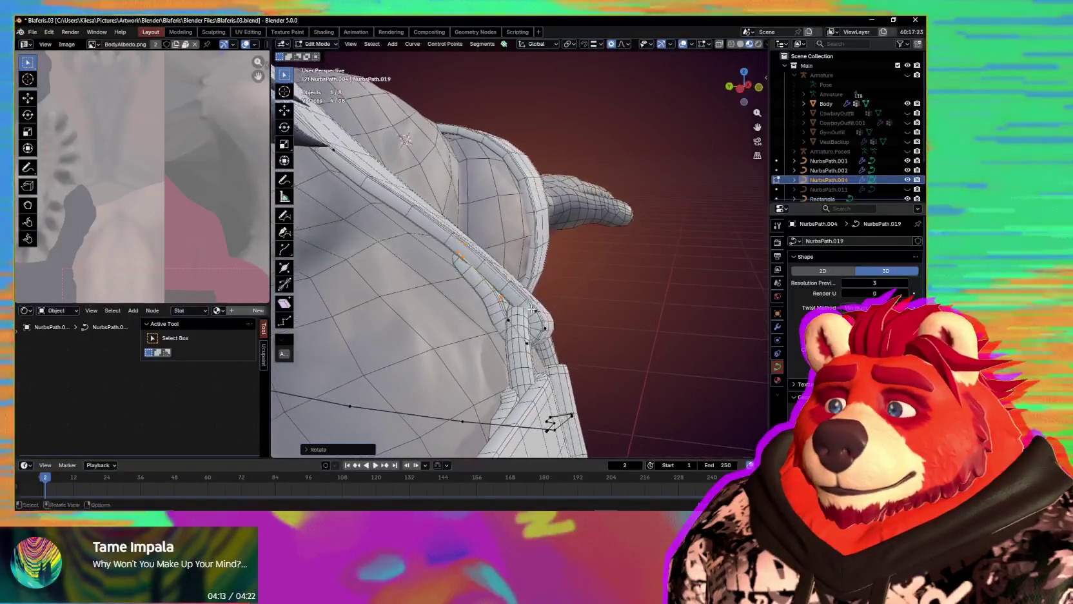
{"action": "left_click", "coordinate": [528, 313]}
{"action": "middle_click_drag", "start_coordinate": [528, 312], "coordinate": [622, 324]}
{"action": "key", "text": "r"}
{"action": "left_click", "coordinate": [619, 315]}
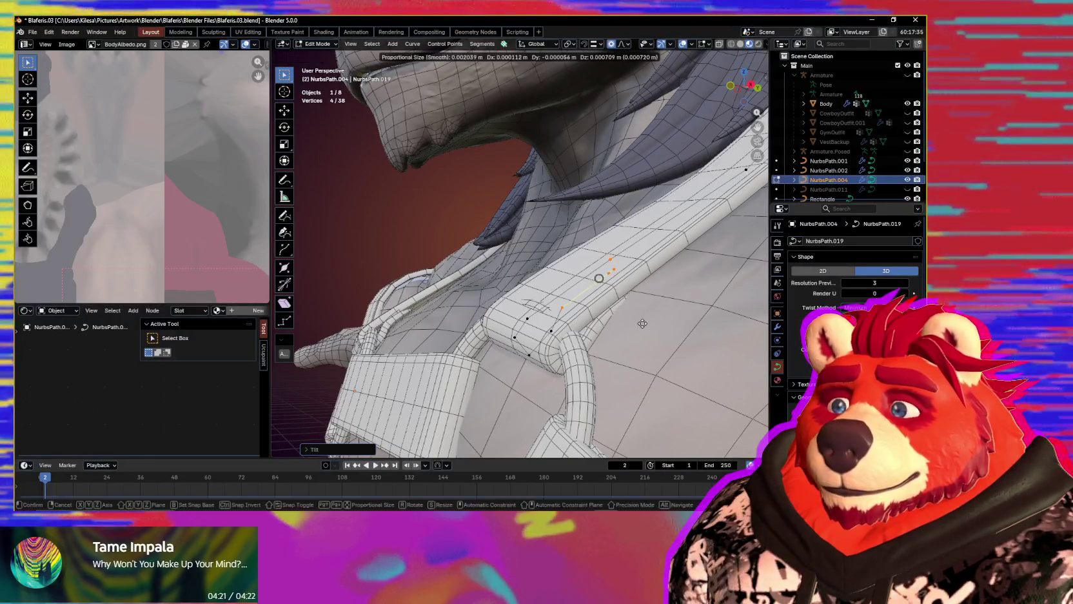
{"action": "left_click", "coordinate": [643, 323]}
{"action": "mouse_move", "coordinate": [643, 323]}
{"action": "middle_mouse_down"}
{"action": "mouse_move", "coordinate": [557, 328]}
{"action": "mouse_move", "coordinate": [590, 278]}
{"action": "middle_mouse_up"}
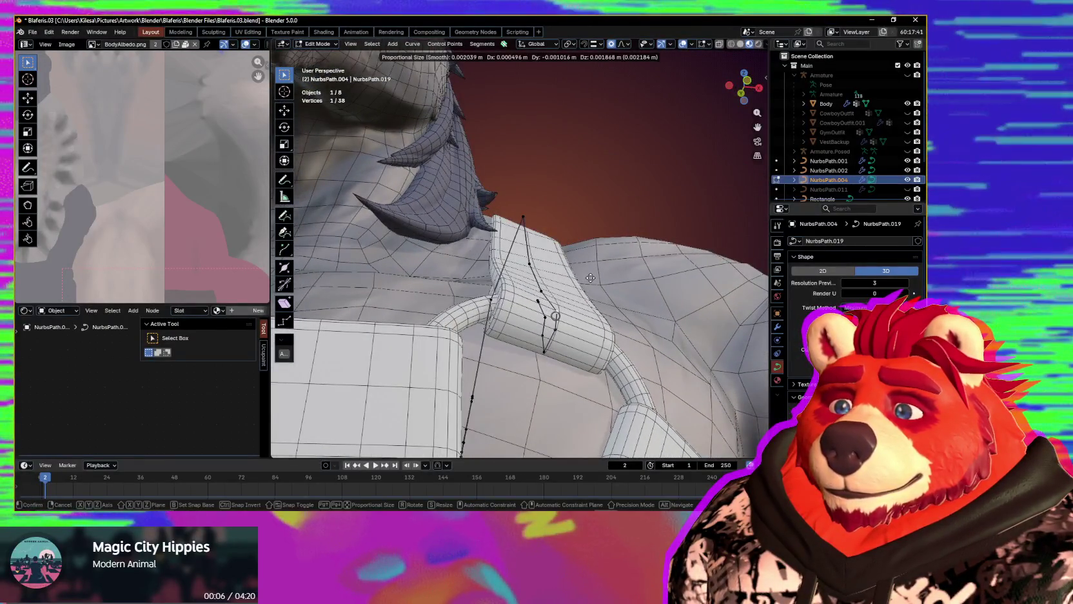
{"action": "left_click", "coordinate": [590, 278]}
{"action": "mouse_move", "coordinate": [590, 277]}
{"action": "middle_mouse_down"}
{"action": "mouse_move", "coordinate": [652, 334]}
{"action": "mouse_move", "coordinate": [610, 311]}
{"action": "mouse_move", "coordinate": [554, 320]}
{"action": "middle_mouse_up"}
{"action": "scroll", "coordinate": [611, 312], "scroll_direction": "down", "scroll_amount": 3}
{"action": "scroll", "coordinate": [580, 320], "scroll_direction": "down", "scroll_amount": 3}
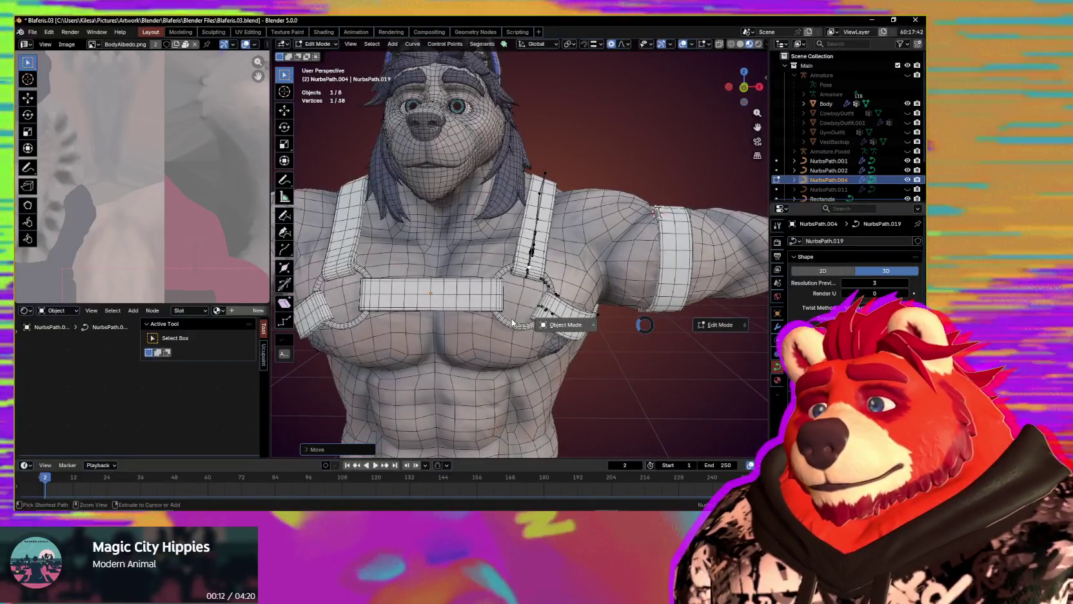
- Leave Edit Mode on the NurbsPath.004 strap curve, ending its reshaping
{"action": "key", "text": "Tab"}
{"action": "scroll", "coordinate": [603, 368], "scroll_direction": "down", "scroll_amount": 3}
{"action": "scroll", "coordinate": [603, 369], "scroll_direction": "down", "scroll_amount": 3}
{"action": "mouse_move", "coordinate": [603, 368]}
{"action": "middle_mouse_down"}
{"action": "mouse_move", "coordinate": [662, 435]}
{"action": "mouse_move", "coordinate": [639, 349]}
{"action": "mouse_move", "coordinate": [523, 354]}
{"action": "mouse_move", "coordinate": [548, 368]}
{"action": "mouse_move", "coordinate": [589, 329]}
{"action": "mouse_move", "coordinate": [575, 288]}
{"action": "mouse_move", "coordinate": [540, 292]}
{"action": "mouse_move", "coordinate": [545, 348]}
{"action": "mouse_move", "coordinate": [492, 384]}
{"action": "mouse_move", "coordinate": [487, 355]}
{"action": "mouse_move", "coordinate": [520, 344]}
{"action": "mouse_move", "coordinate": [510, 335]}
{"action": "mouse_move", "coordinate": [544, 306]}
{"action": "middle_mouse_up"}
- Select the two chest ring curves, Circle.001, from the front of the chest
{"action": "scroll", "coordinate": [548, 368], "scroll_direction": "up", "scroll_amount": 3}
{"action": "scroll", "coordinate": [571, 379], "scroll_direction": "up", "scroll_amount": 2}
{"action": "scroll", "coordinate": [571, 379], "scroll_direction": "up", "scroll_amount": 3}
{"action": "scroll", "coordinate": [545, 349], "scroll_direction": "down", "scroll_amount": 3}
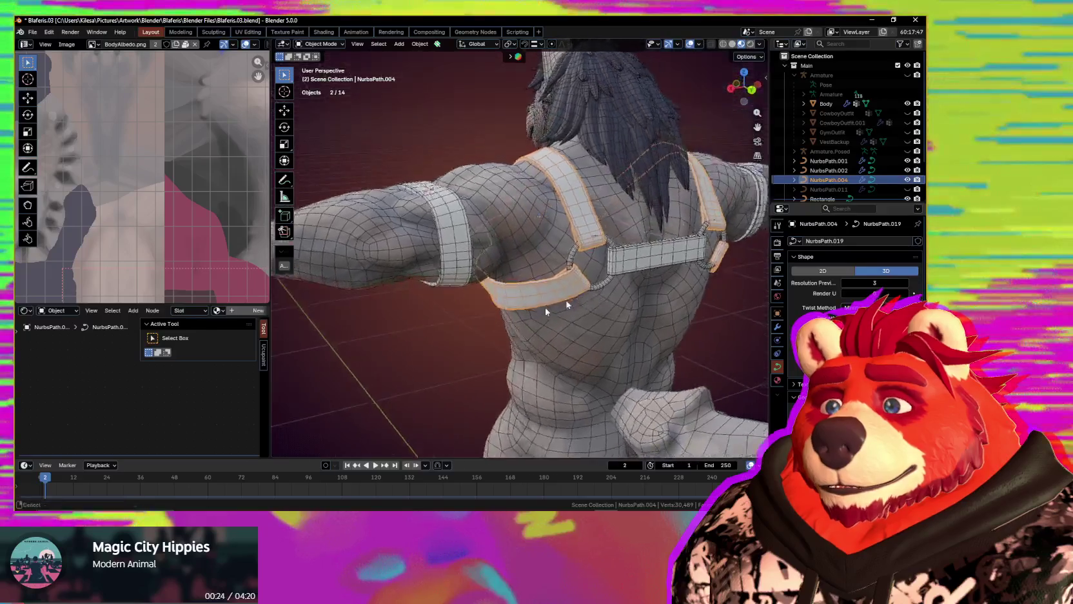
{"action": "scroll", "coordinate": [481, 313], "scroll_direction": "up", "scroll_amount": 3}
{"action": "scroll", "coordinate": [437, 324], "scroll_direction": "up", "scroll_amount": 2}
{"action": "scroll", "coordinate": [435, 326], "scroll_direction": "up", "scroll_amount": 2}
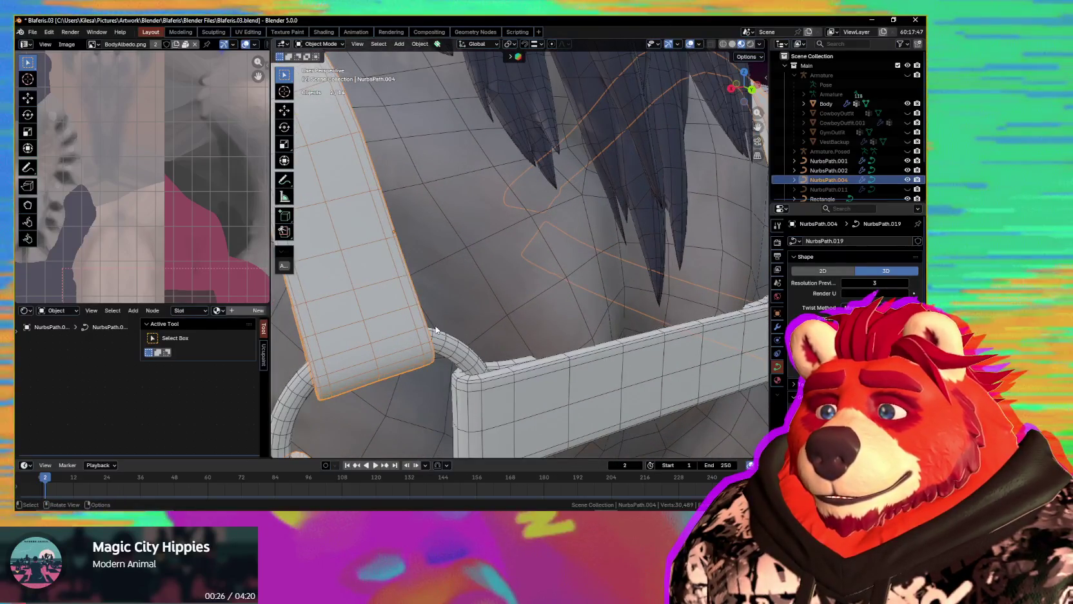
{"action": "scroll", "coordinate": [436, 328], "scroll_direction": "down", "scroll_amount": 4}
{"action": "middle_click_drag", "start_coordinate": [436, 328], "coordinate": [516, 257]}
{"action": "scroll", "coordinate": [516, 258], "scroll_direction": "up", "scroll_amount": 3}
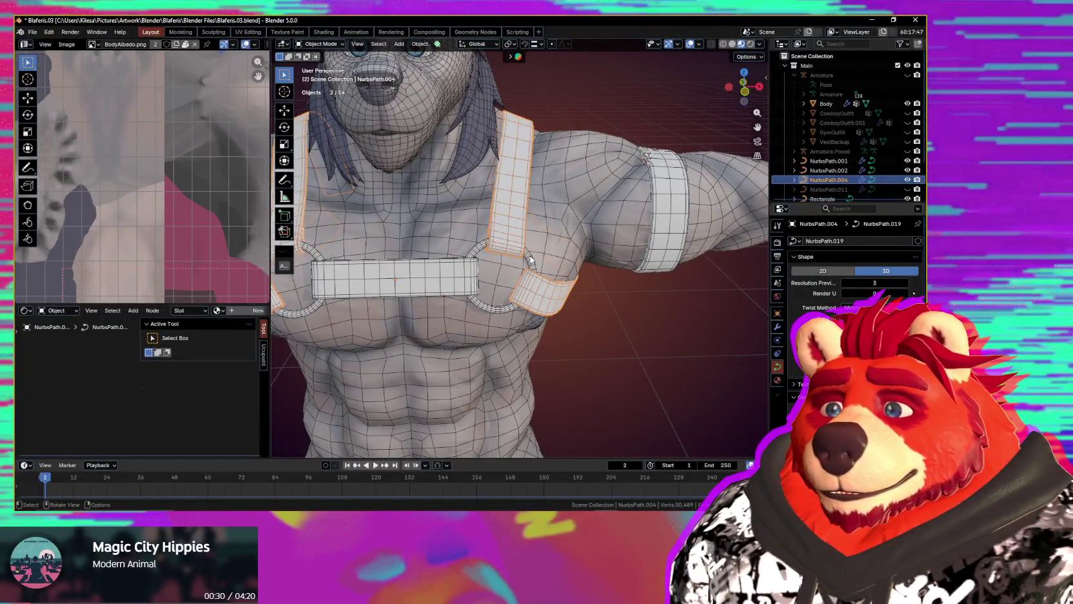
{"action": "left_click", "coordinate": [530, 258]}
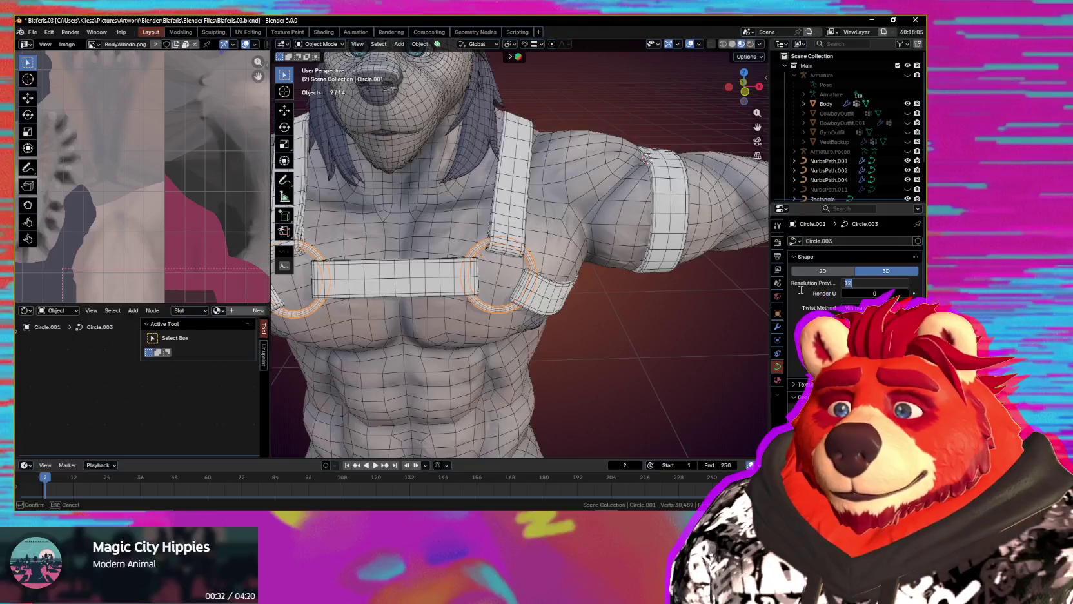
- Lower the Resolution Preview U of the chest rings Circle.001 from 12
{"action": "left_click", "coordinate": [883, 283]}
{"action": "type", "text": "6"}
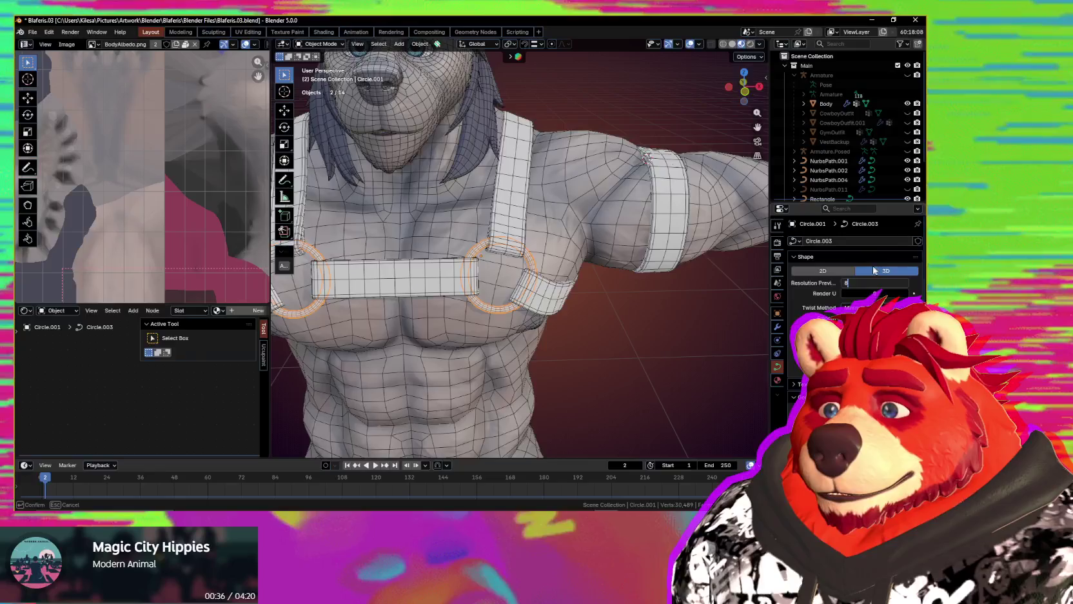
{"action": "scroll", "coordinate": [583, 278], "scroll_direction": "up", "scroll_amount": 2}
{"action": "scroll", "coordinate": [644, 284], "scroll_direction": "up", "scroll_amount": 2}
{"action": "scroll", "coordinate": [716, 280], "scroll_direction": "down", "scroll_amount": 1}
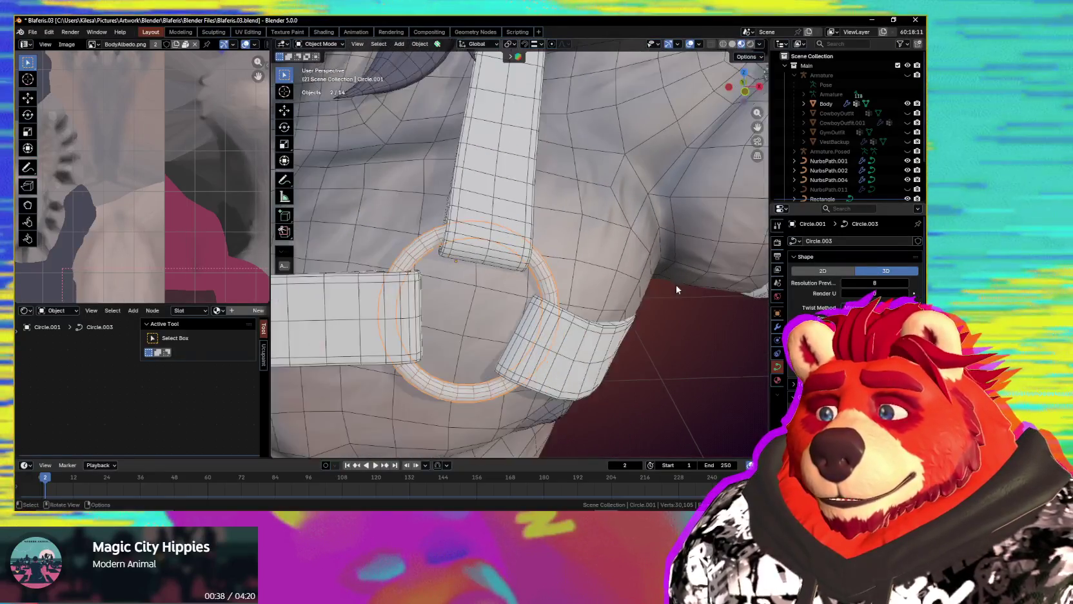
{"action": "scroll", "coordinate": [677, 290], "scroll_direction": "down", "scroll_amount": 1}
{"action": "scroll", "coordinate": [653, 296], "scroll_direction": "down", "scroll_amount": 2, "text": "shift"}
{"action": "scroll", "coordinate": [639, 277], "scroll_direction": "down", "scroll_amount": 2, "text": "shift"}
{"action": "scroll", "coordinate": [633, 270], "scroll_direction": "down", "scroll_amount": 1, "text": "shift"}
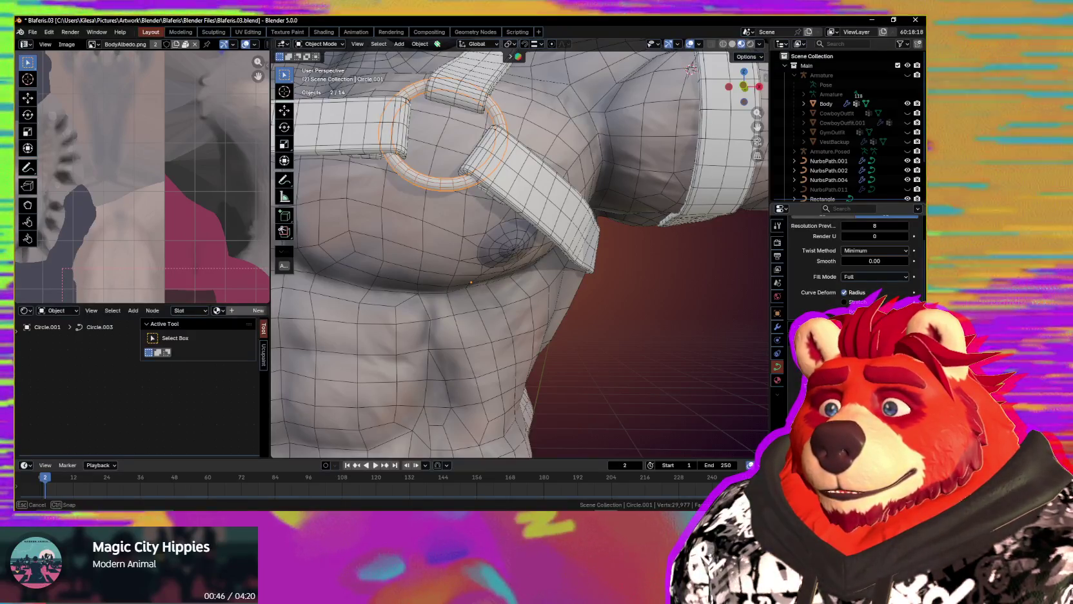
{"action": "scroll", "coordinate": [659, 383], "scroll_direction": "down", "scroll_amount": 4}
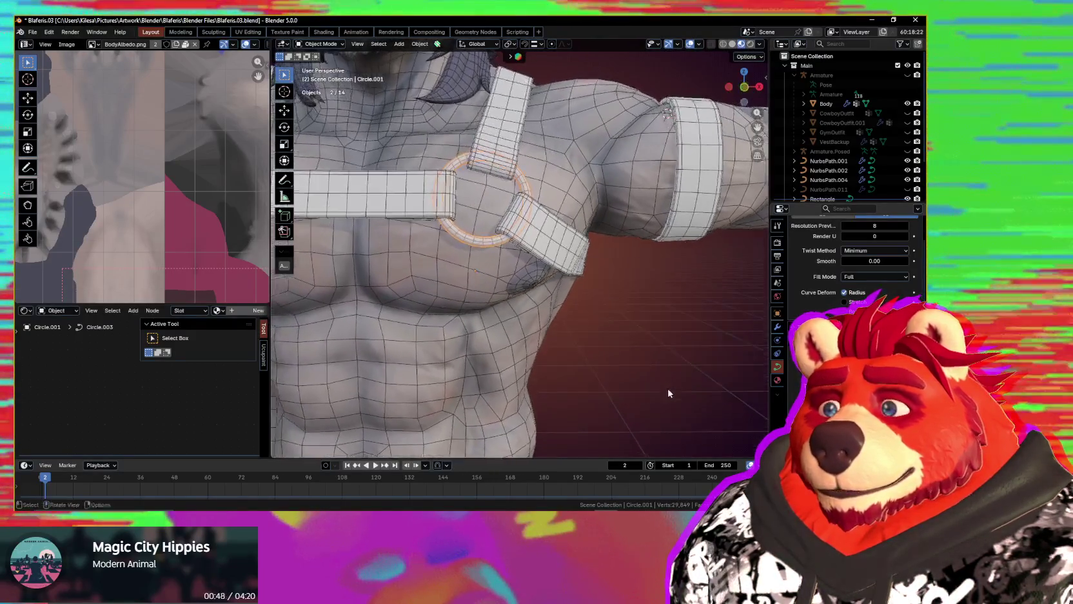
- Set the back rings Circle.002 Resolution Preview U to 8
{"action": "middle_click_drag", "start_coordinate": [659, 382], "coordinate": [569, 369]}
{"action": "scroll", "coordinate": [848, 258], "scroll_direction": "up", "scroll_amount": 1}
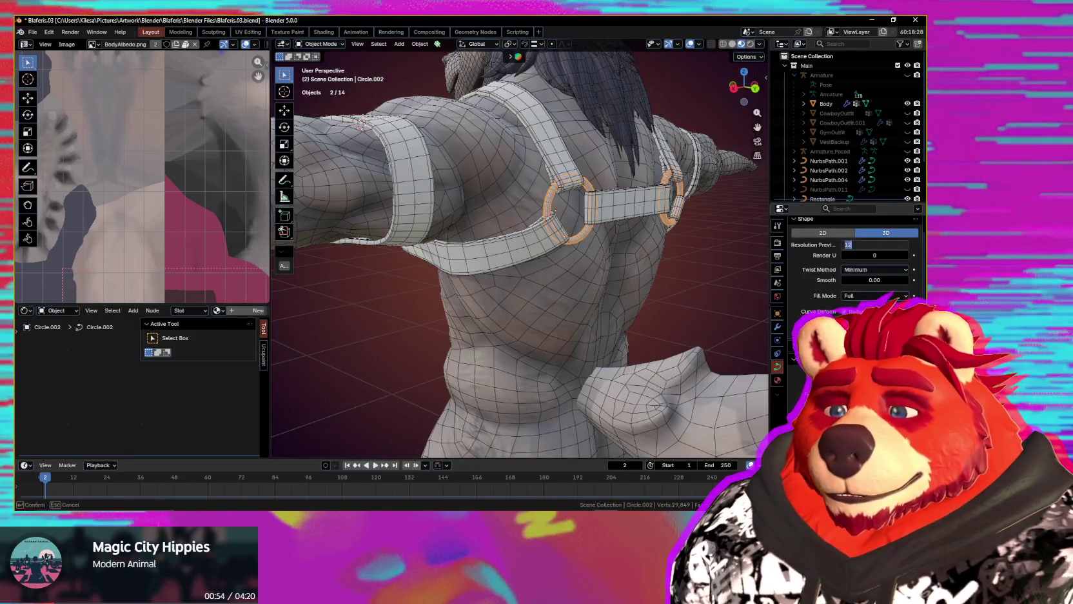
{"action": "type", "text": "8"}
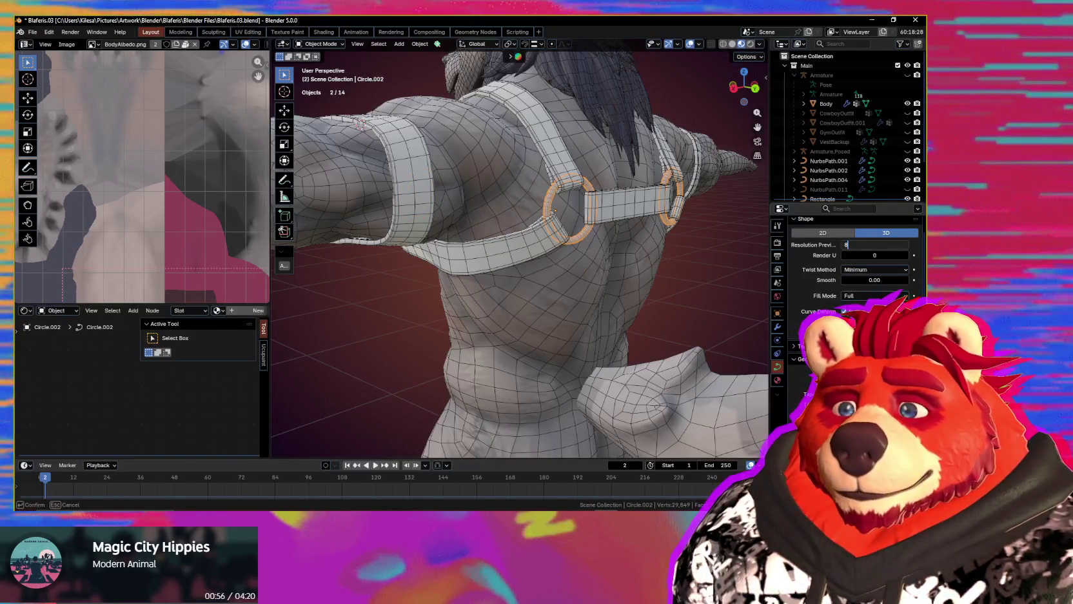
{"action": "left_click", "coordinate": [800, 358]}
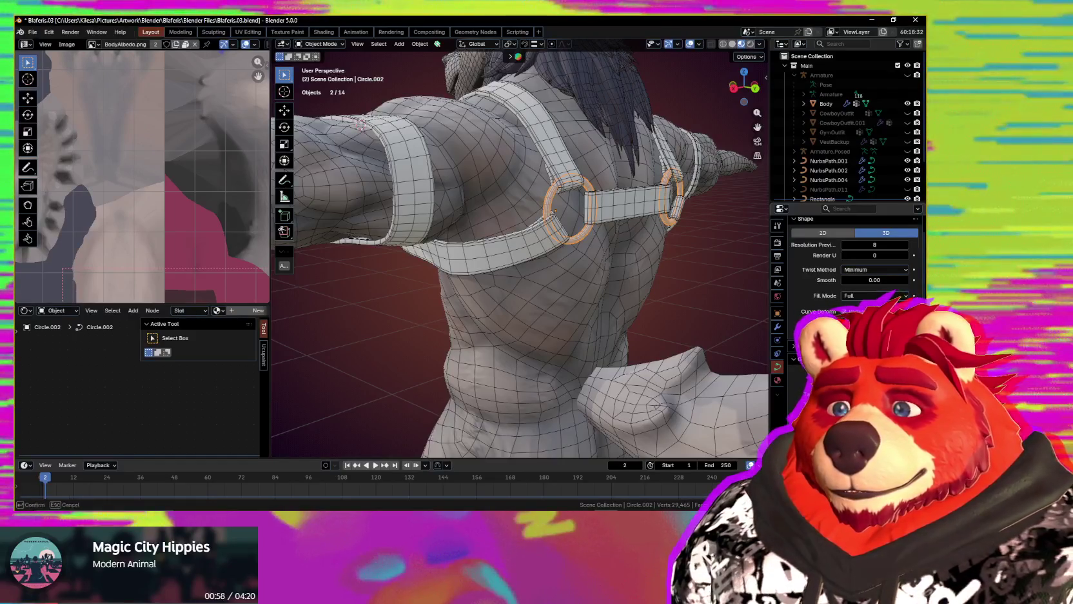
{"action": "mouse_move", "coordinate": [479, 291]}
{"action": "middle_mouse_down"}
{"action": "mouse_move", "coordinate": [575, 289]}
{"action": "mouse_move", "coordinate": [526, 308]}
{"action": "middle_mouse_up"}
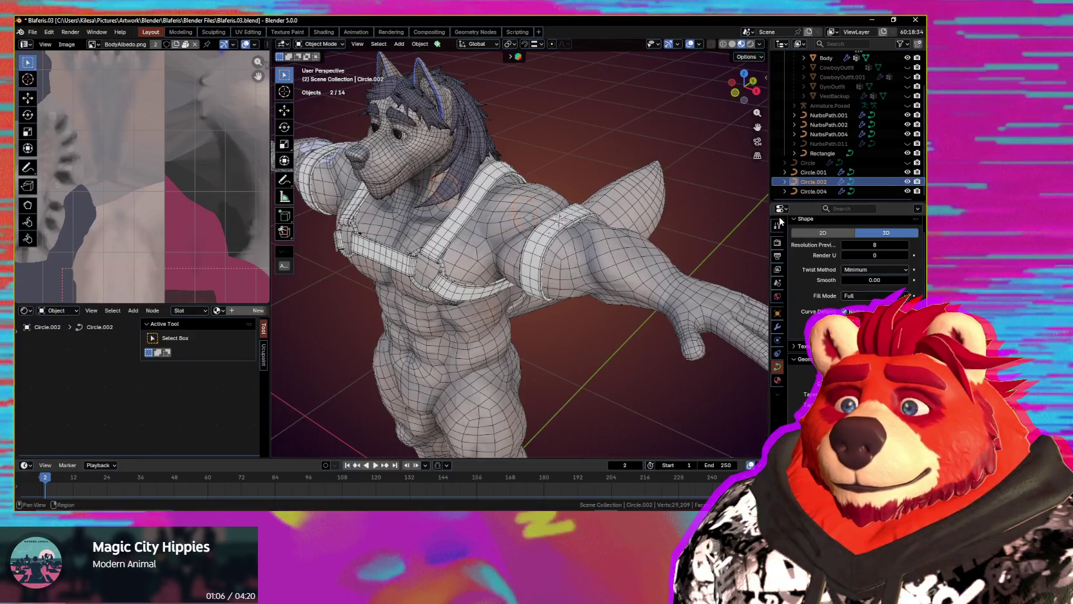
- Select all harness rings, straps and Rectangle, and move them into a new 'HarnessCurves' collection
{"action": "scroll", "coordinate": [823, 172], "scroll_direction": "up", "scroll_amount": 1}
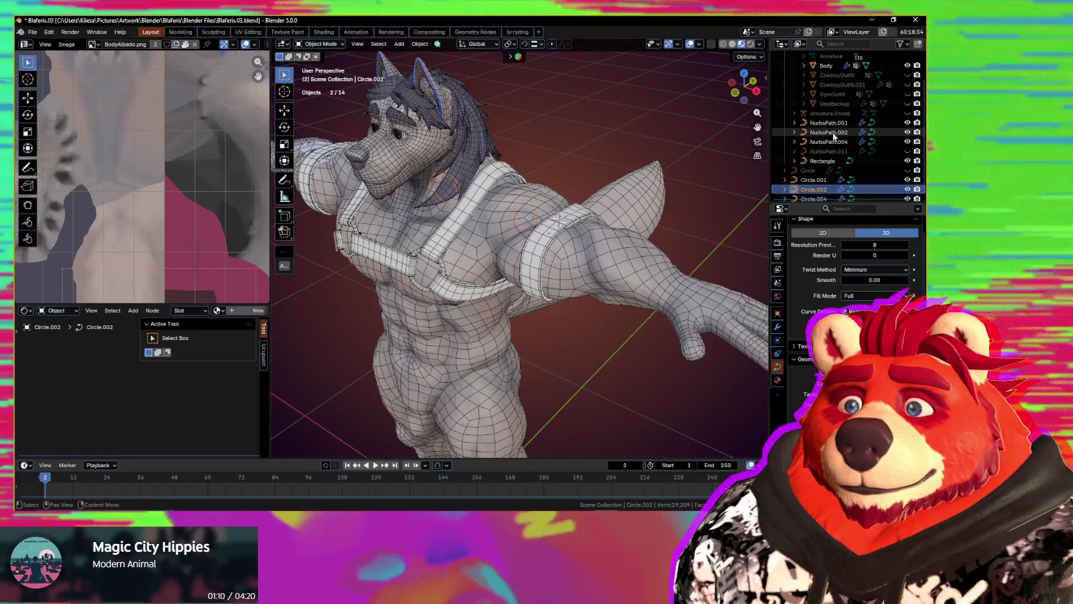
{"action": "scroll", "coordinate": [821, 188], "scroll_direction": "down", "scroll_amount": 1}
{"action": "left_click", "coordinate": [821, 187], "text": "ctrl"}
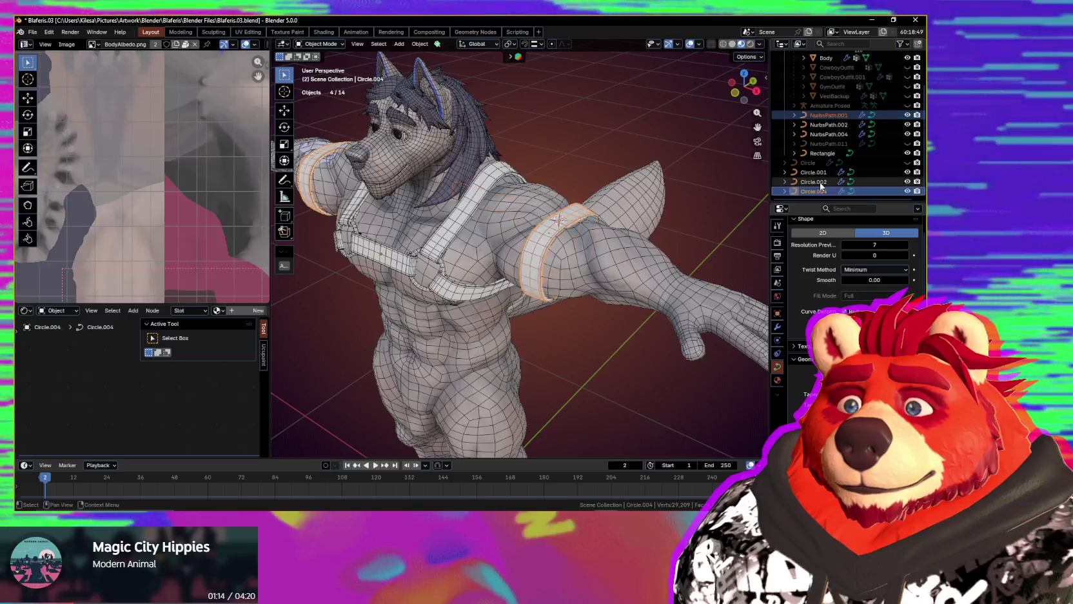
{"action": "left_click", "coordinate": [821, 191], "text": "ctrl"}
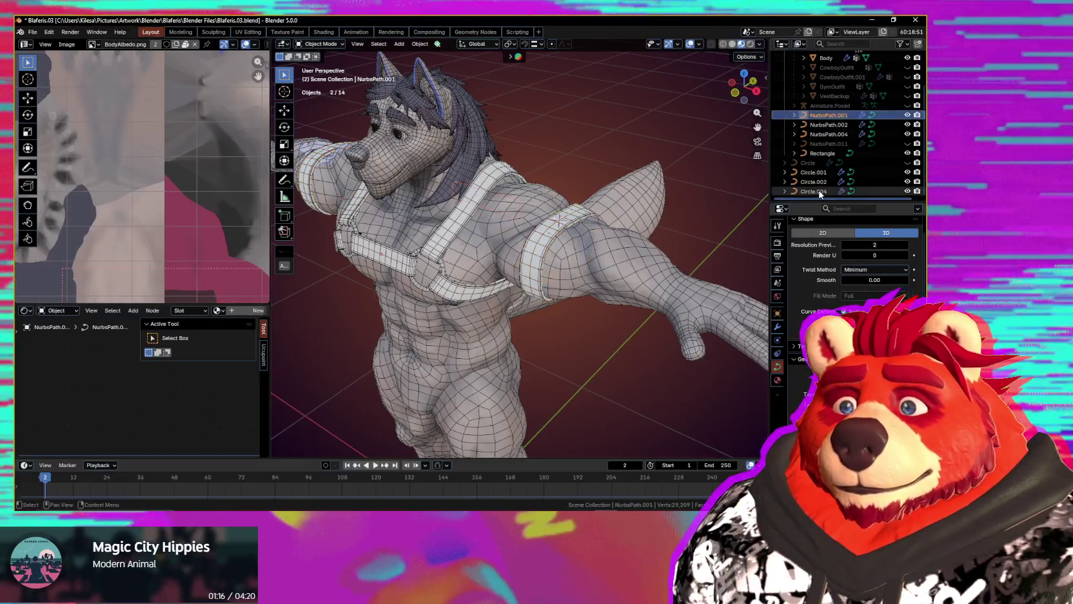
{"action": "left_click", "coordinate": [821, 192], "text": "shift"}
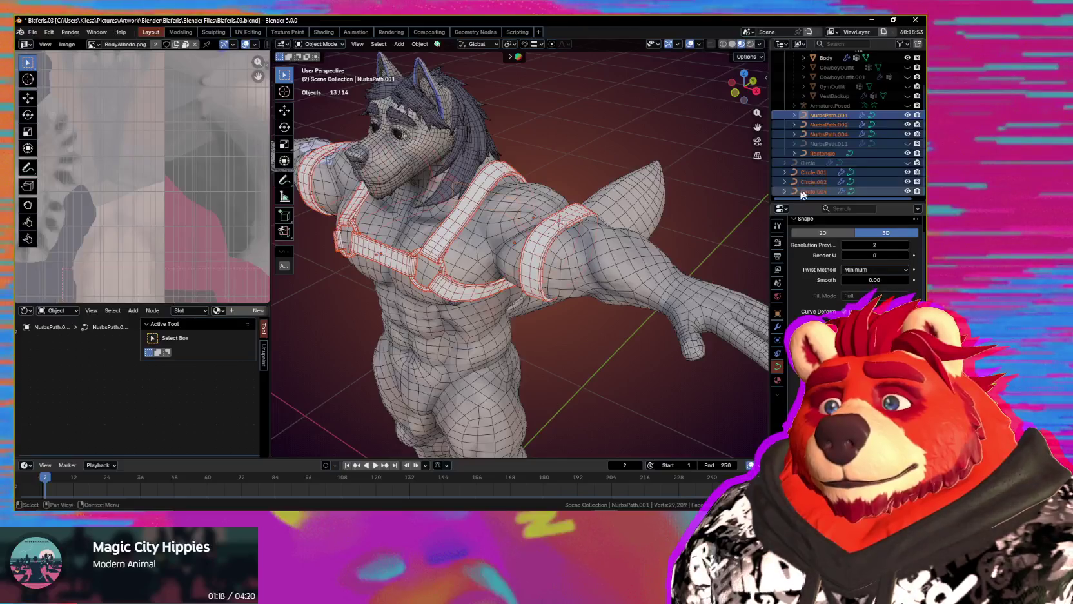
{"action": "left_click", "coordinate": [838, 175]}
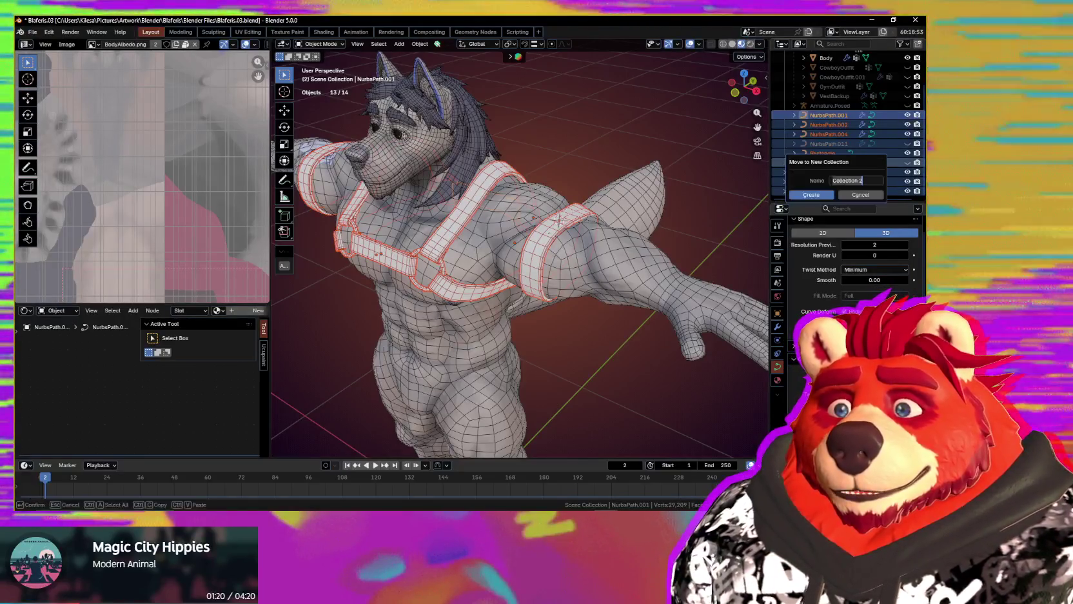
{"action": "type", "text": "Harnes"}
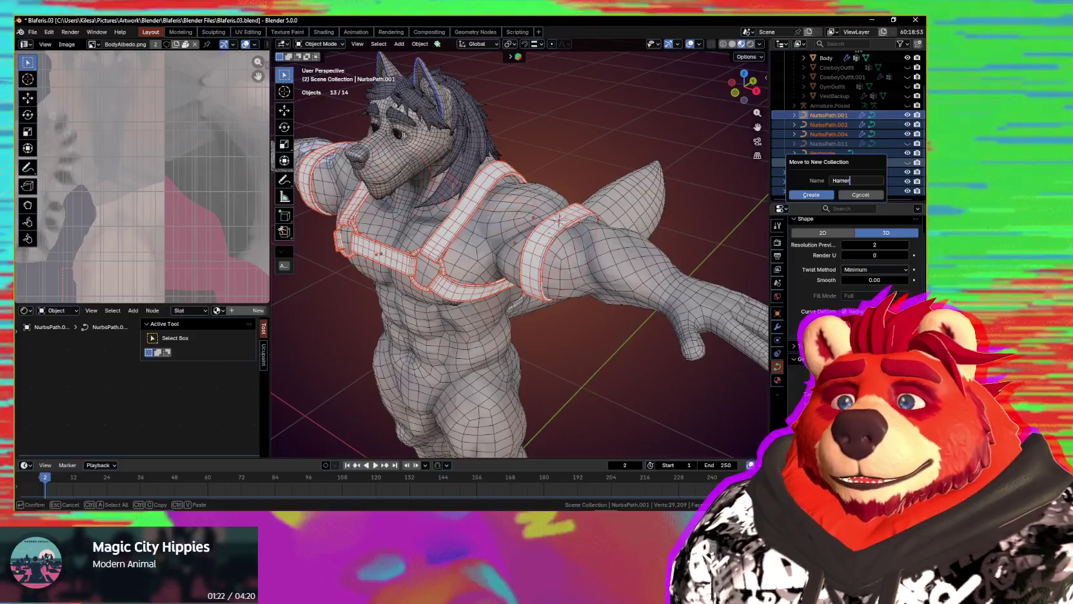
{"action": "type", "text": "sCurves"}
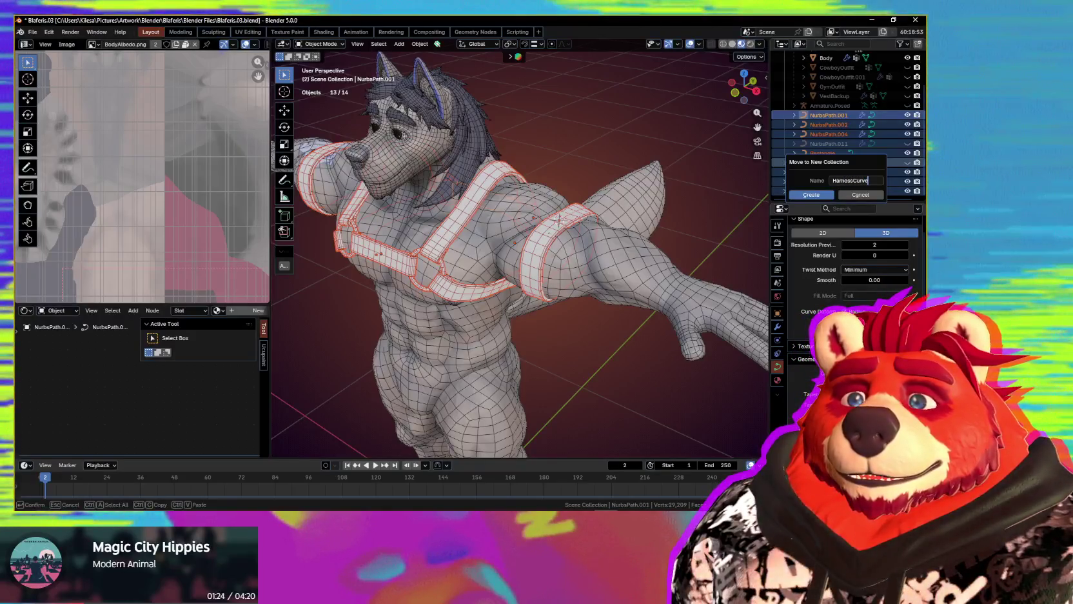
{"action": "key", "text": "Return"}
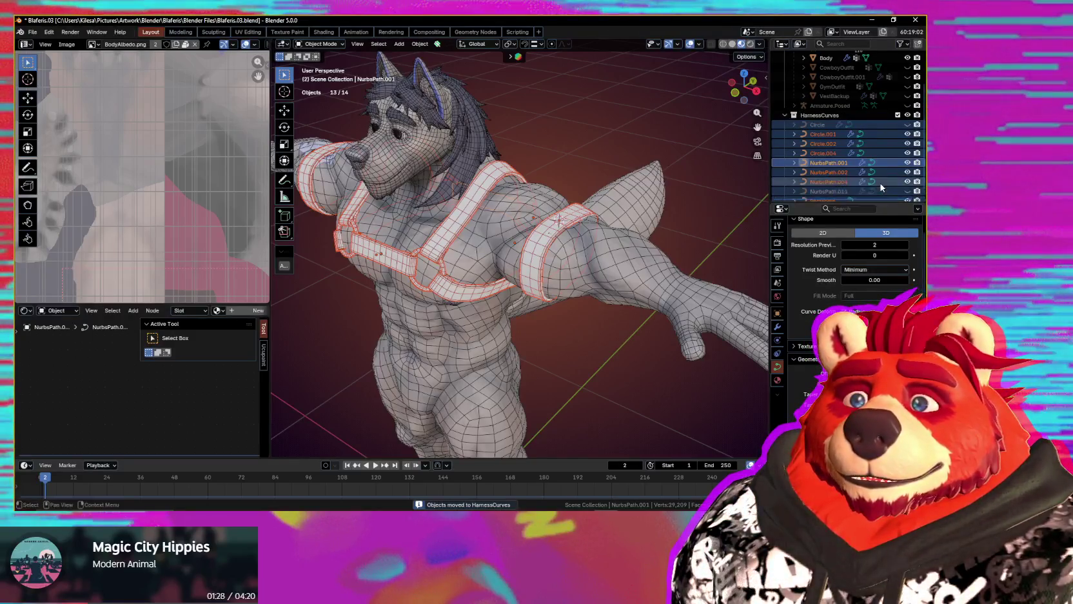
{"action": "scroll", "coordinate": [880, 182], "scroll_direction": "down", "scroll_amount": 1}
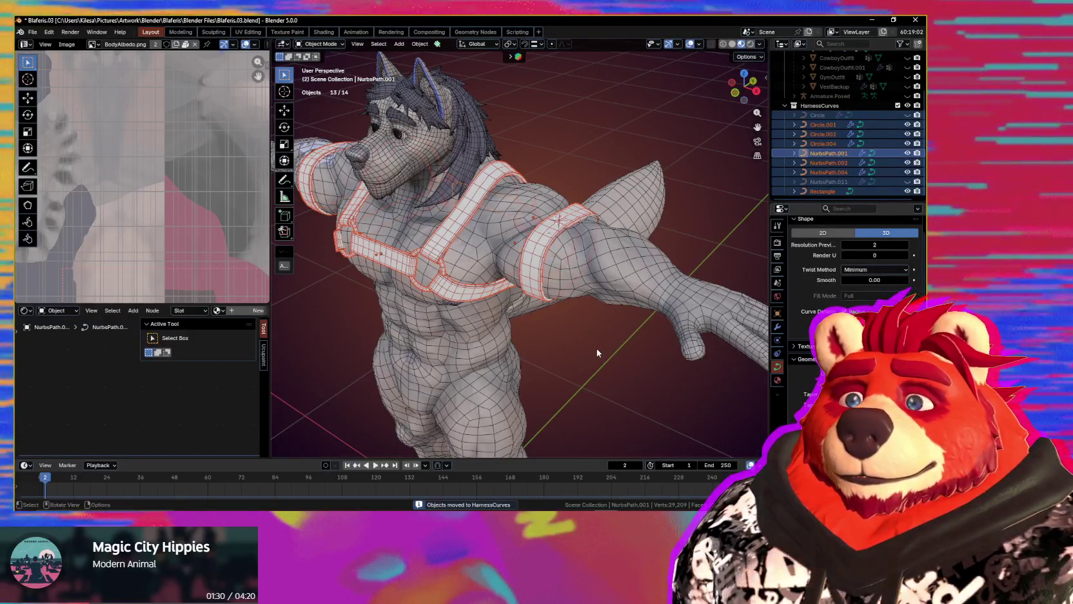
- Select the harness pieces from Circle.001 through NurbsPath.004
{"action": "middle_click_drag", "start_coordinate": [597, 352], "coordinate": [859, 232]}
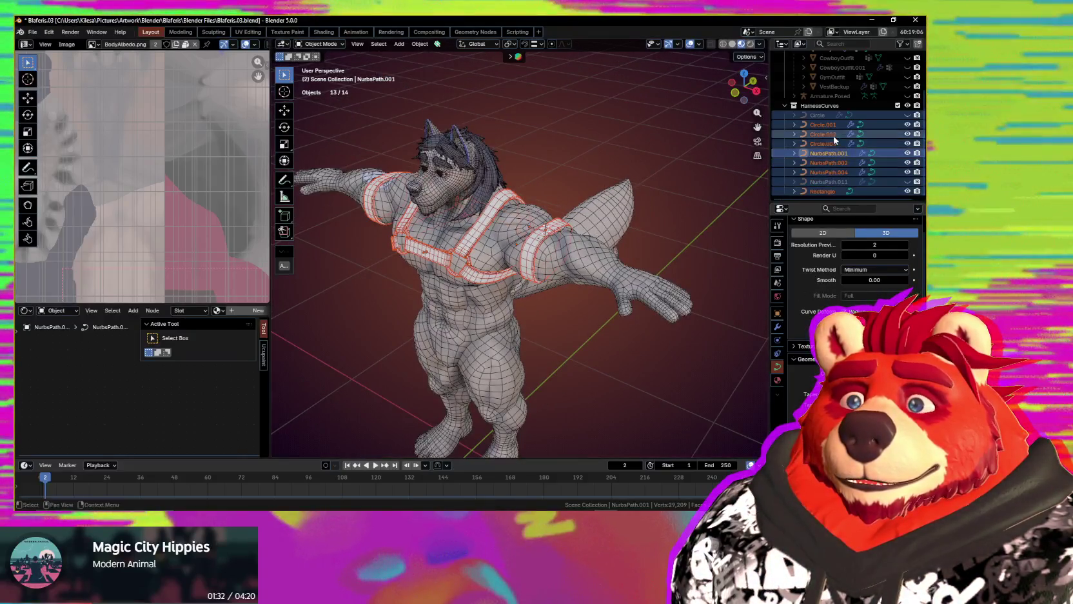
{"action": "left_click", "coordinate": [833, 134]}
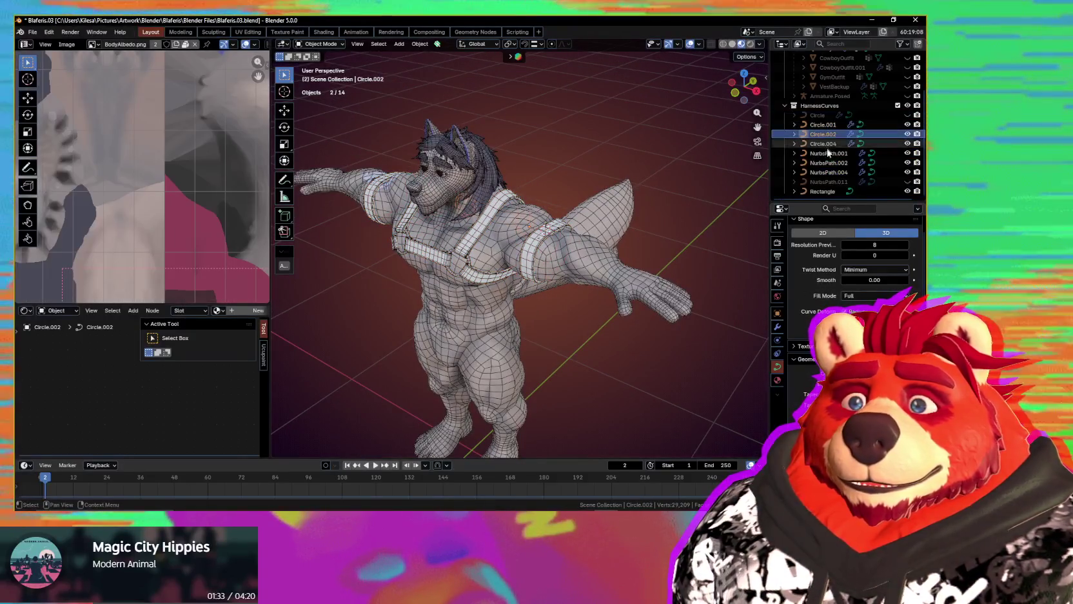
{"action": "left_click", "coordinate": [823, 193]}
{"action": "middle_click_drag", "start_coordinate": [638, 342], "coordinate": [667, 375]}
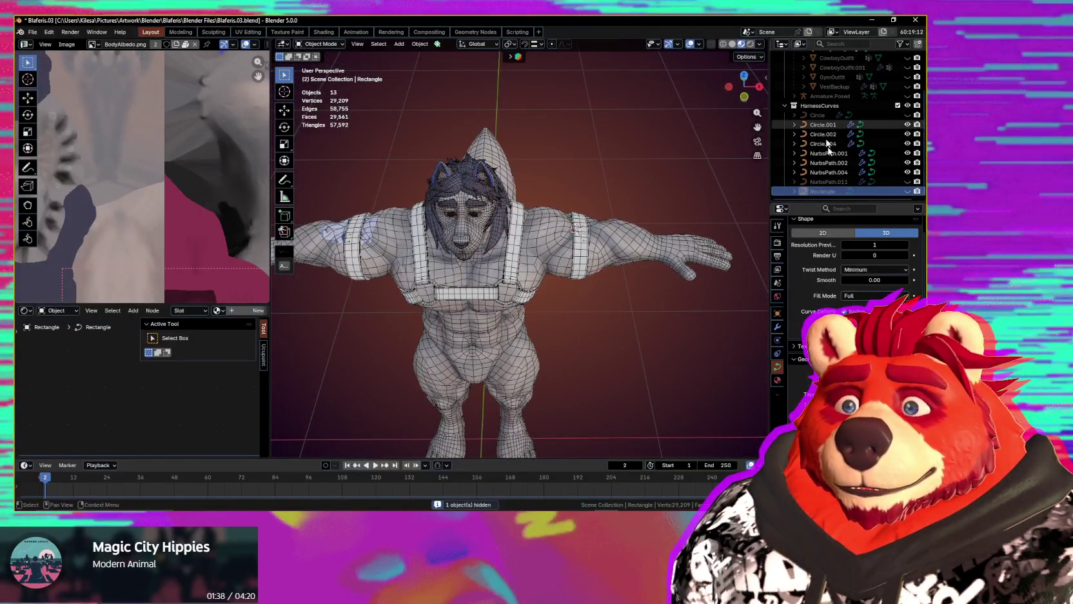
{"action": "key", "text": "ctrl+z"}
{"action": "left_click", "coordinate": [837, 172], "text": "shift"}
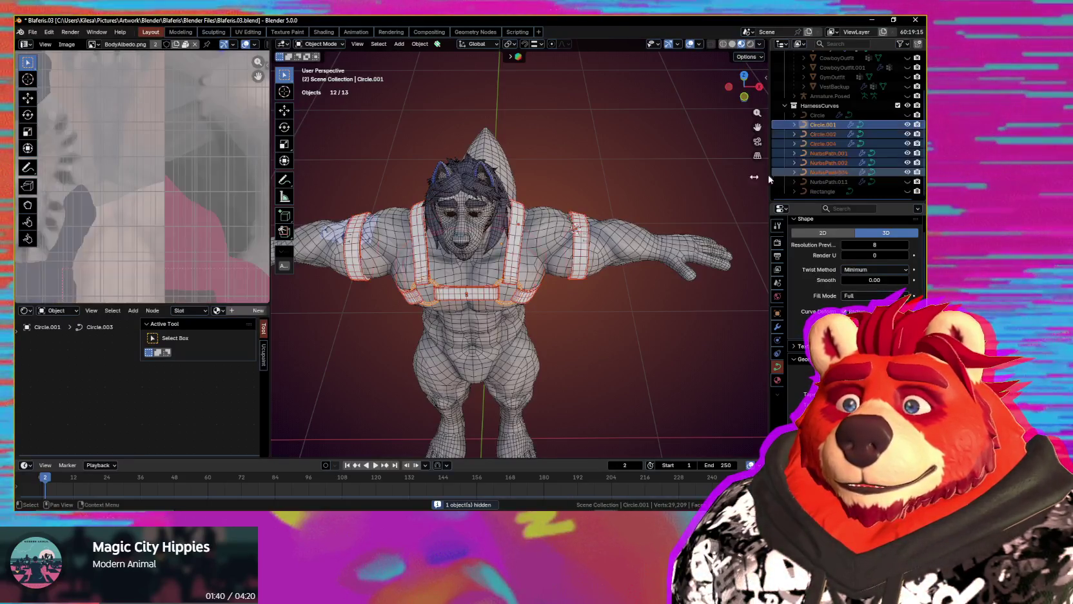
- Convert the selected curves to mesh and join them into one Circle.001 object
{"action": "right_click", "coordinate": [602, 192]}
{"action": "mouse_move", "coordinate": [553, 178]}
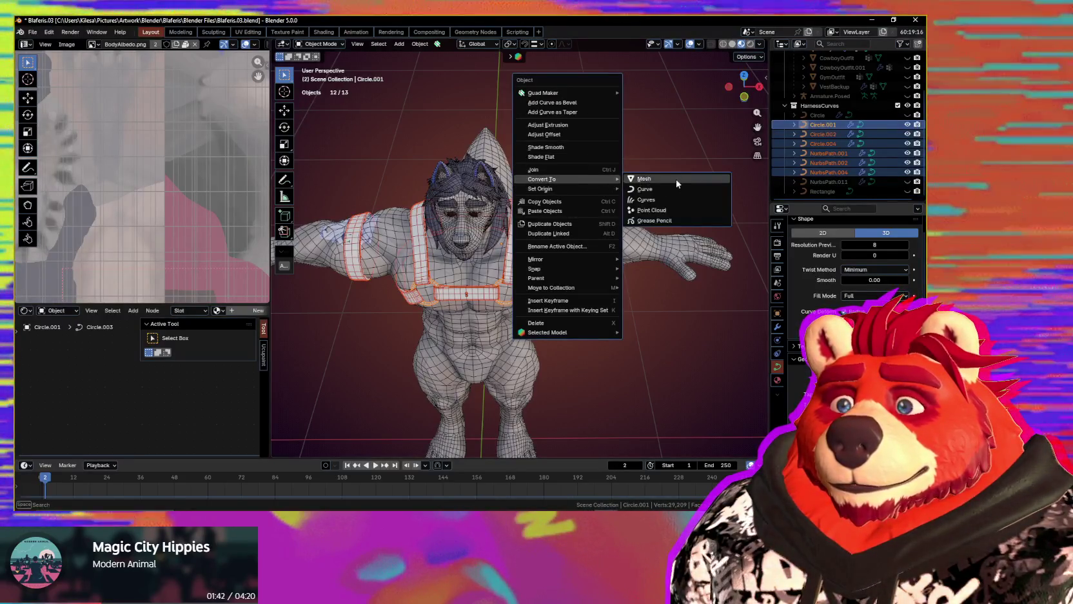
{"action": "left_click", "coordinate": [676, 180]}
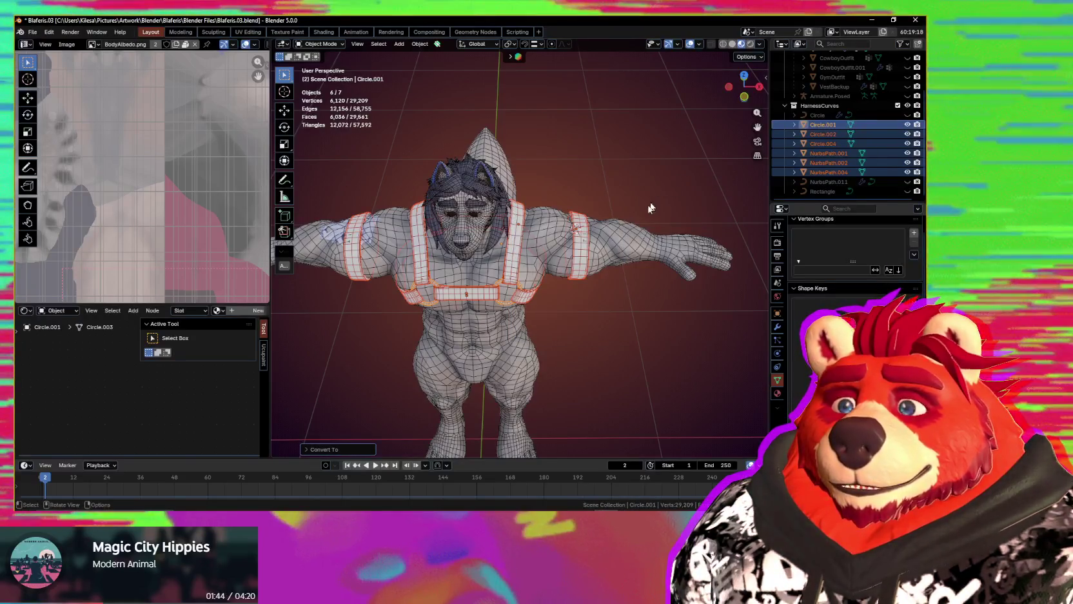
{"action": "mouse_move", "coordinate": [676, 181]}
{"action": "middle_mouse_down"}
{"action": "mouse_move", "coordinate": [564, 180]}
{"action": "mouse_move", "coordinate": [645, 200]}
{"action": "middle_mouse_up"}
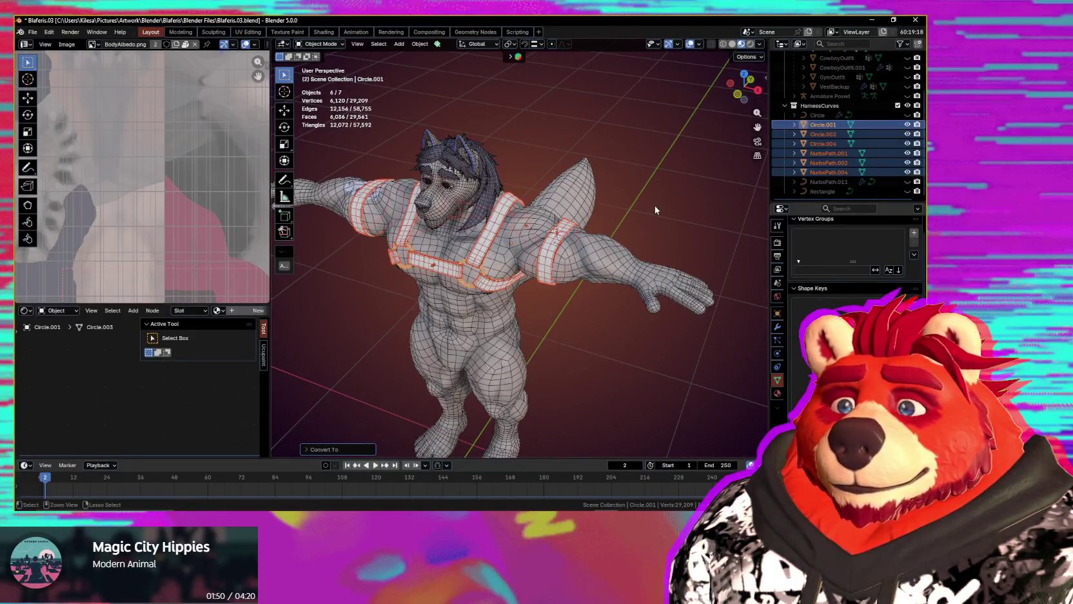
{"action": "key", "text": "ctrl+j"}
{"action": "middle_click_drag", "start_coordinate": [652, 205], "coordinate": [620, 261]}
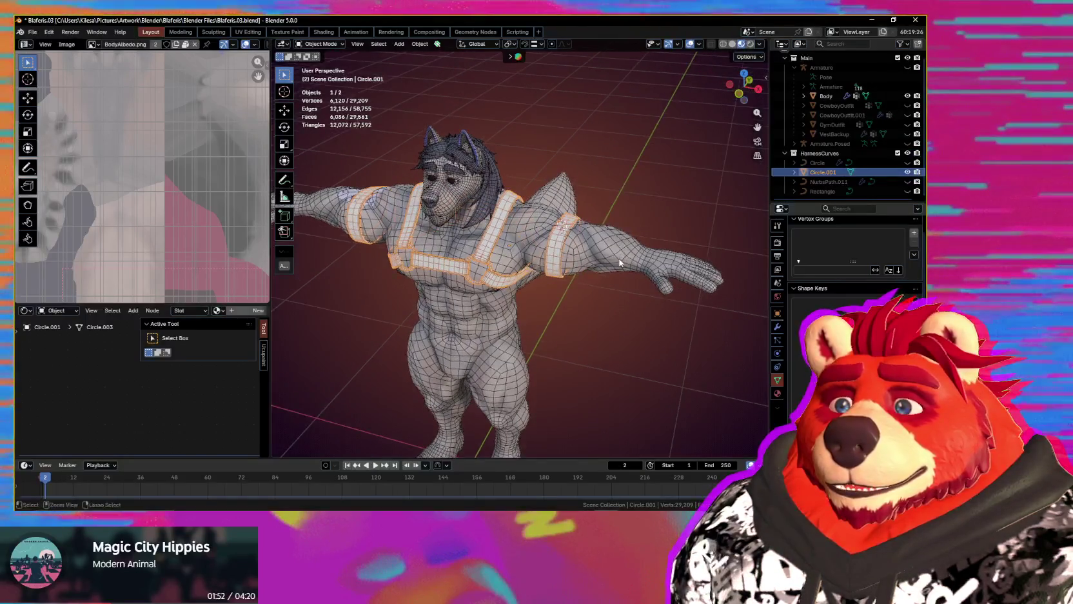
- Apply All Transforms to the joined Circle.001 harness mesh and inspect the chest harness
{"action": "key", "text": "ctrl+a"}
{"action": "left_click", "coordinate": [613, 282]}
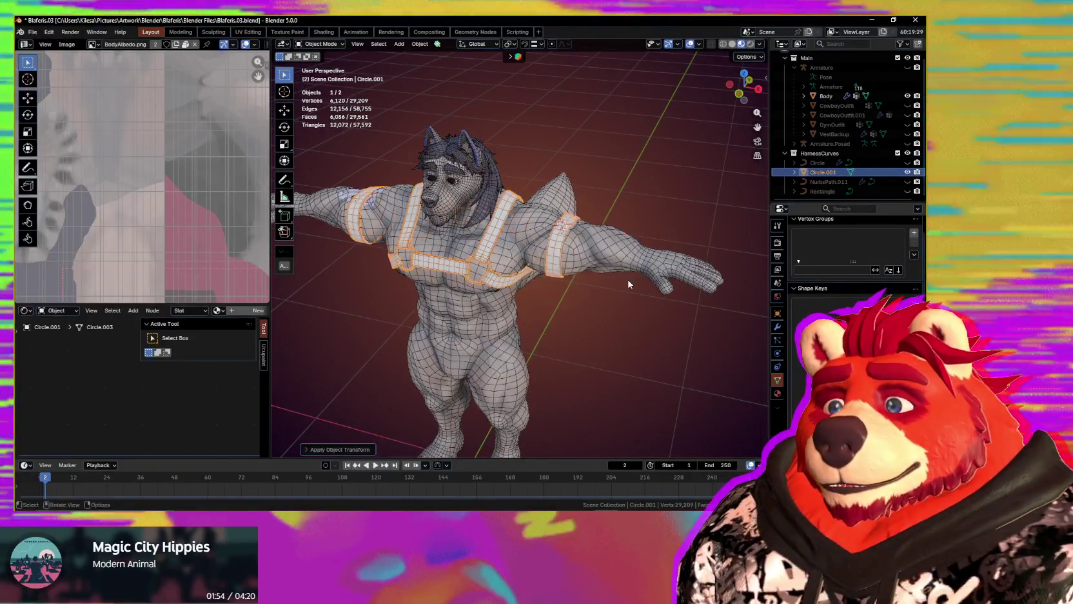
{"action": "middle_click_drag", "start_coordinate": [625, 284], "coordinate": [496, 294]}
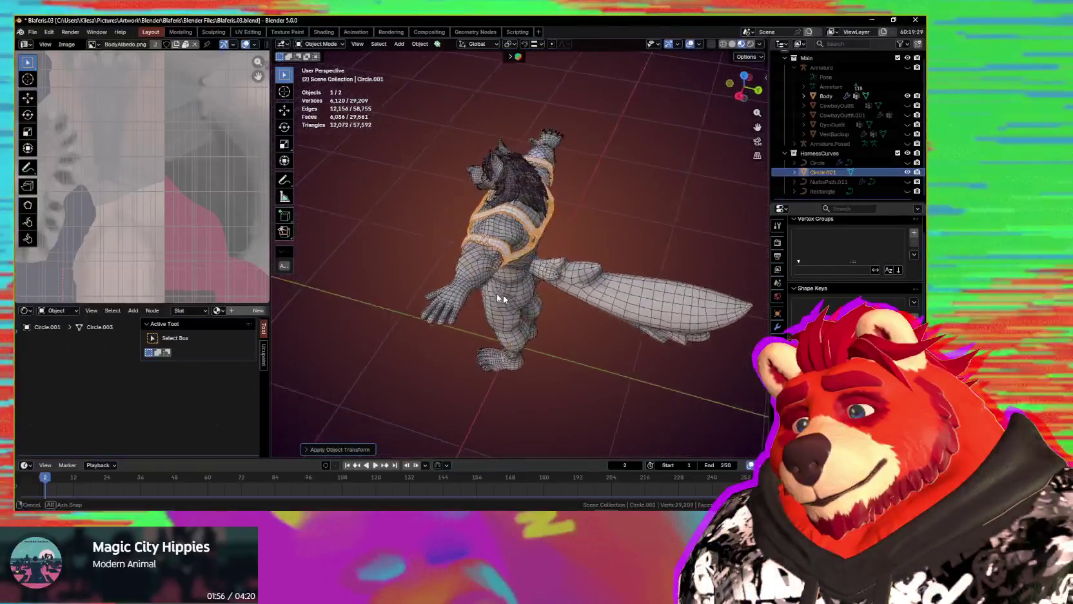
{"action": "scroll", "coordinate": [514, 254], "scroll_direction": "up", "scroll_amount": 5}
{"action": "mouse_move", "coordinate": [610, 244]}
{"action": "middle_mouse_down"}
{"action": "mouse_move", "coordinate": [596, 293]}
{"action": "mouse_move", "coordinate": [660, 244]}
{"action": "mouse_move", "coordinate": [562, 236]}
{"action": "mouse_move", "coordinate": [466, 157]}
{"action": "mouse_move", "coordinate": [490, 204]}
{"action": "mouse_move", "coordinate": [479, 211]}
{"action": "mouse_move", "coordinate": [463, 193]}
{"action": "mouse_move", "coordinate": [426, 239]}
{"action": "mouse_move", "coordinate": [618, 213]}
{"action": "mouse_move", "coordinate": [462, 231]}
{"action": "mouse_move", "coordinate": [534, 239]}
{"action": "mouse_move", "coordinate": [497, 242]}
{"action": "mouse_move", "coordinate": [476, 177]}
{"action": "middle_mouse_up"}
{"action": "scroll", "coordinate": [658, 244], "scroll_direction": "up", "scroll_amount": 3}
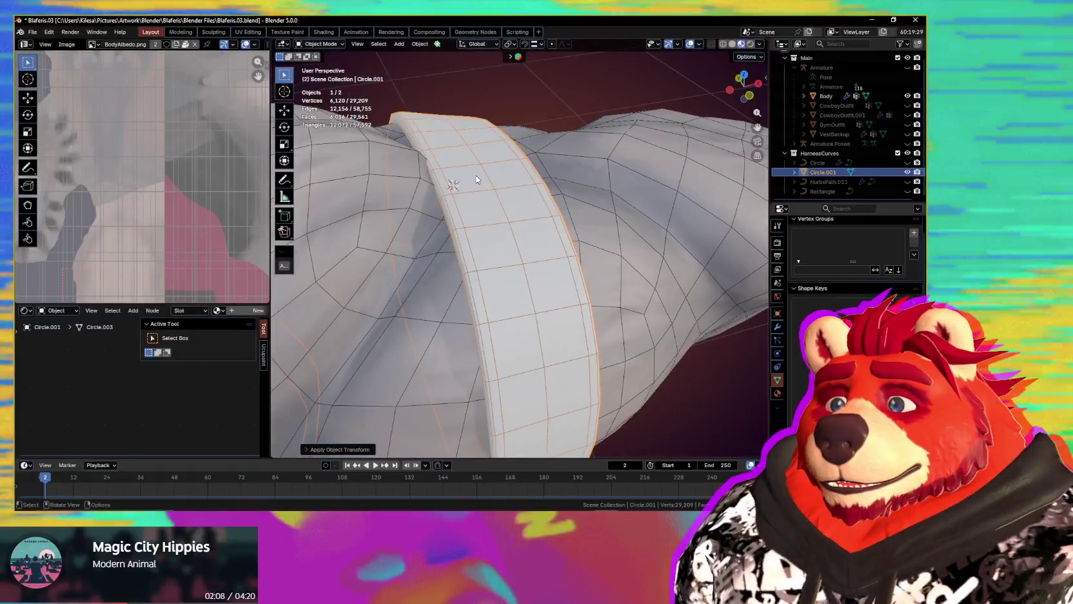
- In Sculpt Mode, use the Grab brush to push the arm and shoulder bands against the wolf
{"action": "key", "text": "ctrl+Tab"}
{"action": "left_click", "coordinate": [494, 281]}
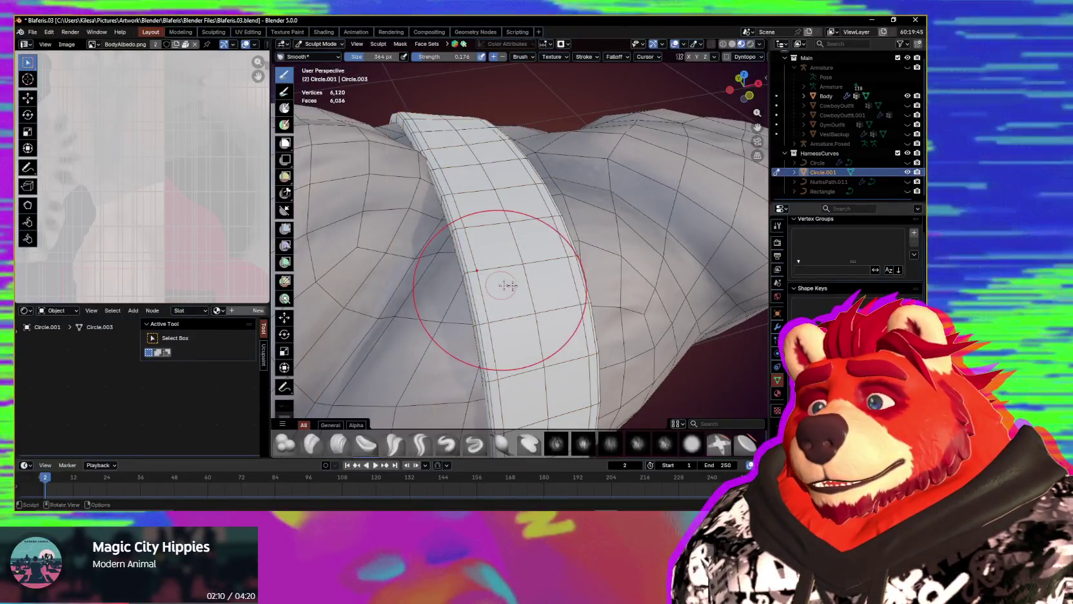
{"action": "scroll", "coordinate": [574, 137], "scroll_direction": "down", "scroll_amount": 3}
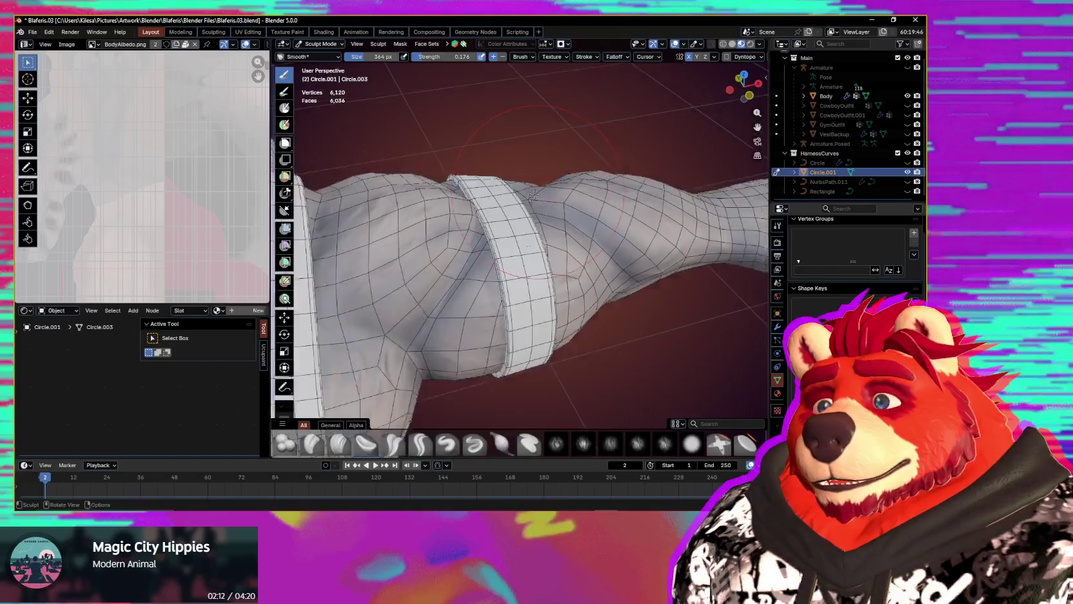
{"action": "scroll", "coordinate": [574, 137], "scroll_direction": "down", "scroll_amount": 3}
{"action": "scroll", "coordinate": [574, 137], "scroll_direction": "down", "scroll_amount": 3}
{"action": "scroll", "coordinate": [574, 137], "scroll_direction": "down", "scroll_amount": 2}
{"action": "scroll", "coordinate": [522, 264], "scroll_direction": "up", "scroll_amount": 4}
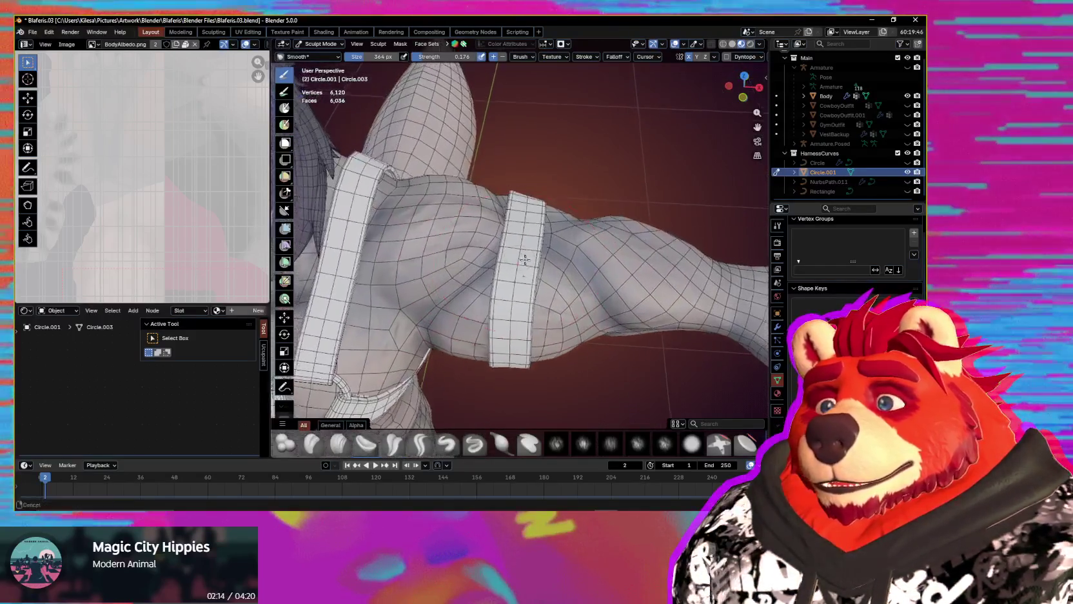
{"action": "scroll", "coordinate": [522, 263], "scroll_direction": "up", "scroll_amount": 2}
{"action": "scroll", "coordinate": [522, 263], "scroll_direction": "up", "scroll_amount": 2}
{"action": "key", "text": "g"}
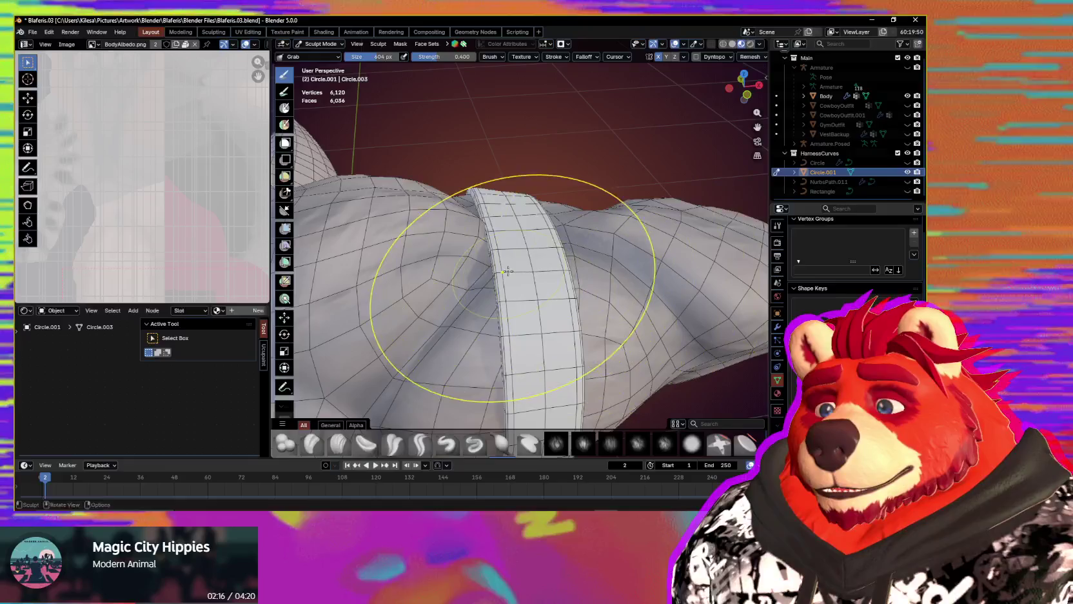
{"action": "mouse_move", "coordinate": [638, 267]}
{"action": "middle_mouse_down"}
{"action": "mouse_move", "coordinate": [508, 288]}
{"action": "mouse_move", "coordinate": [477, 274]}
{"action": "middle_mouse_up"}
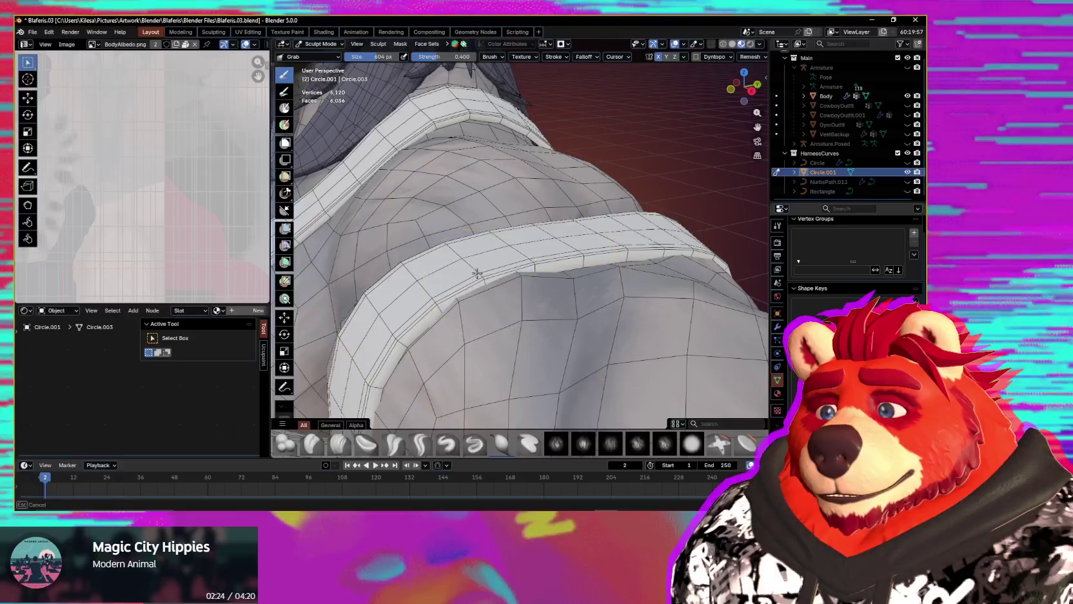
{"action": "scroll", "coordinate": [490, 275], "scroll_direction": "down", "scroll_amount": 2}
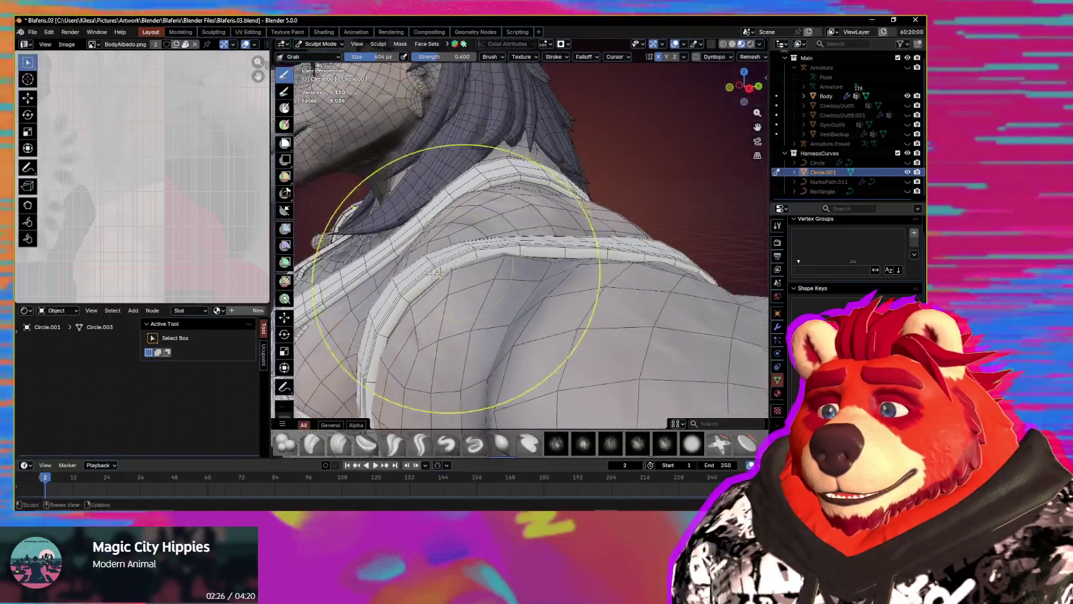
{"action": "mouse_move", "coordinate": [423, 276]}
{"action": "middle_mouse_down"}
{"action": "mouse_move", "coordinate": [557, 270]}
{"action": "mouse_move", "coordinate": [565, 242]}
{"action": "mouse_move", "coordinate": [496, 281]}
{"action": "mouse_move", "coordinate": [505, 234]}
{"action": "mouse_move", "coordinate": [601, 215]}
{"action": "mouse_move", "coordinate": [527, 288]}
{"action": "mouse_move", "coordinate": [576, 273]}
{"action": "mouse_move", "coordinate": [463, 279]}
{"action": "mouse_move", "coordinate": [526, 263]}
{"action": "mouse_move", "coordinate": [426, 209]}
{"action": "middle_mouse_up"}
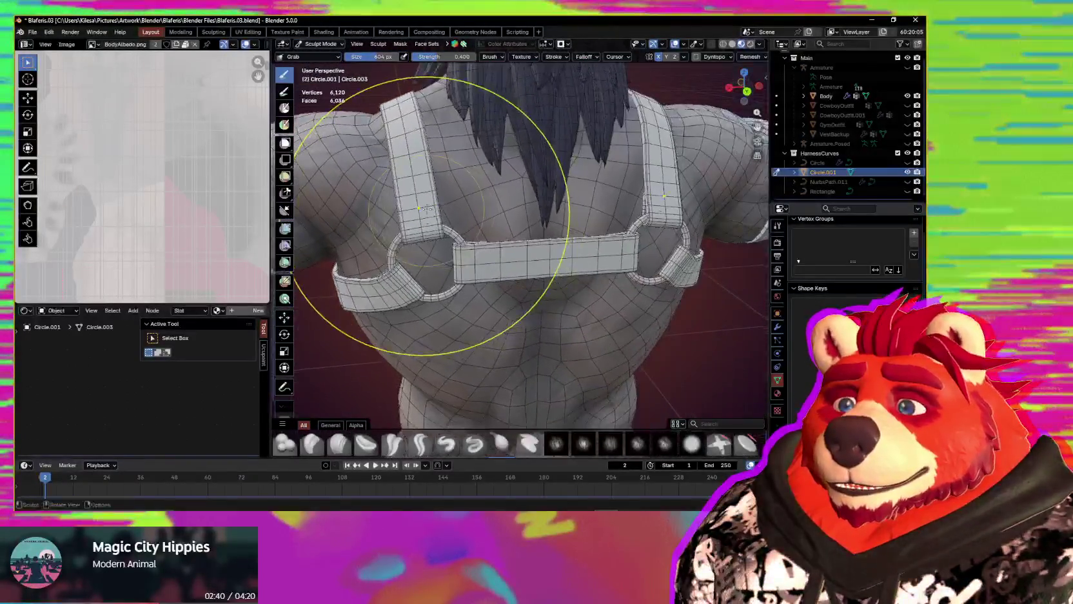
- Enter Edit Mode on the harness mesh and select a strap edge
{"action": "key", "text": "Tab"}
{"action": "middle_click_drag", "start_coordinate": [508, 244], "coordinate": [488, 176]}
{"action": "left_click", "coordinate": [489, 176]}
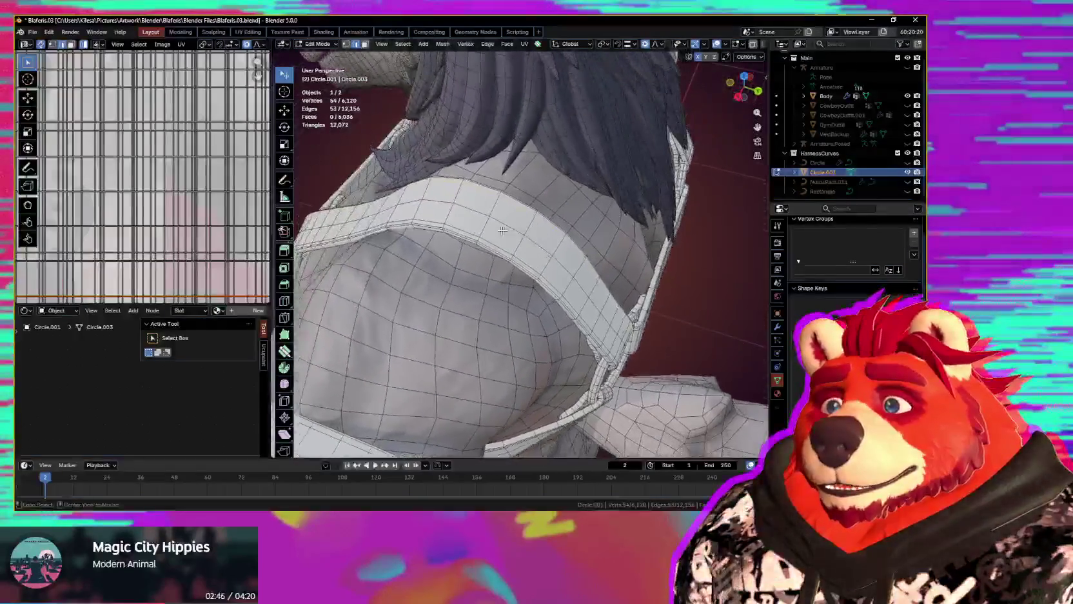
- Select edge loops along the chest strap borders
{"action": "mouse_move", "coordinate": [482, 248]}
{"action": "middle_mouse_down"}
{"action": "mouse_move", "coordinate": [580, 218]}
{"action": "mouse_move", "coordinate": [581, 258]}
{"action": "mouse_move", "coordinate": [497, 253]}
{"action": "mouse_move", "coordinate": [598, 261]}
{"action": "middle_mouse_up"}
{"action": "scroll", "coordinate": [580, 258], "scroll_direction": "up", "scroll_amount": 2}
{"action": "left_click", "coordinate": [577, 294], "text": "alt"}
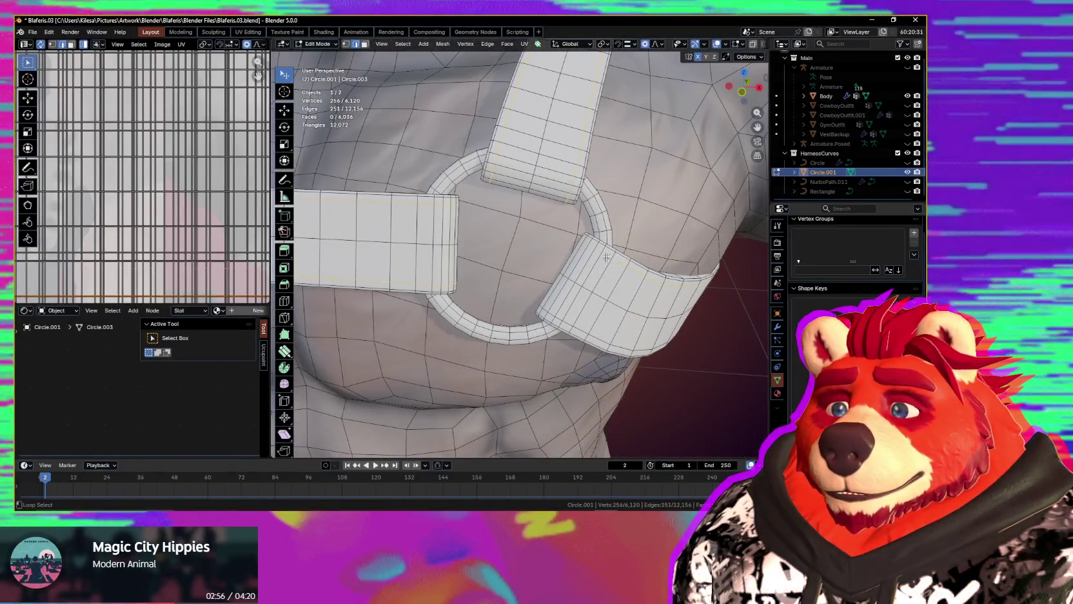
{"action": "mouse_move", "coordinate": [571, 322]}
{"action": "middle_mouse_down"}
{"action": "mouse_move", "coordinate": [603, 244]}
{"action": "mouse_move", "coordinate": [450, 301]}
{"action": "mouse_move", "coordinate": [527, 275]}
{"action": "middle_mouse_up"}
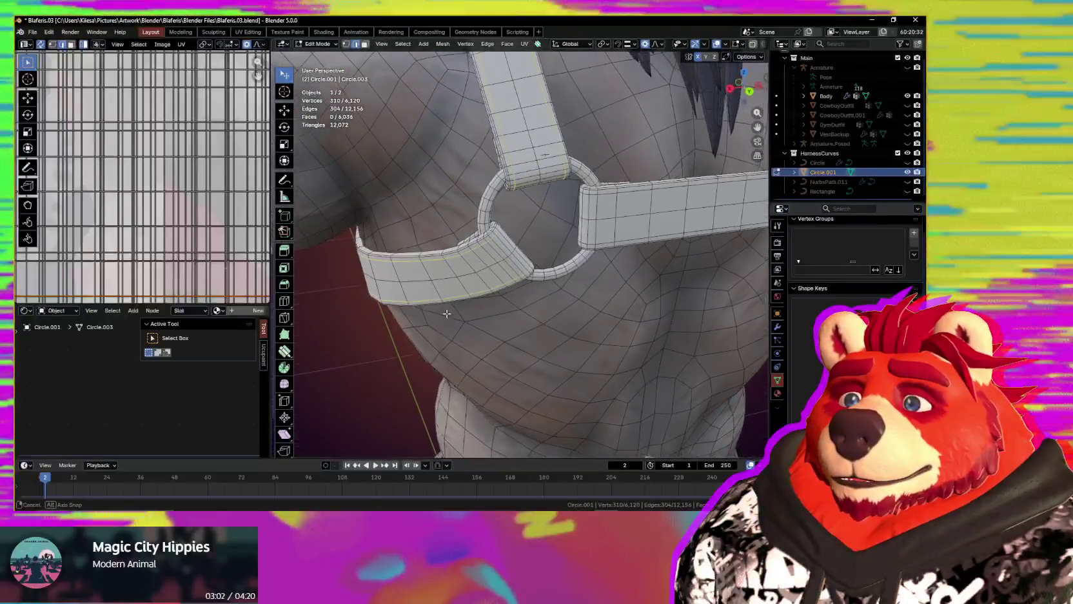
{"action": "scroll", "coordinate": [527, 276], "scroll_direction": "up", "scroll_amount": 2}
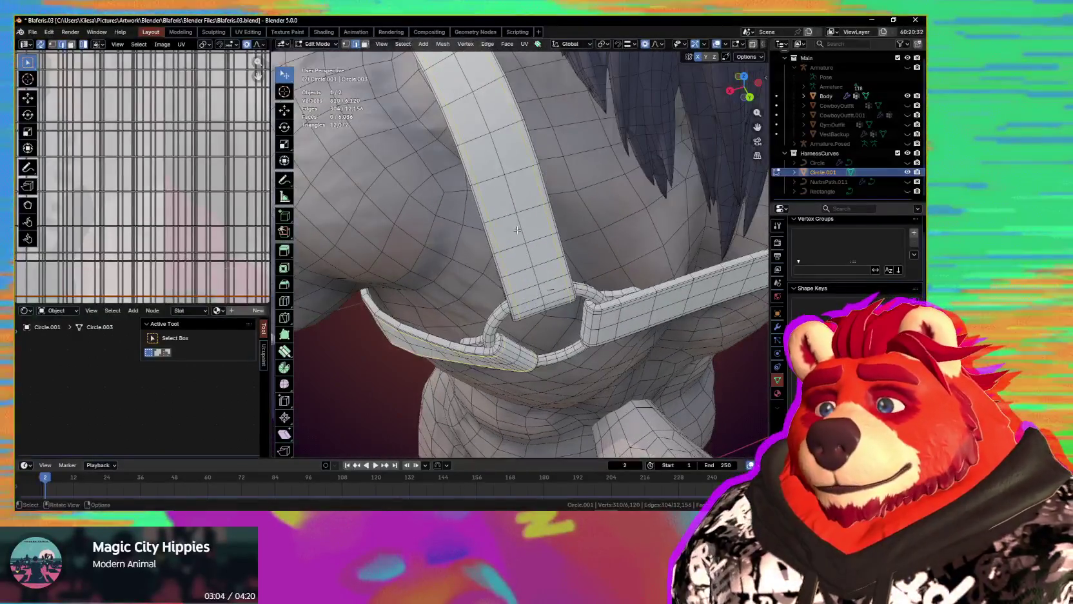
{"action": "left_click", "coordinate": [521, 223], "text": "alt"}
{"action": "middle_click_drag", "start_coordinate": [521, 223], "coordinate": [599, 158]}
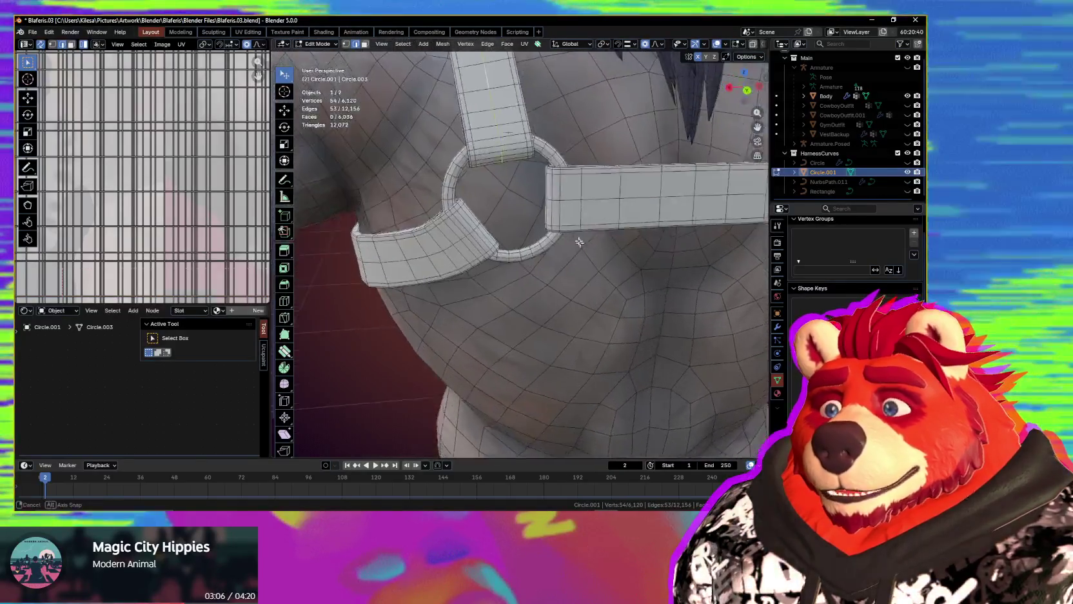
{"action": "scroll", "coordinate": [606, 153], "scroll_direction": "up", "scroll_amount": 3}
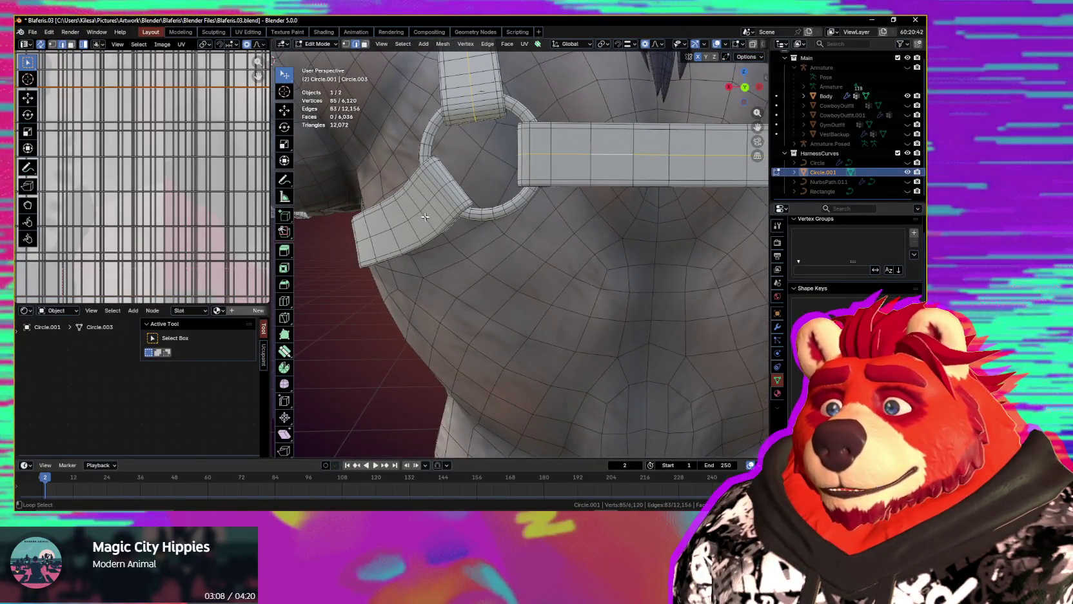
{"action": "scroll", "coordinate": [424, 207], "scroll_direction": "down", "scroll_amount": 4}
{"action": "mouse_move", "coordinate": [424, 207]}
{"action": "middle_mouse_down"}
{"action": "mouse_move", "coordinate": [501, 219]}
{"action": "mouse_move", "coordinate": [542, 261]}
{"action": "mouse_move", "coordinate": [453, 247]}
{"action": "middle_mouse_up"}
{"action": "scroll", "coordinate": [501, 219], "scroll_direction": "up", "scroll_amount": 2}
- Add the arm and shoulder strap loops and start a bevel at 0.0213 m, 1 segment
{"action": "left_click", "coordinate": [486, 213], "text": "alt+shift"}
{"action": "mouse_move", "coordinate": [625, 258]}
{"action": "middle_mouse_down"}
{"action": "mouse_move", "coordinate": [419, 263]}
{"action": "mouse_move", "coordinate": [536, 273]}
{"action": "middle_mouse_up"}
{"action": "scroll", "coordinate": [536, 273], "scroll_direction": "up", "scroll_amount": 2}
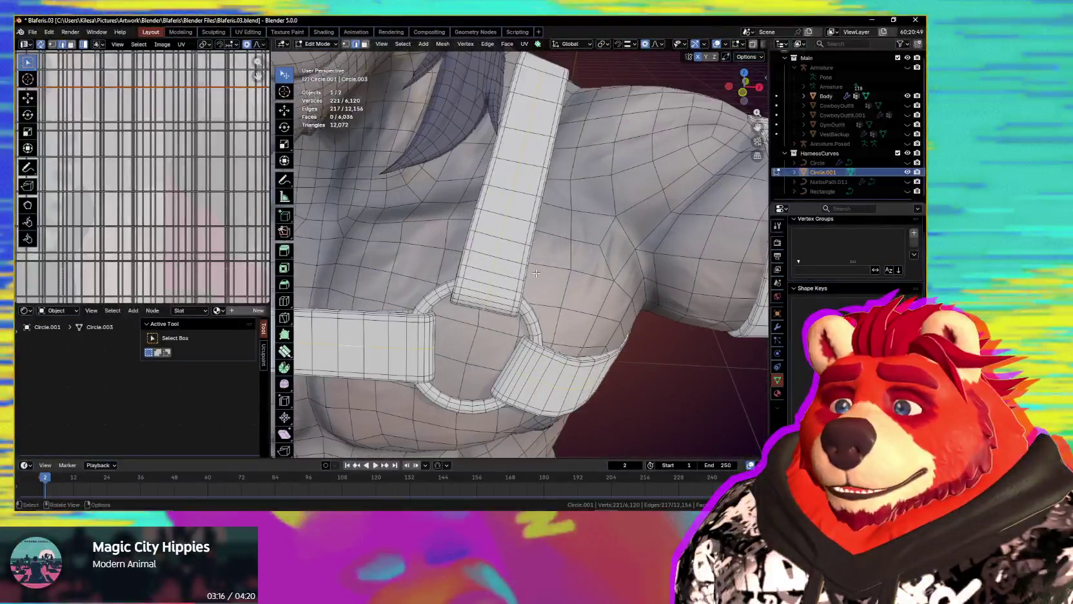
{"action": "key", "text": "ctrl+b"}
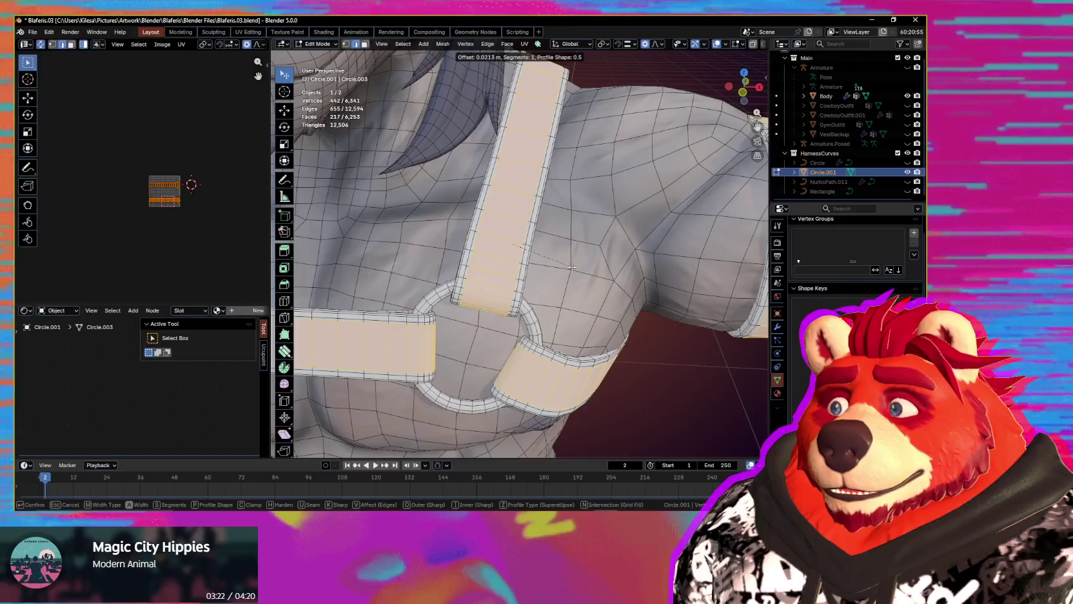
- Undo the strap bevel and isolate the Circle.001 harness in Local View
{"action": "mouse_move", "coordinate": [572, 267]}
{"action": "middle_mouse_down"}
{"action": "mouse_move", "coordinate": [563, 283]}
{"action": "mouse_move", "coordinate": [677, 314]}
{"action": "mouse_move", "coordinate": [587, 308]}
{"action": "mouse_move", "coordinate": [597, 313]}
{"action": "mouse_move", "coordinate": [606, 299]}
{"action": "mouse_move", "coordinate": [519, 381]}
{"action": "mouse_move", "coordinate": [455, 282]}
{"action": "mouse_move", "coordinate": [580, 275]}
{"action": "middle_mouse_up"}
{"action": "key", "text": "ctrl+z"}
{"action": "key", "text": "KP_Divide"}
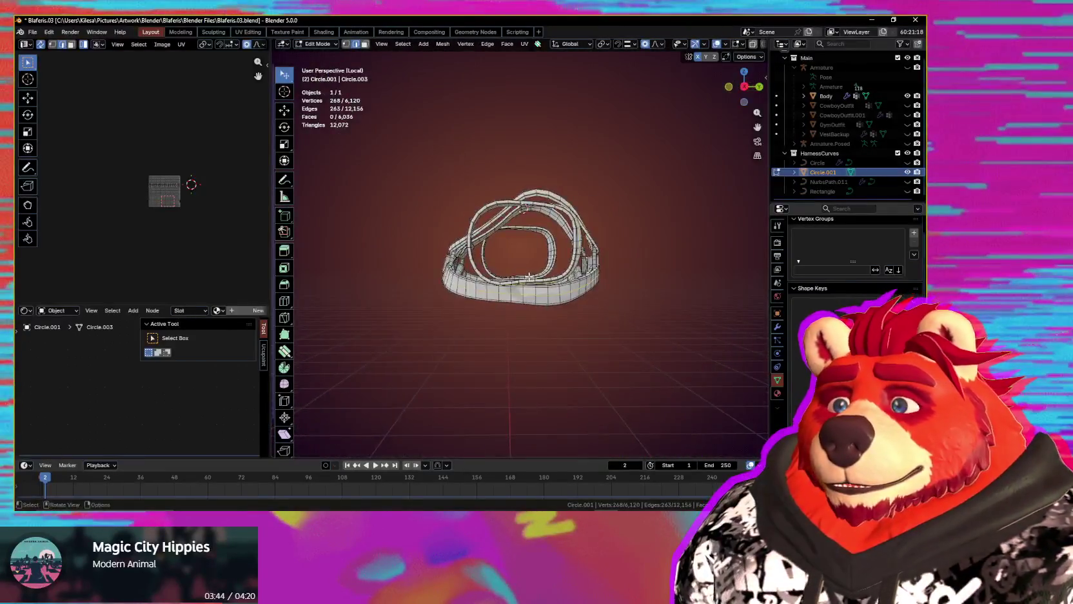
- Add more strap edge loops on the isolated harness, then show the wolf body again
{"action": "scroll", "coordinate": [597, 276], "scroll_direction": "up", "scroll_amount": 4}
{"action": "scroll", "coordinate": [587, 270], "scroll_direction": "up", "scroll_amount": 1}
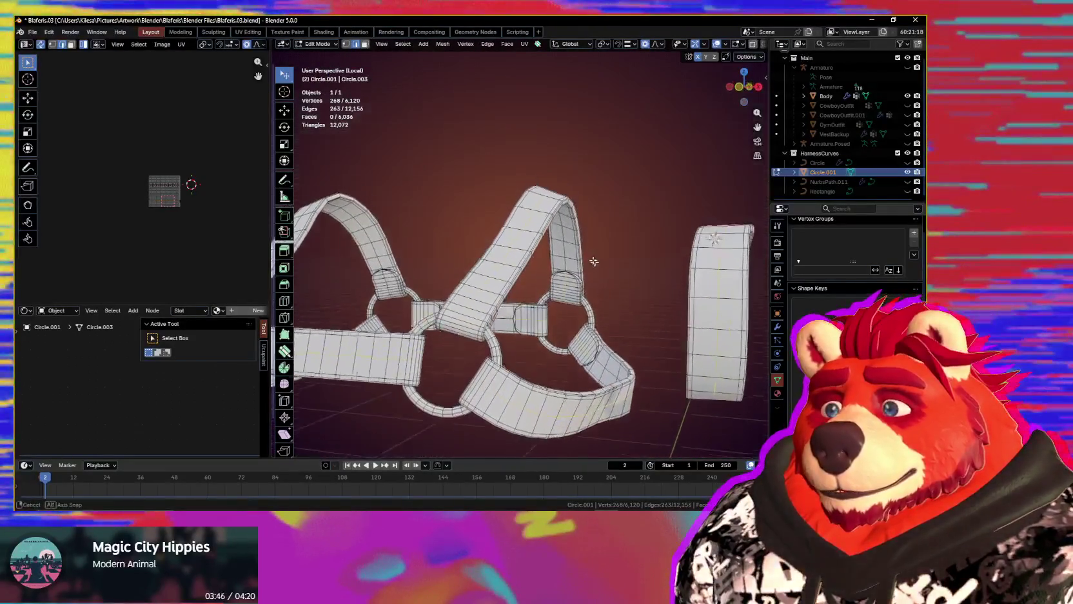
{"action": "left_click", "coordinate": [570, 259], "text": "alt+shift"}
{"action": "left_click", "coordinate": [570, 259], "text": "alt+shift"}
{"action": "middle_click_drag", "start_coordinate": [570, 258], "coordinate": [571, 360]}
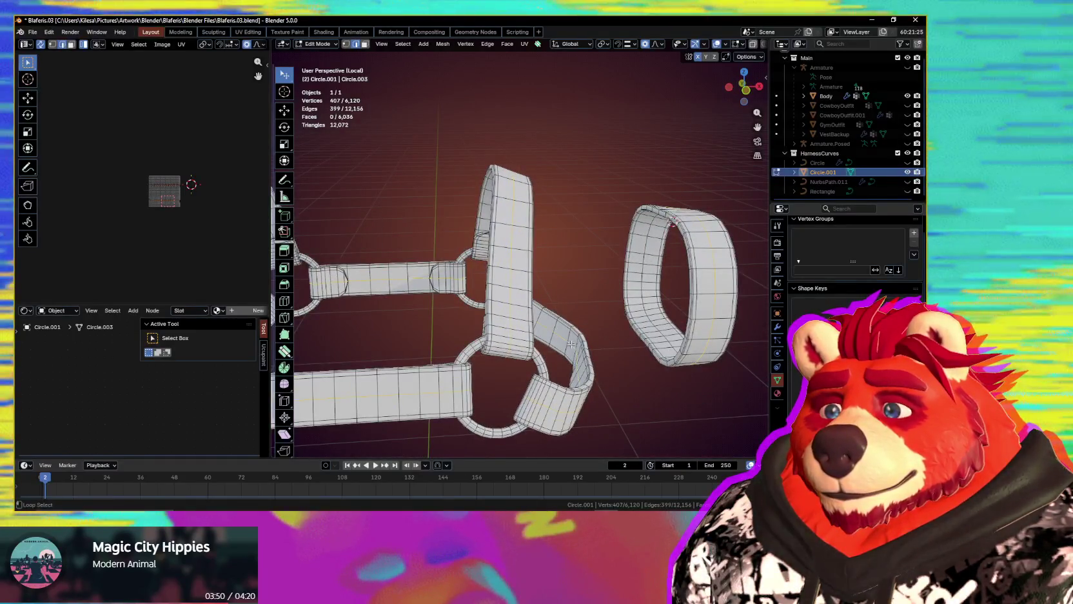
{"action": "left_click", "coordinate": [570, 345], "text": "alt+shift"}
{"action": "middle_click_drag", "start_coordinate": [570, 344], "coordinate": [634, 317]}
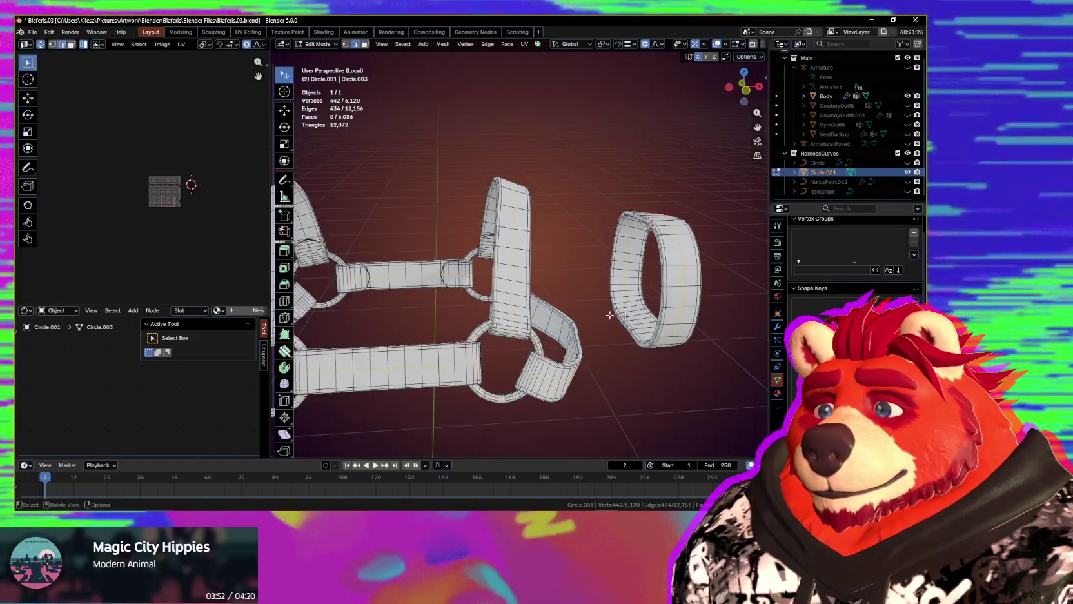
{"action": "mouse_move", "coordinate": [507, 311]}
{"action": "middle_mouse_down"}
{"action": "mouse_move", "coordinate": [388, 280]}
{"action": "mouse_move", "coordinate": [578, 264]}
{"action": "mouse_move", "coordinate": [596, 286]}
{"action": "mouse_move", "coordinate": [624, 288]}
{"action": "middle_mouse_up"}
{"action": "scroll", "coordinate": [451, 290], "scroll_direction": "up", "scroll_amount": 3}
{"action": "key", "text": "KP_Divide"}
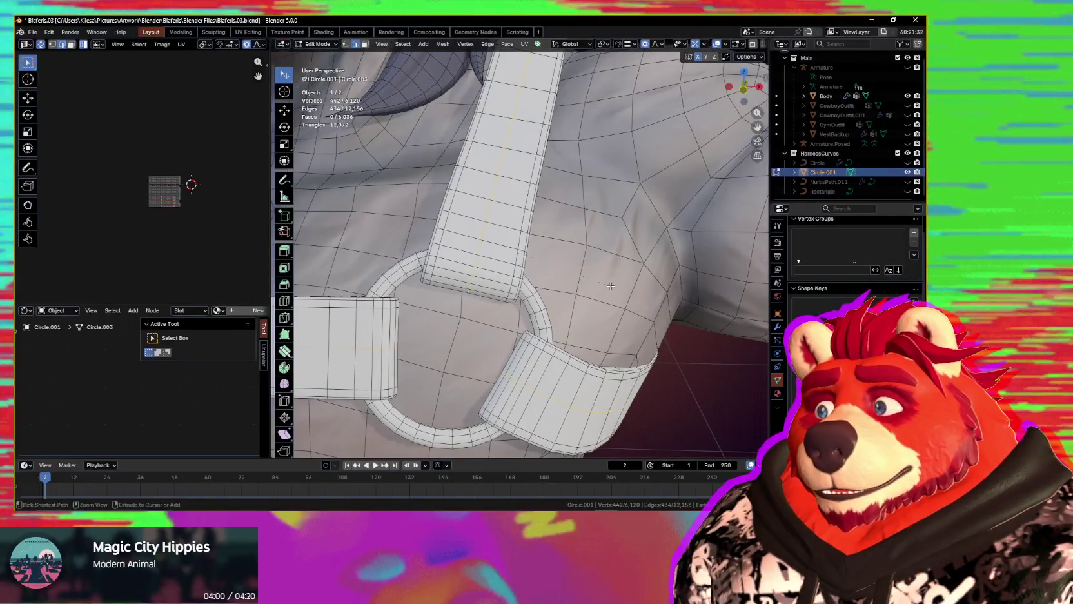
- Confirm the strap-edge bevel at 0.0217 m offset with 1 segment
{"action": "left_click", "coordinate": [671, 302]}
{"action": "middle_click_drag", "start_coordinate": [670, 303], "coordinate": [624, 298]}
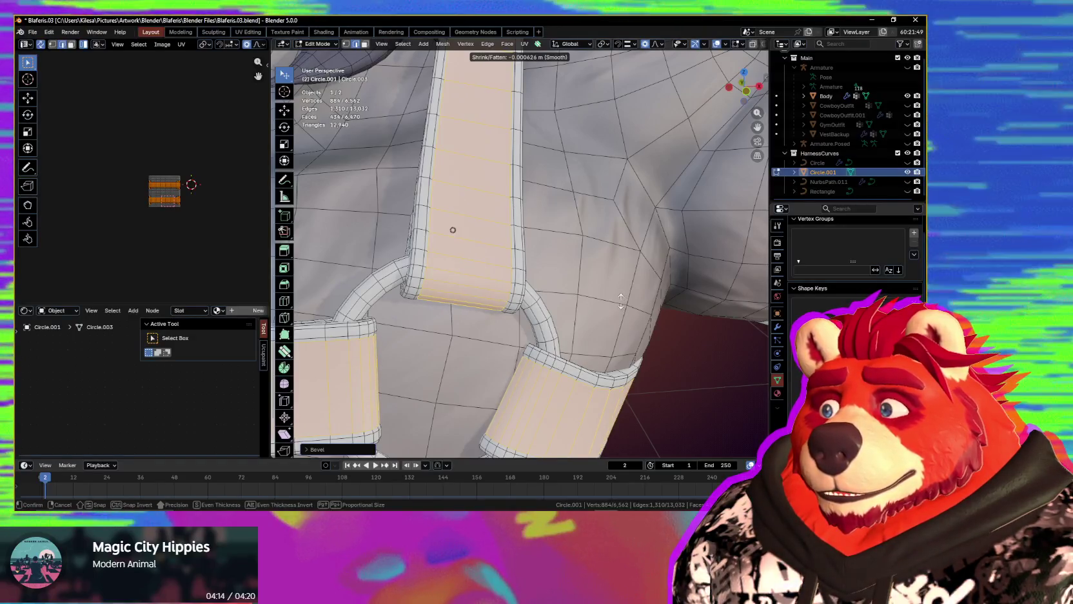
{"action": "mouse_move", "coordinate": [549, 297]}
{"action": "middle_mouse_down"}
{"action": "mouse_move", "coordinate": [541, 260]}
{"action": "mouse_move", "coordinate": [568, 275]}
{"action": "middle_mouse_up"}
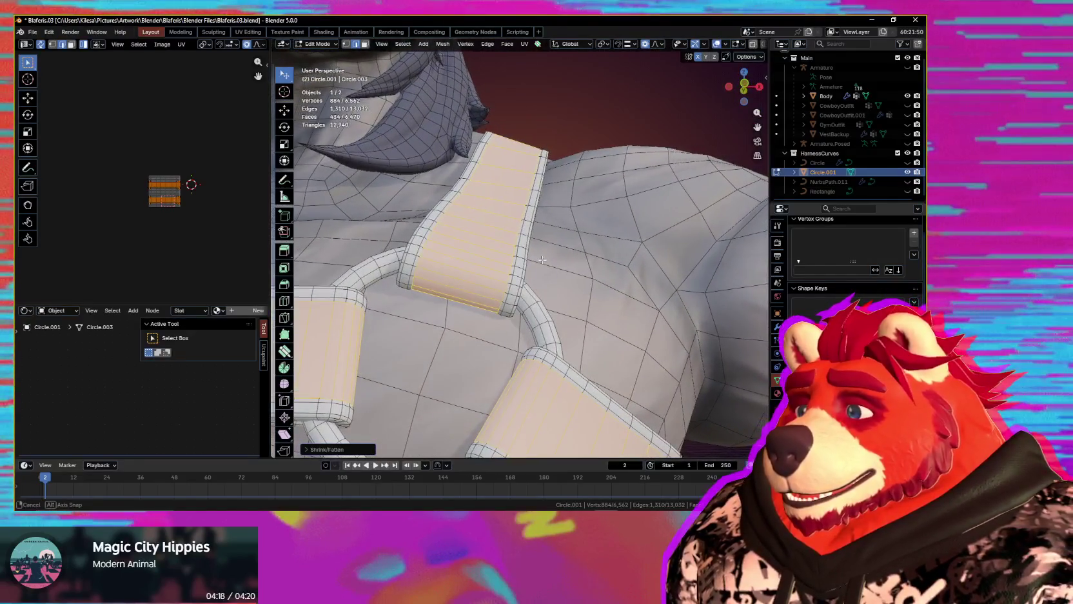
- Shrink/Fatten the strap faces outward by about 0.000985 m, off the wolf's body
{"action": "key", "text": "alt+s"}
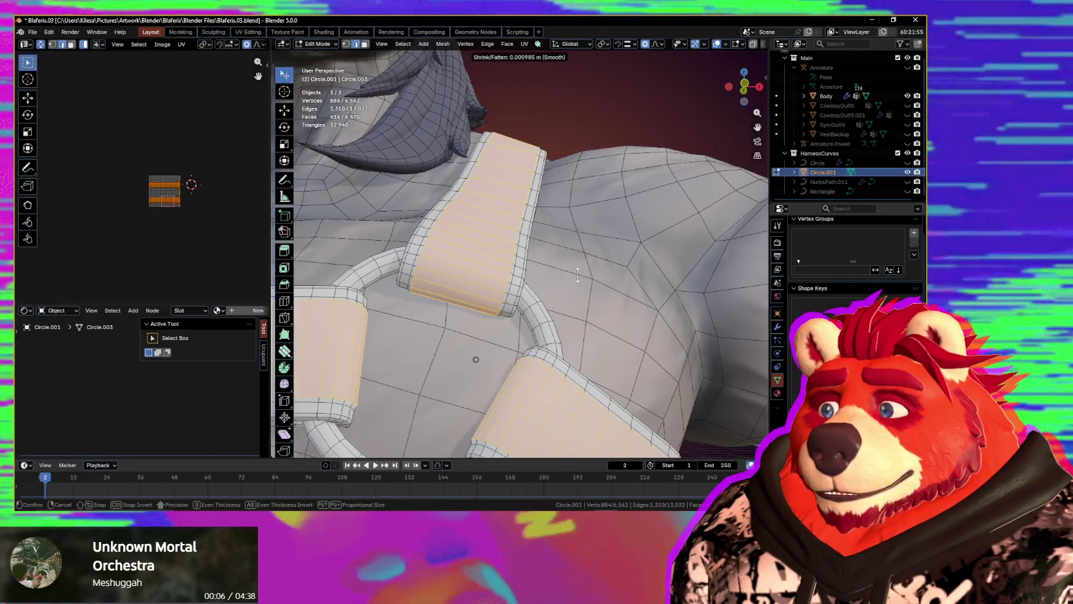
{"action": "mouse_move", "coordinate": [551, 297]}
{"action": "middle_mouse_down"}
{"action": "mouse_move", "coordinate": [576, 260]}
{"action": "mouse_move", "coordinate": [547, 259]}
{"action": "middle_mouse_up"}
{"action": "scroll", "coordinate": [576, 259], "scroll_direction": "up", "scroll_amount": 4}
{"action": "left_click", "coordinate": [413, 198], "text": "alt"}
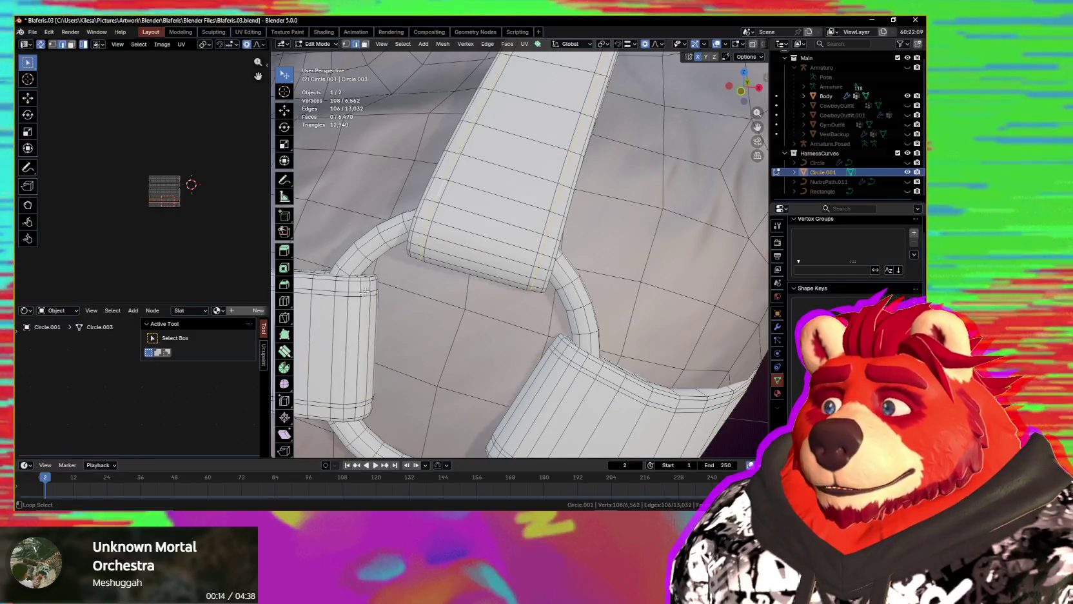
- Add another ring border edge loop, then isolate the harness in Local view with numpad /
{"action": "middle_click_drag", "start_coordinate": [398, 310], "coordinate": [643, 288]}
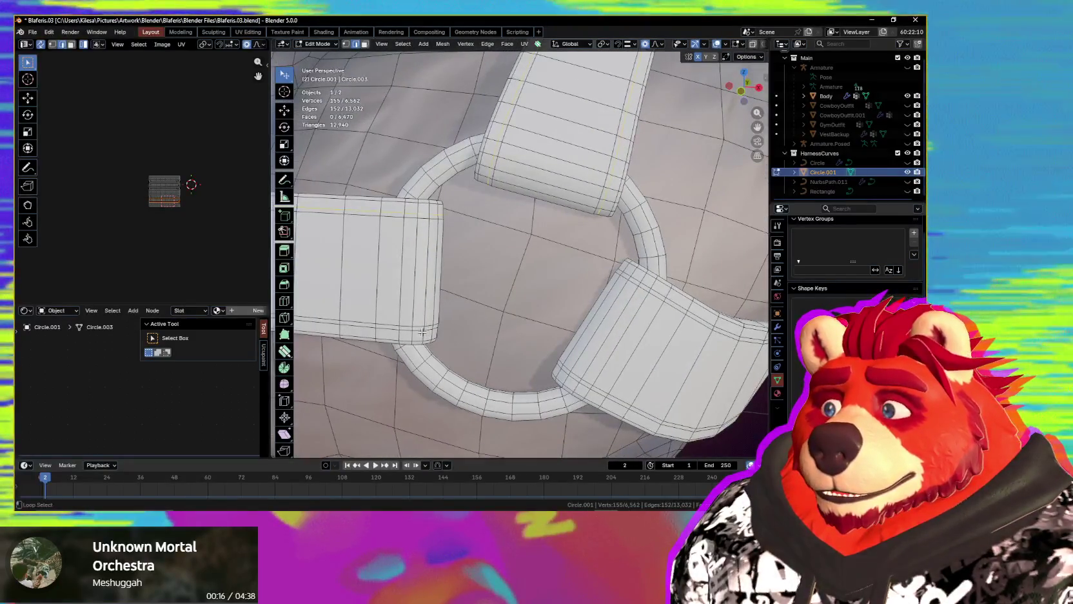
{"action": "left_click", "coordinate": [643, 288], "text": "alt+shift"}
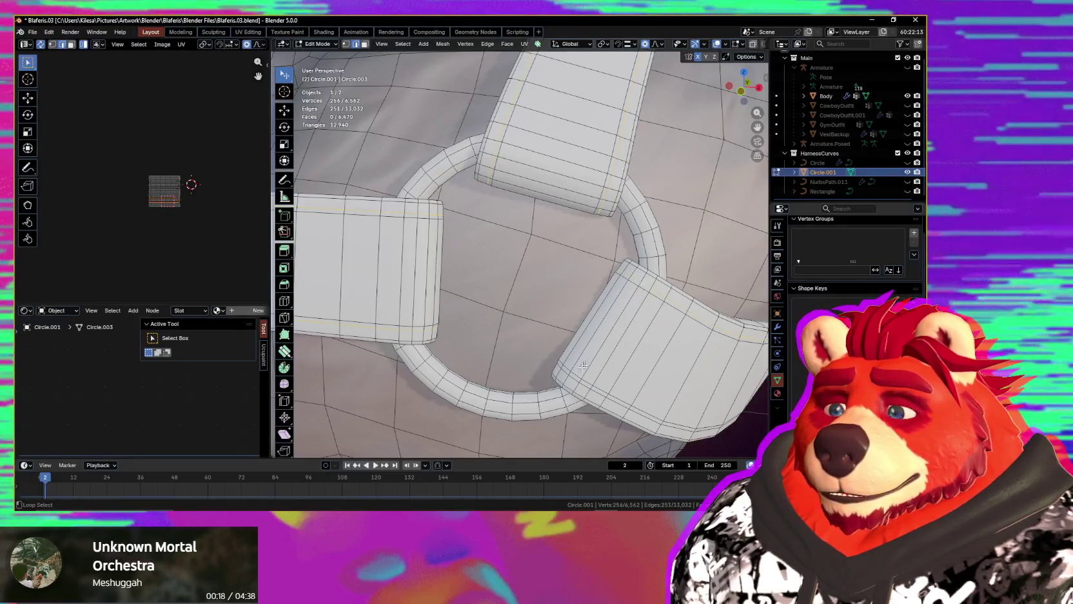
{"action": "middle_click_drag", "start_coordinate": [557, 351], "coordinate": [612, 326]}
{"action": "key", "text": "KP_Divide"}
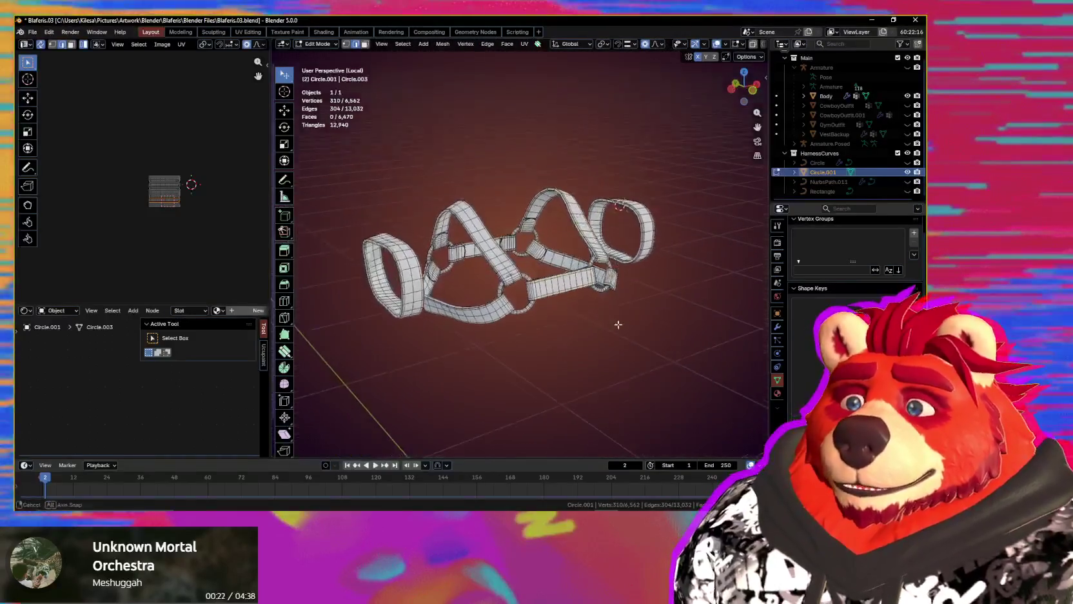
{"action": "mouse_move", "coordinate": [539, 285]}
{"action": "middle_mouse_down"}
{"action": "mouse_move", "coordinate": [560, 298]}
{"action": "mouse_move", "coordinate": [588, 265]}
{"action": "mouse_move", "coordinate": [439, 308]}
{"action": "mouse_move", "coordinate": [504, 289]}
{"action": "middle_mouse_up"}
{"action": "scroll", "coordinate": [561, 298], "scroll_direction": "up", "scroll_amount": 2}
{"action": "scroll", "coordinate": [574, 284], "scroll_direction": "up", "scroll_amount": 3}
{"action": "scroll", "coordinate": [503, 289], "scroll_direction": "up", "scroll_amount": 2}
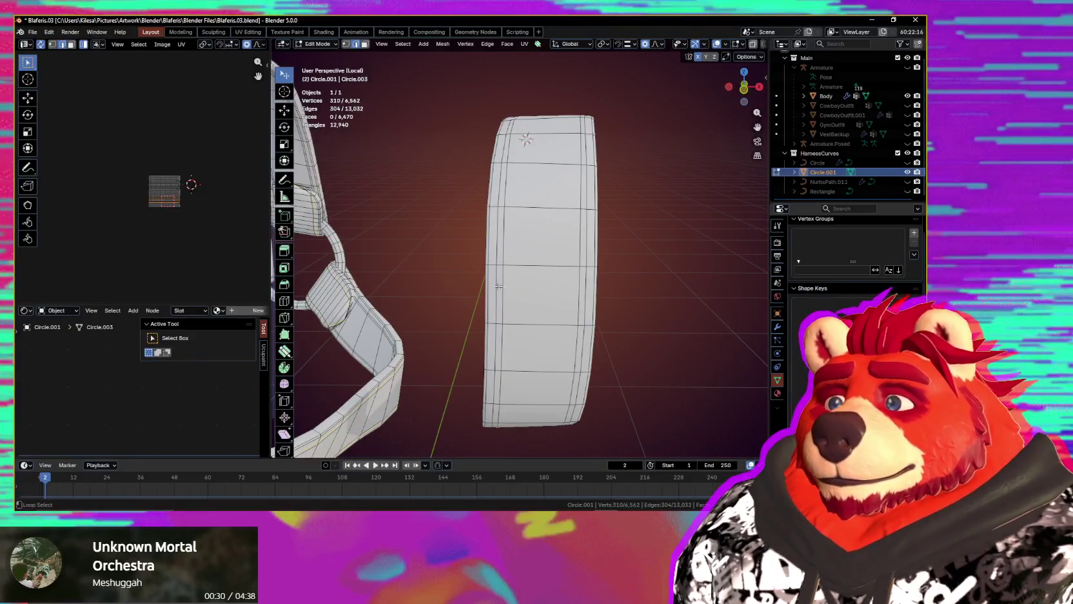
- Alt+Shift-select the arm band edge loops to add them to the selection
{"action": "left_click", "coordinate": [585, 282], "text": "alt"}
{"action": "scroll", "coordinate": [585, 282], "scroll_direction": "down", "scroll_amount": 3}
{"action": "mouse_move", "coordinate": [584, 282]}
{"action": "middle_mouse_down"}
{"action": "mouse_move", "coordinate": [515, 283]}
{"action": "mouse_move", "coordinate": [502, 294]}
{"action": "middle_mouse_up"}
{"action": "left_click", "coordinate": [503, 295], "text": "alt+shift"}
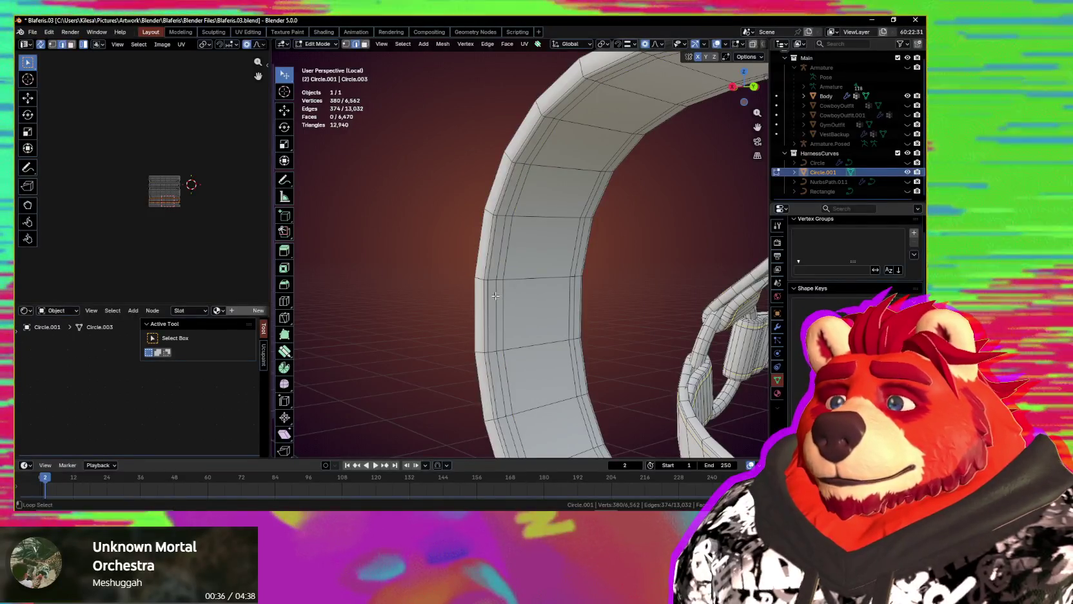
{"action": "left_click", "coordinate": [573, 294], "text": "alt+shift"}
{"action": "scroll", "coordinate": [573, 294], "scroll_direction": "down", "scroll_amount": 3}
{"action": "middle_click_drag", "start_coordinate": [574, 294], "coordinate": [601, 314]}
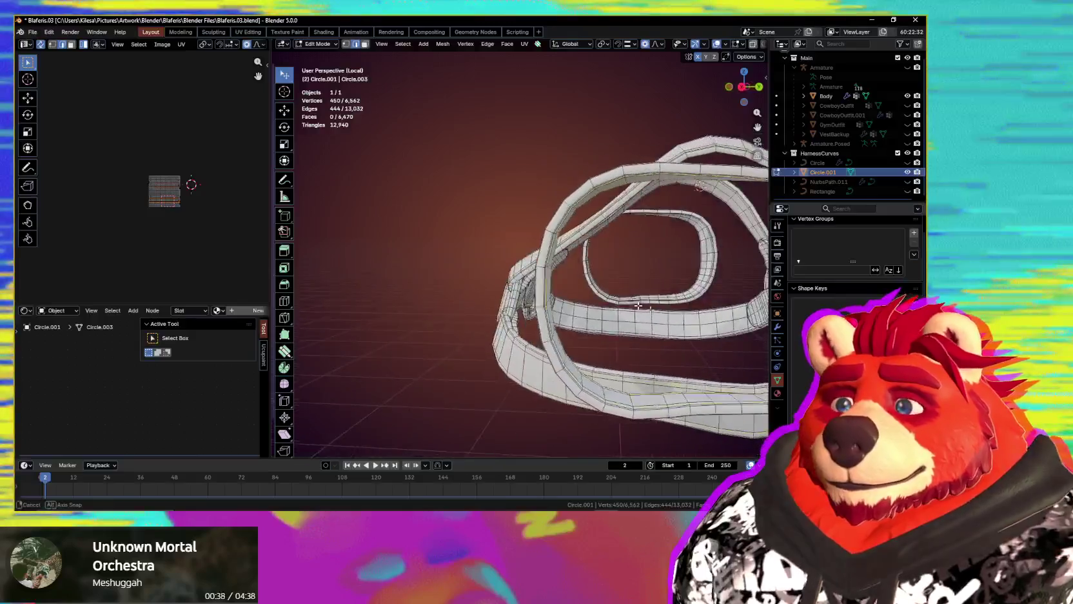
- Add a central strap border edge loop to the selection
{"action": "scroll", "coordinate": [601, 313], "scroll_direction": "up", "scroll_amount": 4}
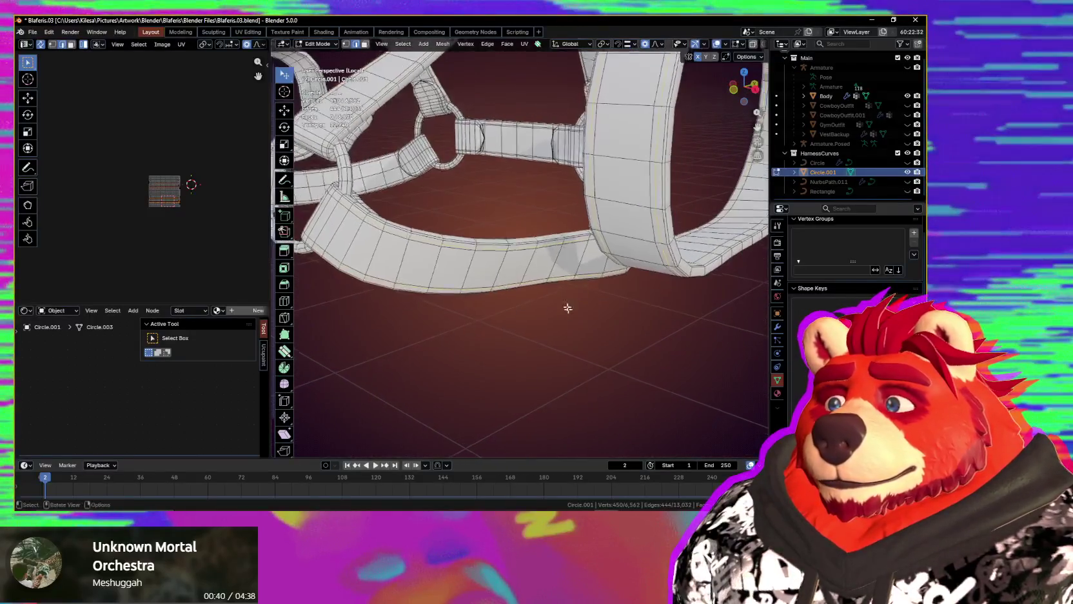
{"action": "scroll", "coordinate": [537, 154], "scroll_direction": "up", "scroll_amount": 2}
{"action": "scroll", "coordinate": [535, 171], "scroll_direction": "up", "scroll_amount": 2}
{"action": "scroll", "coordinate": [533, 187], "scroll_direction": "up", "scroll_amount": 2}
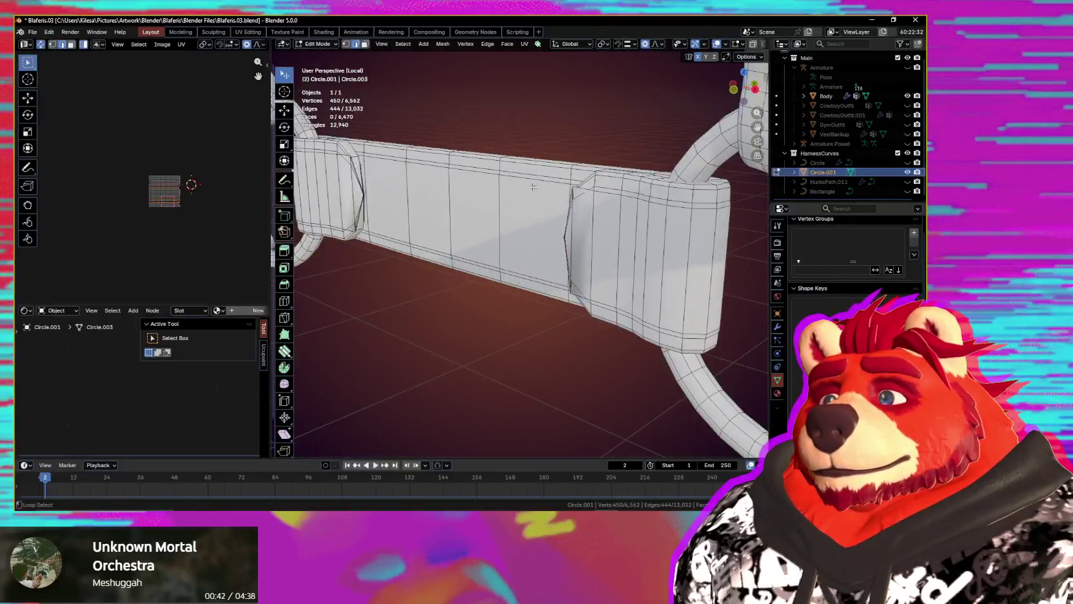
{"action": "left_click", "coordinate": [537, 281], "text": "alt+shift"}
- Orbit and zoom around the isolated harness to check the selected strap and ring loops
{"action": "middle_click_drag", "start_coordinate": [537, 281], "coordinate": [447, 287]}
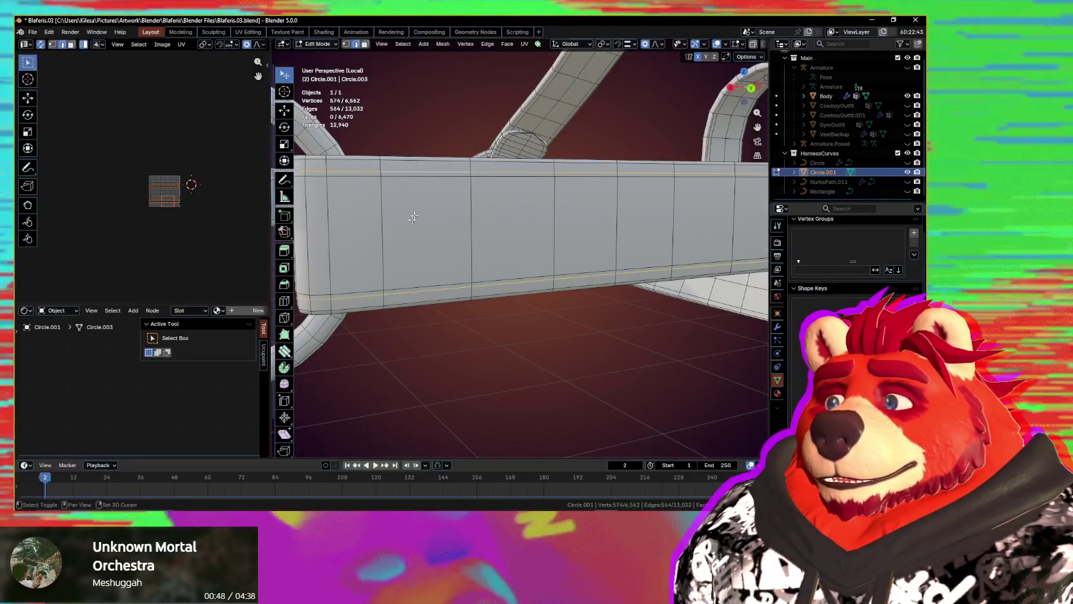
{"action": "scroll", "coordinate": [414, 215], "scroll_direction": "down", "scroll_amount": 2}
{"action": "scroll", "coordinate": [414, 215], "scroll_direction": "down", "scroll_amount": 2}
{"action": "mouse_move", "coordinate": [554, 238]}
{"action": "middle_mouse_down"}
{"action": "mouse_move", "coordinate": [587, 245]}
{"action": "mouse_move", "coordinate": [604, 299]}
{"action": "mouse_move", "coordinate": [657, 278]}
{"action": "middle_mouse_up"}
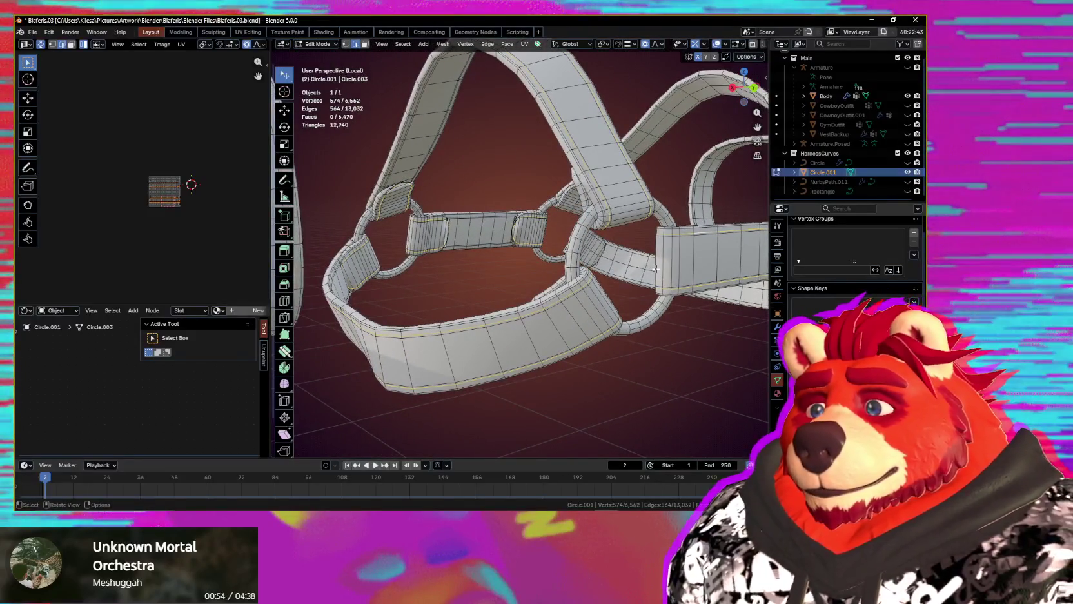
{"action": "scroll", "coordinate": [515, 218], "scroll_direction": "up", "scroll_amount": 5}
{"action": "scroll", "coordinate": [480, 238], "scroll_direction": "up", "scroll_amount": 2}
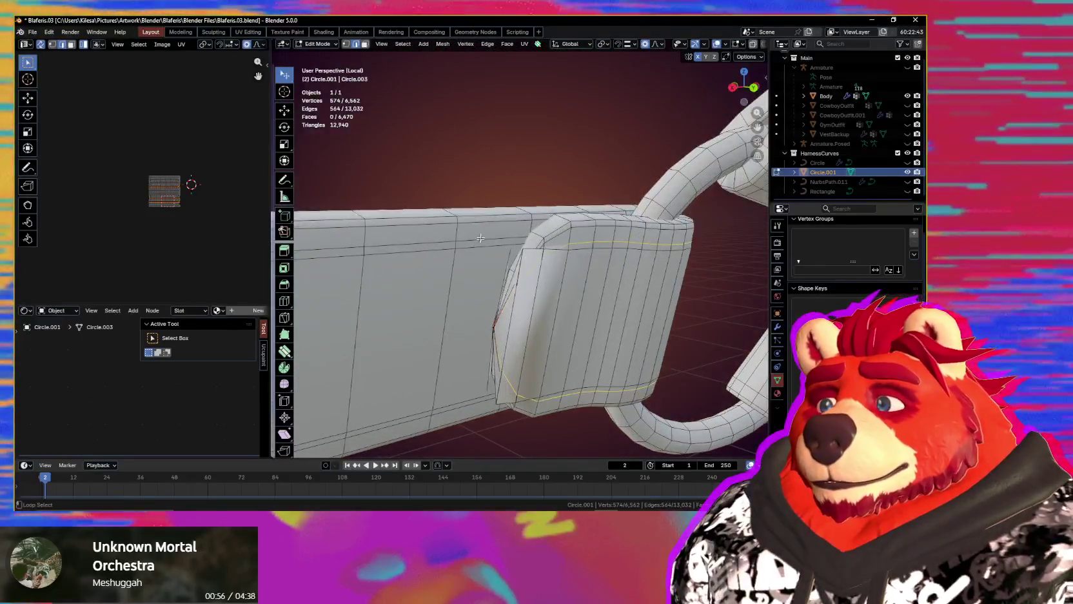
{"action": "scroll", "coordinate": [481, 237], "scroll_direction": "down", "scroll_amount": 5}
{"action": "mouse_move", "coordinate": [481, 237]}
{"action": "middle_mouse_down"}
{"action": "mouse_move", "coordinate": [474, 369]}
{"action": "mouse_move", "coordinate": [455, 371]}
{"action": "middle_mouse_up"}
{"action": "scroll", "coordinate": [683, 336], "scroll_direction": "down", "scroll_amount": 5}
{"action": "middle_click_drag", "start_coordinate": [683, 336], "coordinate": [649, 361]}
{"action": "scroll", "coordinate": [649, 361], "scroll_direction": "up", "scroll_amount": 3}
{"action": "scroll", "coordinate": [592, 313], "scroll_direction": "up", "scroll_amount": 2}
{"action": "key", "text": "q"}
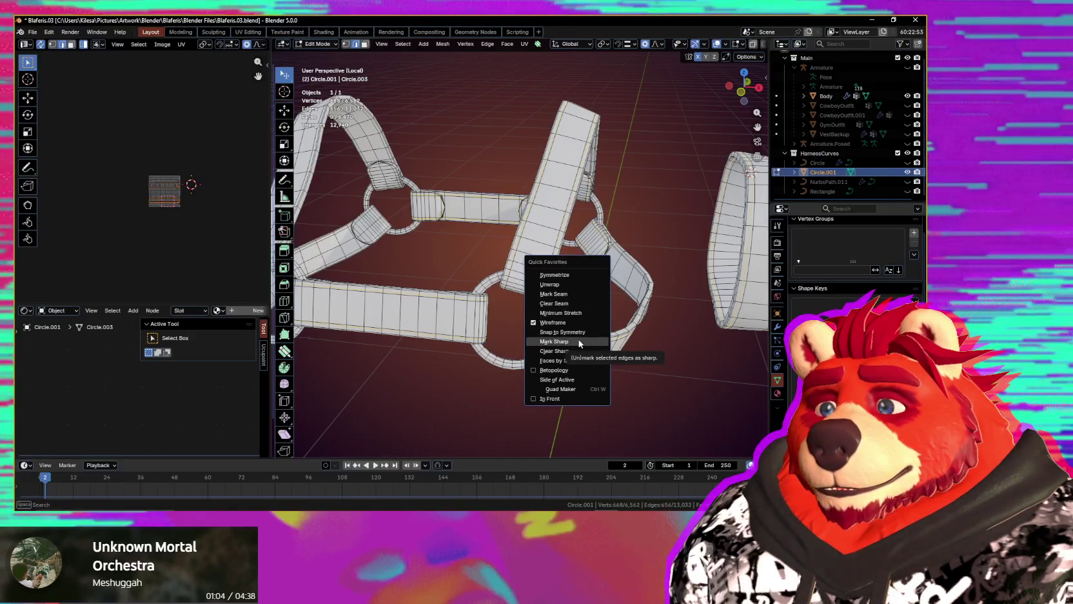
- Hide the wireframe and statistics overlays to inspect the solid-shaded harness ring and straps
{"action": "scroll", "coordinate": [578, 340], "scroll_direction": "up", "scroll_amount": 3}
{"action": "key", "text": "shift+alt+z"}
{"action": "mouse_move", "coordinate": [578, 339]}
{"action": "middle_mouse_down"}
{"action": "mouse_move", "coordinate": [589, 336]}
{"action": "mouse_move", "coordinate": [556, 255]}
{"action": "mouse_move", "coordinate": [559, 223]}
{"action": "middle_mouse_up"}
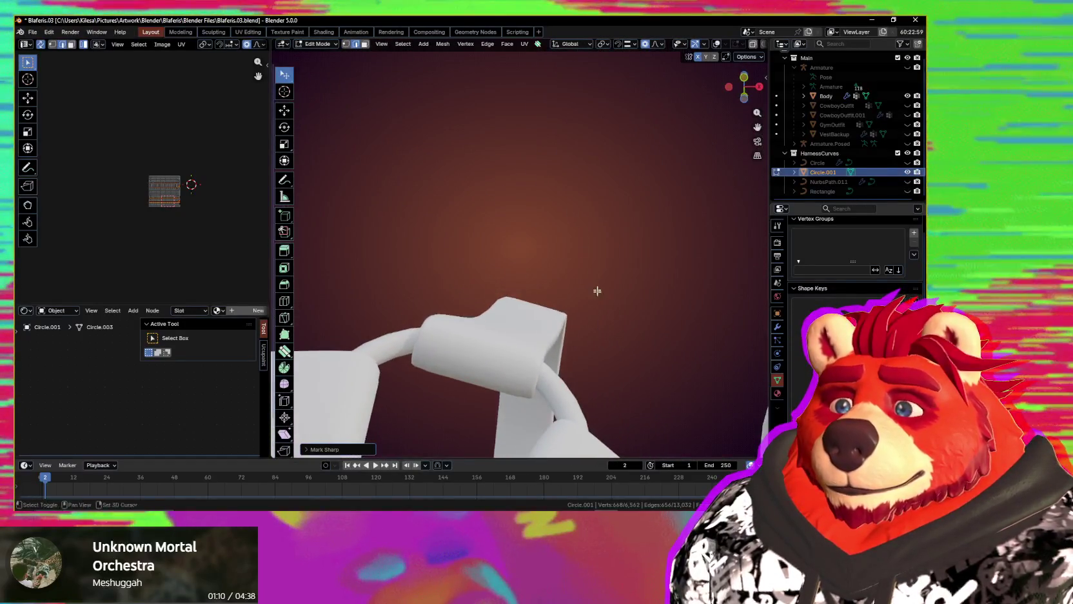
{"action": "middle_click_drag", "start_coordinate": [597, 292], "coordinate": [611, 275], "text": "shift"}
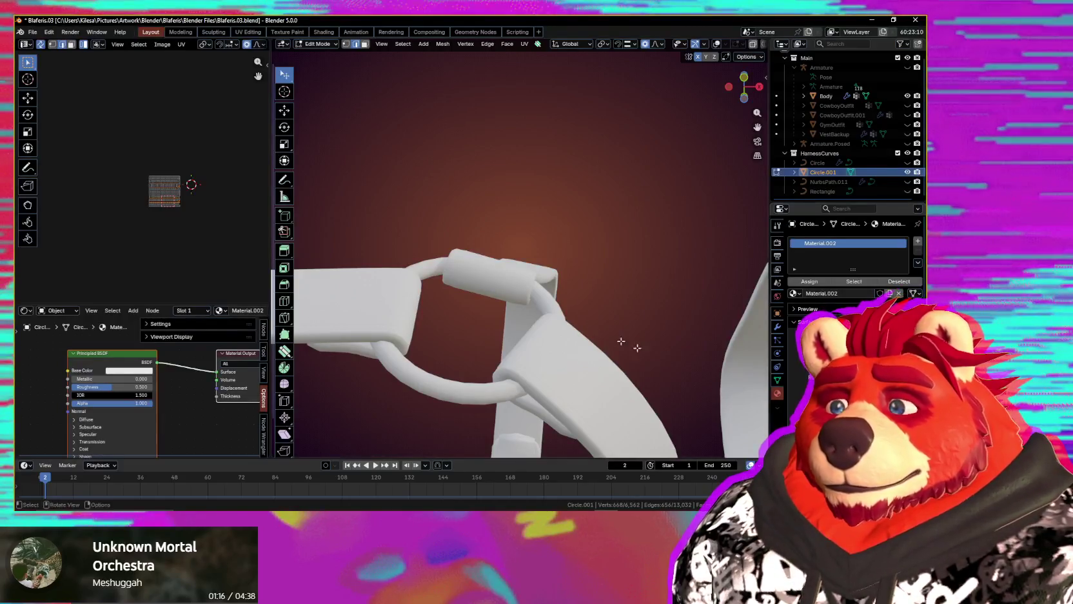
- Change the harness material's base colour from white to a dark slate blue
{"action": "middle_click_drag", "start_coordinate": [637, 347], "coordinate": [598, 359]}
{"action": "middle_click_drag", "start_coordinate": [459, 311], "coordinate": [487, 336]}
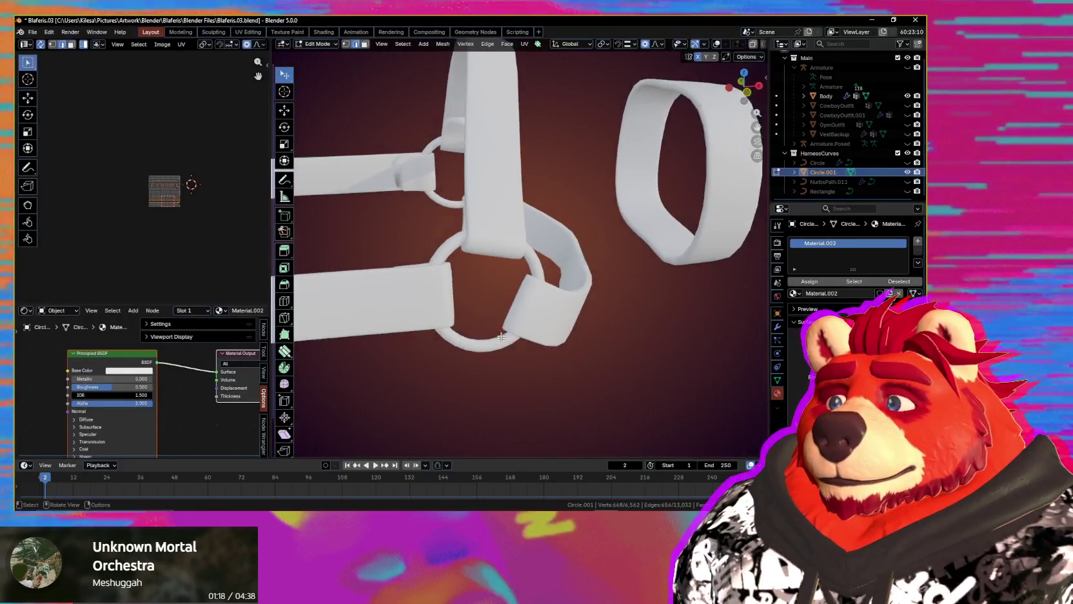
{"action": "left_click", "coordinate": [858, 351]}
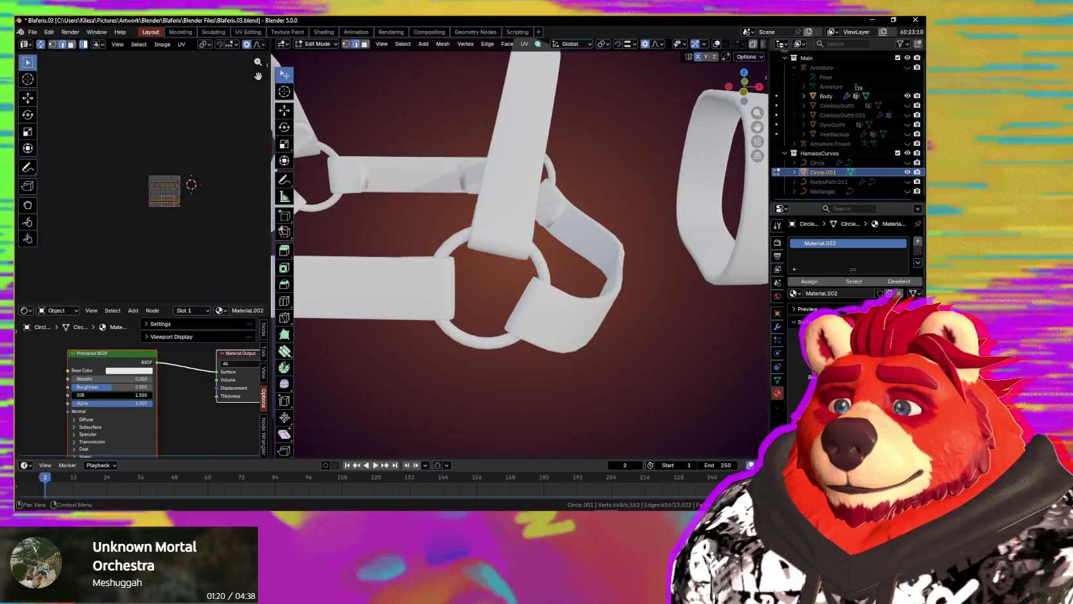
{"action": "left_click_drag", "start_coordinate": [899, 227], "coordinate": [901, 242]}
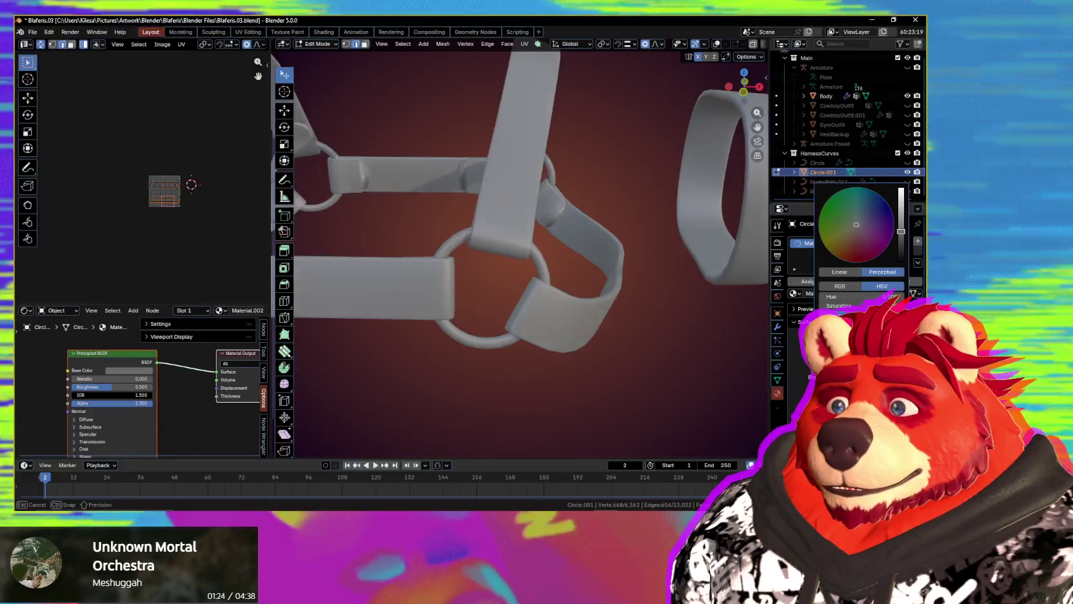
{"action": "left_click_drag", "start_coordinate": [900, 245], "coordinate": [873, 221]}
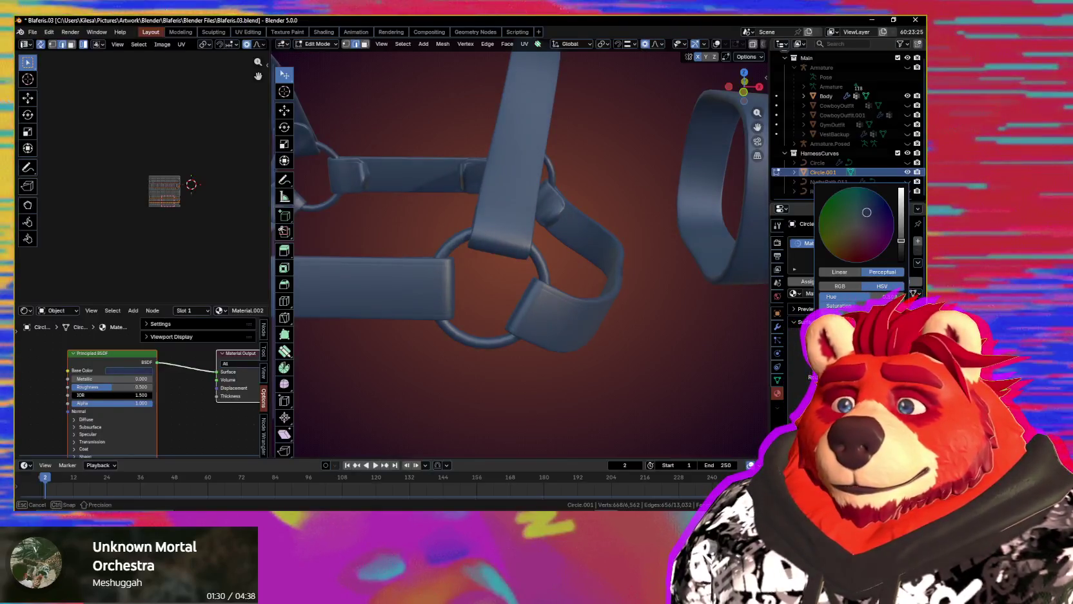
{"action": "left_click_drag", "start_coordinate": [867, 212], "coordinate": [868, 217]}
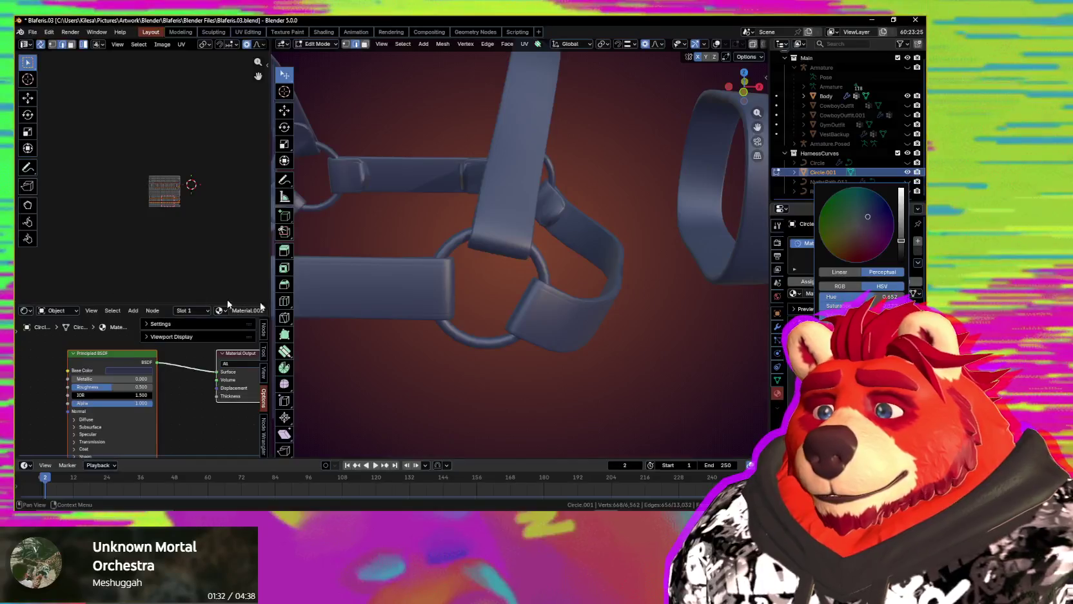
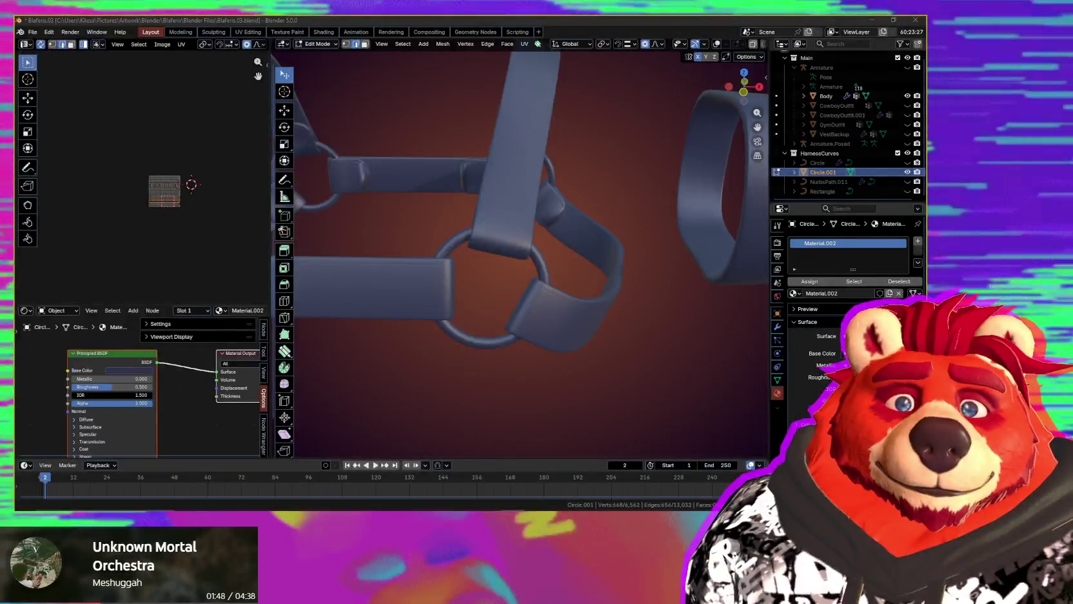
- Raise the viewport colour's Value slider so the harness straps and rings turn a lighter blue
{"action": "scroll", "coordinate": [605, 281], "scroll_direction": "down", "scroll_amount": 2}
{"action": "mouse_move", "coordinate": [592, 306]}
{"action": "middle_mouse_down"}
{"action": "mouse_move", "coordinate": [570, 270]}
{"action": "mouse_move", "coordinate": [606, 238]}
{"action": "mouse_move", "coordinate": [583, 273]}
{"action": "middle_mouse_up"}
{"action": "scroll", "coordinate": [578, 275], "scroll_direction": "up", "scroll_amount": 3}
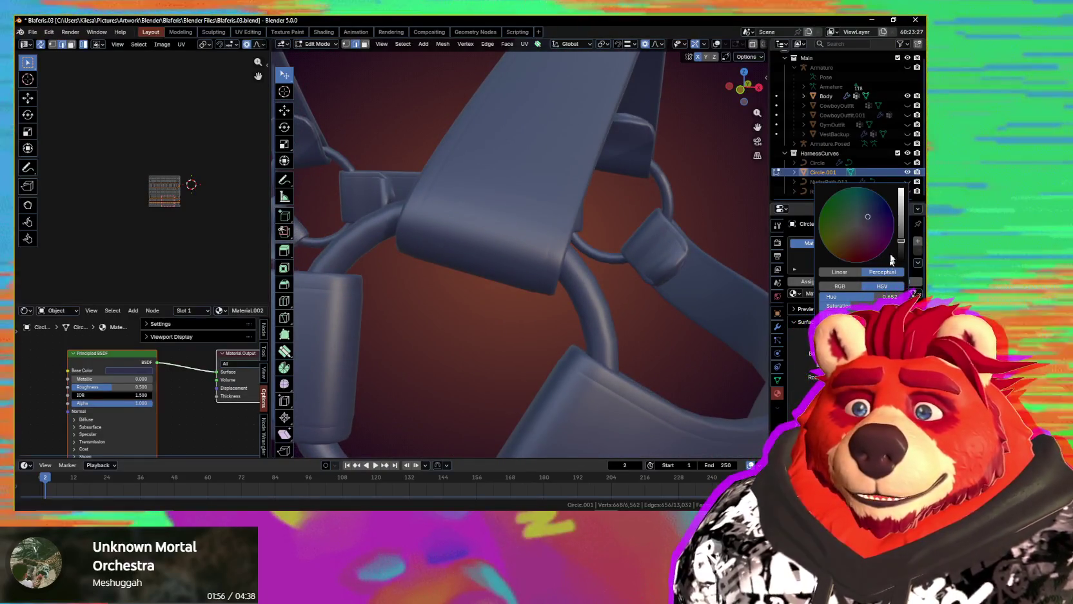
{"action": "mouse_move", "coordinate": [901, 229]}
{"action": "left_mouse_down"}
{"action": "mouse_move", "coordinate": [902, 217]}
{"action": "mouse_move", "coordinate": [870, 208]}
{"action": "left_mouse_up"}
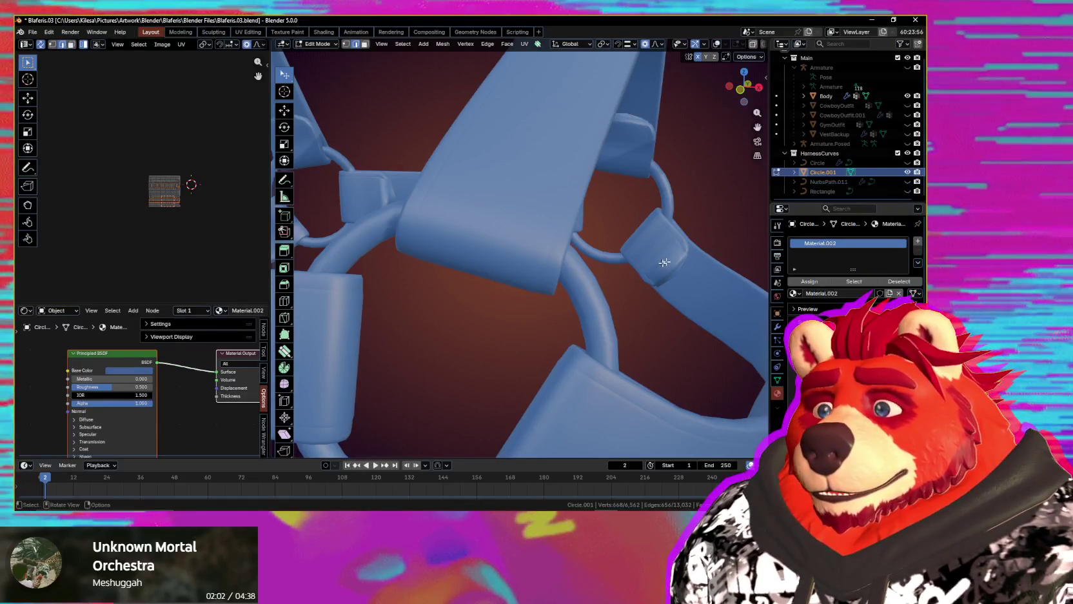
- Orbit around the straps and ring junction and turn the overlays back on
{"action": "middle_click_drag", "start_coordinate": [678, 259], "coordinate": [681, 330]}
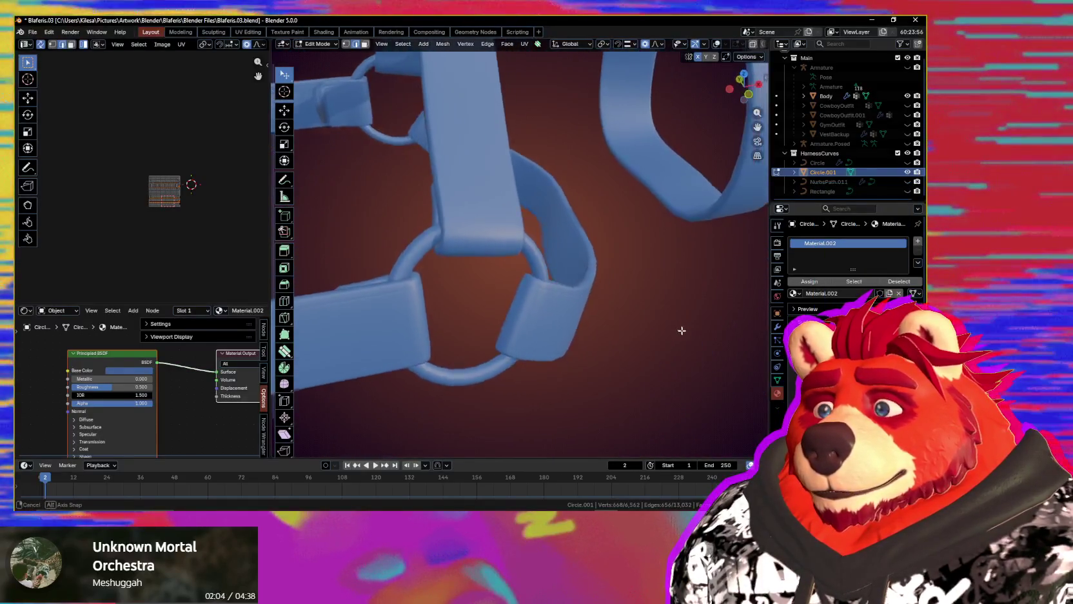
{"action": "mouse_move", "coordinate": [681, 329]}
{"action": "middle_mouse_down"}
{"action": "mouse_move", "coordinate": [523, 282]}
{"action": "mouse_move", "coordinate": [553, 304]}
{"action": "mouse_move", "coordinate": [536, 282]}
{"action": "mouse_move", "coordinate": [538, 239]}
{"action": "mouse_move", "coordinate": [534, 264]}
{"action": "mouse_move", "coordinate": [564, 245]}
{"action": "mouse_move", "coordinate": [556, 280]}
{"action": "mouse_move", "coordinate": [604, 286]}
{"action": "mouse_move", "coordinate": [622, 332]}
{"action": "middle_mouse_up"}
{"action": "scroll", "coordinate": [552, 304], "scroll_direction": "up", "scroll_amount": 3}
{"action": "key", "text": "shift+alt+z"}
- Bring up Quick Favorites and orbit closely around the selected strap edge loops
{"action": "scroll", "coordinate": [533, 264], "scroll_direction": "down", "scroll_amount": 3}
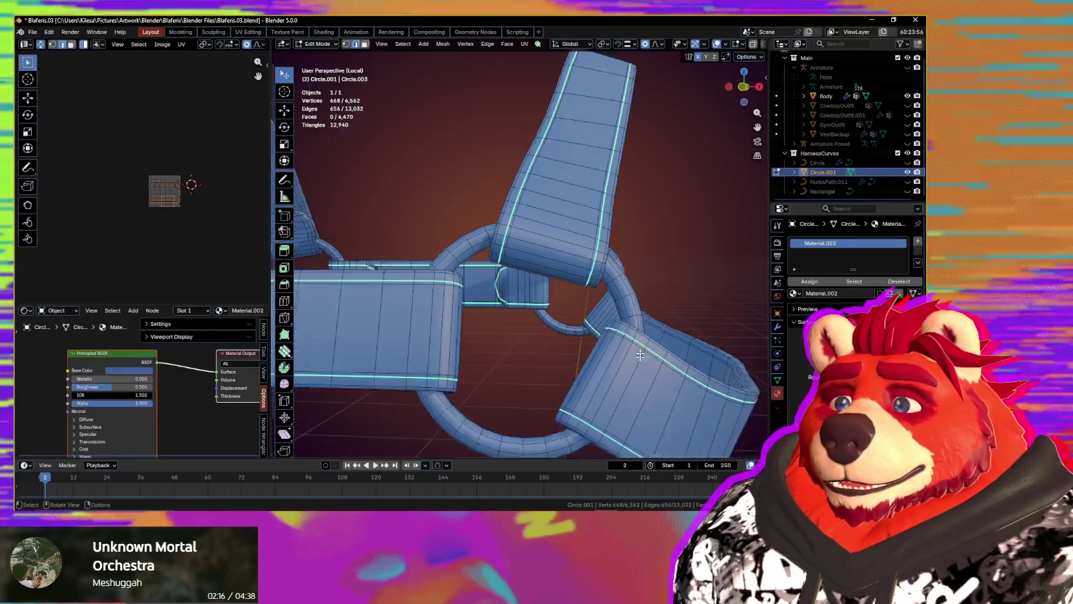
{"action": "key", "text": "q"}
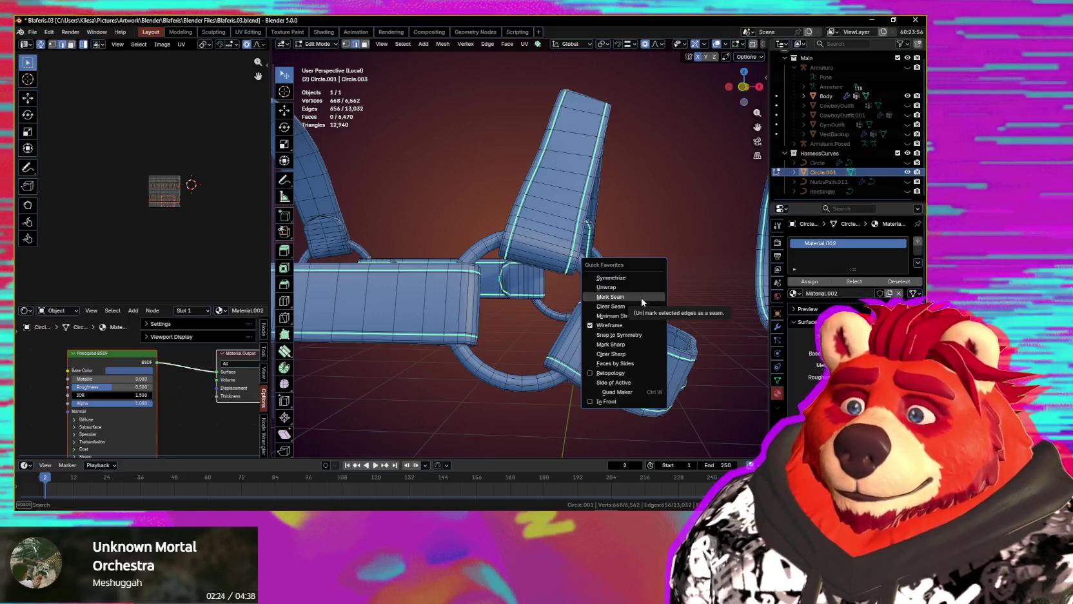
{"action": "scroll", "coordinate": [568, 205], "scroll_direction": "up", "scroll_amount": 3}
{"action": "mouse_move", "coordinate": [568, 205]}
{"action": "middle_mouse_down"}
{"action": "mouse_move", "coordinate": [539, 281]}
{"action": "mouse_move", "coordinate": [519, 264]}
{"action": "middle_mouse_up"}
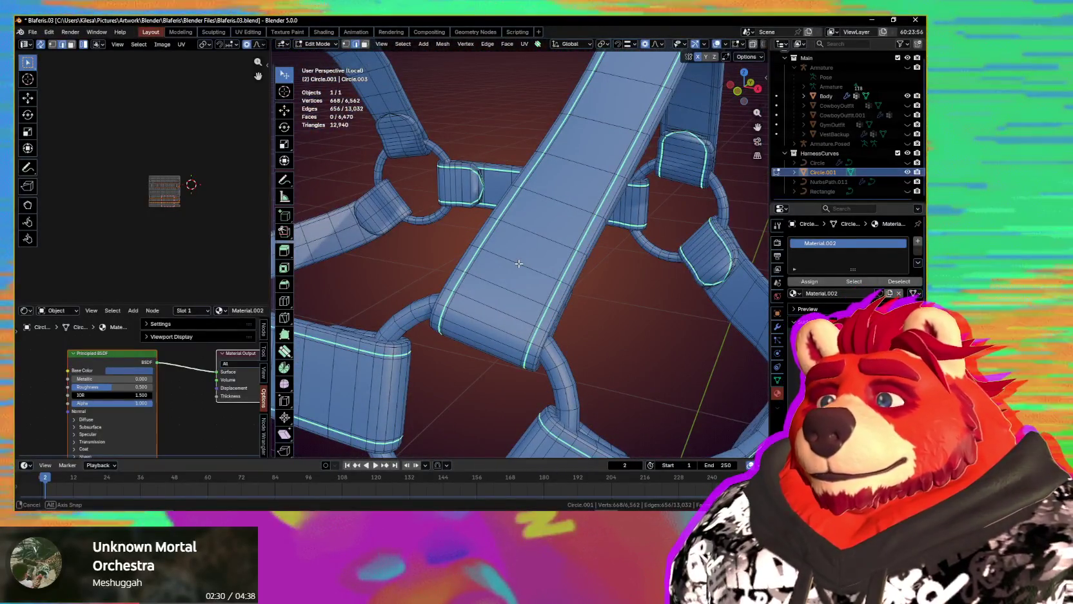
{"action": "middle_click_drag", "start_coordinate": [518, 264], "coordinate": [672, 272]}
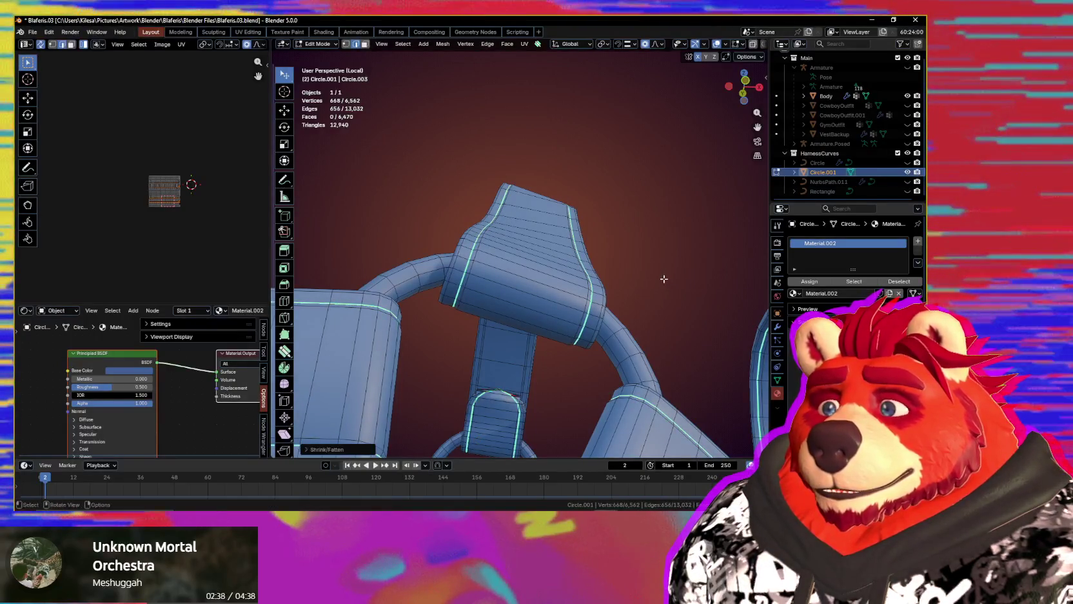
{"action": "scroll", "coordinate": [663, 278], "scroll_direction": "down", "scroll_amount": 5}
{"action": "mouse_move", "coordinate": [653, 292]}
{"action": "middle_mouse_down"}
{"action": "mouse_move", "coordinate": [618, 354]}
{"action": "mouse_move", "coordinate": [646, 314]}
{"action": "mouse_move", "coordinate": [635, 297]}
{"action": "mouse_move", "coordinate": [587, 301]}
{"action": "mouse_move", "coordinate": [599, 324]}
{"action": "middle_mouse_up"}
- Restore the wireframe overlays and orbit to check the strap loops and rings across the harness
{"action": "key", "text": "shift+alt+z"}
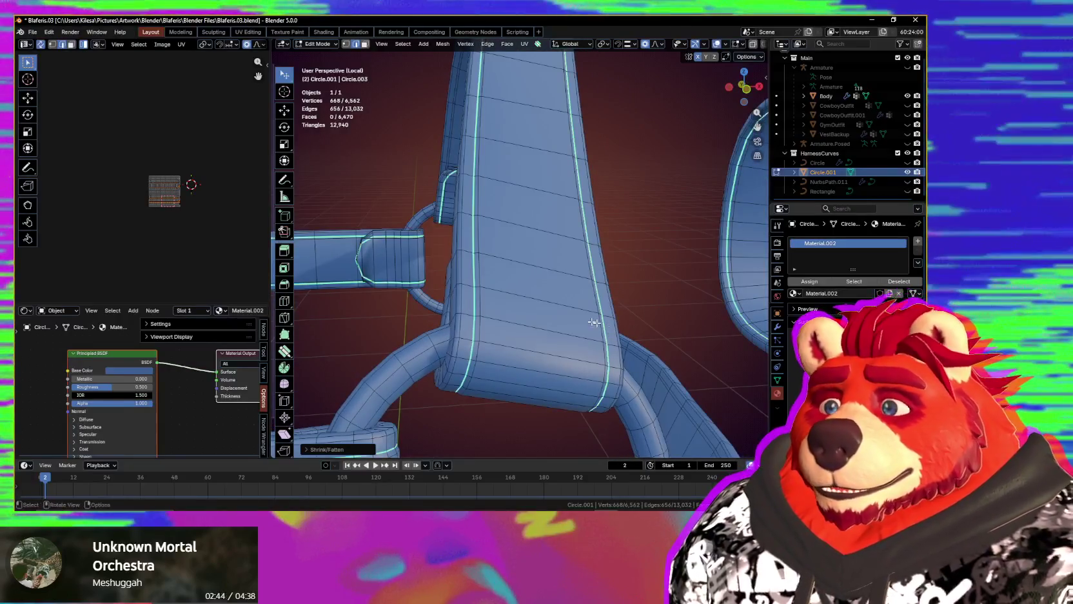
{"action": "scroll", "coordinate": [486, 305], "scroll_direction": "down", "scroll_amount": 2}
{"action": "scroll", "coordinate": [483, 303], "scroll_direction": "down", "scroll_amount": 2}
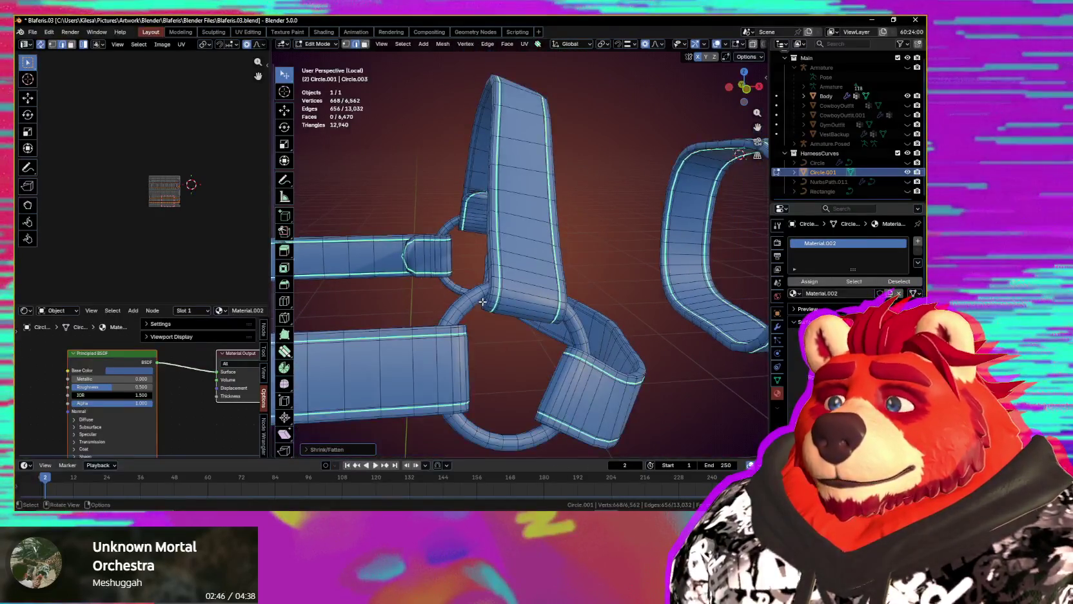
{"action": "mouse_move", "coordinate": [502, 303]}
{"action": "middle_mouse_down"}
{"action": "mouse_move", "coordinate": [491, 298]}
{"action": "mouse_move", "coordinate": [697, 314]}
{"action": "middle_mouse_up"}
{"action": "mouse_move", "coordinate": [622, 334]}
{"action": "middle_mouse_down"}
{"action": "mouse_move", "coordinate": [512, 301]}
{"action": "mouse_move", "coordinate": [551, 307]}
{"action": "mouse_move", "coordinate": [549, 271]}
{"action": "mouse_move", "coordinate": [651, 287]}
{"action": "mouse_move", "coordinate": [617, 294]}
{"action": "middle_mouse_up"}
{"action": "scroll", "coordinate": [512, 300], "scroll_direction": "up", "scroll_amount": 3}
{"action": "scroll", "coordinate": [513, 301], "scroll_direction": "down", "scroll_amount": 3}
{"action": "scroll", "coordinate": [640, 302], "scroll_direction": "up", "scroll_amount": 3}
- Apply Mark Seam from Quick Favorites to the strap-border edge loops and inspect the new seams
{"action": "key", "text": "q"}
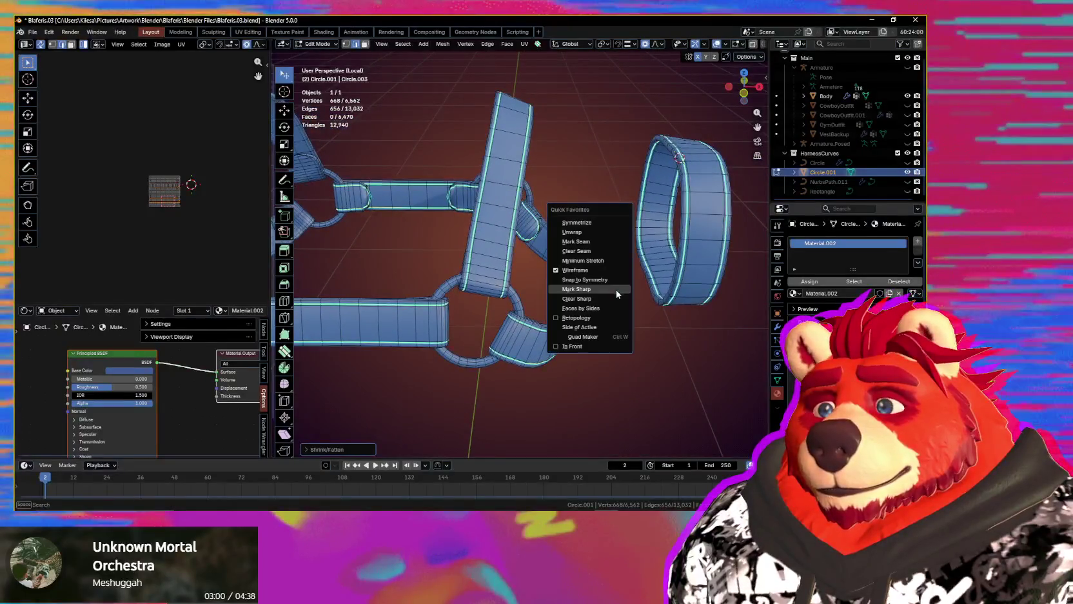
{"action": "left_click", "coordinate": [606, 242]}
{"action": "mouse_move", "coordinate": [606, 245]}
{"action": "middle_mouse_down"}
{"action": "mouse_move", "coordinate": [486, 274]}
{"action": "mouse_move", "coordinate": [663, 270]}
{"action": "middle_mouse_up"}
{"action": "scroll", "coordinate": [664, 271], "scroll_direction": "up", "scroll_amount": 4}
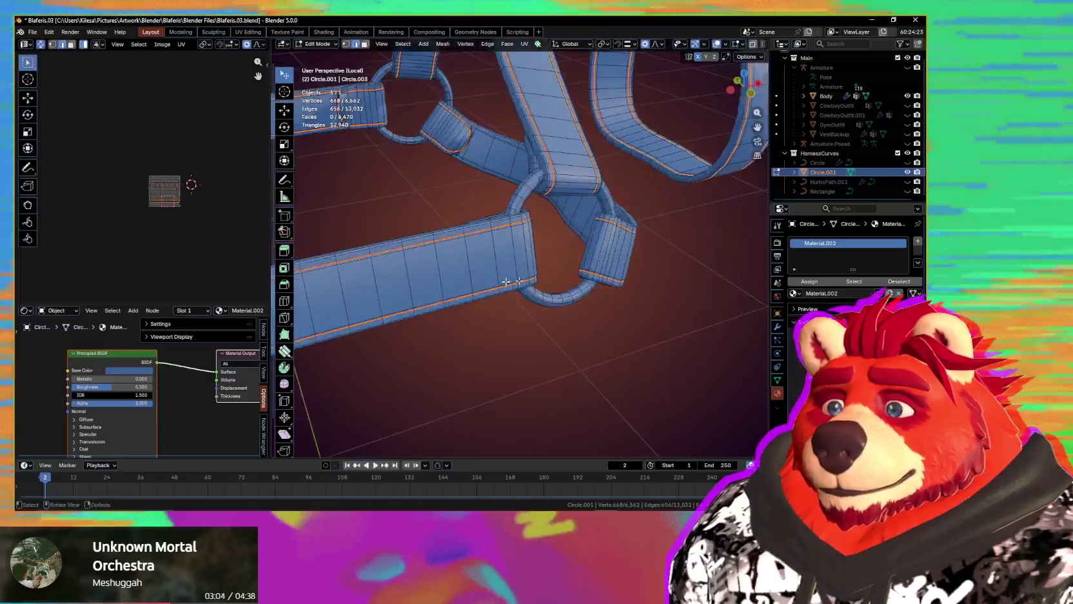
{"action": "scroll", "coordinate": [631, 277], "scroll_direction": "up", "scroll_amount": 3}
{"action": "middle_click_drag", "start_coordinate": [548, 288], "coordinate": [537, 239]}
{"action": "mouse_move", "coordinate": [520, 288]}
{"action": "middle_mouse_down"}
{"action": "mouse_move", "coordinate": [445, 322]}
{"action": "mouse_move", "coordinate": [537, 273]}
{"action": "mouse_move", "coordinate": [462, 330]}
{"action": "mouse_move", "coordinate": [505, 294]}
{"action": "middle_mouse_up"}
{"action": "scroll", "coordinate": [435, 315], "scroll_direction": "up", "scroll_amount": 3}
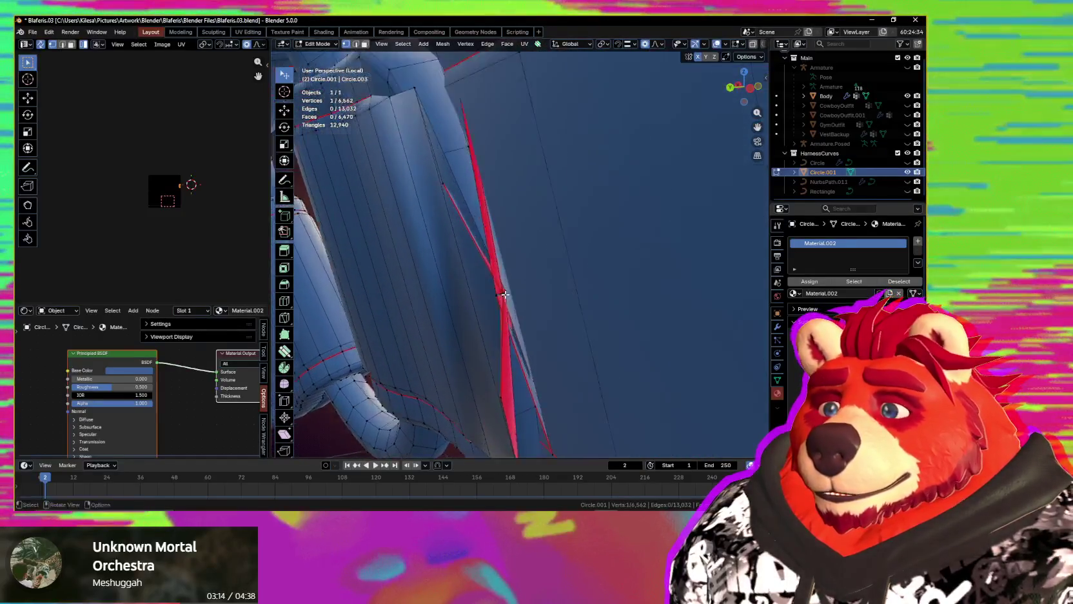
- Delete the selected stray fold vertices and inspect the strap afterwards
{"action": "scroll", "coordinate": [505, 294], "scroll_direction": "up", "scroll_amount": 2}
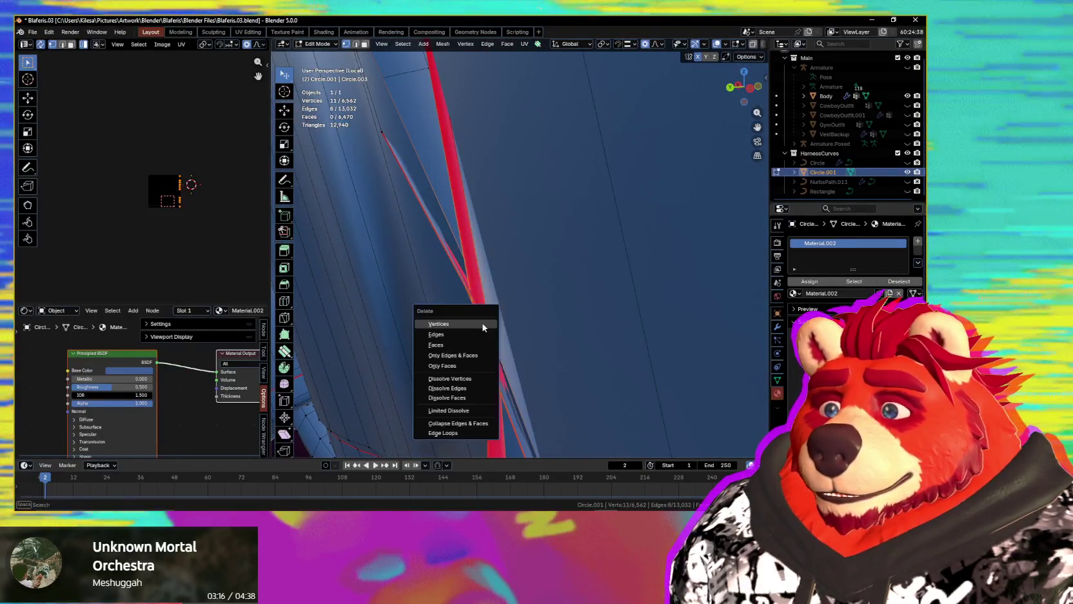
{"action": "left_click", "coordinate": [483, 327]}
{"action": "mouse_move", "coordinate": [482, 321]}
{"action": "middle_mouse_down"}
{"action": "mouse_move", "coordinate": [491, 295]}
{"action": "mouse_move", "coordinate": [474, 323]}
{"action": "mouse_move", "coordinate": [500, 322]}
{"action": "mouse_move", "coordinate": [535, 275]}
{"action": "middle_mouse_up"}
{"action": "scroll", "coordinate": [544, 83], "scroll_direction": "down", "scroll_amount": 3}
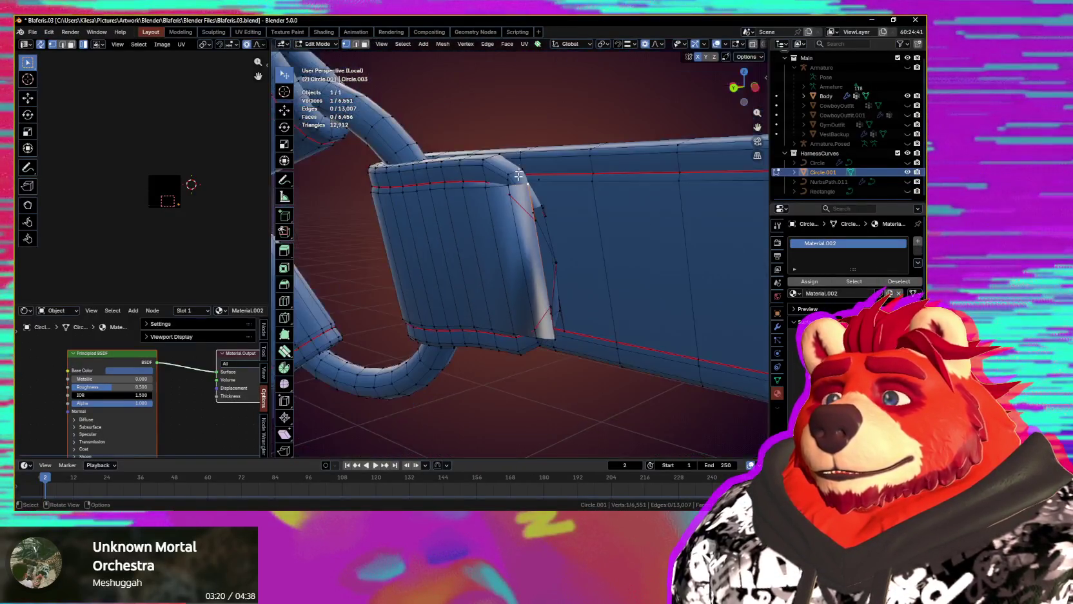
{"action": "scroll", "coordinate": [520, 168], "scroll_direction": "up", "scroll_amount": 3}
{"action": "middle_click_drag", "start_coordinate": [538, 156], "coordinate": [563, 155]}
- Select the fold loop, grow then shrink the selection, and delete the crumpled vertices
{"action": "left_click", "coordinate": [585, 278], "text": "shift"}
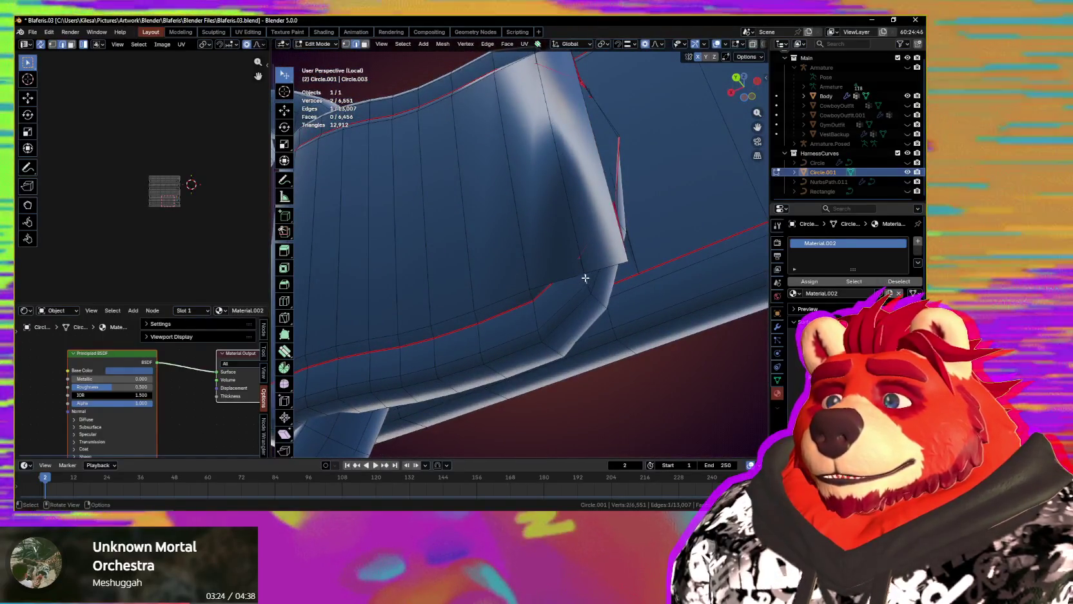
{"action": "left_click", "coordinate": [592, 298], "text": "alt"}
{"action": "middle_click_drag", "start_coordinate": [592, 298], "coordinate": [606, 326]}
{"action": "key", "text": "ctrl+KP_Add"}
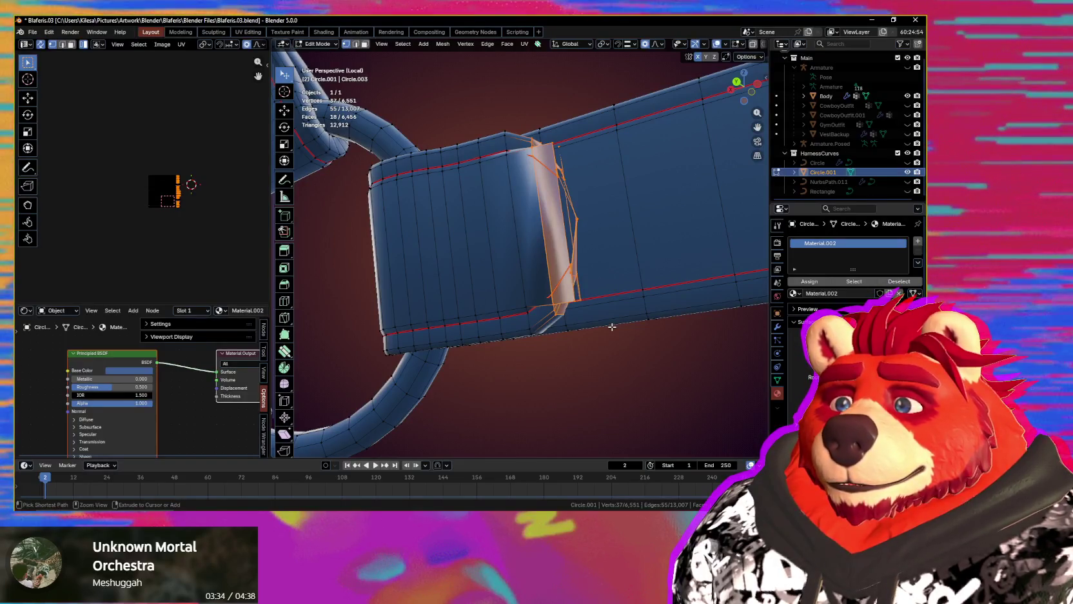
{"action": "key", "text": "ctrl+KP_Subtract"}
{"action": "key", "text": "x"}
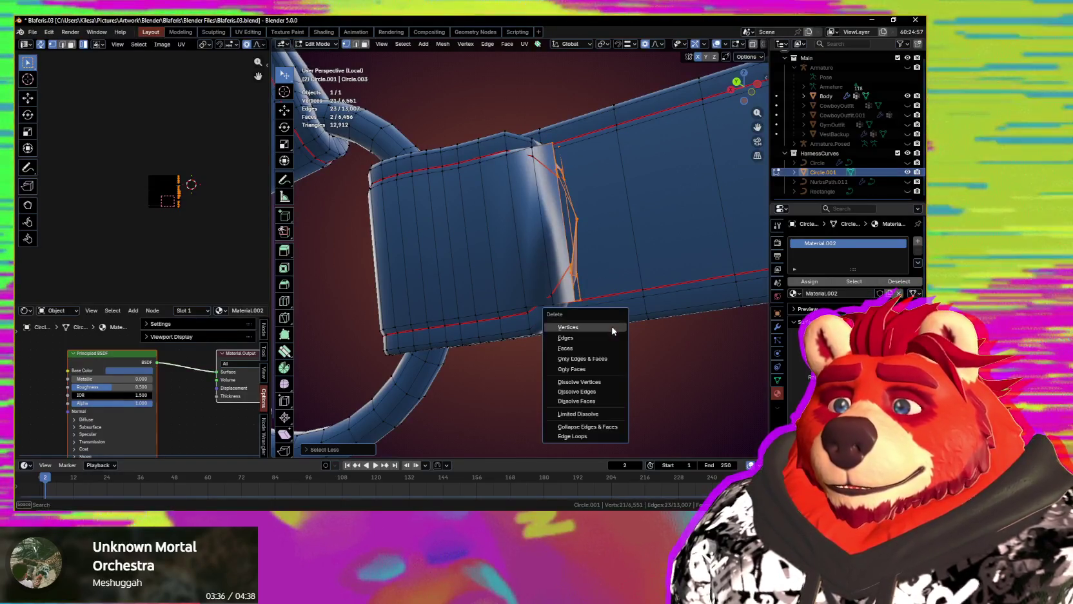
{"action": "mouse_move", "coordinate": [611, 327]}
{"action": "middle_mouse_down"}
{"action": "mouse_move", "coordinate": [596, 367]}
{"action": "mouse_move", "coordinate": [616, 365]}
{"action": "middle_mouse_up"}
{"action": "middle_click_drag", "start_coordinate": [616, 365], "coordinate": [584, 328]}
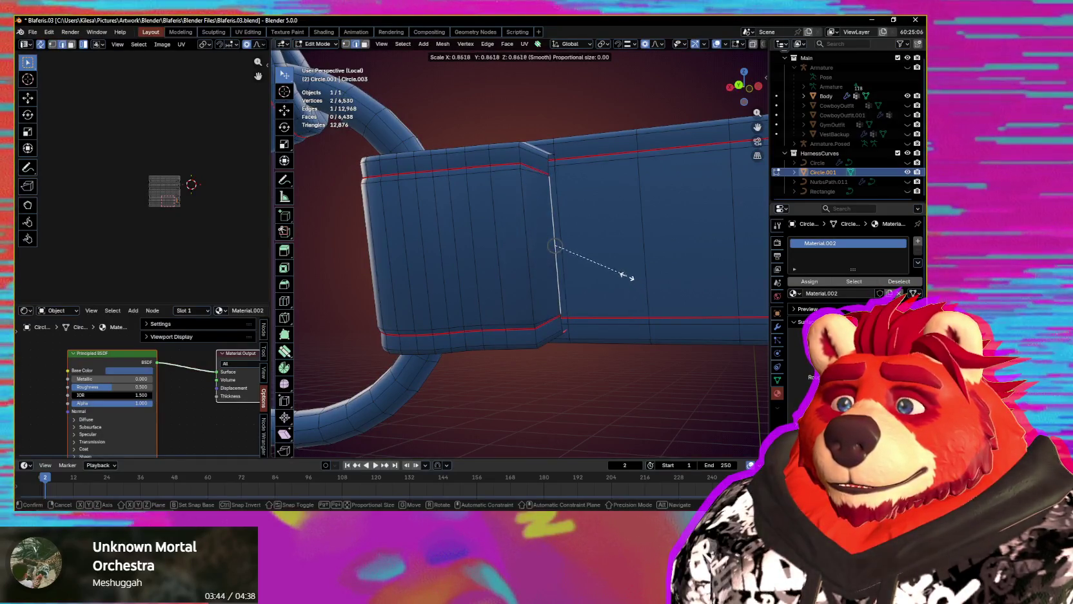
- Pull the open border vertices together and Grid Fill the gap at the strap cuff
{"action": "mouse_move", "coordinate": [616, 275]}
{"action": "middle_mouse_down"}
{"action": "mouse_move", "coordinate": [527, 297]}
{"action": "mouse_move", "coordinate": [472, 272]}
{"action": "middle_mouse_up"}
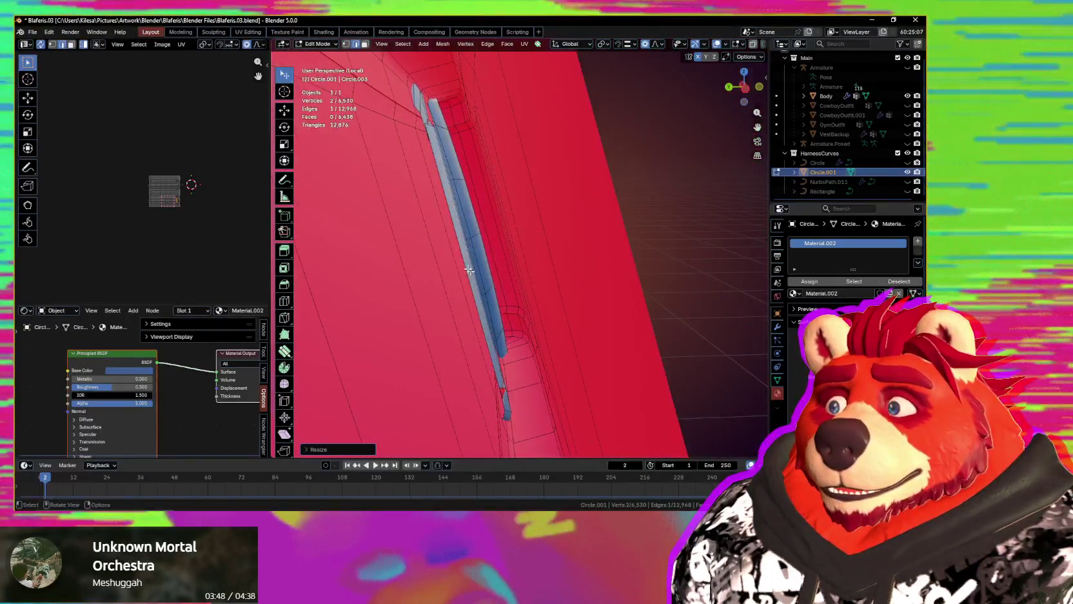
{"action": "left_click", "coordinate": [514, 265]}
{"action": "middle_click_drag", "start_coordinate": [507, 268], "coordinate": [471, 242]}
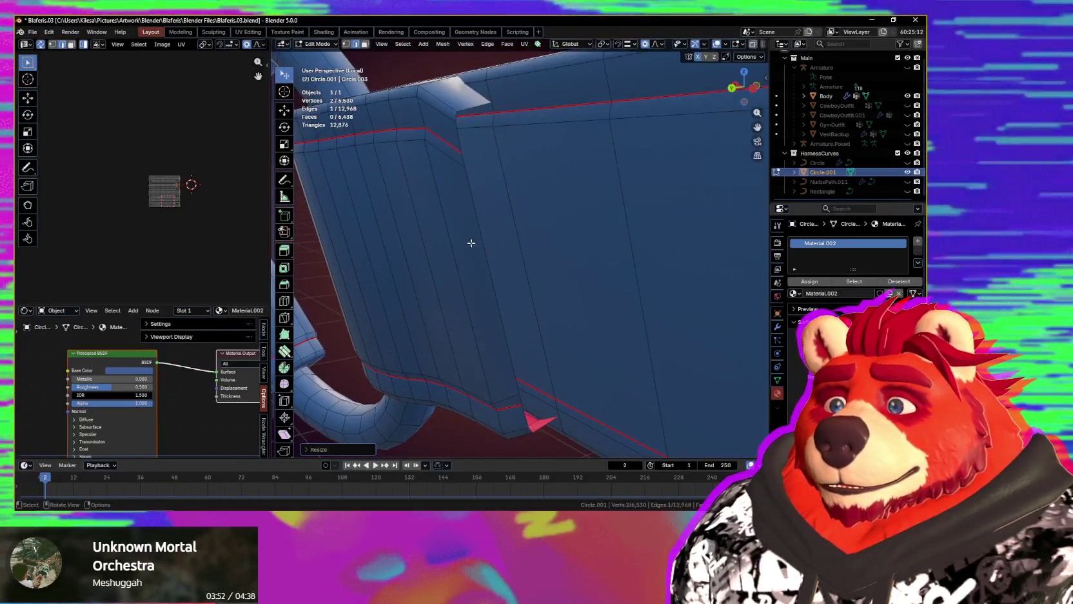
{"action": "key", "text": "ctrl+f"}
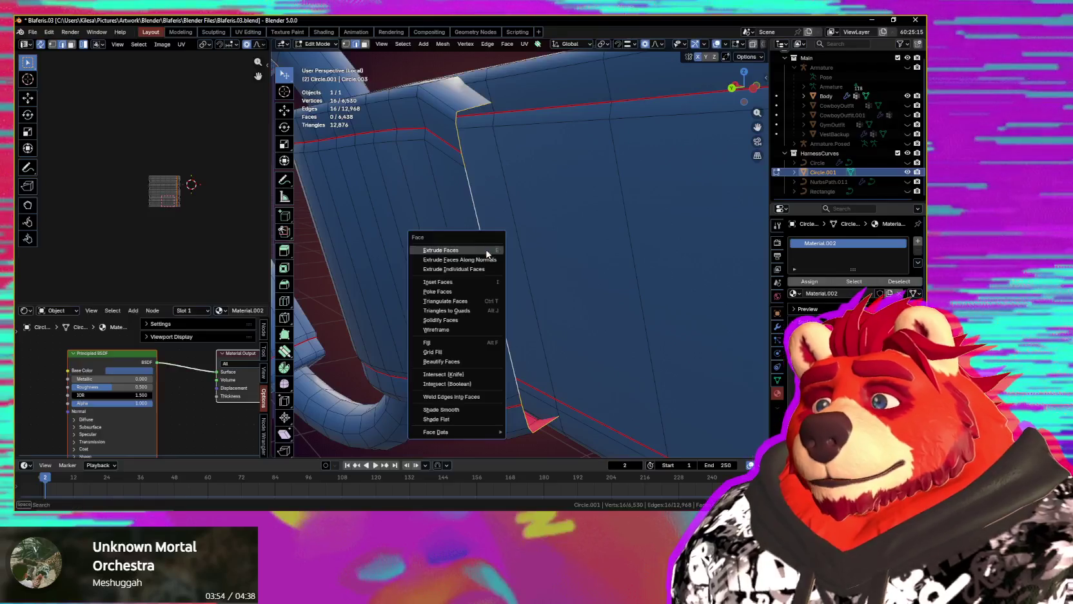
{"action": "left_click", "coordinate": [465, 351]}
- Check the filled cuff with overlays hidden and add the cuff corner edge to the selection
{"action": "mouse_move", "coordinate": [467, 348]}
{"action": "middle_mouse_down"}
{"action": "mouse_move", "coordinate": [493, 343]}
{"action": "mouse_move", "coordinate": [480, 318]}
{"action": "mouse_move", "coordinate": [541, 352]}
{"action": "mouse_move", "coordinate": [537, 372]}
{"action": "mouse_move", "coordinate": [510, 355]}
{"action": "mouse_move", "coordinate": [515, 297]}
{"action": "mouse_move", "coordinate": [542, 331]}
{"action": "middle_mouse_up"}
{"action": "scroll", "coordinate": [480, 318], "scroll_direction": "down", "scroll_amount": 5}
{"action": "key", "text": "shift+alt+z"}
{"action": "key", "text": "shift+alt+z"}
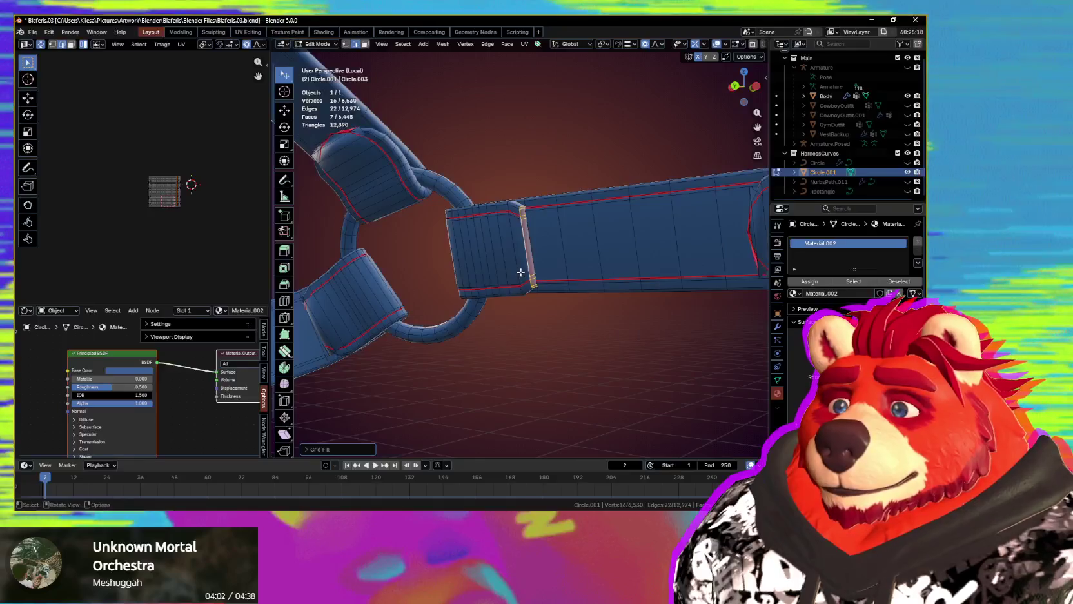
{"action": "scroll", "coordinate": [526, 275], "scroll_direction": "up", "scroll_amount": 4}
{"action": "mouse_move", "coordinate": [522, 268]}
{"action": "middle_mouse_down"}
{"action": "mouse_move", "coordinate": [506, 366]}
{"action": "mouse_move", "coordinate": [517, 351]}
{"action": "mouse_move", "coordinate": [503, 336]}
{"action": "mouse_move", "coordinate": [443, 348]}
{"action": "mouse_move", "coordinate": [491, 348]}
{"action": "mouse_move", "coordinate": [557, 298]}
{"action": "mouse_move", "coordinate": [552, 364]}
{"action": "mouse_move", "coordinate": [585, 357]}
{"action": "mouse_move", "coordinate": [521, 364]}
{"action": "mouse_move", "coordinate": [546, 364]}
{"action": "middle_mouse_up"}
{"action": "left_click", "coordinate": [550, 364], "text": "shift"}
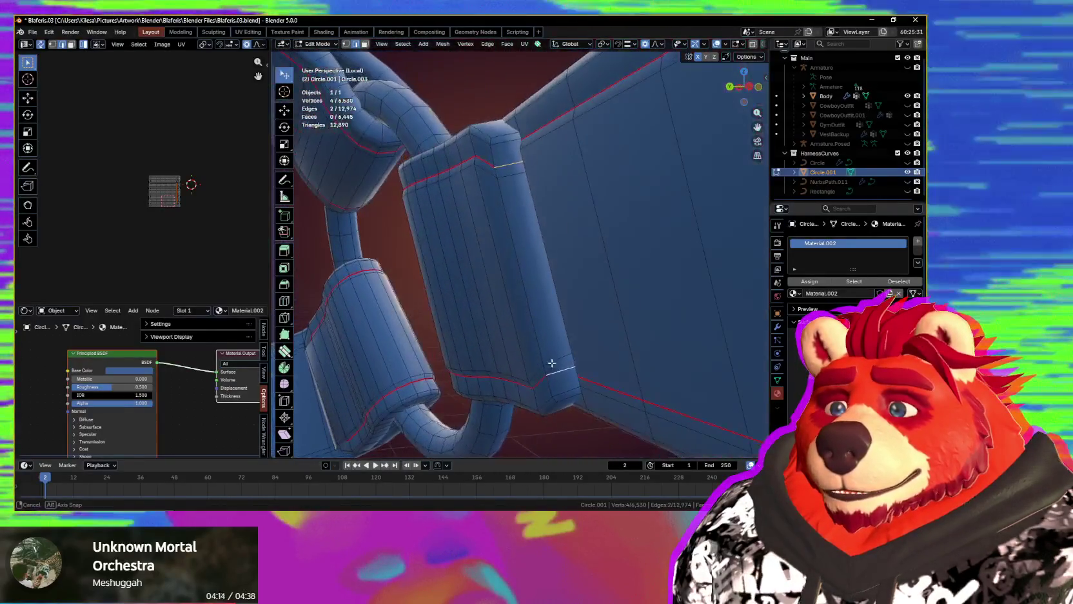
- Slide a strap-edge vertex along its edge and check the shading with overlays toggled
{"action": "key", "text": "q"}
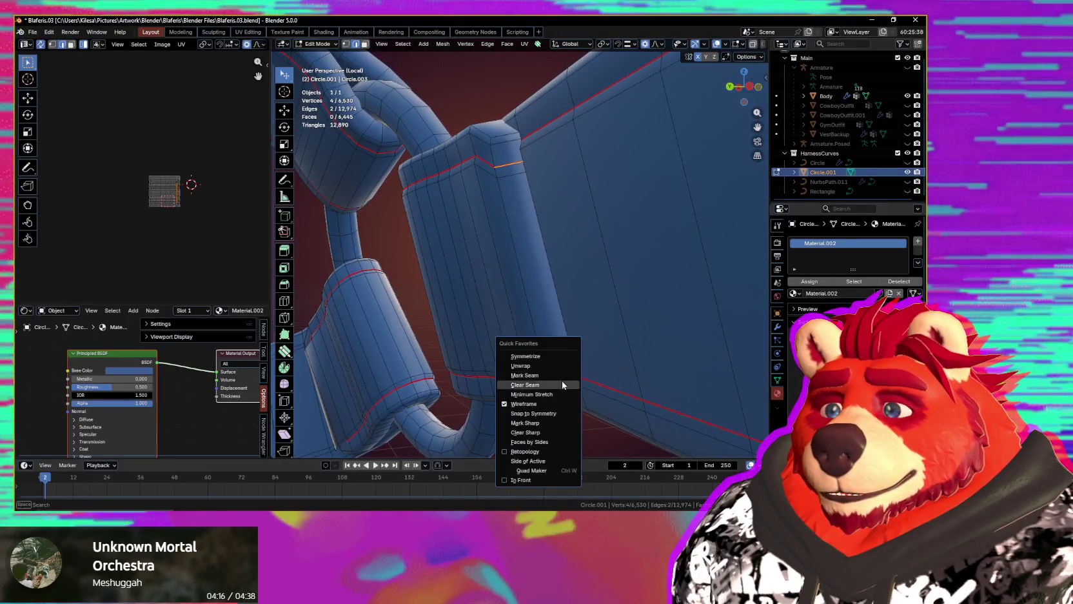
{"action": "middle_click_drag", "start_coordinate": [562, 411], "coordinate": [612, 387]}
{"action": "left_click", "coordinate": [588, 372]}
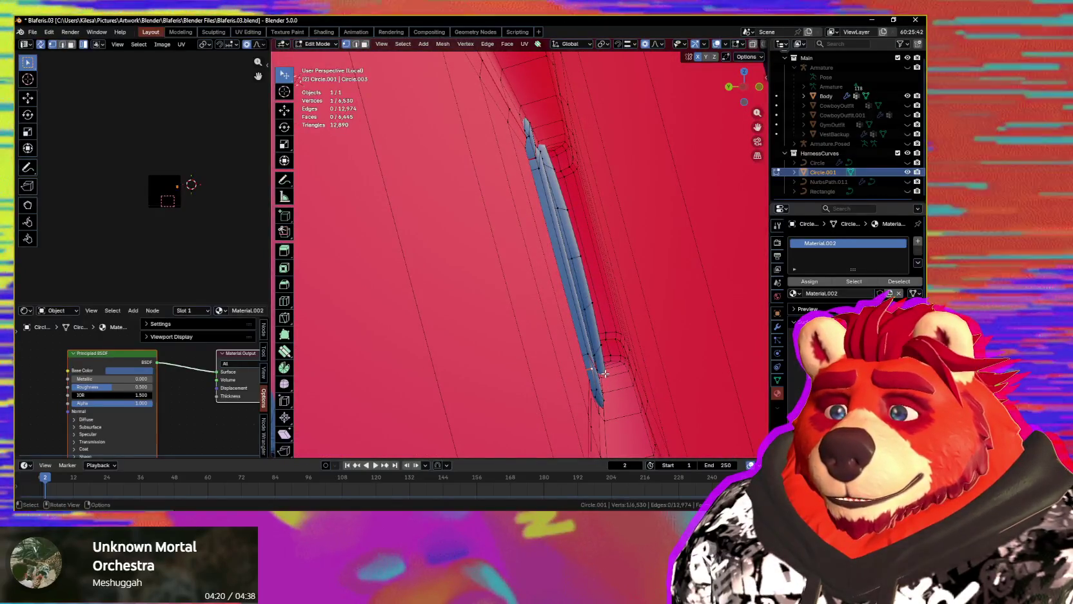
{"action": "key", "text": "shift+v"}
{"action": "mouse_move", "coordinate": [605, 369]}
{"action": "middle_mouse_down"}
{"action": "mouse_move", "coordinate": [582, 376]}
{"action": "mouse_move", "coordinate": [623, 365]}
{"action": "mouse_move", "coordinate": [580, 364]}
{"action": "mouse_move", "coordinate": [573, 378]}
{"action": "mouse_move", "coordinate": [523, 355]}
{"action": "mouse_move", "coordinate": [553, 368]}
{"action": "mouse_move", "coordinate": [585, 359]}
{"action": "mouse_move", "coordinate": [540, 366]}
{"action": "mouse_move", "coordinate": [461, 276]}
{"action": "mouse_move", "coordinate": [581, 313]}
{"action": "middle_mouse_up"}
{"action": "scroll", "coordinate": [581, 364], "scroll_direction": "down", "scroll_amount": 4}
{"action": "key", "text": "shift+alt+z"}
{"action": "scroll", "coordinate": [373, 167], "scroll_direction": "up", "scroll_amount": 4}
{"action": "key", "text": "shift+alt+z"}
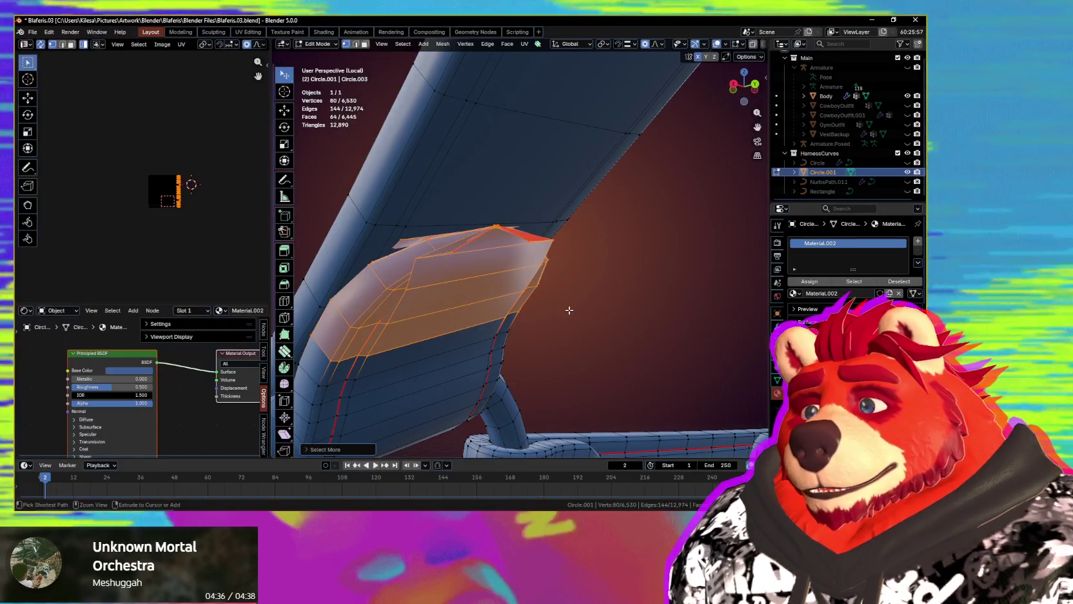
- Shrink the selection to the crumpled flap, delete it, and select an edge on the opening
{"action": "key", "text": "ctrl+KP_Subtract"}
{"action": "key", "text": "ctrl+KP_Subtract"}
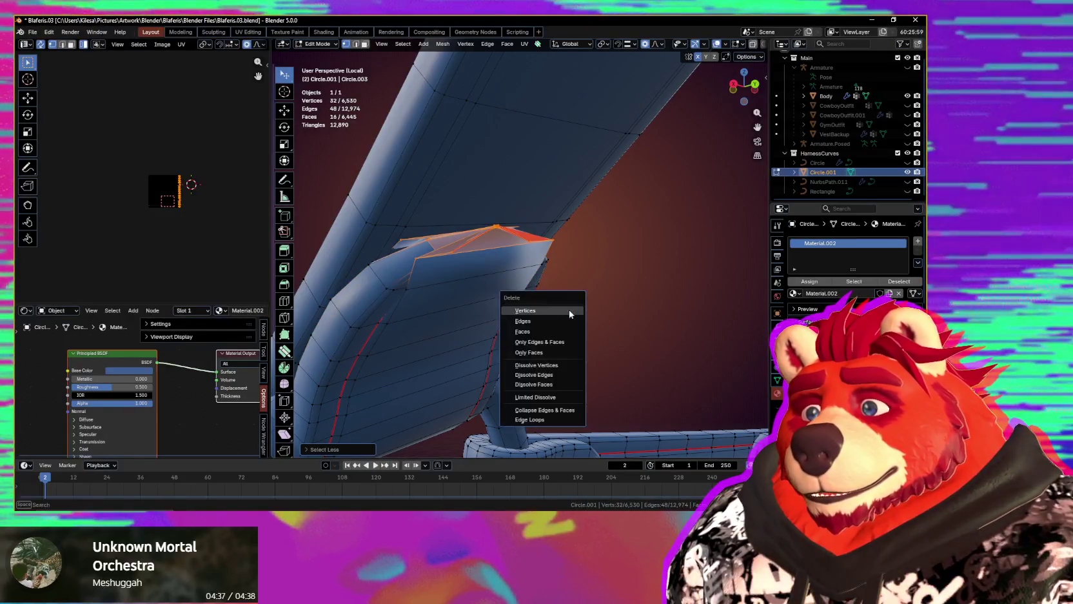
{"action": "left_click", "coordinate": [570, 310]}
{"action": "mouse_move", "coordinate": [568, 309]}
{"action": "middle_mouse_down"}
{"action": "mouse_move", "coordinate": [523, 282]}
{"action": "mouse_move", "coordinate": [472, 311]}
{"action": "mouse_move", "coordinate": [449, 240]}
{"action": "mouse_move", "coordinate": [463, 301]}
{"action": "mouse_move", "coordinate": [466, 278]}
{"action": "middle_mouse_up"}
{"action": "left_click", "coordinate": [387, 298]}
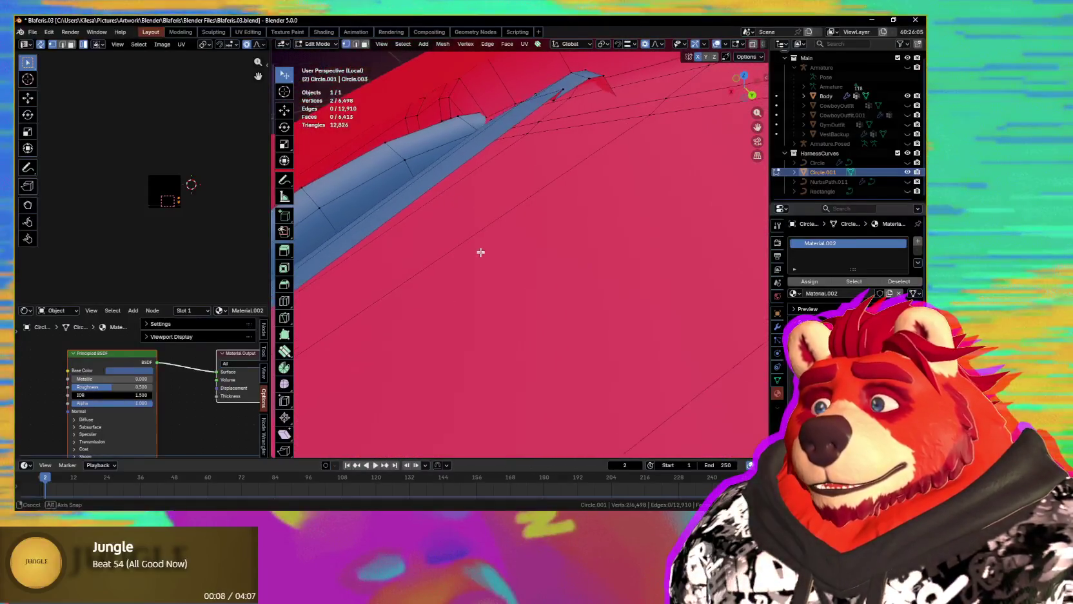
- Scale and shrink/fatten the strap end's border vertices to snug them against the mesh
{"action": "left_click", "coordinate": [526, 163], "text": "shift"}
{"action": "middle_click_drag", "start_coordinate": [525, 163], "coordinate": [521, 253]}
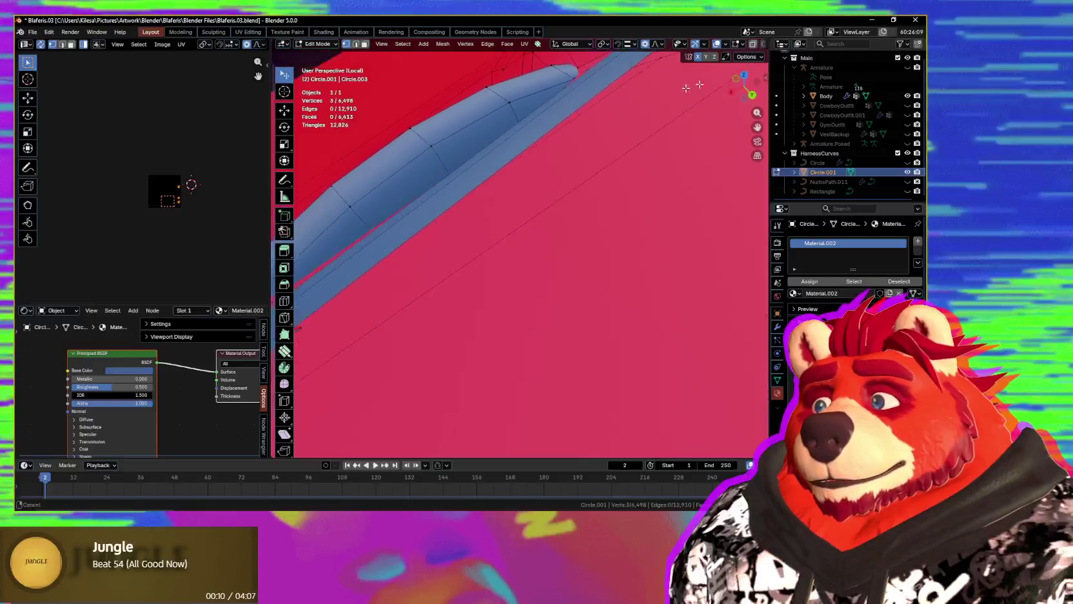
{"action": "middle_click_drag", "start_coordinate": [446, 309], "coordinate": [472, 286]}
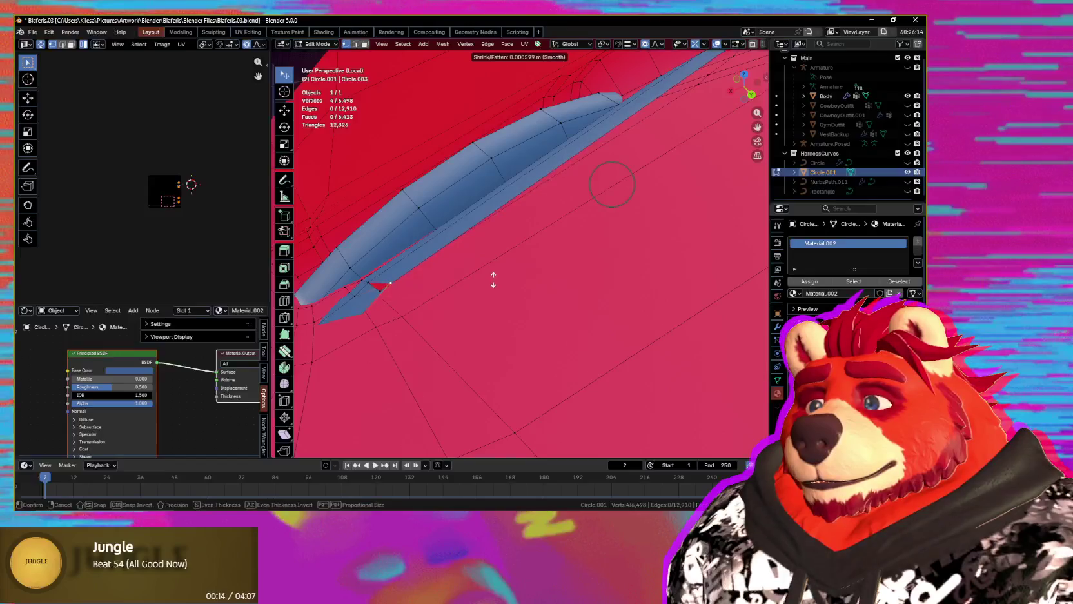
{"action": "middle_click_drag", "start_coordinate": [511, 286], "coordinate": [514, 258]}
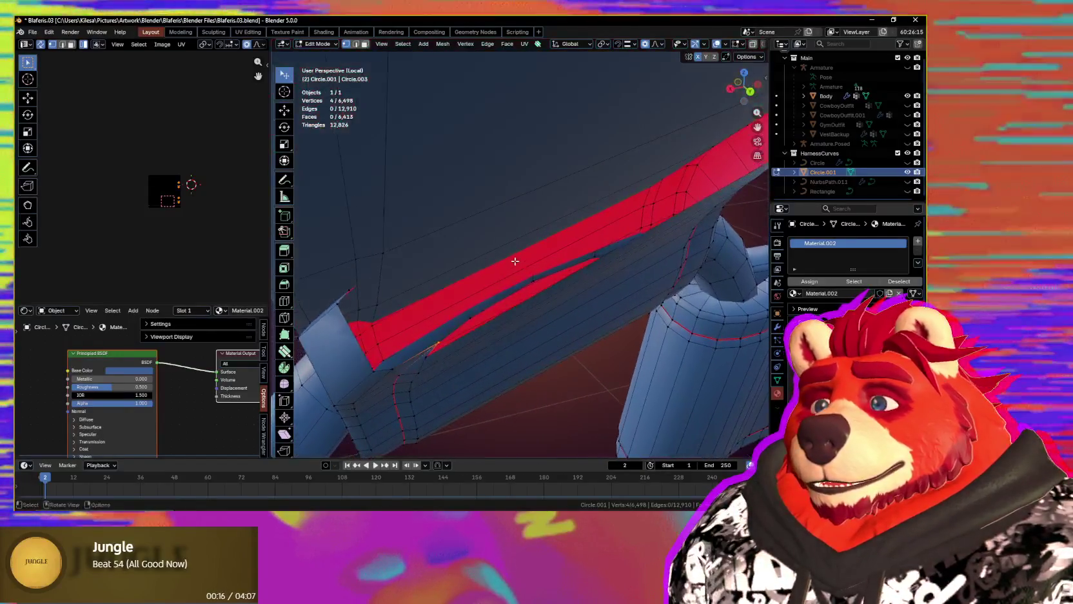
{"action": "key", "text": "s"}
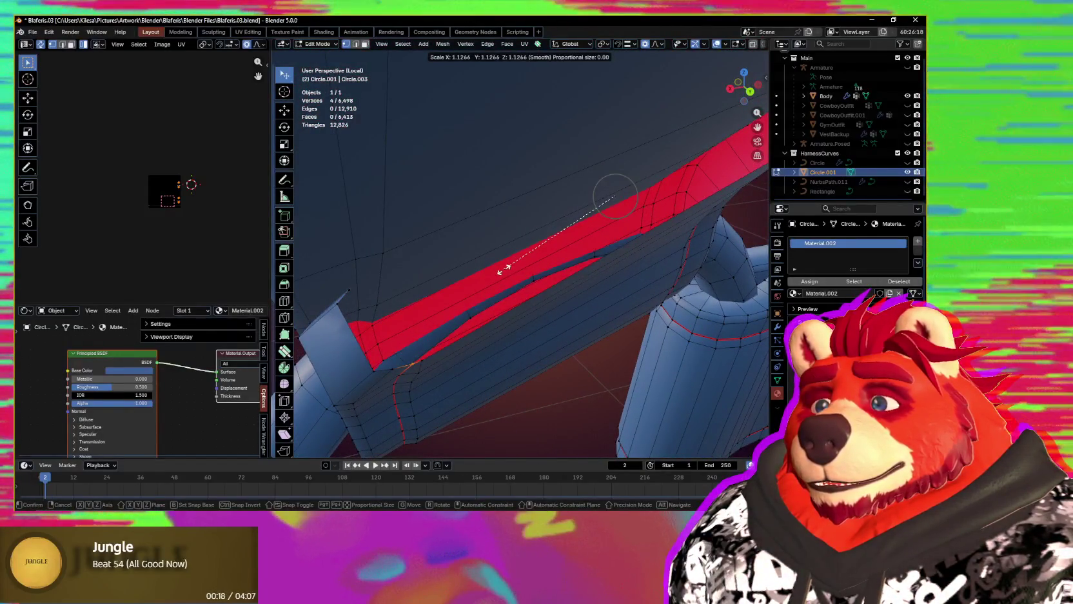
{"action": "mouse_move", "coordinate": [498, 274]}
{"action": "middle_mouse_down"}
{"action": "mouse_move", "coordinate": [501, 289]}
{"action": "mouse_move", "coordinate": [538, 313]}
{"action": "middle_mouse_up"}
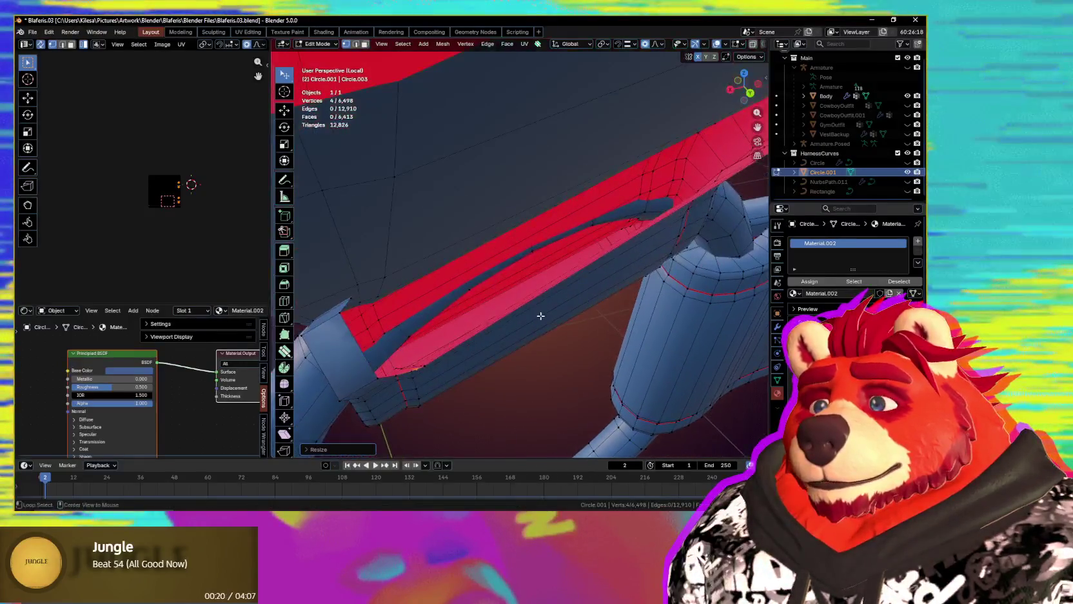
{"action": "key", "text": "alt+s"}
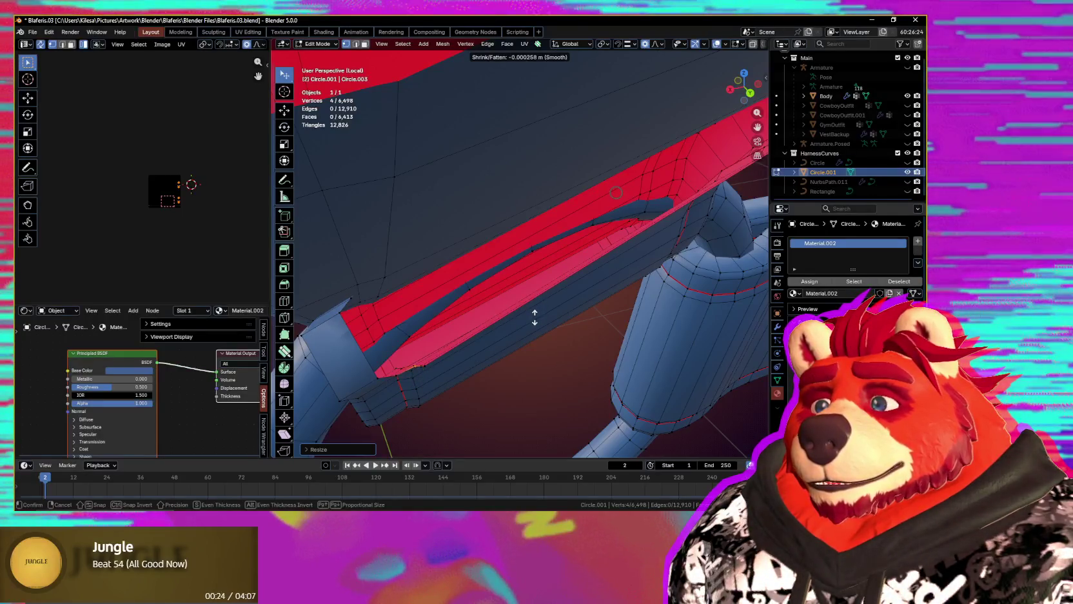
{"action": "left_click", "coordinate": [534, 317]}
{"action": "scroll", "coordinate": [526, 304], "scroll_direction": "up", "scroll_amount": 5}
{"action": "middle_click_drag", "start_coordinate": [527, 282], "coordinate": [523, 252]}
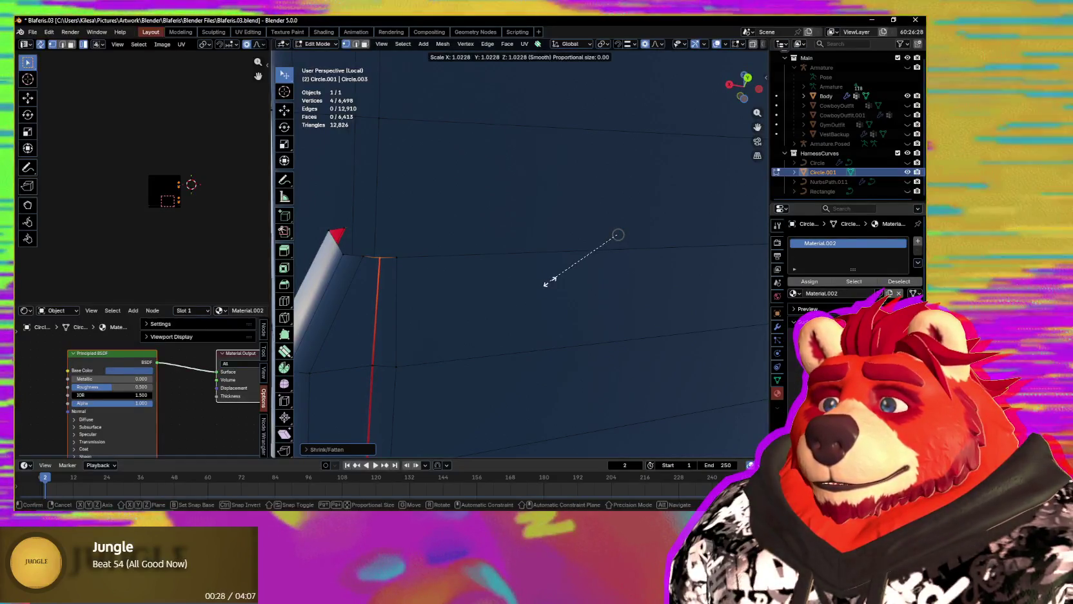
{"action": "left_click", "coordinate": [547, 280]}
- Cap the open strap end with Grid Fill faces
{"action": "middle_click_drag", "start_coordinate": [527, 273], "coordinate": [519, 298]}
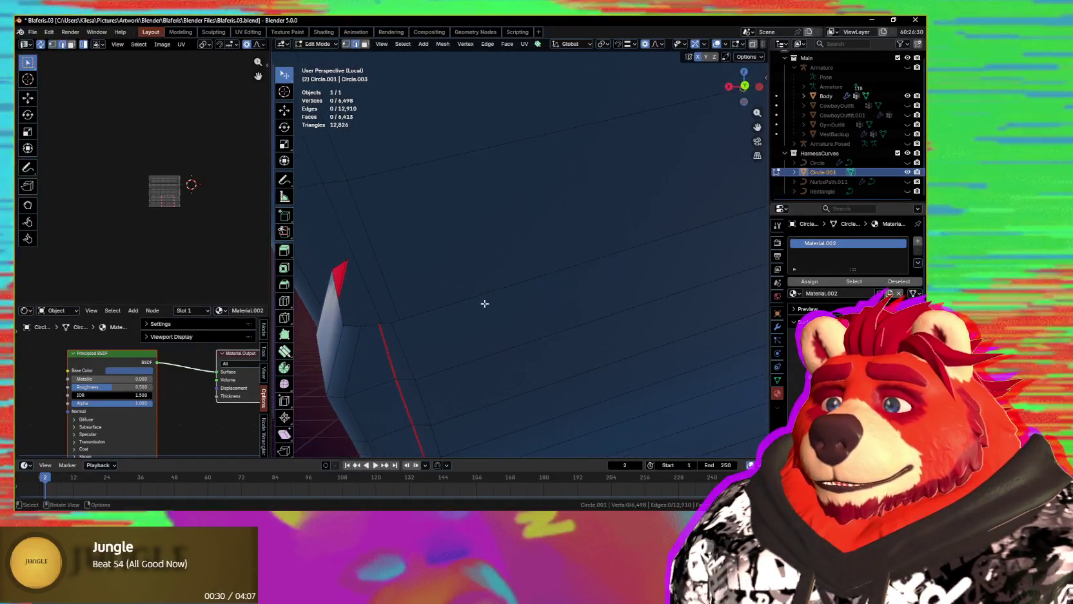
{"action": "scroll", "coordinate": [481, 297], "scroll_direction": "down", "scroll_amount": 5}
{"action": "key", "text": "ctrl+f"}
{"action": "left_click", "coordinate": [531, 272]}
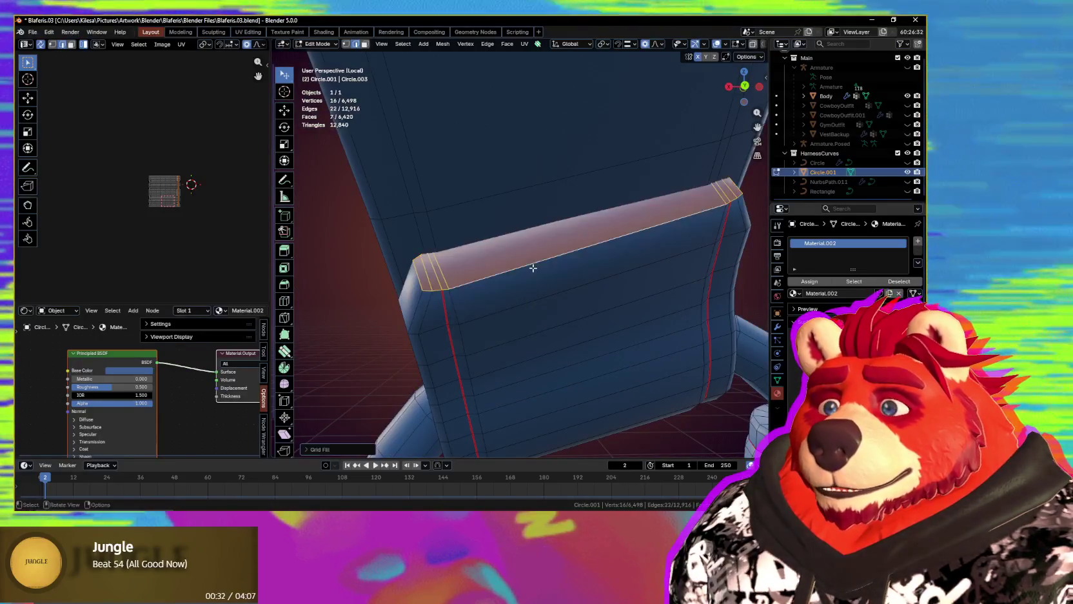
{"action": "middle_click_drag", "start_coordinate": [533, 270], "coordinate": [528, 283]}
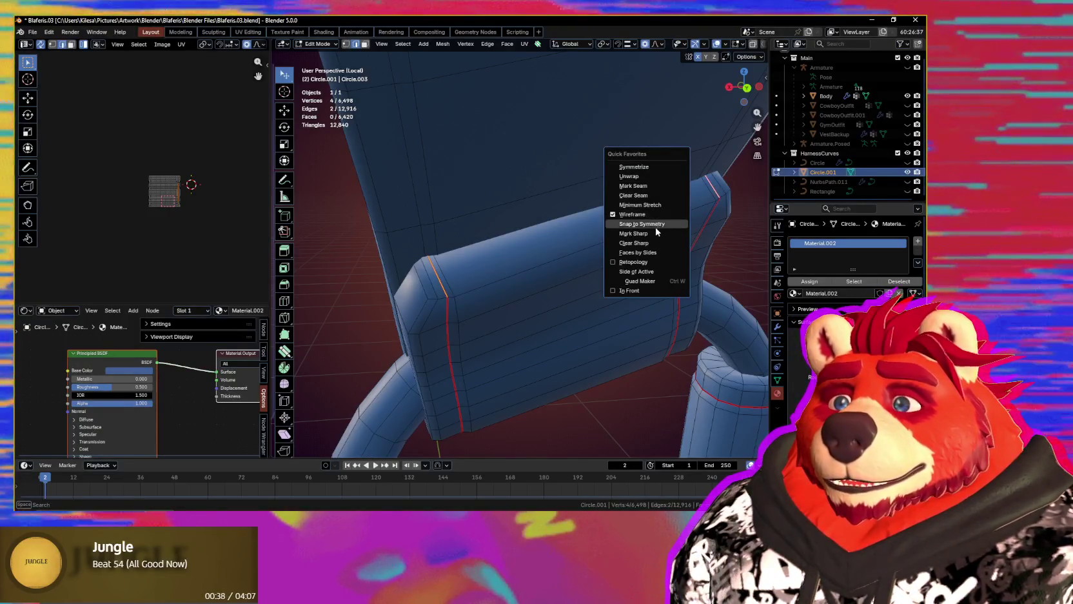
- Mark the capped strap end's edges as sharp
{"action": "left_click", "coordinate": [655, 233]}
{"action": "mouse_move", "coordinate": [654, 232]}
{"action": "middle_mouse_down"}
{"action": "mouse_move", "coordinate": [510, 342]}
{"action": "mouse_move", "coordinate": [531, 300]}
{"action": "mouse_move", "coordinate": [427, 363]}
{"action": "mouse_move", "coordinate": [453, 304]}
{"action": "mouse_move", "coordinate": [530, 311]}
{"action": "mouse_move", "coordinate": [511, 289]}
{"action": "middle_mouse_up"}
{"action": "mouse_move", "coordinate": [525, 379]}
{"action": "middle_mouse_down"}
{"action": "mouse_move", "coordinate": [546, 355]}
{"action": "mouse_move", "coordinate": [543, 335]}
{"action": "mouse_move", "coordinate": [593, 342]}
{"action": "mouse_move", "coordinate": [555, 323]}
{"action": "mouse_move", "coordinate": [578, 319]}
{"action": "mouse_move", "coordinate": [568, 343]}
{"action": "mouse_move", "coordinate": [580, 323]}
{"action": "mouse_move", "coordinate": [621, 378]}
{"action": "middle_mouse_up"}
- Delete the redundant 16-vertex strap edge loop and begin scaling the new vertex selection
{"action": "left_click", "coordinate": [588, 350], "text": "alt"}
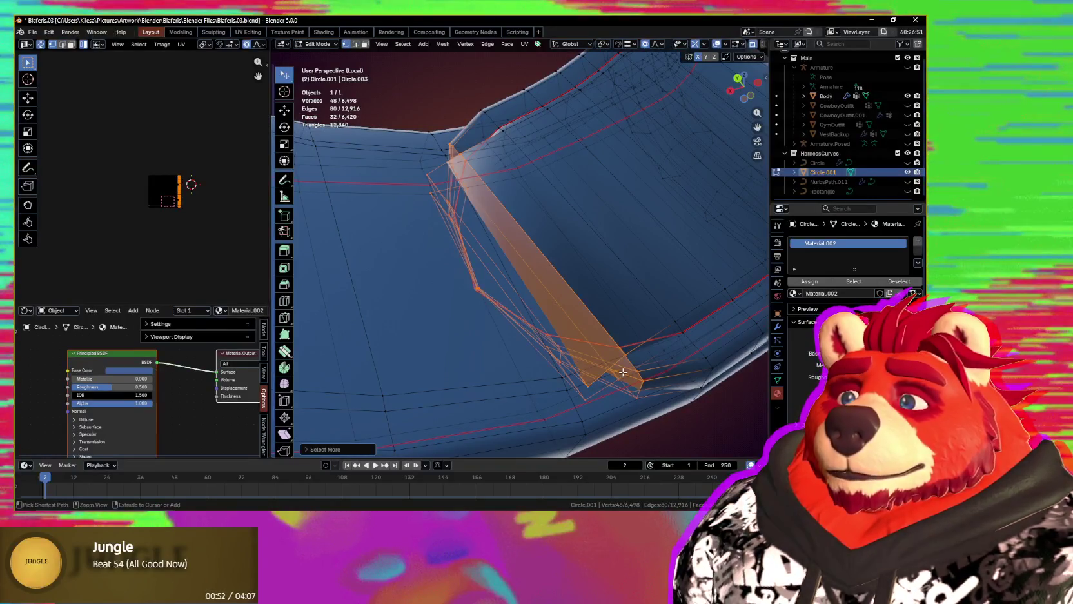
{"action": "key", "text": "x"}
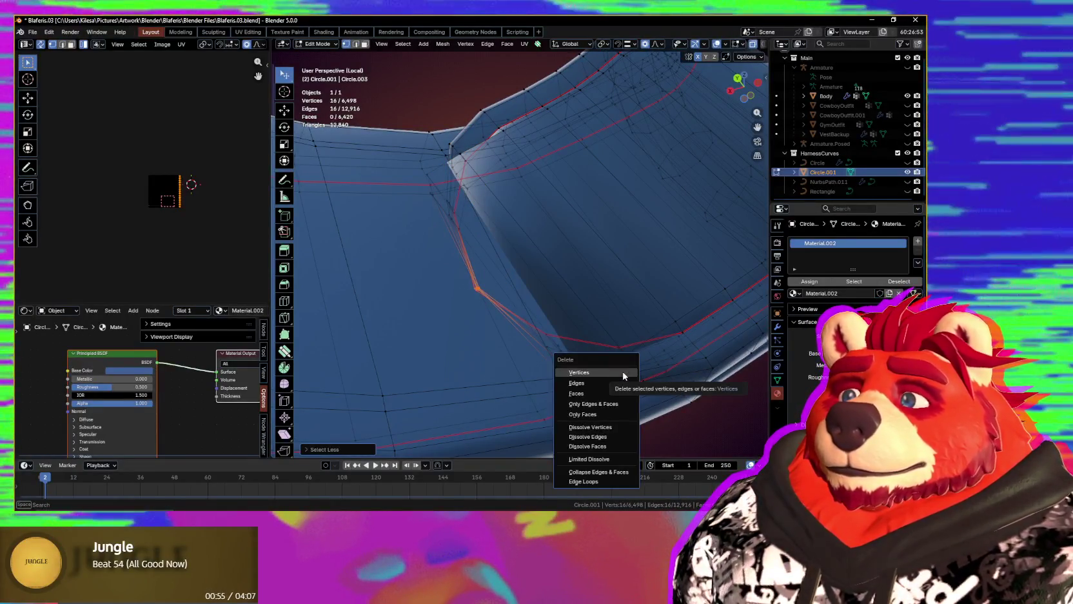
{"action": "left_click", "coordinate": [623, 372]}
{"action": "mouse_move", "coordinate": [583, 352]}
{"action": "middle_mouse_down"}
{"action": "mouse_move", "coordinate": [626, 375]}
{"action": "mouse_move", "coordinate": [534, 295]}
{"action": "middle_mouse_up"}
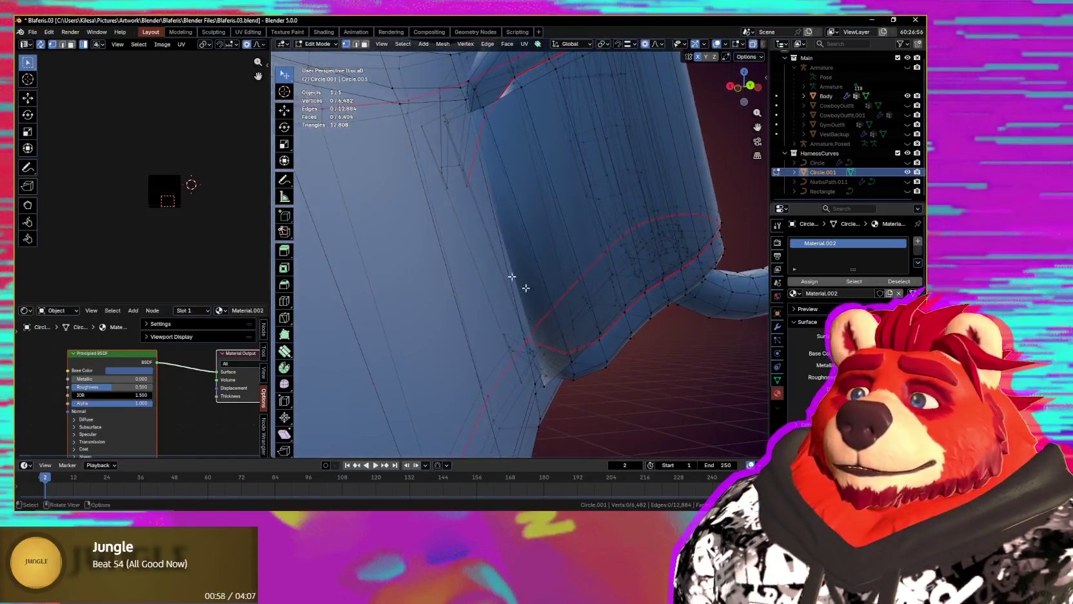
{"action": "mouse_move", "coordinate": [468, 186]}
{"action": "middle_mouse_down"}
{"action": "mouse_move", "coordinate": [478, 268]}
{"action": "mouse_move", "coordinate": [454, 251]}
{"action": "middle_mouse_up"}
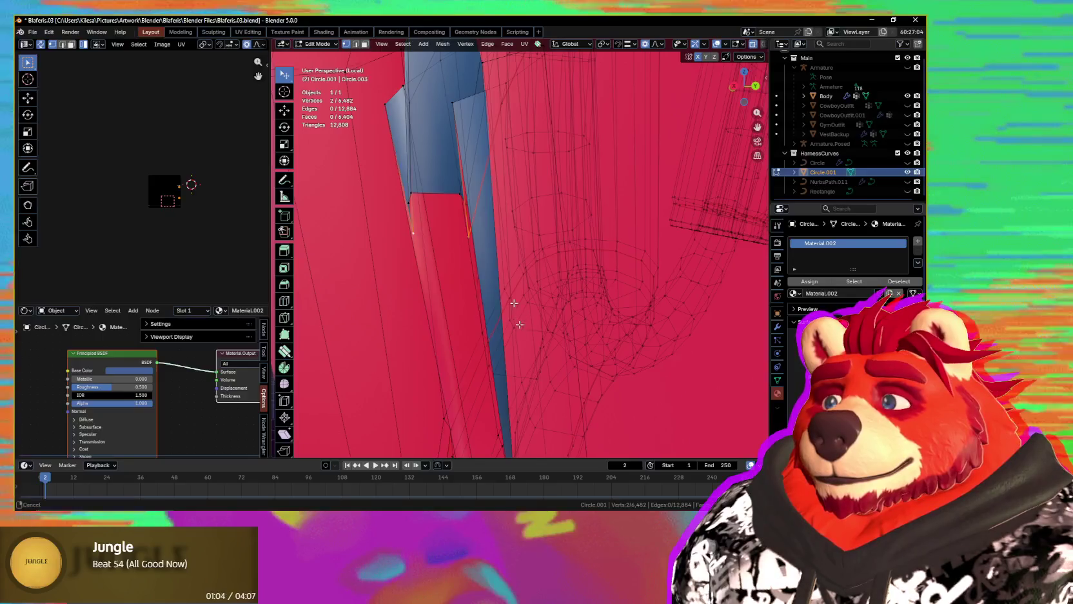
{"action": "middle_click_drag", "start_coordinate": [518, 320], "coordinate": [467, 51]}
{"action": "mouse_move", "coordinate": [493, 265]}
{"action": "middle_mouse_down"}
{"action": "mouse_move", "coordinate": [513, 261]}
{"action": "mouse_move", "coordinate": [547, 299]}
{"action": "mouse_move", "coordinate": [443, 292]}
{"action": "mouse_move", "coordinate": [644, 326]}
{"action": "mouse_move", "coordinate": [580, 309]}
{"action": "middle_mouse_up"}
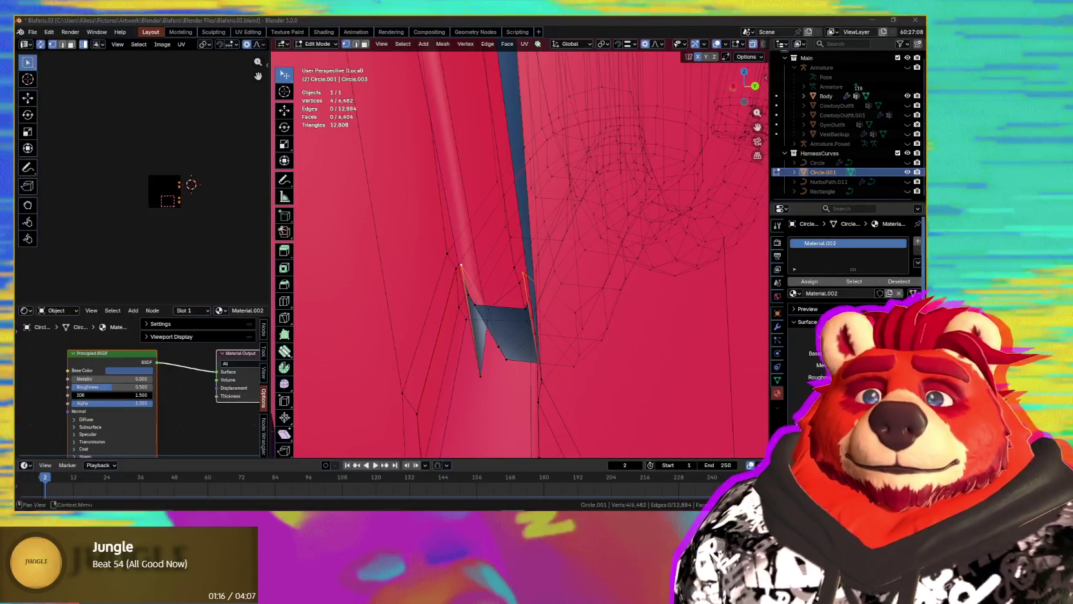
{"action": "middle_click_drag", "start_coordinate": [588, 285], "coordinate": [508, 261]}
{"action": "key", "text": "s"}
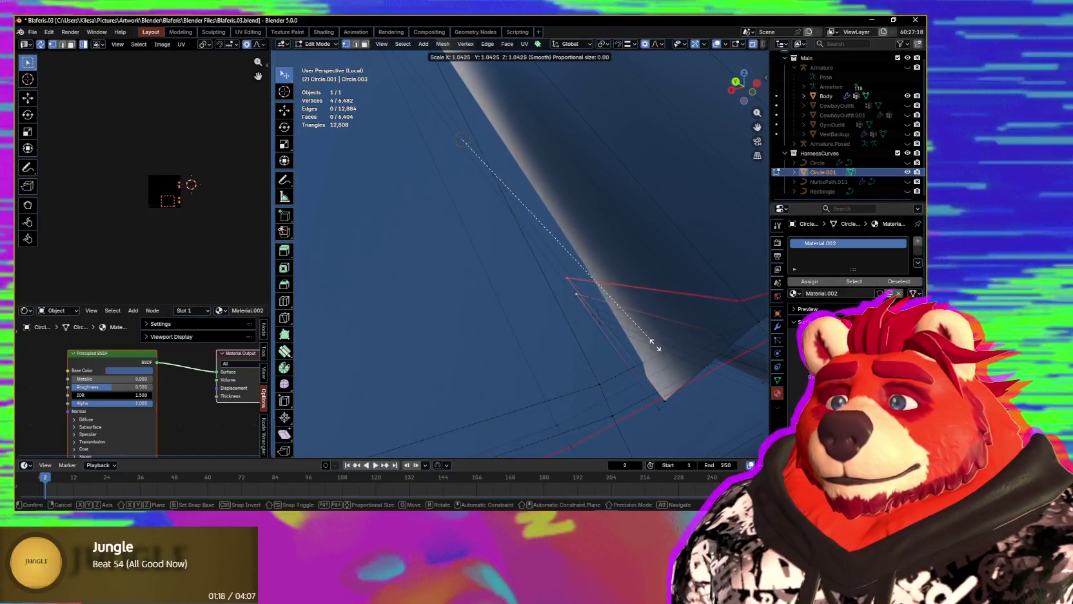
- Add another corner vertex and scale the pair in to about 0.90
{"action": "left_click", "coordinate": [684, 379]}
{"action": "mouse_move", "coordinate": [683, 379]}
{"action": "middle_mouse_down"}
{"action": "mouse_move", "coordinate": [565, 326]}
{"action": "mouse_move", "coordinate": [577, 323]}
{"action": "mouse_move", "coordinate": [603, 362]}
{"action": "mouse_move", "coordinate": [582, 359]}
{"action": "mouse_move", "coordinate": [567, 333]}
{"action": "mouse_move", "coordinate": [588, 343]}
{"action": "mouse_move", "coordinate": [510, 307]}
{"action": "mouse_move", "coordinate": [541, 338]}
{"action": "mouse_move", "coordinate": [603, 367]}
{"action": "mouse_move", "coordinate": [460, 209]}
{"action": "mouse_move", "coordinate": [497, 360]}
{"action": "middle_mouse_up"}
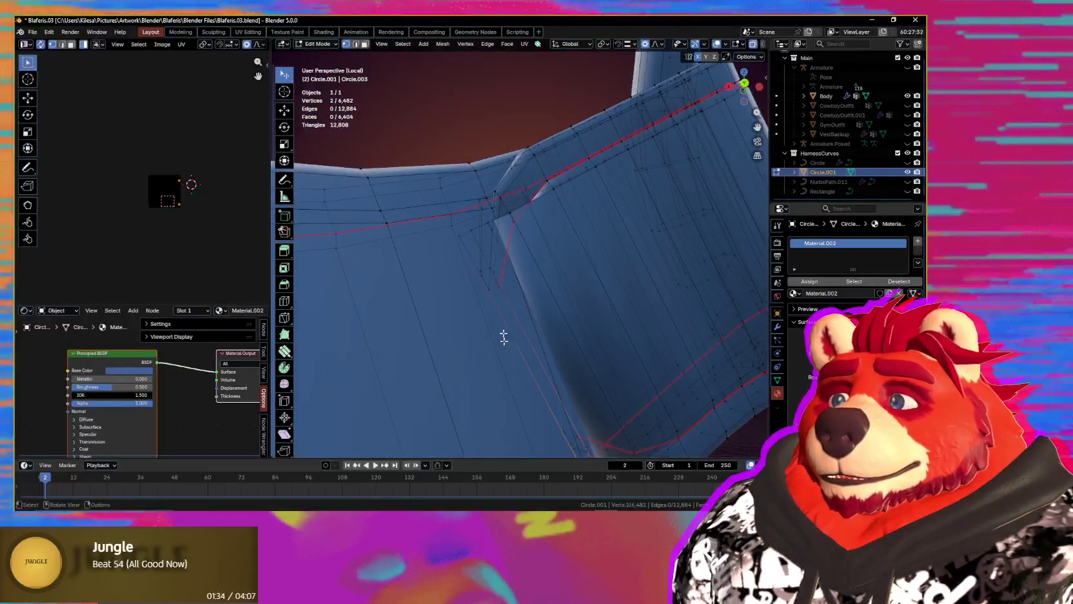
{"action": "left_click", "coordinate": [467, 238], "text": "shift"}
{"action": "mouse_move", "coordinate": [466, 239]}
{"action": "middle_mouse_down"}
{"action": "mouse_move", "coordinate": [519, 270]}
{"action": "mouse_move", "coordinate": [511, 276]}
{"action": "mouse_move", "coordinate": [575, 228]}
{"action": "middle_mouse_up"}
{"action": "key", "text": "s"}
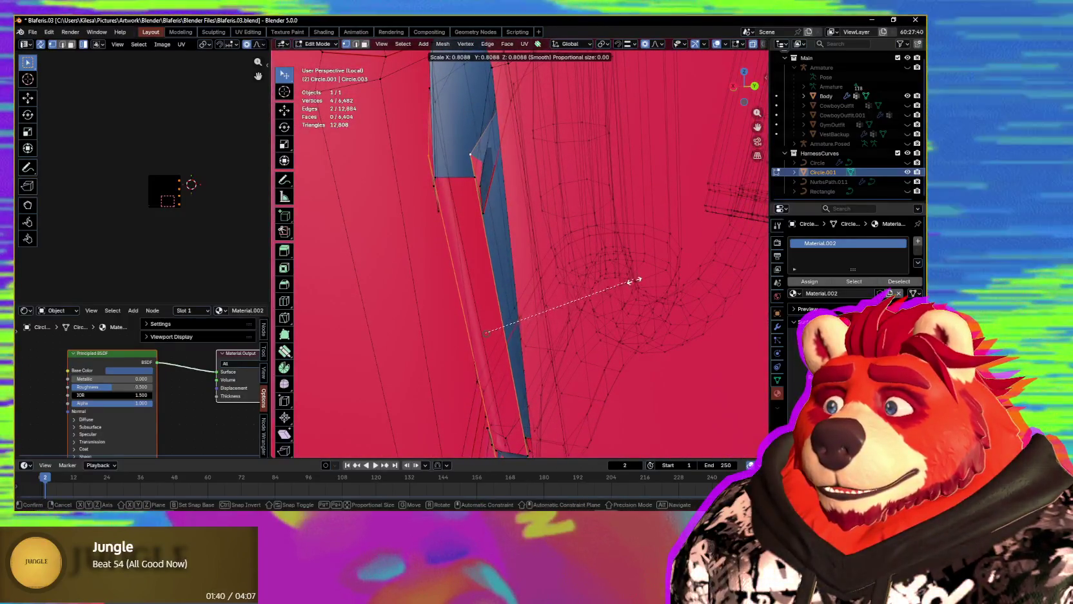
{"action": "left_click", "coordinate": [720, 352]}
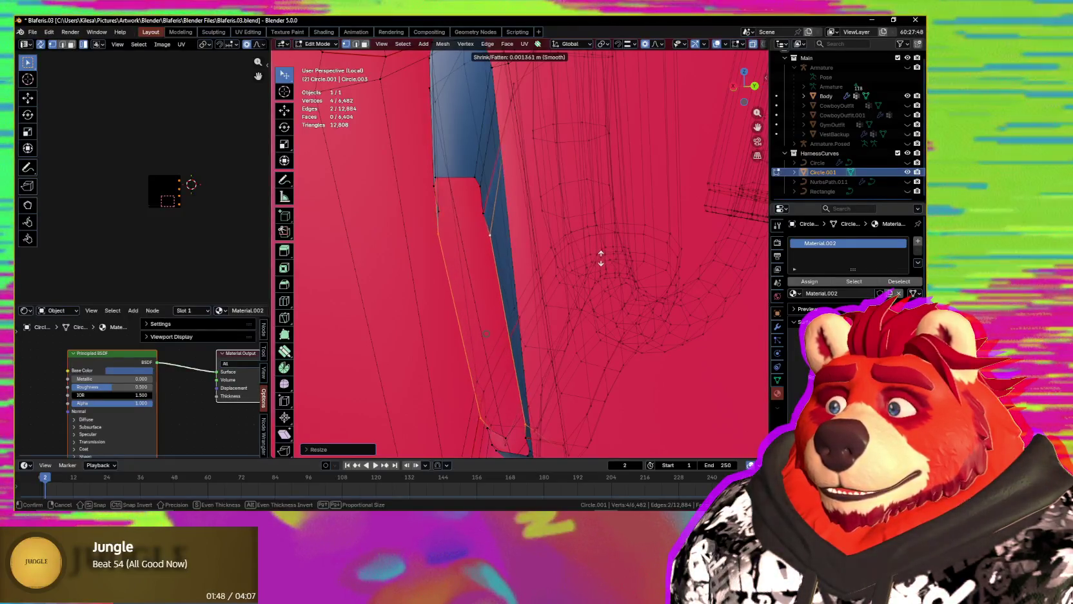
- Check the strap corner with X-ray off and back on, rescaling the vertices until aligned
{"action": "middle_click_drag", "start_coordinate": [605, 261], "coordinate": [554, 234]}
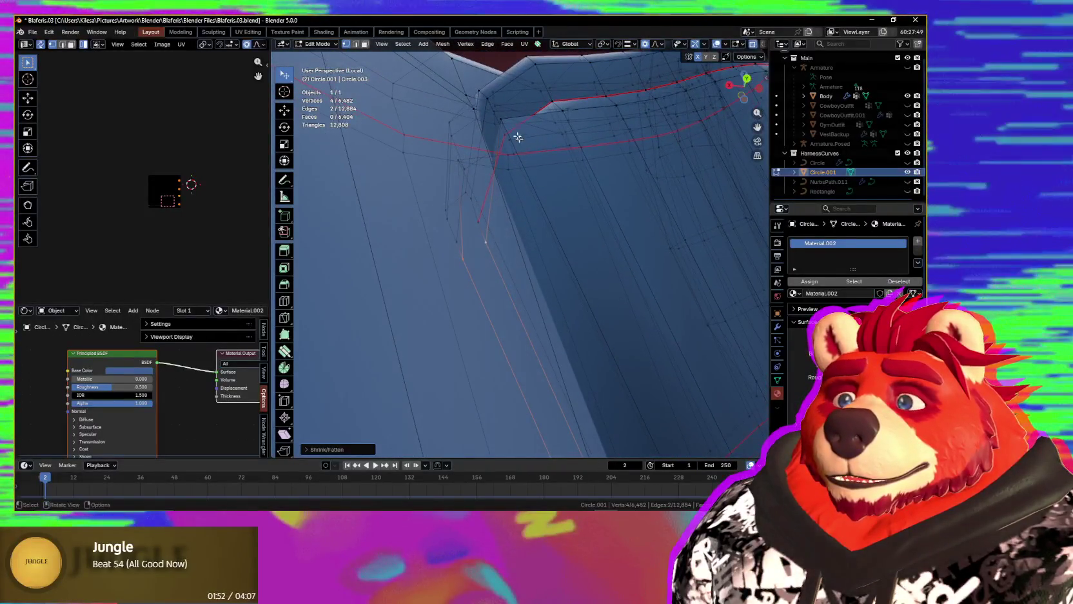
{"action": "scroll", "coordinate": [554, 266], "scroll_direction": "down", "scroll_amount": 2}
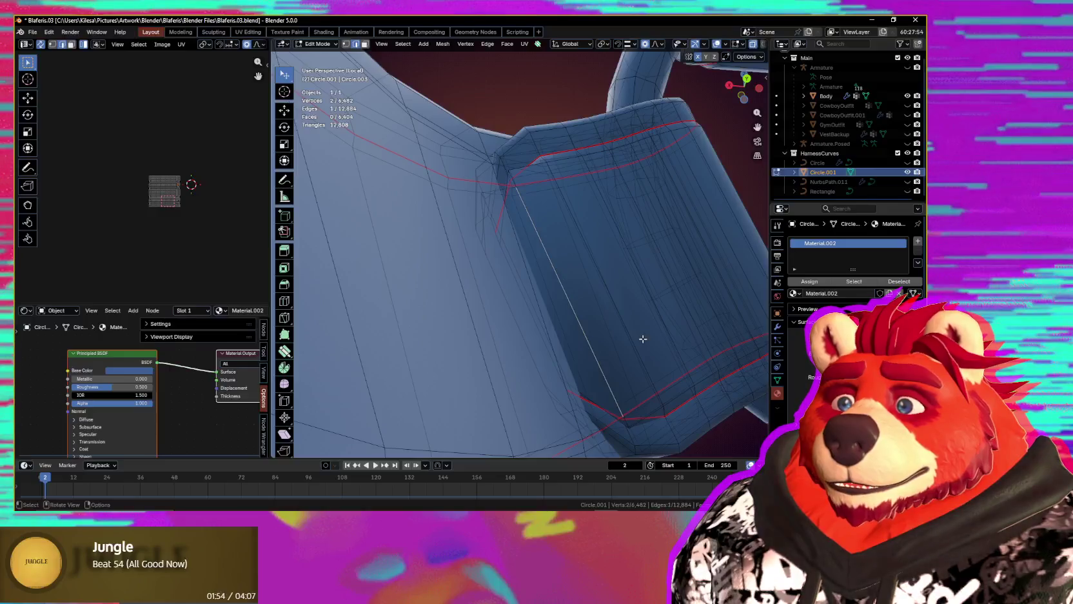
{"action": "key", "text": "alt+z"}
{"action": "middle_click_drag", "start_coordinate": [630, 359], "coordinate": [583, 295]}
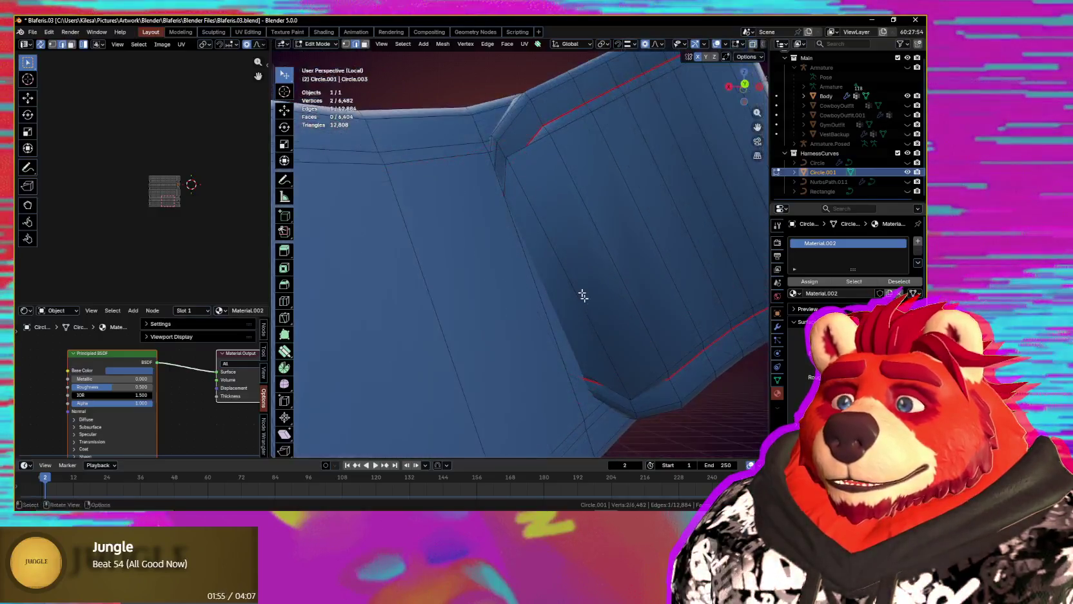
{"action": "left_click", "coordinate": [675, 341]}
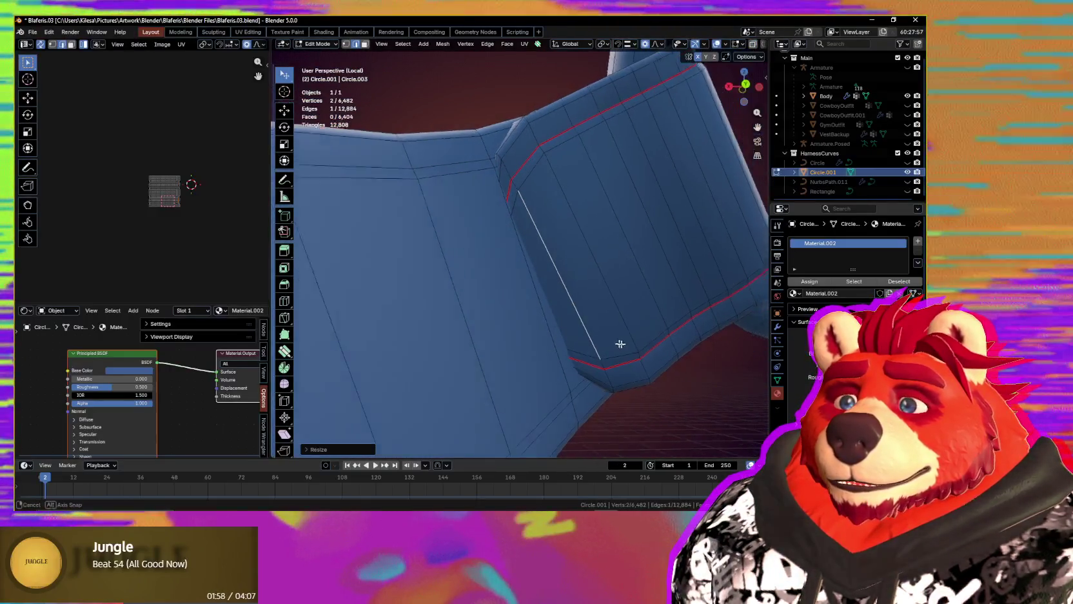
{"action": "scroll", "coordinate": [664, 338], "scroll_direction": "up", "scroll_amount": 4}
{"action": "scroll", "coordinate": [643, 335], "scroll_direction": "up", "scroll_amount": 2}
{"action": "mouse_move", "coordinate": [644, 335]}
{"action": "middle_mouse_down"}
{"action": "mouse_move", "coordinate": [570, 333]}
{"action": "mouse_move", "coordinate": [623, 338]}
{"action": "mouse_move", "coordinate": [575, 347]}
{"action": "mouse_move", "coordinate": [627, 355]}
{"action": "mouse_move", "coordinate": [470, 236]}
{"action": "mouse_move", "coordinate": [506, 243]}
{"action": "mouse_move", "coordinate": [486, 232]}
{"action": "mouse_move", "coordinate": [634, 292]}
{"action": "middle_mouse_up"}
{"action": "key", "text": "alt+z"}
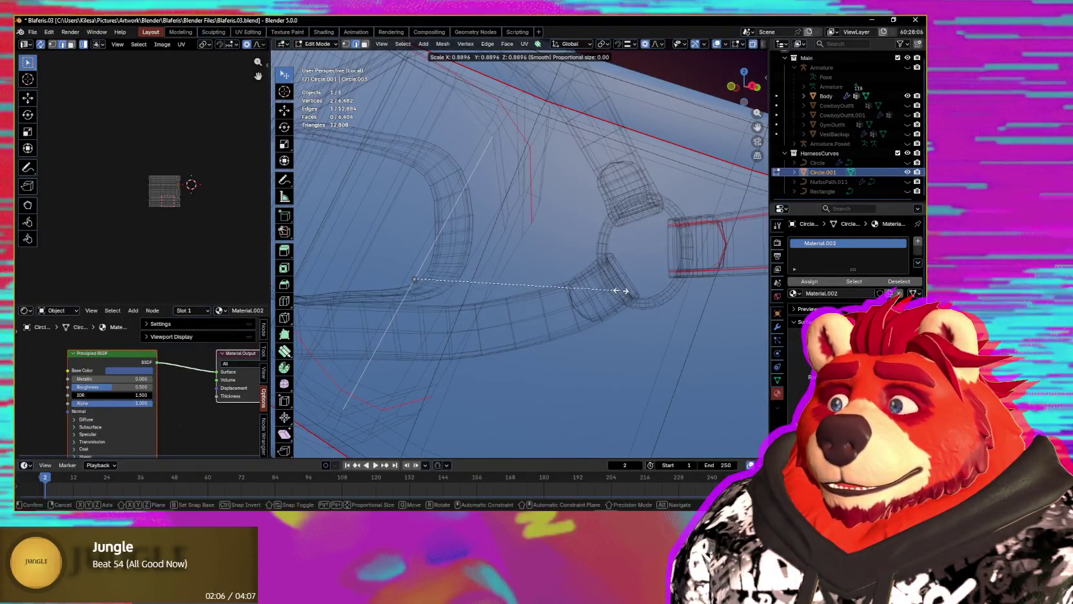
- Shrink/fatten the next strap end's vertices inward twice to tuck it in
{"action": "left_click", "coordinate": [572, 275]}
{"action": "key", "text": "alt+s"}
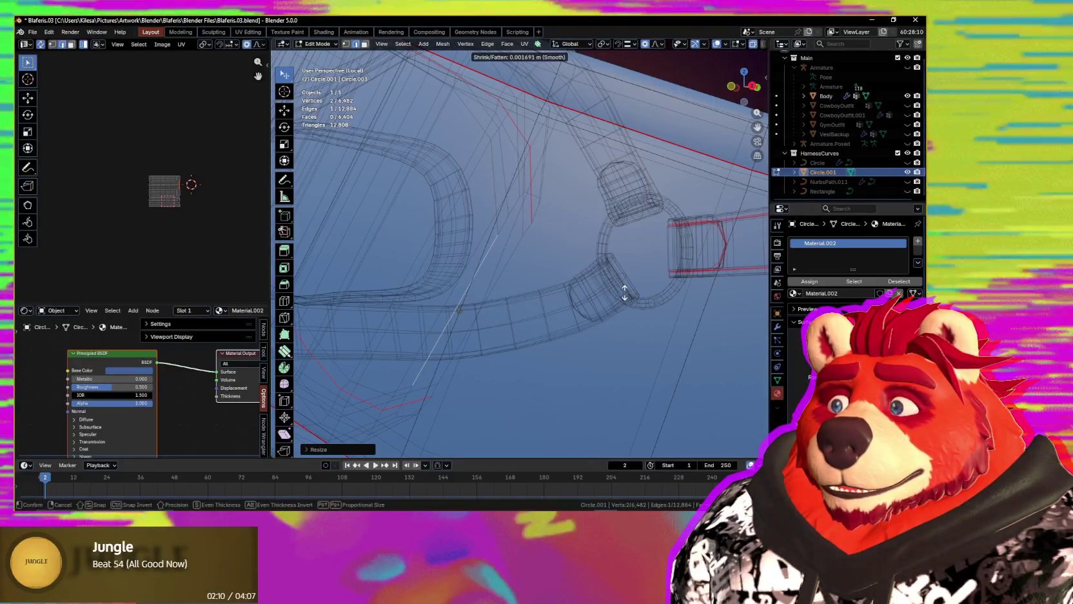
{"action": "left_click", "coordinate": [624, 291]}
{"action": "mouse_move", "coordinate": [624, 291]}
{"action": "middle_mouse_down"}
{"action": "mouse_move", "coordinate": [529, 258]}
{"action": "mouse_move", "coordinate": [493, 292]}
{"action": "mouse_move", "coordinate": [483, 252]}
{"action": "middle_mouse_up"}
{"action": "key", "text": "alt+s"}
{"action": "left_click", "coordinate": [535, 270]}
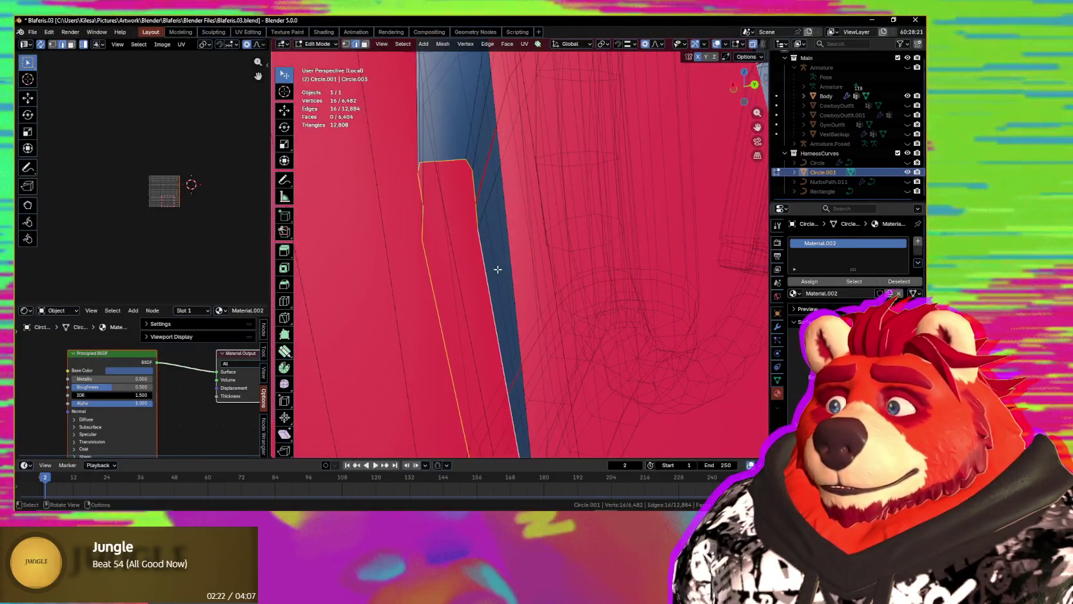
- Grid Fill the open strap end and mark its border edge sharp
{"action": "key", "text": "ctrl+f"}
{"action": "left_click", "coordinate": [490, 275]}
{"action": "middle_click_drag", "start_coordinate": [490, 275], "coordinate": [490, 291]}
{"action": "left_click", "coordinate": [490, 290]}
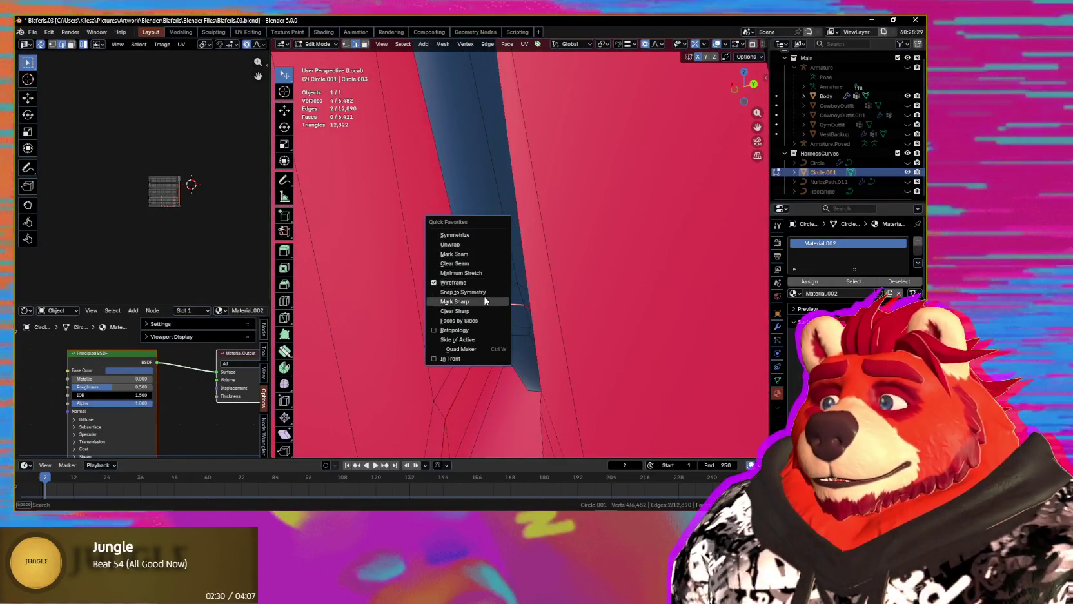
{"action": "left_click", "coordinate": [484, 301]}
{"action": "scroll", "coordinate": [483, 301], "scroll_direction": "down", "scroll_amount": 5}
{"action": "mouse_move", "coordinate": [484, 301]}
{"action": "middle_mouse_down"}
{"action": "mouse_move", "coordinate": [510, 349]}
{"action": "mouse_move", "coordinate": [462, 359]}
{"action": "mouse_move", "coordinate": [455, 312]}
{"action": "mouse_move", "coordinate": [503, 323]}
{"action": "mouse_move", "coordinate": [448, 338]}
{"action": "mouse_move", "coordinate": [601, 369]}
{"action": "mouse_move", "coordinate": [702, 342]}
{"action": "mouse_move", "coordinate": [566, 319]}
{"action": "mouse_move", "coordinate": [575, 276]}
{"action": "mouse_move", "coordinate": [510, 342]}
{"action": "middle_mouse_up"}
{"action": "scroll", "coordinate": [452, 307], "scroll_direction": "down", "scroll_amount": 3}
{"action": "scroll", "coordinate": [419, 315], "scroll_direction": "up", "scroll_amount": 5}
{"action": "scroll", "coordinate": [419, 315], "scroll_direction": "down", "scroll_amount": 4}
{"action": "scroll", "coordinate": [516, 349], "scroll_direction": "up", "scroll_amount": 3}
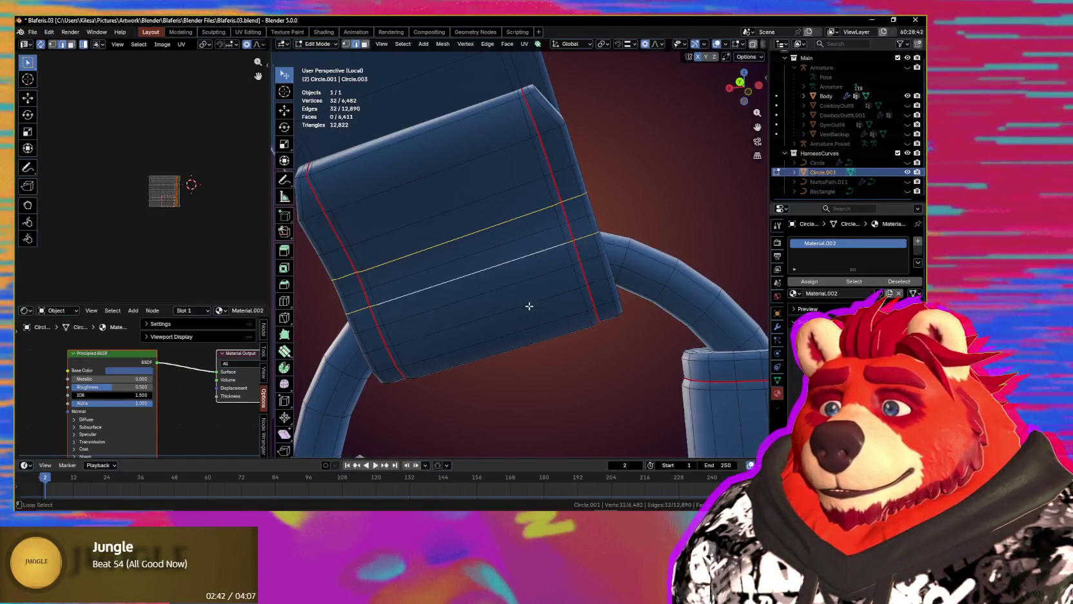
- Add two more cross loops on the strap end to the selection and dissolve them with Ctrl+X
{"action": "mouse_move", "coordinate": [539, 318]}
{"action": "middle_mouse_down"}
{"action": "mouse_move", "coordinate": [606, 347]}
{"action": "mouse_move", "coordinate": [548, 247]}
{"action": "mouse_move", "coordinate": [477, 197]}
{"action": "middle_mouse_up"}
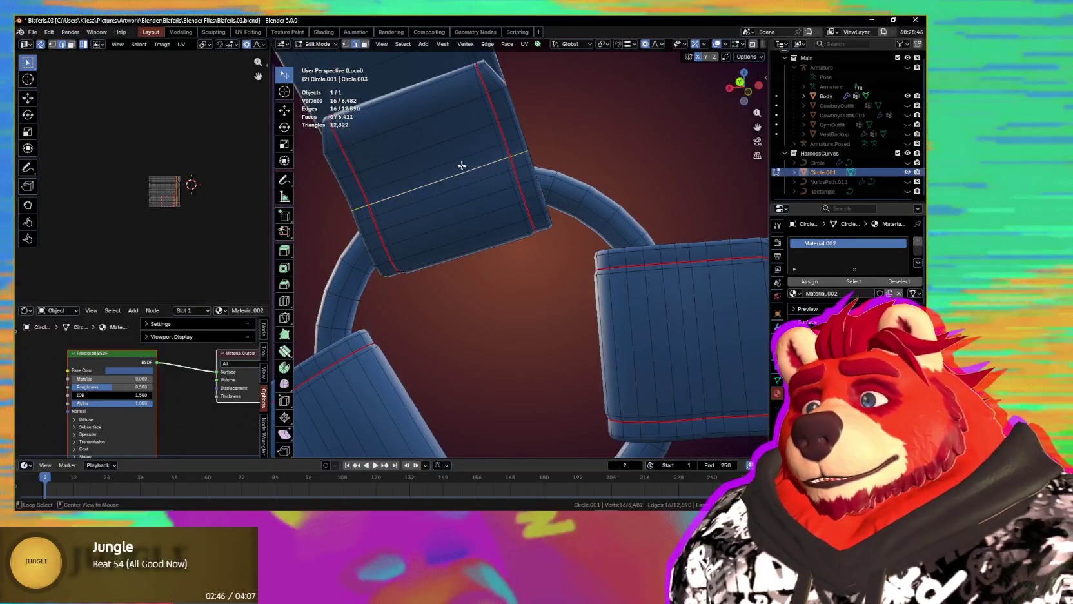
{"action": "left_click", "coordinate": [447, 142], "text": "alt+shift"}
{"action": "left_click", "coordinate": [496, 173], "text": "alt+shift"}
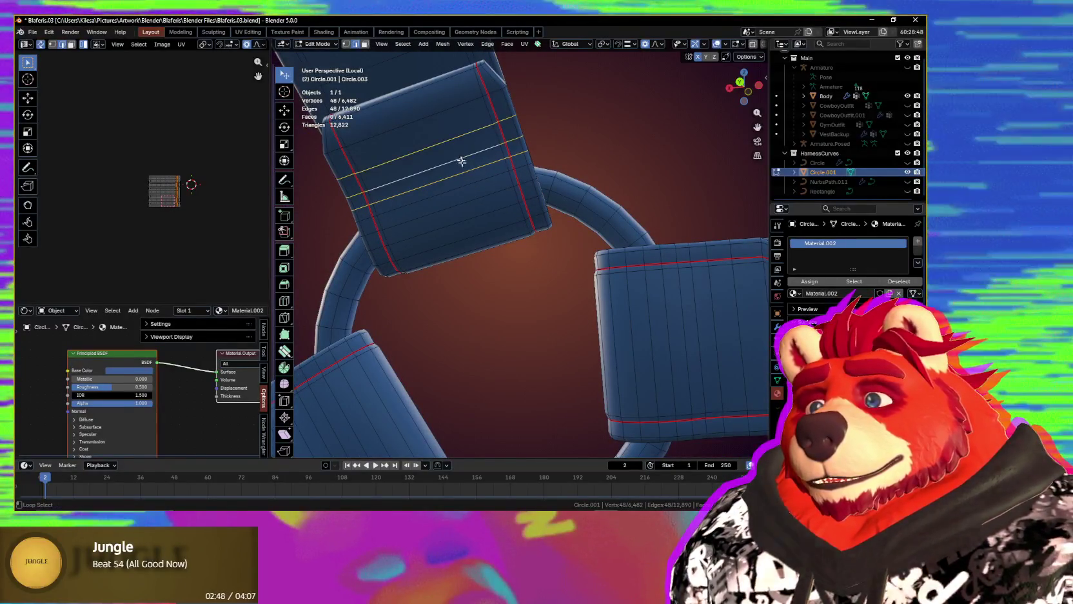
{"action": "mouse_move", "coordinate": [478, 189]}
{"action": "middle_mouse_down"}
{"action": "mouse_move", "coordinate": [490, 232]}
{"action": "mouse_move", "coordinate": [442, 276]}
{"action": "middle_mouse_up"}
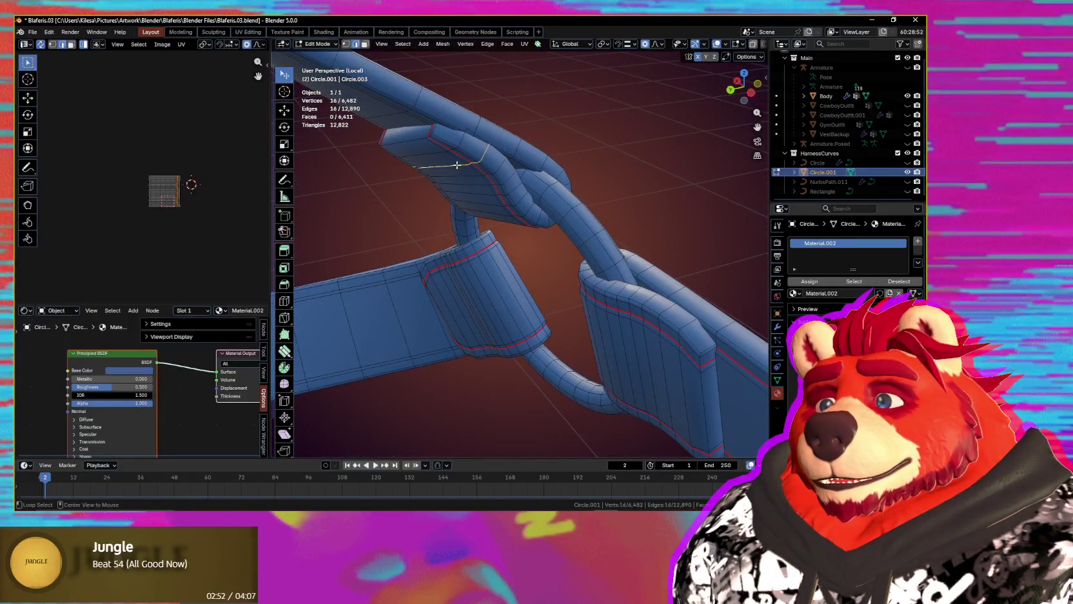
{"action": "mouse_move", "coordinate": [484, 207]}
{"action": "middle_mouse_down"}
{"action": "mouse_move", "coordinate": [463, 242]}
{"action": "mouse_move", "coordinate": [483, 217]}
{"action": "mouse_move", "coordinate": [505, 239]}
{"action": "mouse_move", "coordinate": [537, 240]}
{"action": "mouse_move", "coordinate": [525, 235]}
{"action": "mouse_move", "coordinate": [589, 264]}
{"action": "mouse_move", "coordinate": [582, 279]}
{"action": "middle_mouse_up"}
{"action": "left_click", "coordinate": [490, 209], "text": "alt"}
{"action": "key", "text": "ctrl+x"}
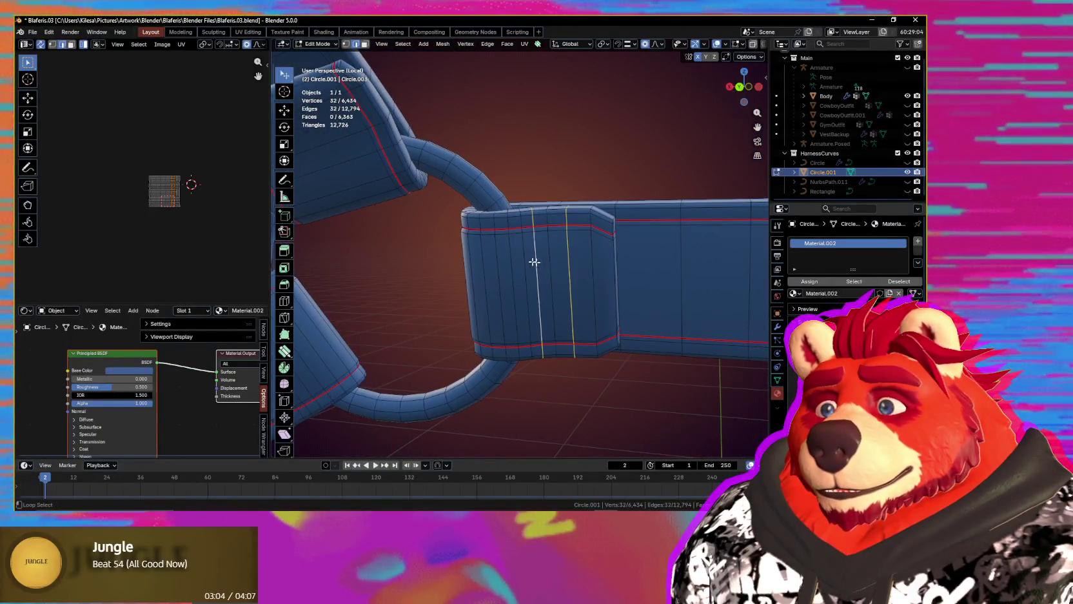
{"action": "key", "text": "ctrl+x"}
- Select the next edge loop running across the strap near the ring
{"action": "mouse_move", "coordinate": [497, 271]}
{"action": "middle_mouse_down"}
{"action": "mouse_move", "coordinate": [546, 314]}
{"action": "mouse_move", "coordinate": [541, 361]}
{"action": "mouse_move", "coordinate": [543, 284]}
{"action": "mouse_move", "coordinate": [676, 279]}
{"action": "mouse_move", "coordinate": [599, 316]}
{"action": "mouse_move", "coordinate": [566, 348]}
{"action": "middle_mouse_up"}
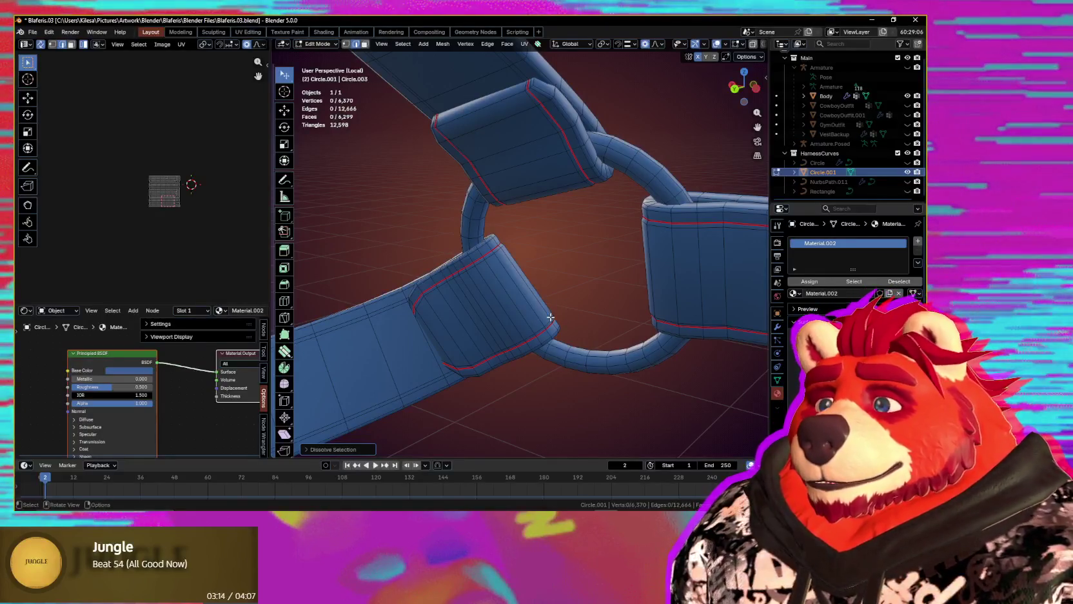
{"action": "mouse_move", "coordinate": [557, 329]}
{"action": "middle_mouse_down"}
{"action": "mouse_move", "coordinate": [549, 357]}
{"action": "mouse_move", "coordinate": [557, 282]}
{"action": "mouse_move", "coordinate": [587, 335]}
{"action": "mouse_move", "coordinate": [558, 314]}
{"action": "mouse_move", "coordinate": [569, 319]}
{"action": "mouse_move", "coordinate": [570, 268]}
{"action": "middle_mouse_up"}
{"action": "scroll", "coordinate": [556, 293], "scroll_direction": "up", "scroll_amount": 2}
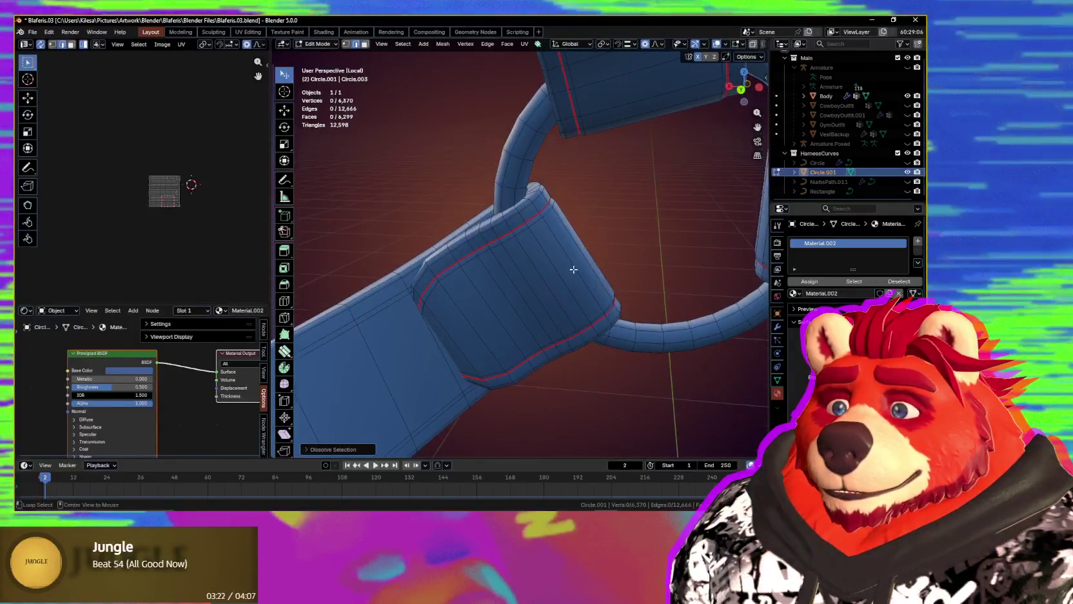
{"action": "left_click", "coordinate": [561, 269], "text": "alt"}
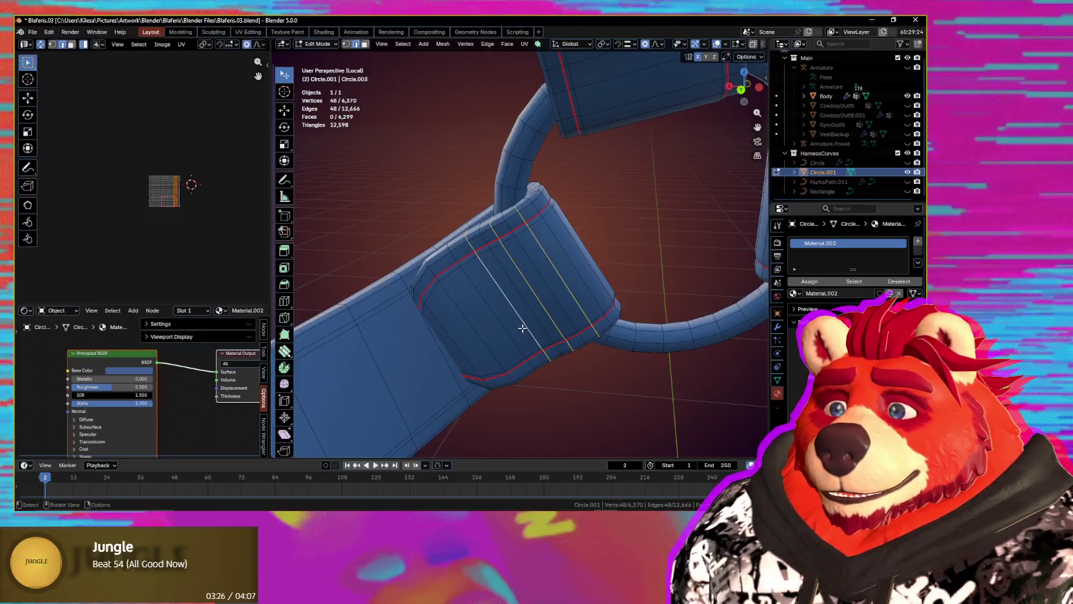
{"action": "mouse_move", "coordinate": [526, 329]}
{"action": "middle_mouse_down"}
{"action": "mouse_move", "coordinate": [565, 335]}
{"action": "mouse_move", "coordinate": [565, 407]}
{"action": "mouse_move", "coordinate": [565, 384]}
{"action": "mouse_move", "coordinate": [522, 322]}
{"action": "mouse_move", "coordinate": [456, 356]}
{"action": "mouse_move", "coordinate": [357, 352]}
{"action": "mouse_move", "coordinate": [504, 297]}
{"action": "mouse_move", "coordinate": [458, 293]}
{"action": "mouse_move", "coordinate": [510, 293]}
{"action": "mouse_move", "coordinate": [550, 339]}
{"action": "middle_mouse_up"}
{"action": "scroll", "coordinate": [504, 297], "scroll_direction": "down", "scroll_amount": 4}
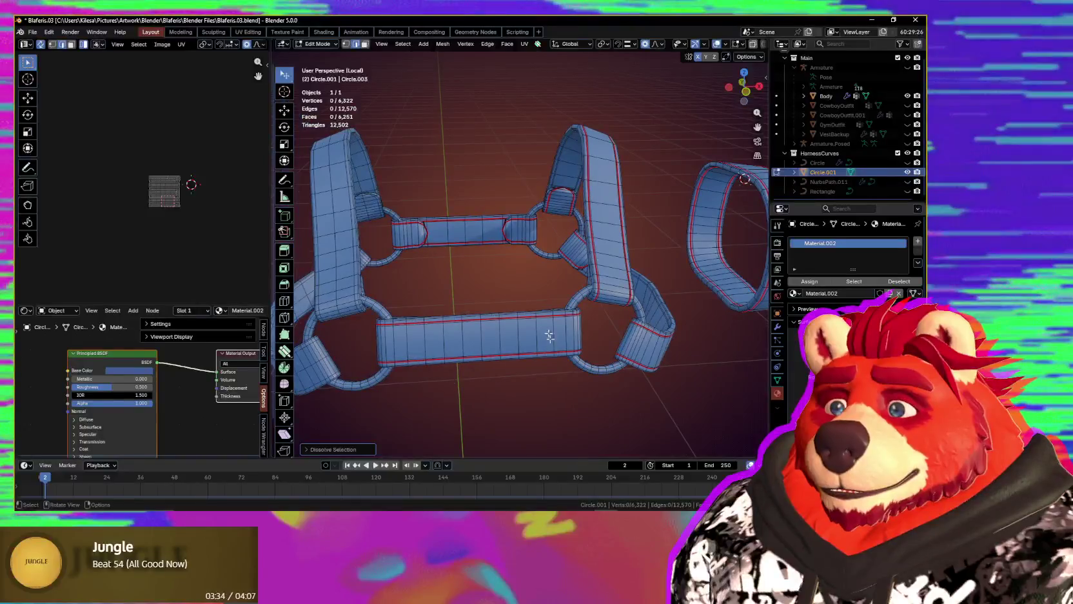
- Grow the selection at the pinched strap end and delete those vertices
{"action": "scroll", "coordinate": [547, 224], "scroll_direction": "up", "scroll_amount": 5}
{"action": "mouse_move", "coordinate": [547, 224]}
{"action": "middle_mouse_down"}
{"action": "mouse_move", "coordinate": [612, 288]}
{"action": "mouse_move", "coordinate": [567, 239]}
{"action": "middle_mouse_up"}
{"action": "scroll", "coordinate": [568, 240], "scroll_direction": "up", "scroll_amount": 2}
{"action": "scroll", "coordinate": [556, 253], "scroll_direction": "up", "scroll_amount": 3}
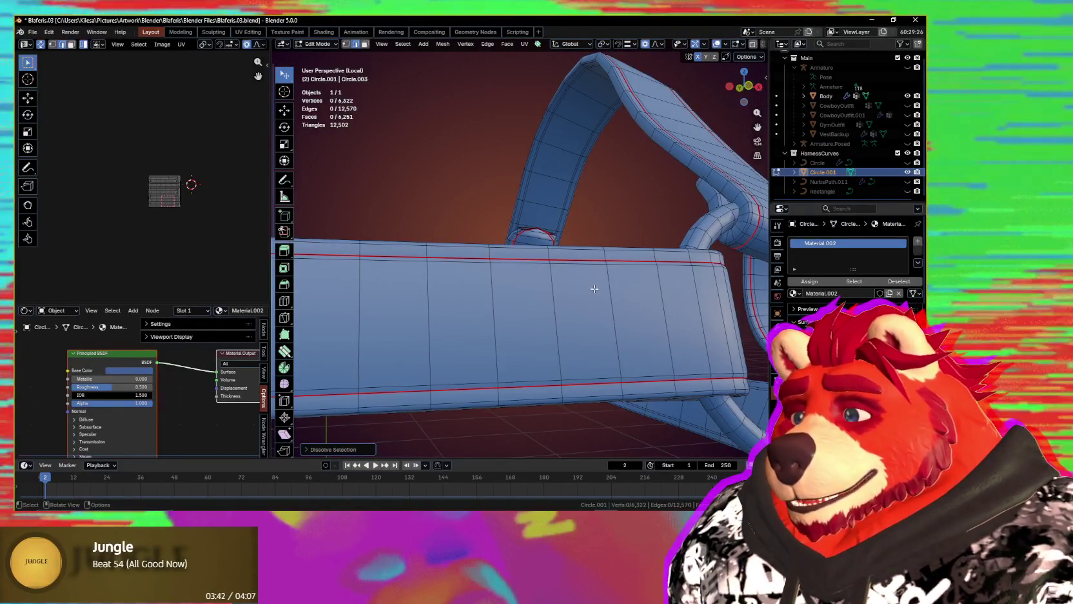
{"action": "scroll", "coordinate": [594, 288], "scroll_direction": "down", "scroll_amount": 3}
{"action": "middle_click_drag", "start_coordinate": [595, 289], "coordinate": [591, 285]}
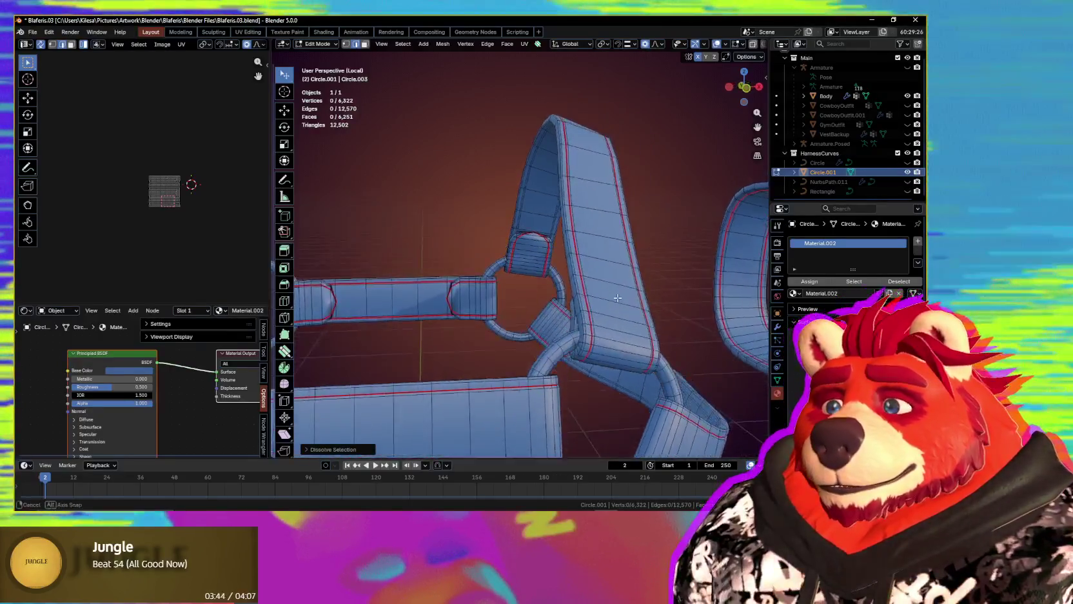
{"action": "scroll", "coordinate": [591, 285], "scroll_direction": "up", "scroll_amount": 5}
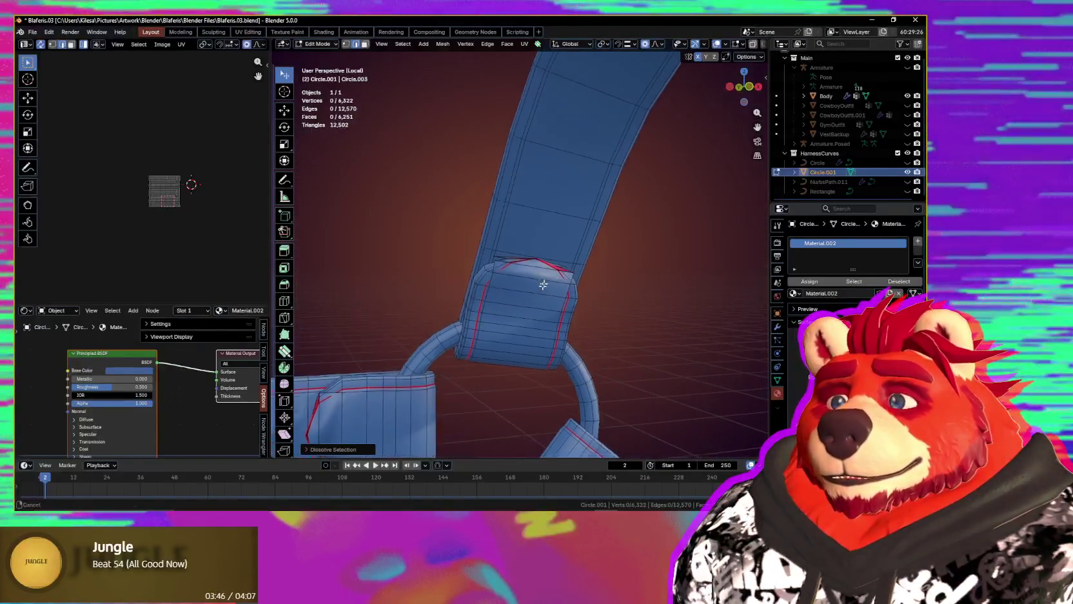
{"action": "middle_click_drag", "start_coordinate": [543, 280], "coordinate": [541, 267]}
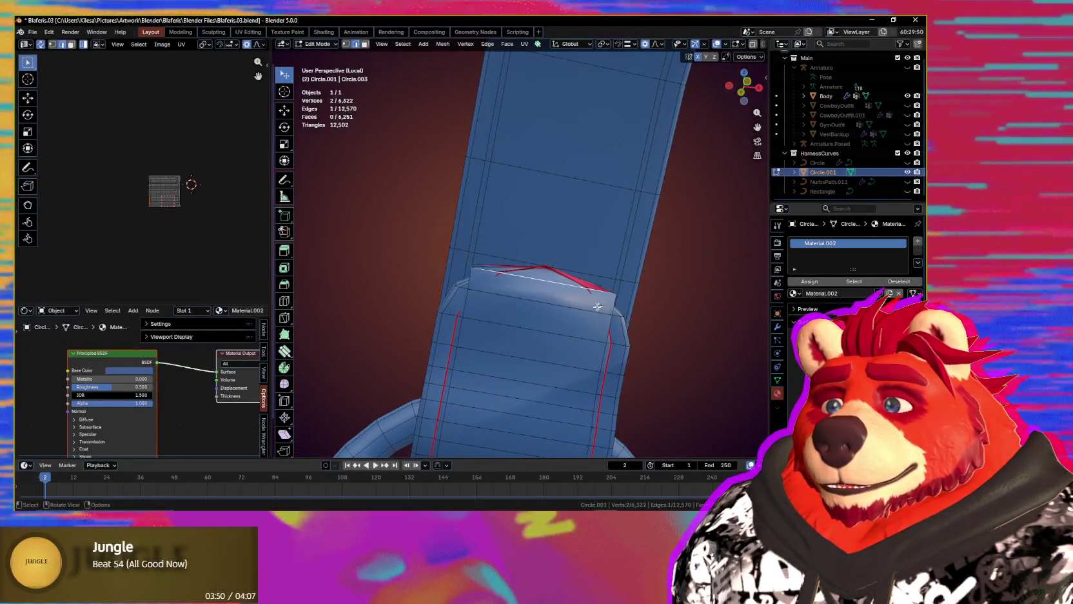
{"action": "scroll", "coordinate": [599, 306], "scroll_direction": "up", "scroll_amount": 3}
{"action": "scroll", "coordinate": [486, 312], "scroll_direction": "up", "scroll_amount": 2}
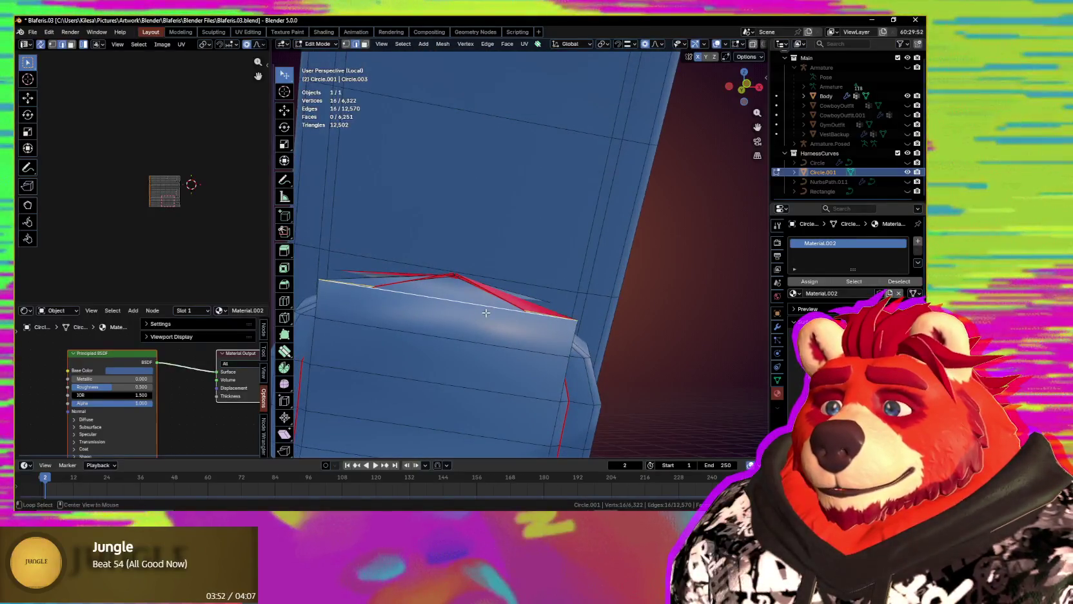
{"action": "middle_click_drag", "start_coordinate": [486, 342], "coordinate": [507, 365]}
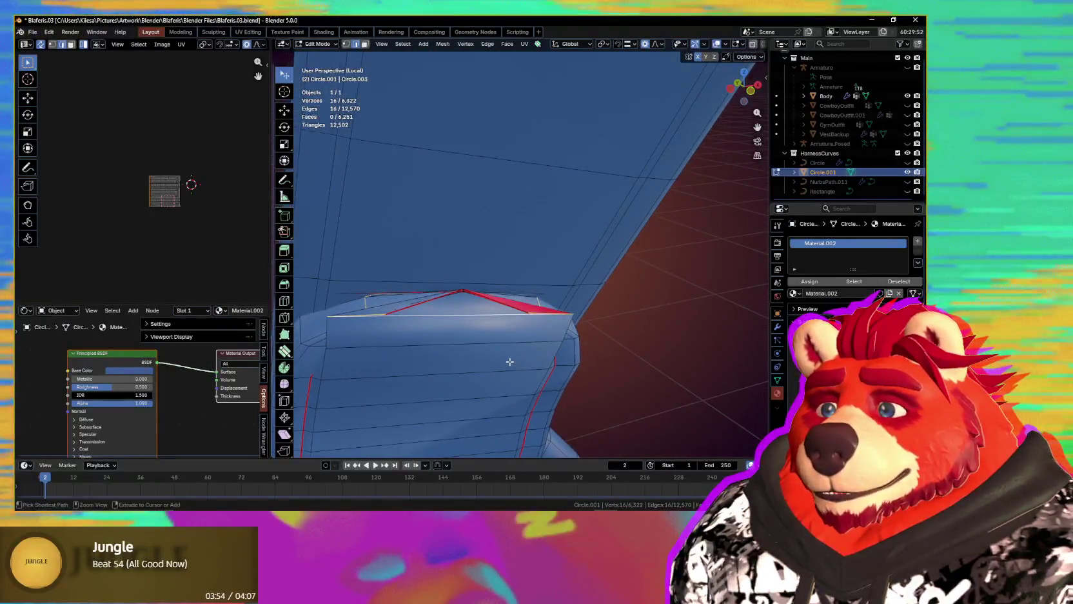
{"action": "key", "text": "ctrl+KP_Add"}
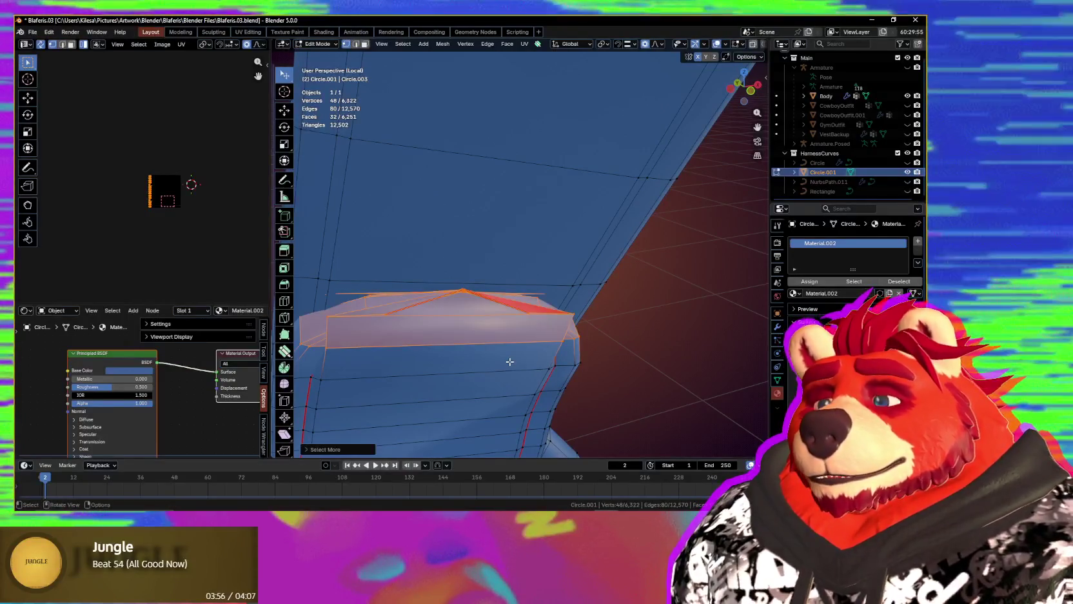
{"action": "left_click", "coordinate": [510, 361]}
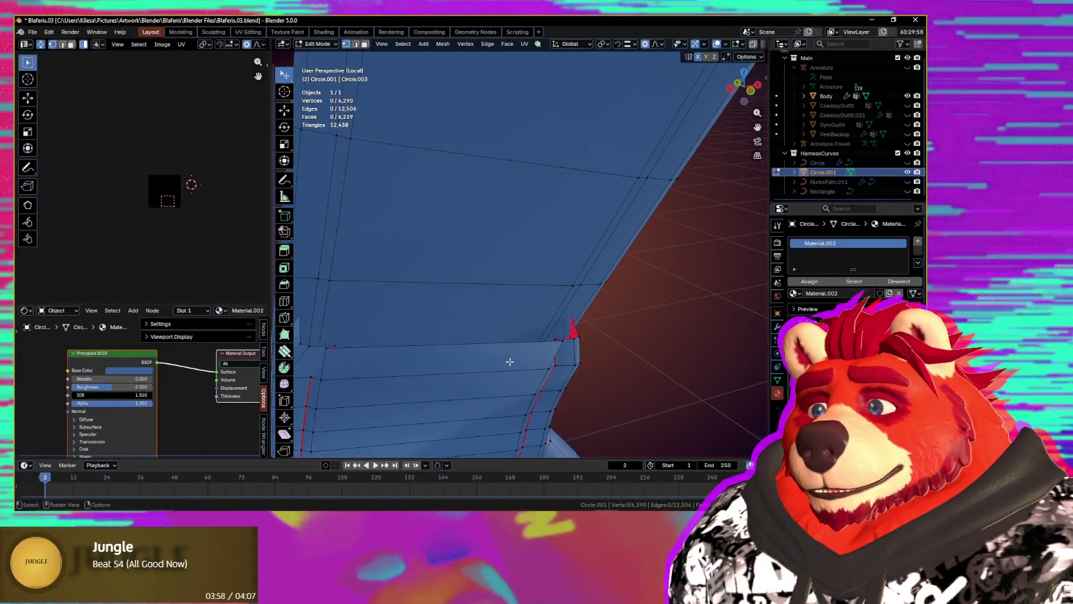
- Scale the open strap edge into shape and Grid Fill it into a new cap
{"action": "mouse_move", "coordinate": [503, 366]}
{"action": "middle_mouse_down"}
{"action": "mouse_move", "coordinate": [535, 311]}
{"action": "mouse_move", "coordinate": [479, 304]}
{"action": "mouse_move", "coordinate": [647, 311]}
{"action": "mouse_move", "coordinate": [523, 342]}
{"action": "mouse_move", "coordinate": [536, 302]}
{"action": "mouse_move", "coordinate": [523, 235]}
{"action": "mouse_move", "coordinate": [570, 215]}
{"action": "middle_mouse_up"}
{"action": "key", "text": "s"}
{"action": "left_click", "coordinate": [587, 302]}
{"action": "scroll", "coordinate": [523, 343], "scroll_direction": "up", "scroll_amount": 5}
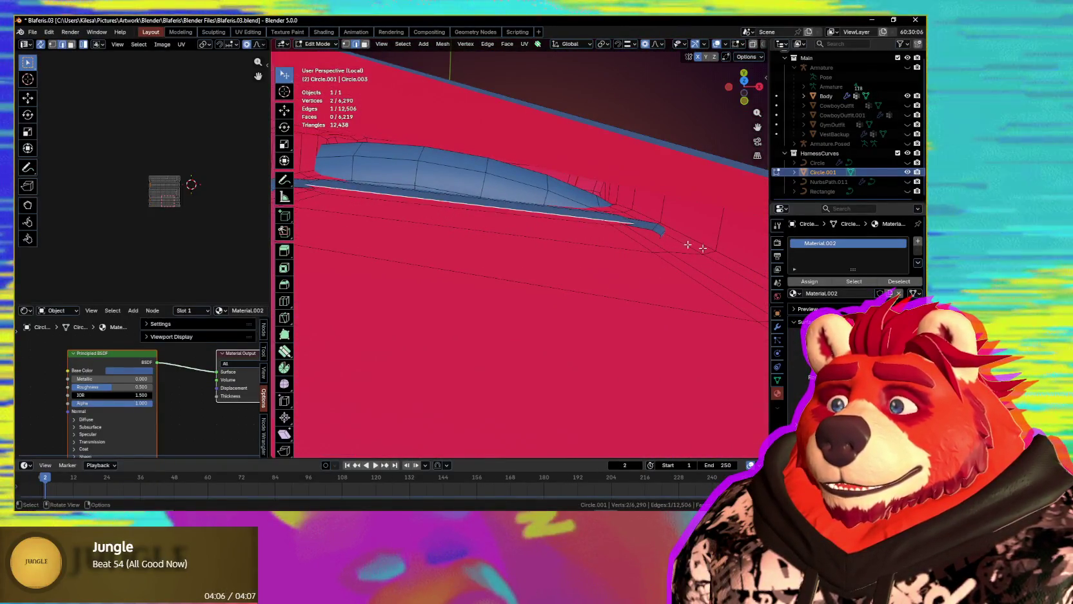
{"action": "key", "text": "s"}
{"action": "left_click", "coordinate": [587, 220]}
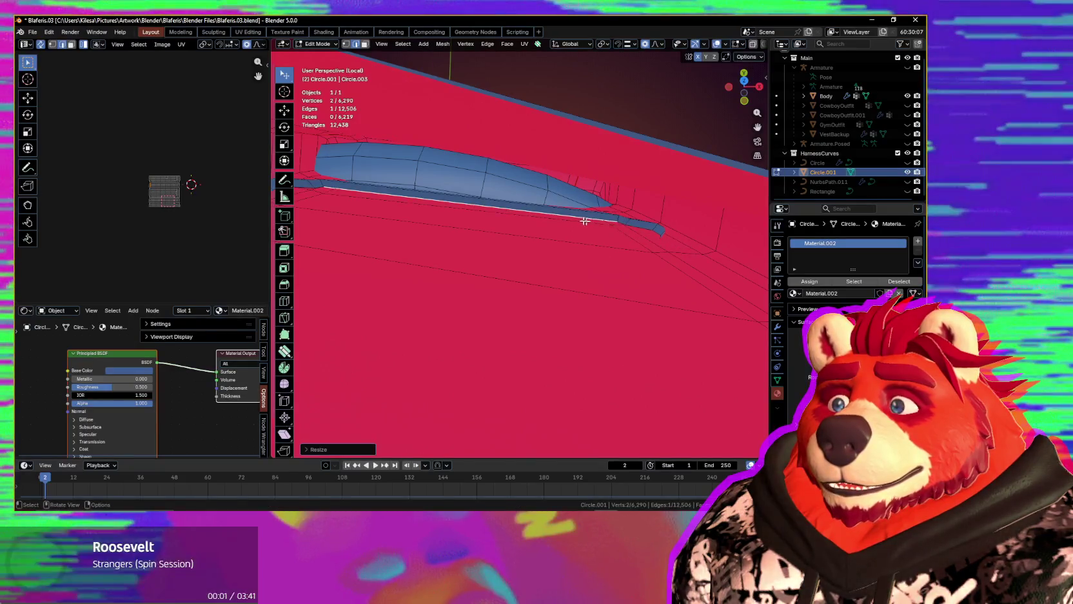
{"action": "middle_click", "coordinate": [578, 216], "text": "alt"}
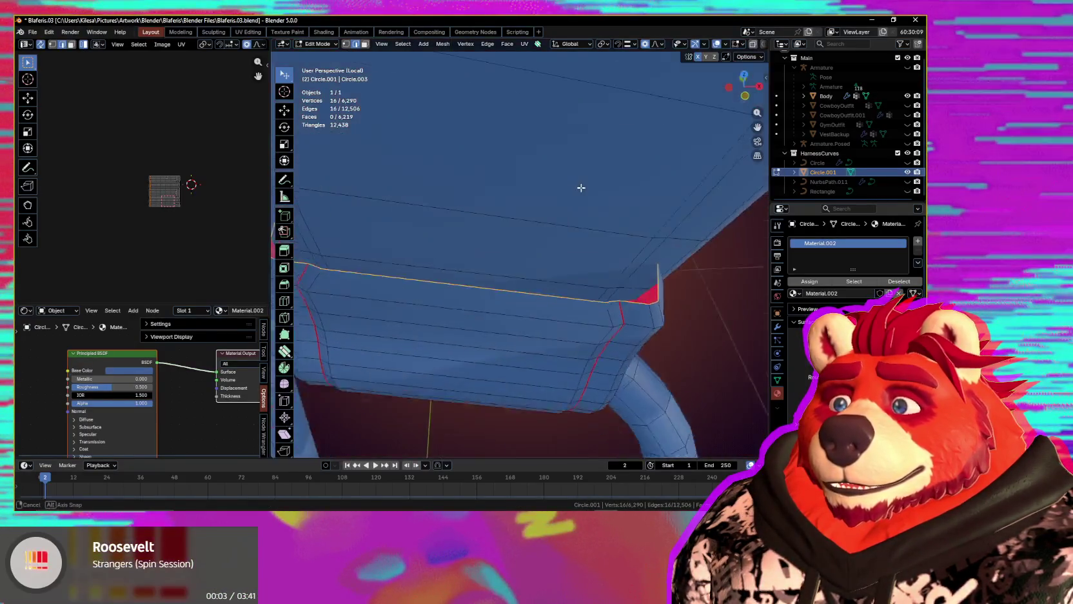
{"action": "key", "text": "ctrl+f"}
{"action": "left_click", "coordinate": [613, 304]}
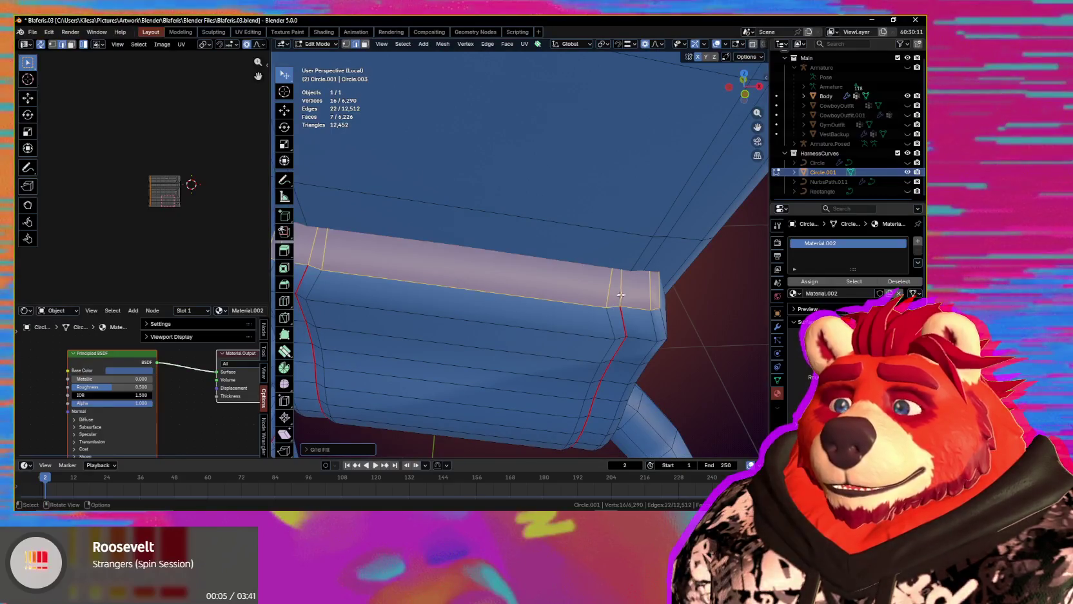
- Mark the new cap's border edges as sharp
{"action": "left_click", "coordinate": [620, 296]}
{"action": "middle_click_drag", "start_coordinate": [308, 250], "coordinate": [361, 258]}
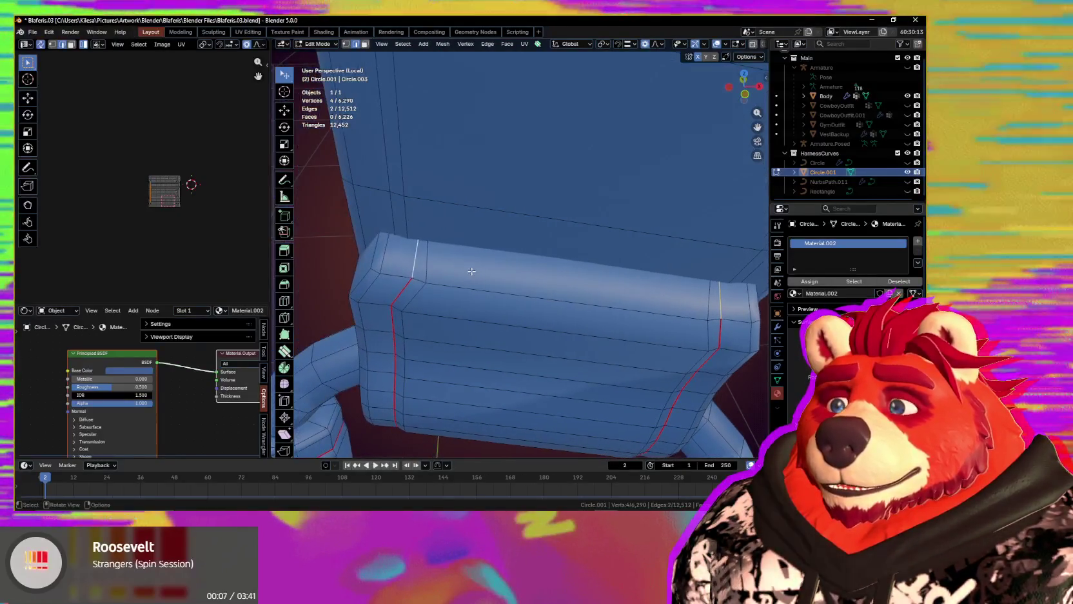
{"action": "left_click", "coordinate": [389, 277], "text": "shift"}
{"action": "key", "text": "q"}
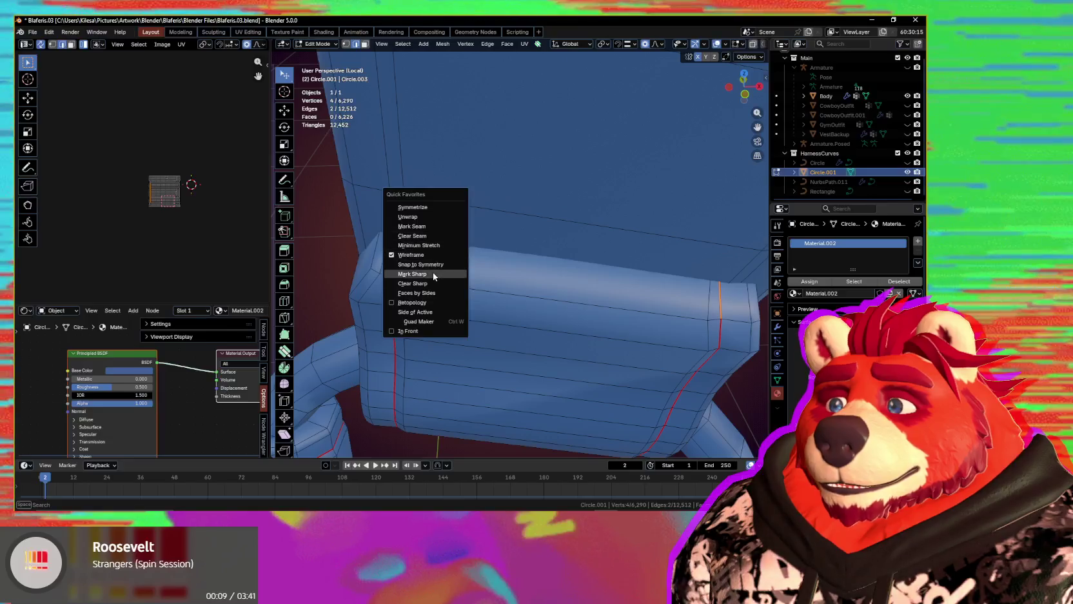
{"action": "left_click", "coordinate": [433, 275]}
{"action": "middle_click_drag", "start_coordinate": [433, 275], "coordinate": [520, 256]}
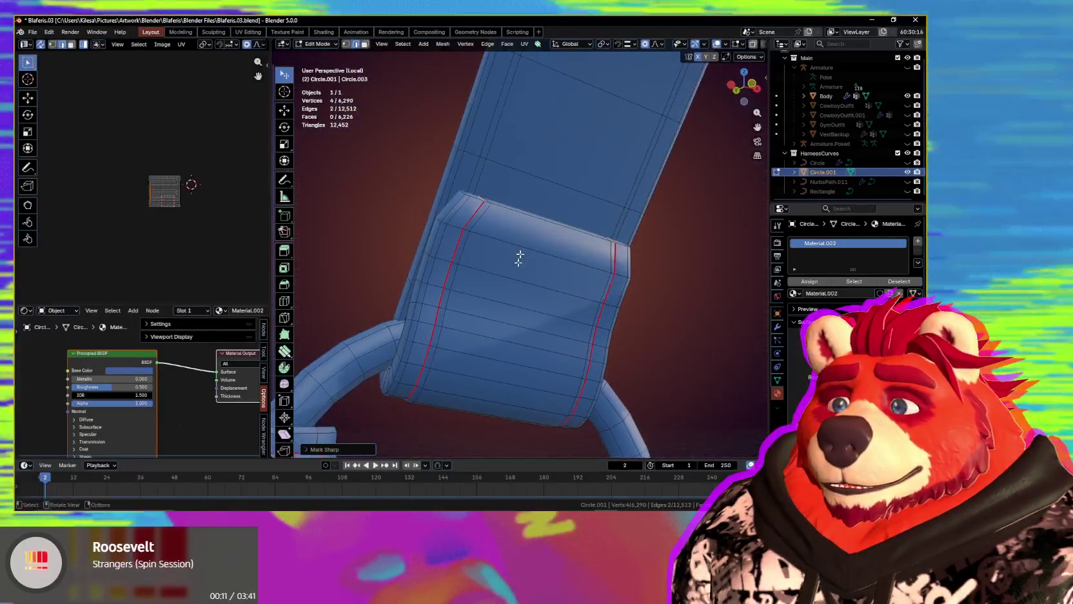
- Dissolve the edge loop across the strap end and select the vertical loop beside it
{"action": "left_click", "coordinate": [512, 278], "text": "alt"}
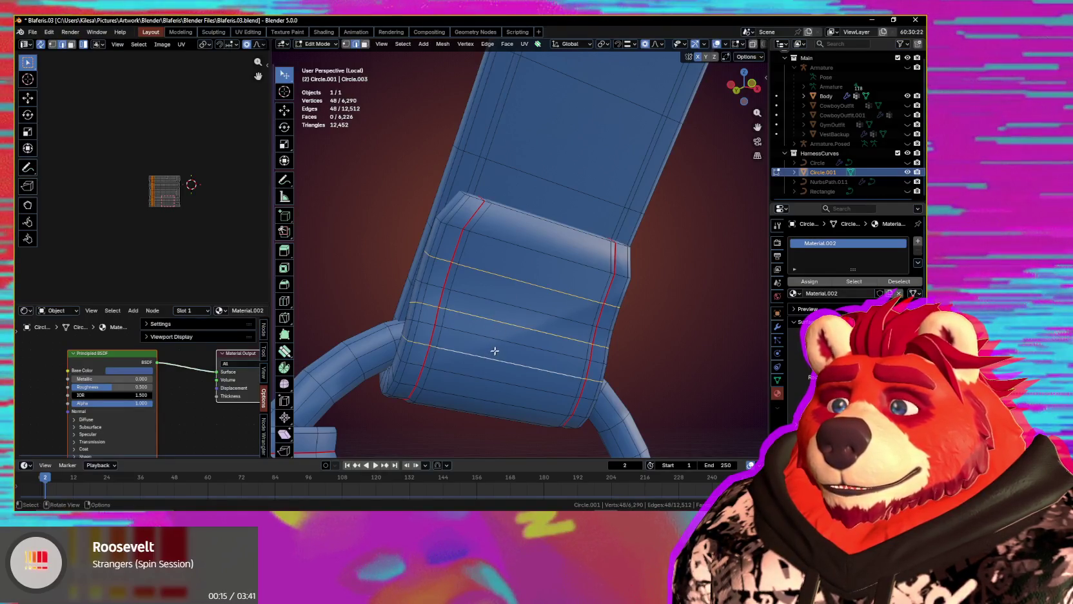
{"action": "key", "text": "ctrl+x"}
{"action": "mouse_move", "coordinate": [494, 352]}
{"action": "middle_mouse_down"}
{"action": "mouse_move", "coordinate": [563, 292]}
{"action": "mouse_move", "coordinate": [508, 283]}
{"action": "middle_mouse_up"}
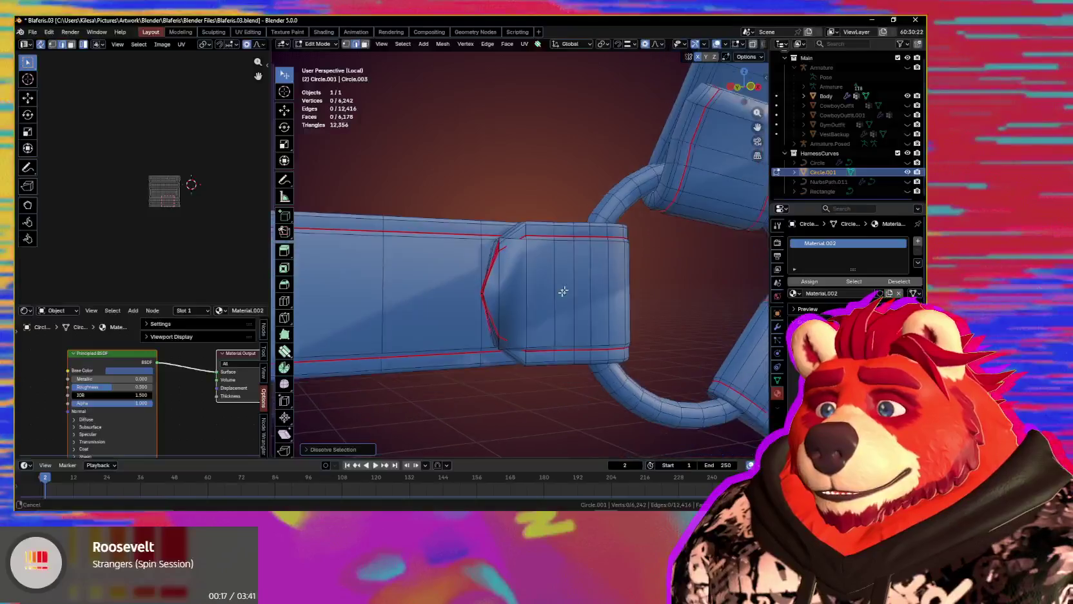
{"action": "left_click", "coordinate": [508, 283], "text": "alt"}
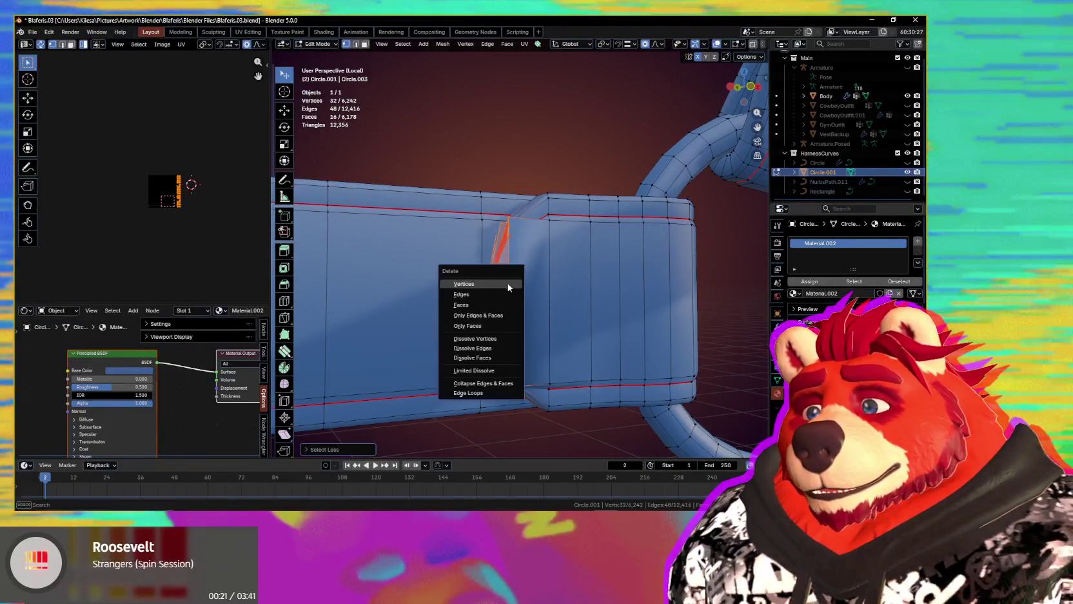
- Delete the vertices of the selected vertical loop on the strap block
{"action": "key", "text": "Escape"}
{"action": "mouse_move", "coordinate": [505, 288]}
{"action": "middle_mouse_down"}
{"action": "mouse_move", "coordinate": [483, 290]}
{"action": "mouse_move", "coordinate": [519, 294]}
{"action": "middle_mouse_up"}
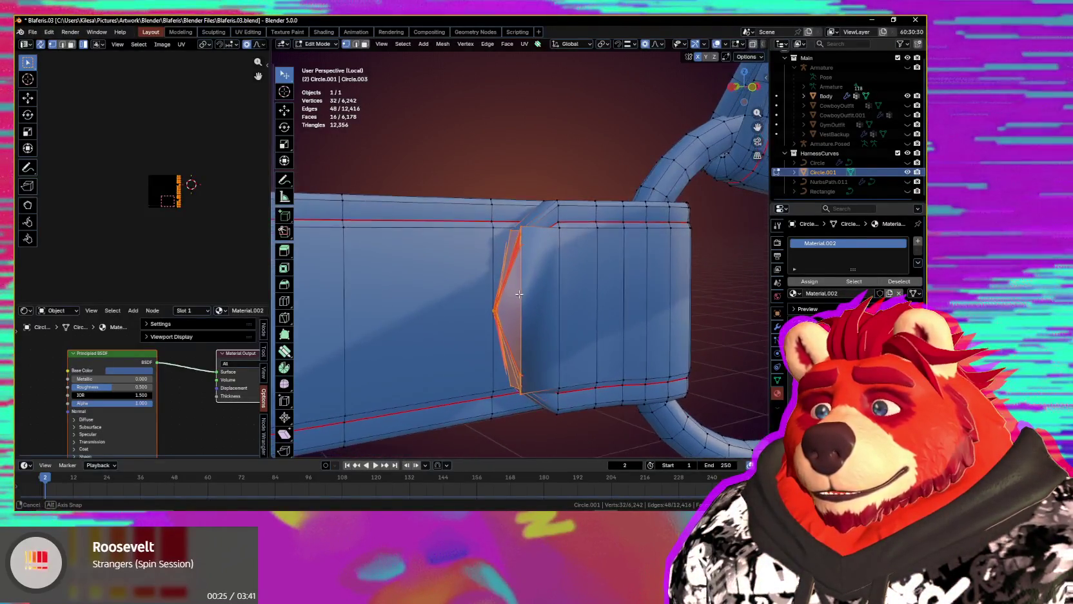
{"action": "middle_click_drag", "start_coordinate": [530, 291], "coordinate": [532, 289]}
{"action": "key", "text": "x"}
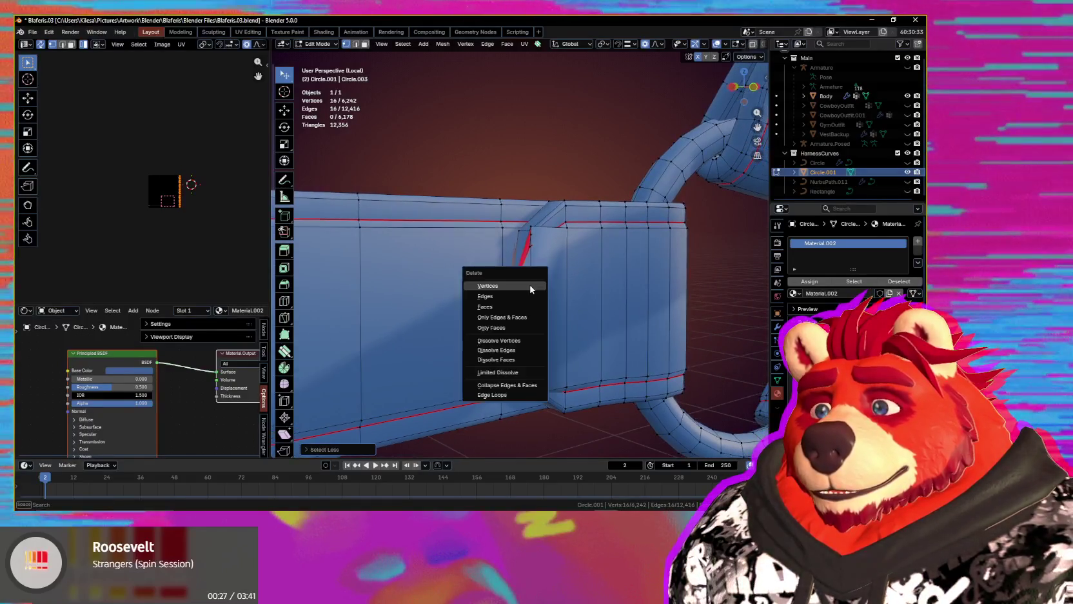
{"action": "left_click", "coordinate": [528, 286]}
- Scale the remaining edge and Grid Fill the gap in the strap
{"action": "left_click", "coordinate": [530, 297]}
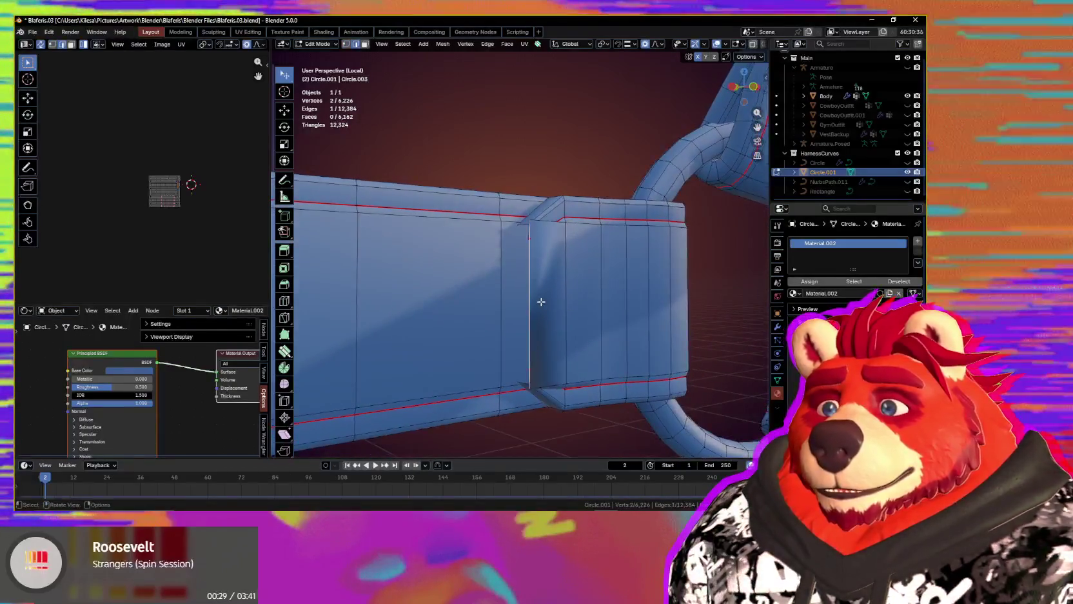
{"action": "key", "text": "s"}
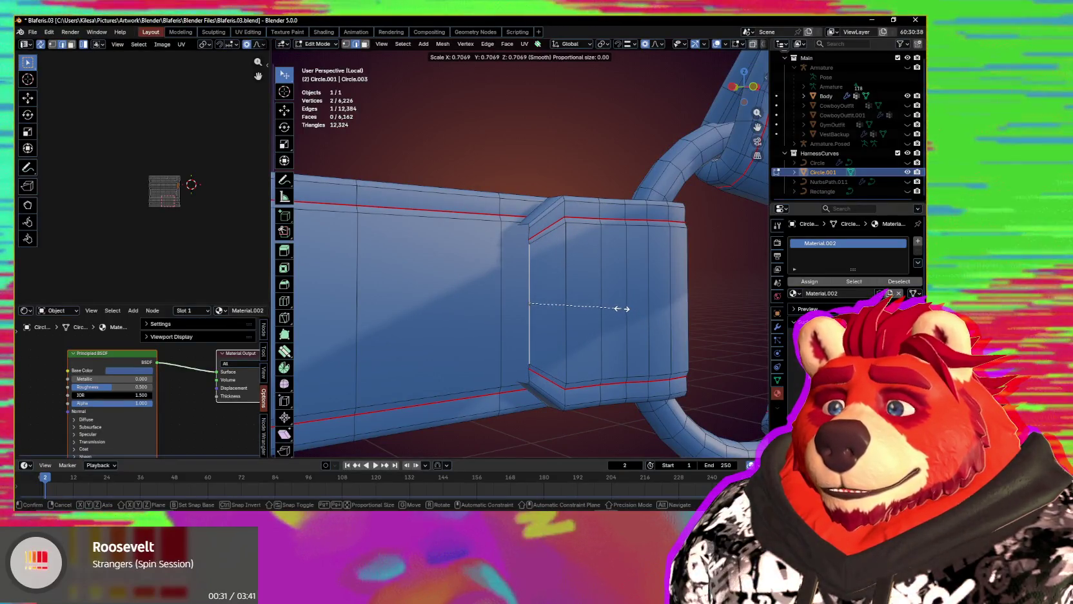
{"action": "left_click", "coordinate": [613, 314]}
{"action": "middle_click_drag", "start_coordinate": [612, 314], "coordinate": [669, 304]}
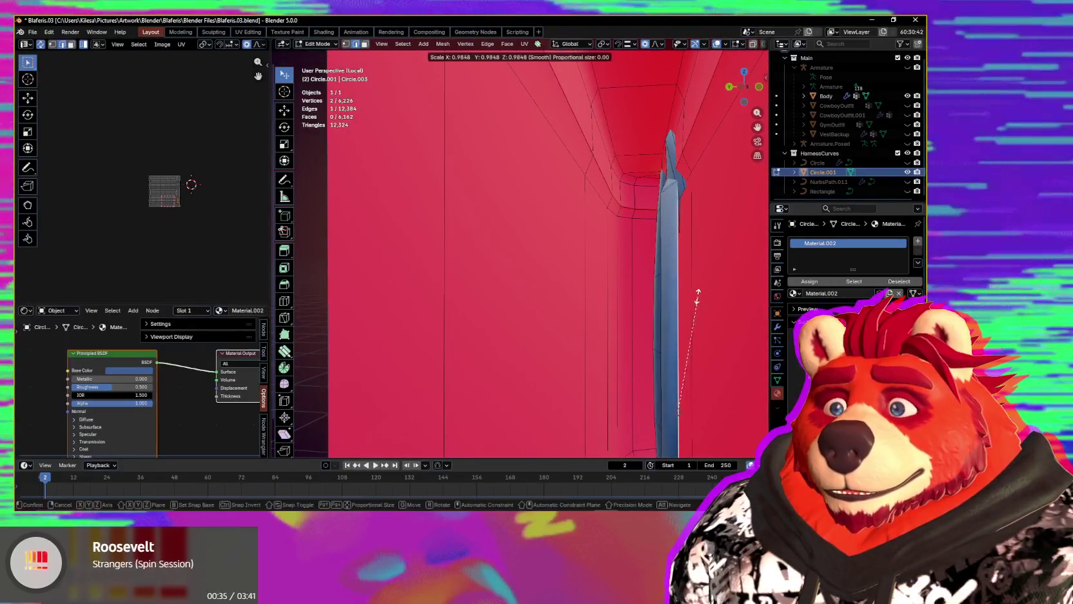
{"action": "mouse_move", "coordinate": [684, 332]}
{"action": "middle_mouse_down"}
{"action": "mouse_move", "coordinate": [618, 288]}
{"action": "mouse_move", "coordinate": [593, 299]}
{"action": "mouse_move", "coordinate": [556, 271]}
{"action": "middle_mouse_up"}
{"action": "key", "text": "ctrl+f"}
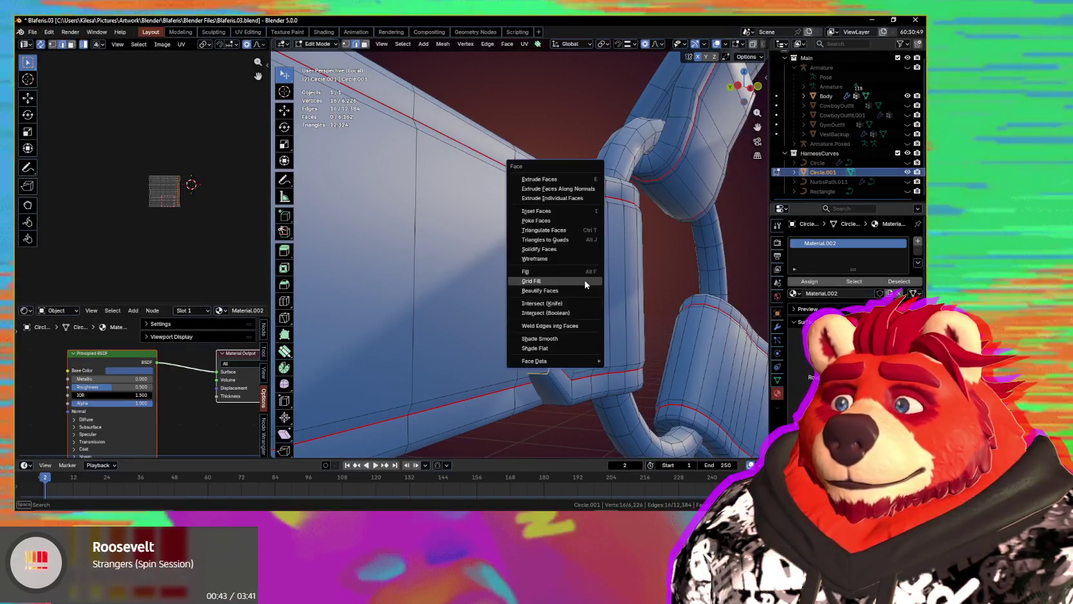
{"action": "left_click", "coordinate": [586, 284]}
- Select the vertical edge loop on the new faces and dissolve it
{"action": "middle_click_drag", "start_coordinate": [586, 284], "coordinate": [521, 296]}
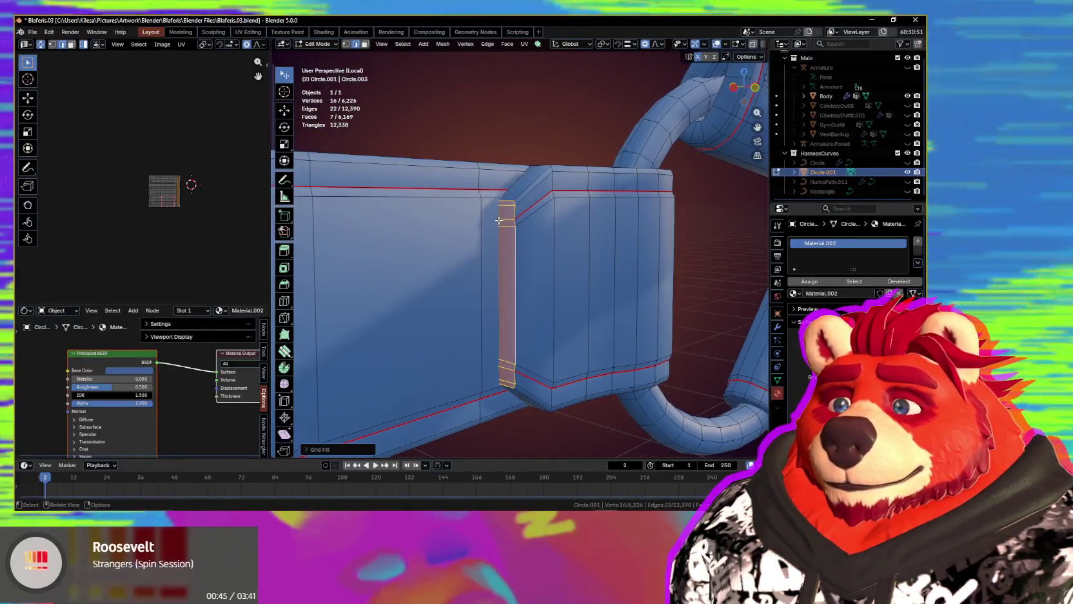
{"action": "left_click", "coordinate": [521, 296]}
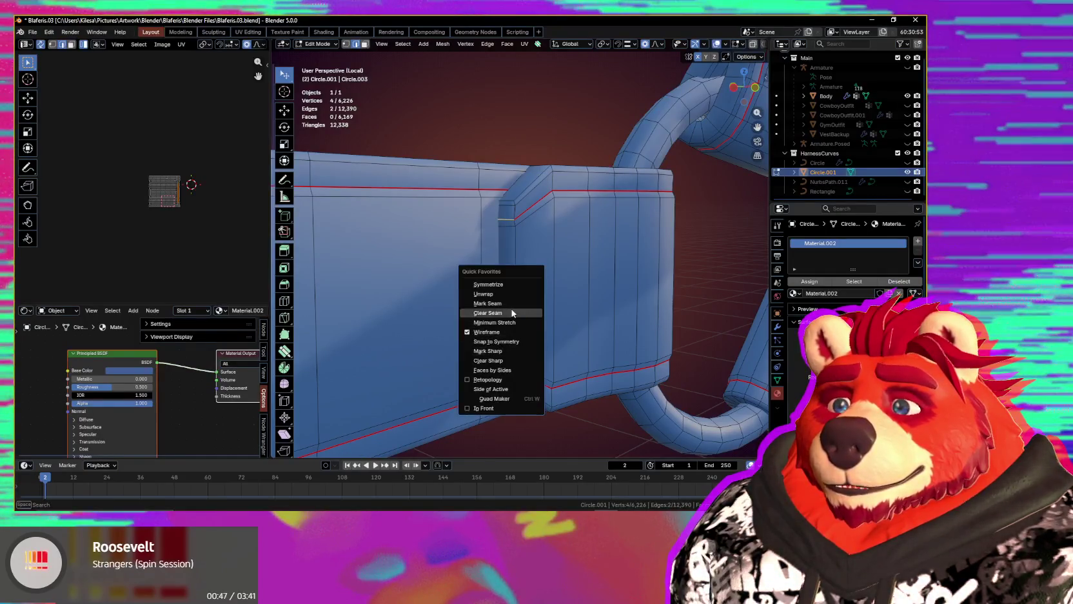
{"action": "middle_click_drag", "start_coordinate": [559, 349], "coordinate": [517, 279]}
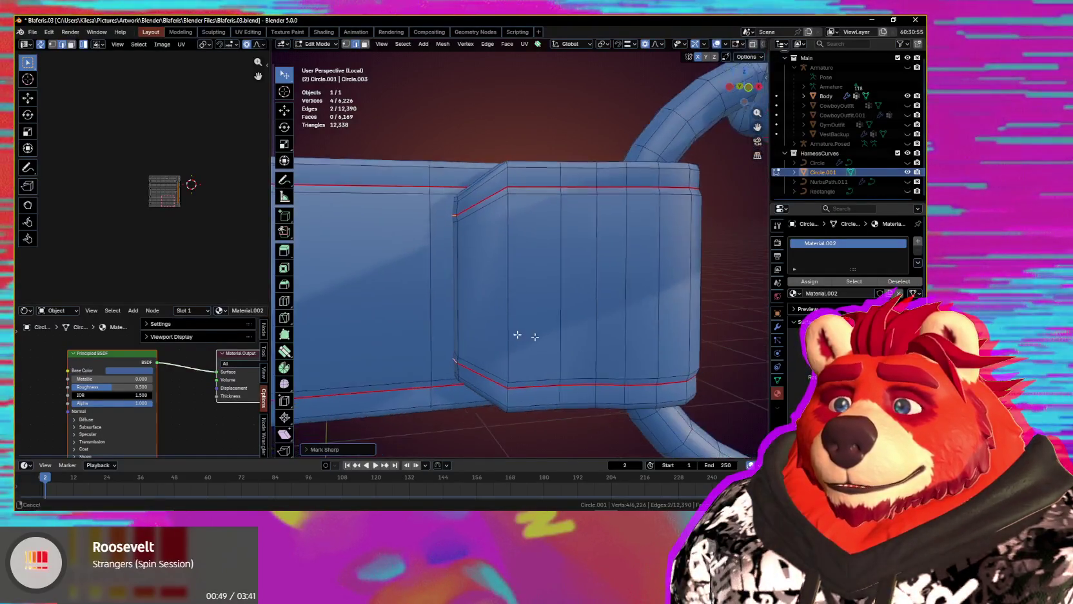
{"action": "key", "text": "ctrl+x"}
- Orbit and zoom around the block and ring link to inspect the dissolved area
{"action": "mouse_move", "coordinate": [558, 278]}
{"action": "middle_mouse_down"}
{"action": "mouse_move", "coordinate": [528, 284]}
{"action": "mouse_move", "coordinate": [574, 381]}
{"action": "middle_mouse_up"}
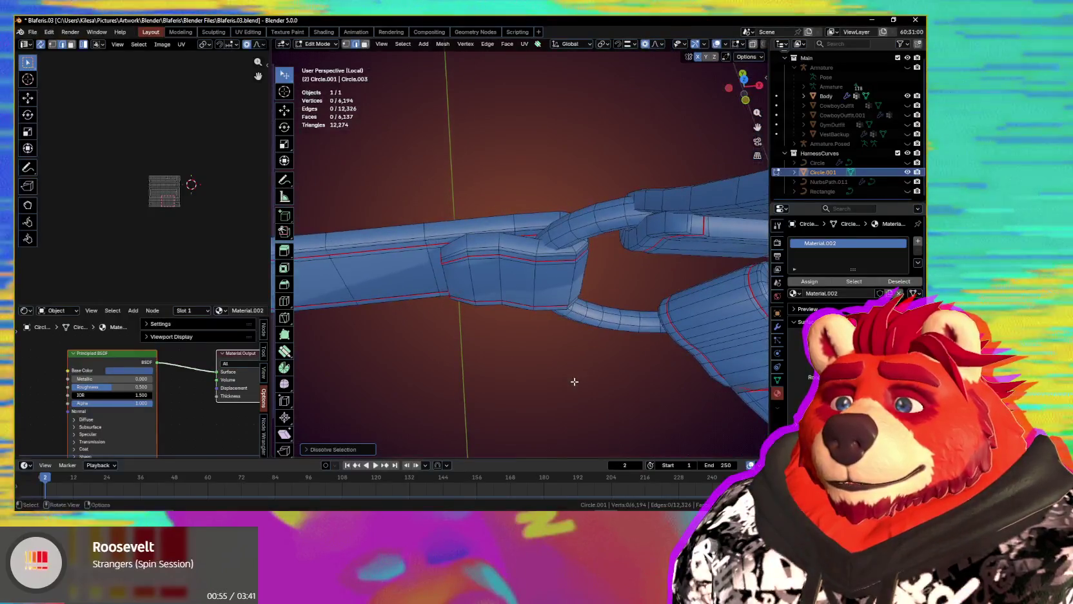
{"action": "middle_click_drag", "start_coordinate": [555, 354], "coordinate": [483, 277]}
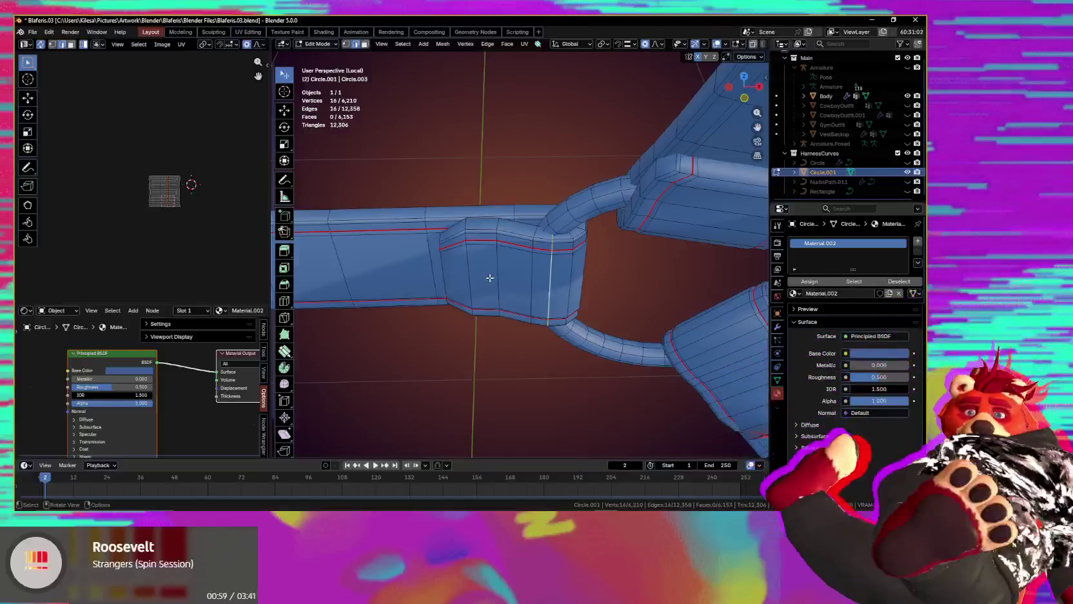
{"action": "mouse_move", "coordinate": [490, 278]}
{"action": "middle_mouse_down"}
{"action": "mouse_move", "coordinate": [664, 278]}
{"action": "mouse_move", "coordinate": [612, 299]}
{"action": "mouse_move", "coordinate": [510, 306]}
{"action": "middle_mouse_up"}
{"action": "scroll", "coordinate": [510, 306], "scroll_direction": "up", "scroll_amount": 4}
{"action": "scroll", "coordinate": [514, 307], "scroll_direction": "up", "scroll_amount": 3}
{"action": "scroll", "coordinate": [513, 307], "scroll_direction": "down", "scroll_amount": 5}
{"action": "mouse_move", "coordinate": [541, 271]}
{"action": "middle_mouse_down"}
{"action": "mouse_move", "coordinate": [577, 285]}
{"action": "mouse_move", "coordinate": [452, 303]}
{"action": "middle_mouse_up"}
{"action": "scroll", "coordinate": [441, 306], "scroll_direction": "up", "scroll_amount": 5}
{"action": "scroll", "coordinate": [442, 306], "scroll_direction": "down", "scroll_amount": 4}
{"action": "mouse_move", "coordinate": [642, 268]}
{"action": "middle_mouse_down"}
{"action": "mouse_move", "coordinate": [548, 225]}
{"action": "mouse_move", "coordinate": [508, 227]}
{"action": "middle_mouse_up"}
{"action": "scroll", "coordinate": [582, 247], "scroll_direction": "up", "scroll_amount": 2}
{"action": "scroll", "coordinate": [582, 246], "scroll_direction": "up", "scroll_amount": 3}
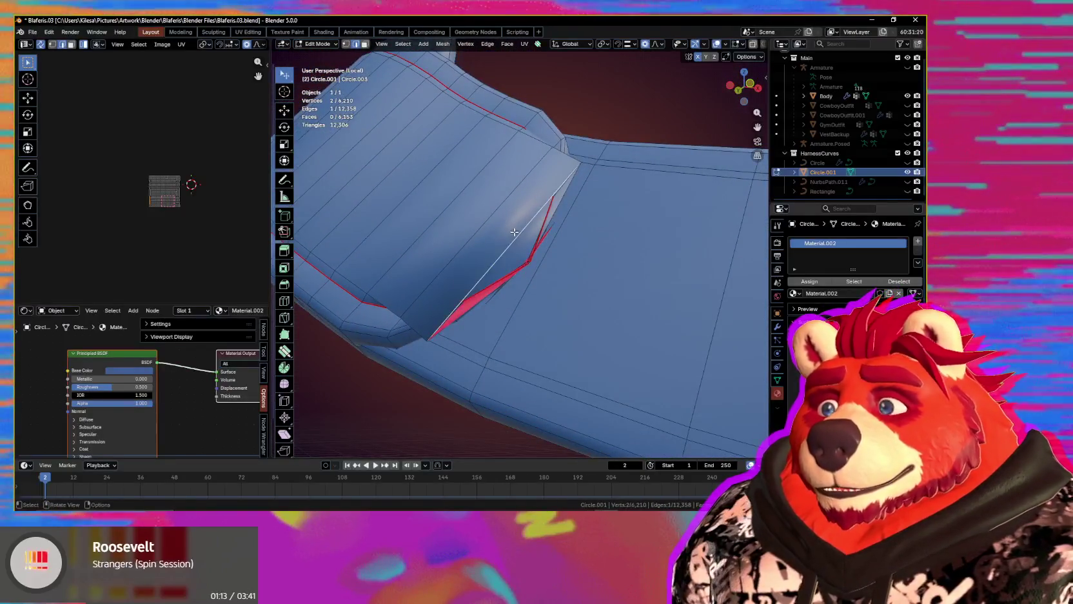
- Adjust the selection to the folded-over flap and delete its vertices
{"action": "key", "text": "ctrl+KP_Add"}
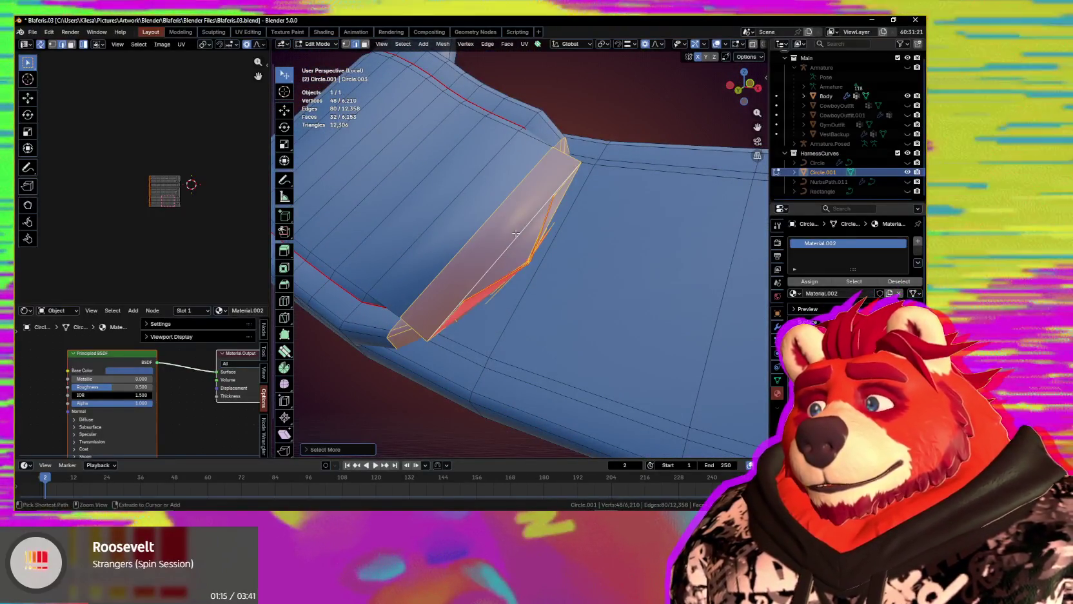
{"action": "key", "text": "ctrl+KP_Subtract"}
{"action": "mouse_move", "coordinate": [515, 233]}
{"action": "middle_mouse_down"}
{"action": "mouse_move", "coordinate": [627, 258]}
{"action": "mouse_move", "coordinate": [624, 326]}
{"action": "middle_mouse_up"}
{"action": "key", "text": "x"}
{"action": "left_click", "coordinate": [632, 265]}
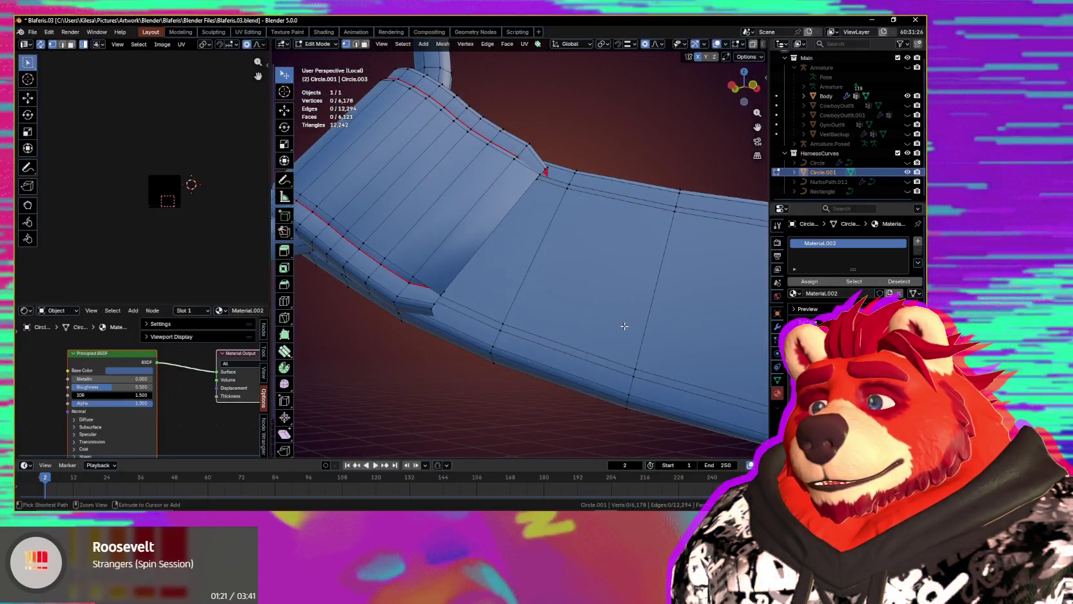
{"action": "scroll", "coordinate": [594, 309], "scroll_direction": "up", "scroll_amount": 2}
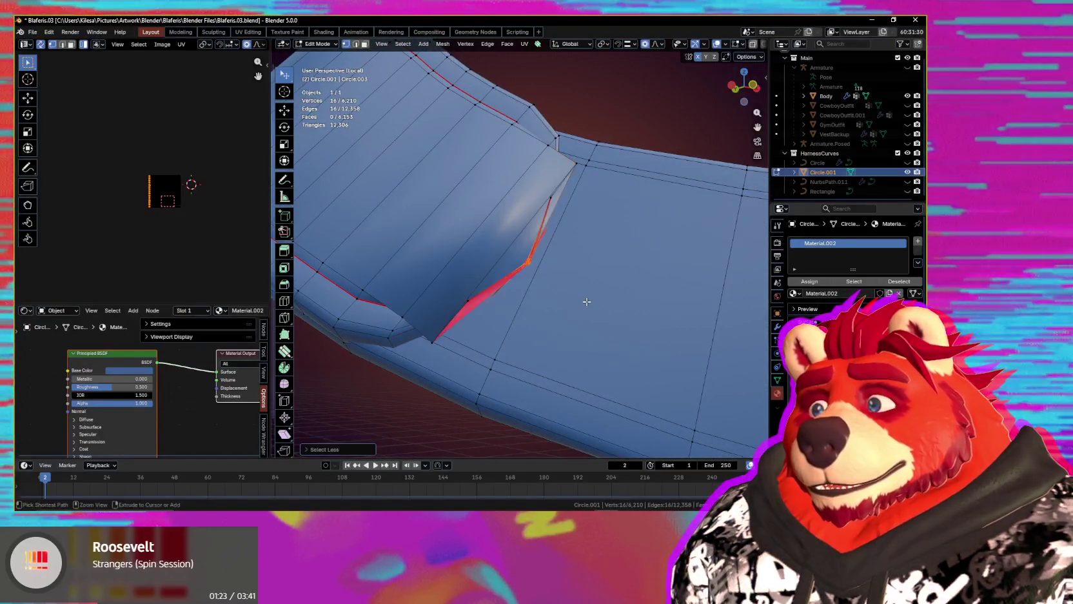
{"action": "left_click", "coordinate": [588, 303]}
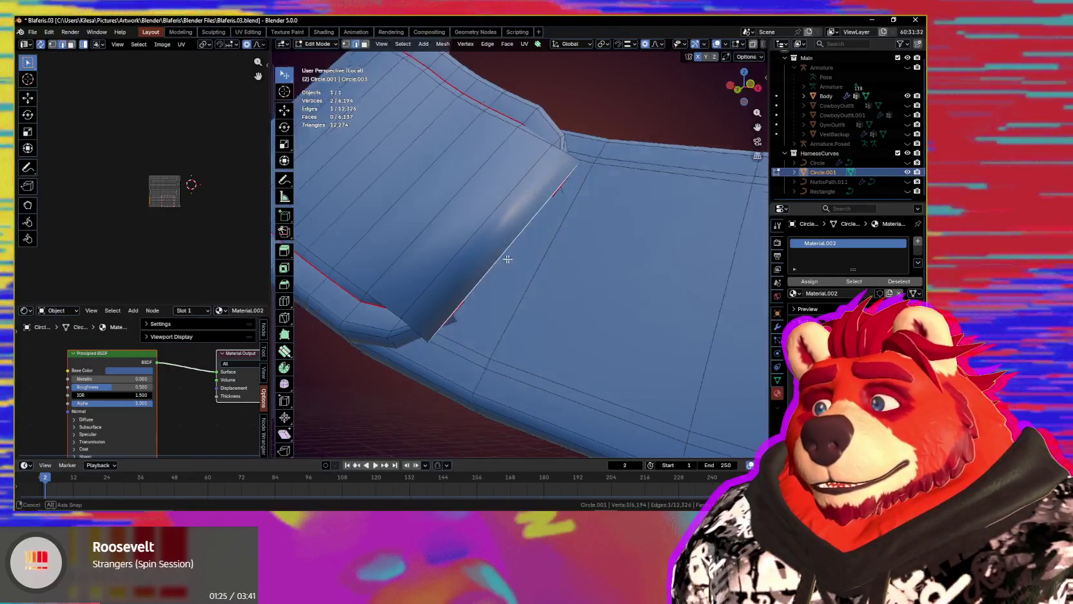
- Scale the leftover edges shorter to close the join with the block
{"action": "middle_click_drag", "start_coordinate": [512, 258], "coordinate": [496, 274]}
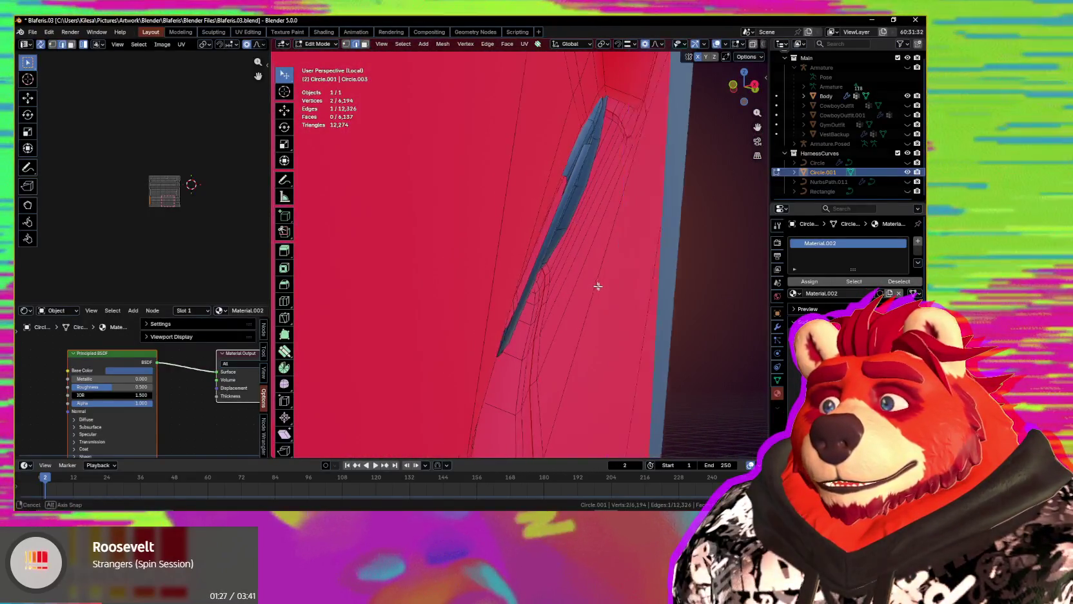
{"action": "middle_click_drag", "start_coordinate": [597, 286], "coordinate": [615, 289]}
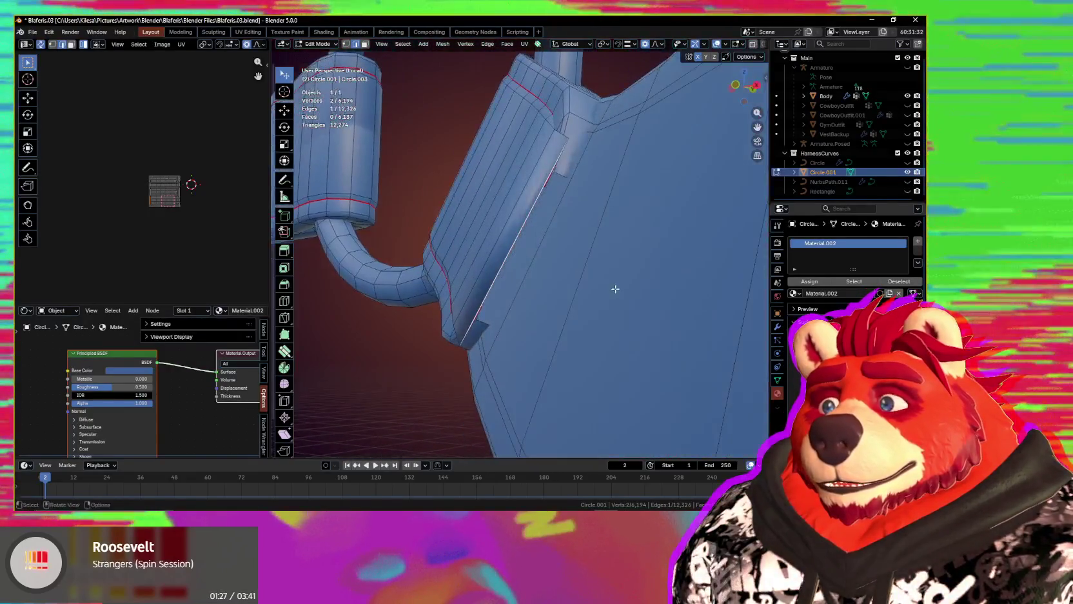
{"action": "right_click", "coordinate": [564, 258]}
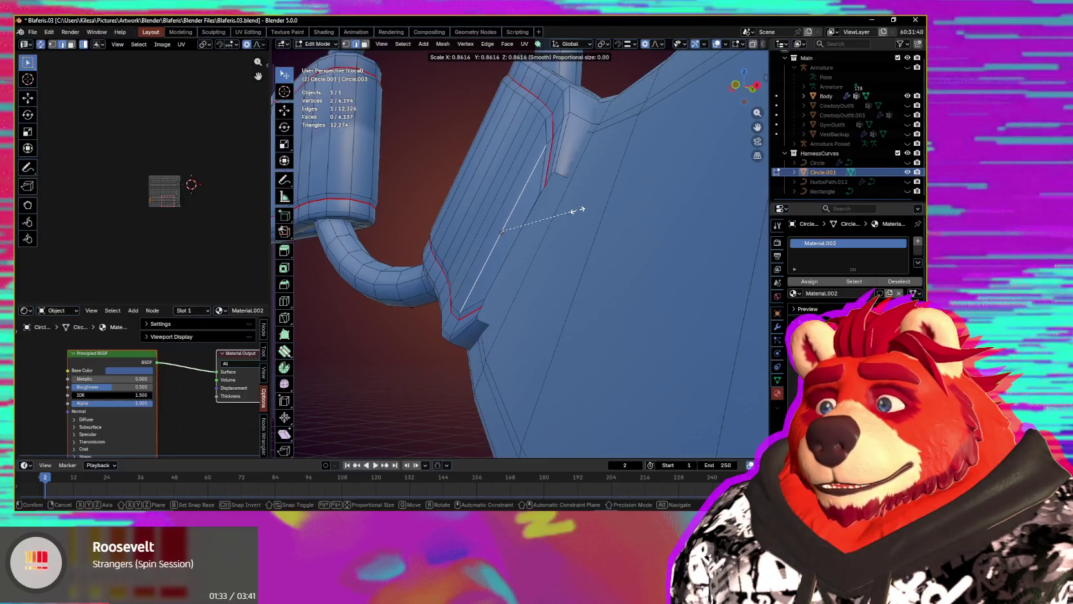
{"action": "left_click", "coordinate": [577, 210]}
{"action": "middle_click_drag", "start_coordinate": [599, 239], "coordinate": [588, 232]}
{"action": "mouse_move", "coordinate": [546, 225]}
{"action": "middle_mouse_down"}
{"action": "mouse_move", "coordinate": [596, 233]}
{"action": "mouse_move", "coordinate": [563, 211]}
{"action": "middle_mouse_up"}
{"action": "left_click", "coordinate": [569, 205]}
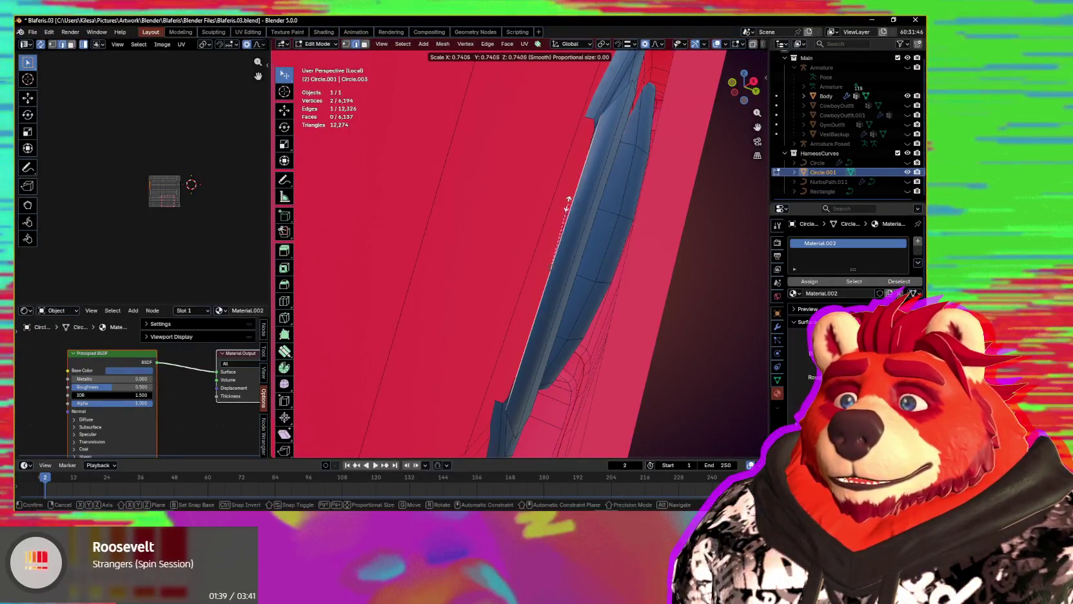
{"action": "left_click", "coordinate": [565, 223]}
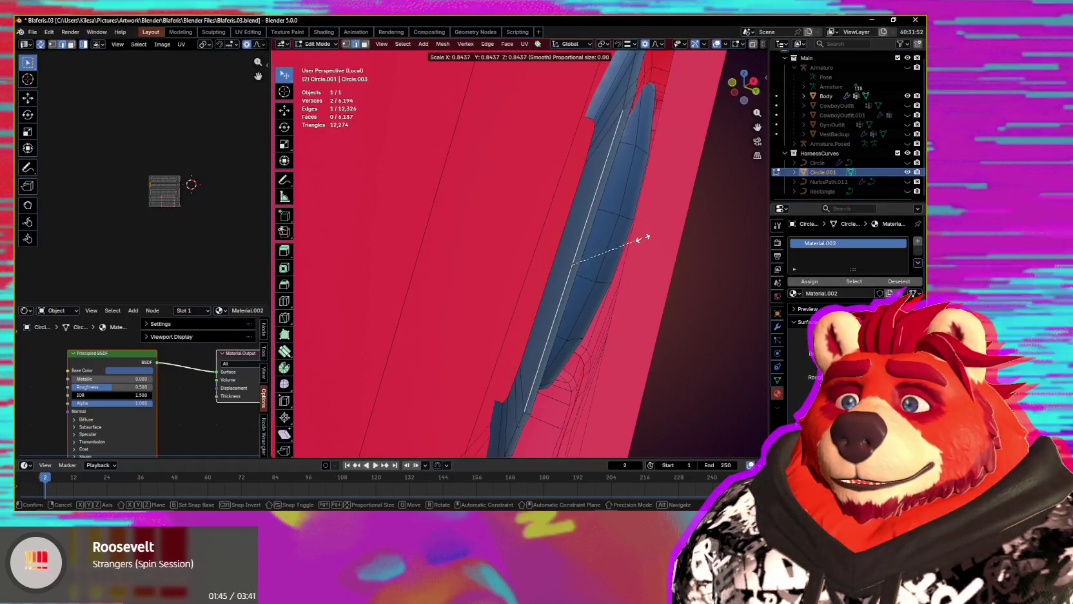
{"action": "mouse_move", "coordinate": [638, 244]}
{"action": "middle_mouse_down"}
{"action": "mouse_move", "coordinate": [565, 302]}
{"action": "mouse_move", "coordinate": [539, 285]}
{"action": "mouse_move", "coordinate": [618, 318]}
{"action": "mouse_move", "coordinate": [639, 344]}
{"action": "mouse_move", "coordinate": [484, 299]}
{"action": "mouse_move", "coordinate": [570, 307]}
{"action": "mouse_move", "coordinate": [527, 274]}
{"action": "middle_mouse_up"}
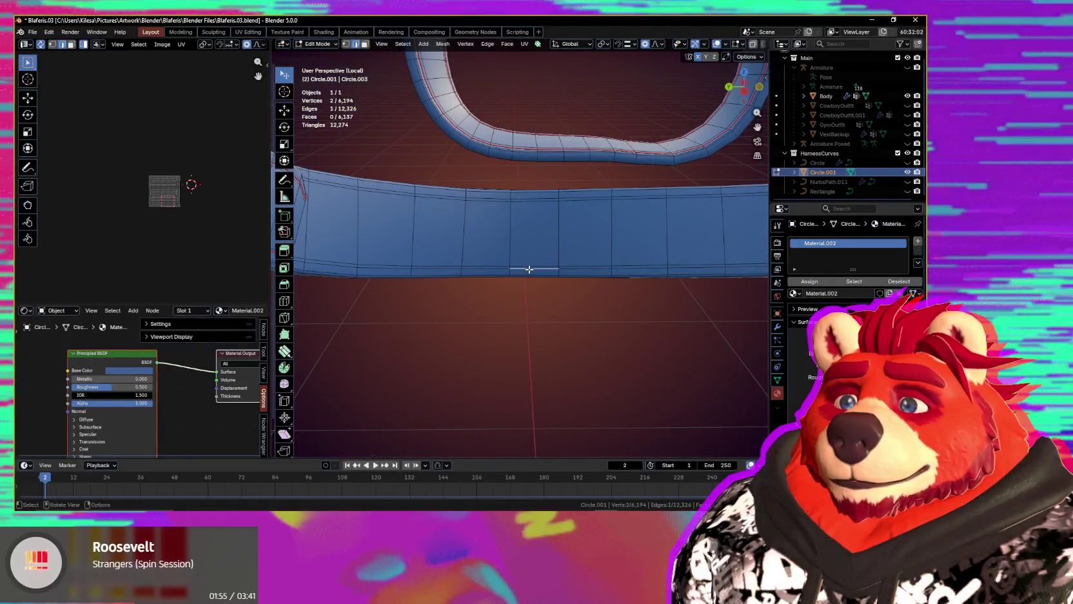
- Mark the selected strap border edges as seams and as sharp
{"action": "key", "text": "q"}
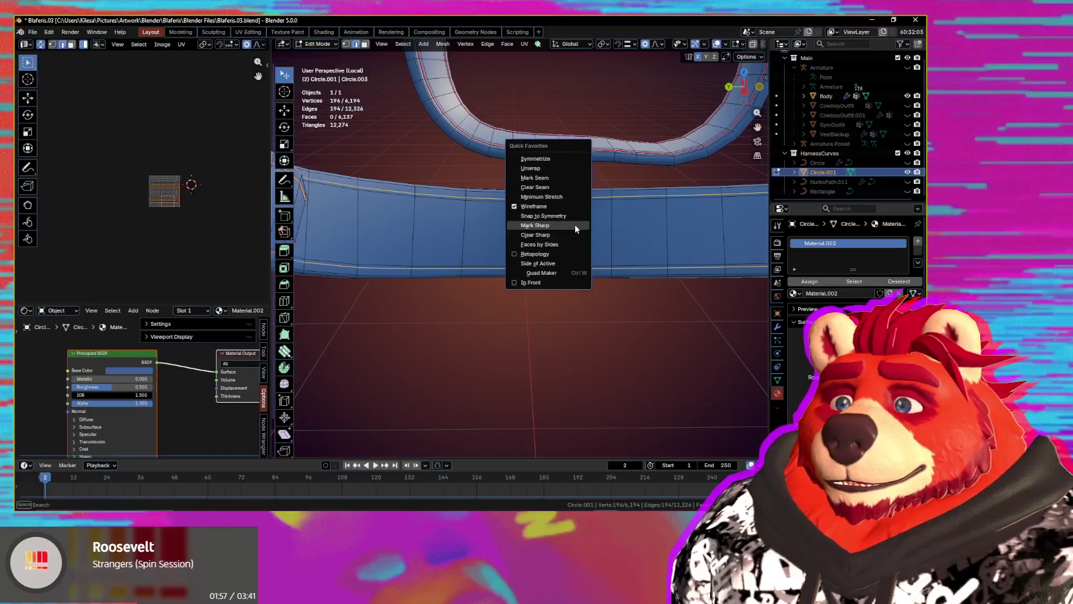
{"action": "left_click", "coordinate": [545, 178]}
{"action": "key", "text": "q"}
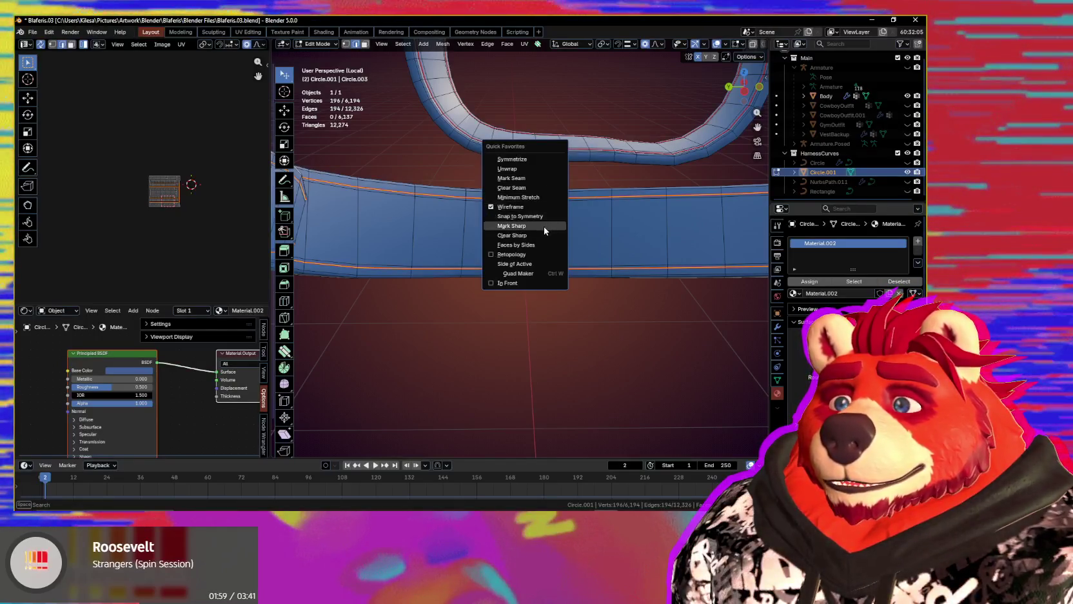
{"action": "left_click", "coordinate": [543, 227]}
- Grid Fill the hole at the ring join and mark its edges sharp
{"action": "mouse_move", "coordinate": [543, 227]}
{"action": "middle_mouse_down"}
{"action": "mouse_move", "coordinate": [501, 275]}
{"action": "mouse_move", "coordinate": [527, 290]}
{"action": "mouse_move", "coordinate": [523, 270]}
{"action": "middle_mouse_up"}
{"action": "left_click", "coordinate": [513, 267], "text": "alt"}
{"action": "key", "text": "ctrl+f"}
{"action": "left_click", "coordinate": [513, 267]}
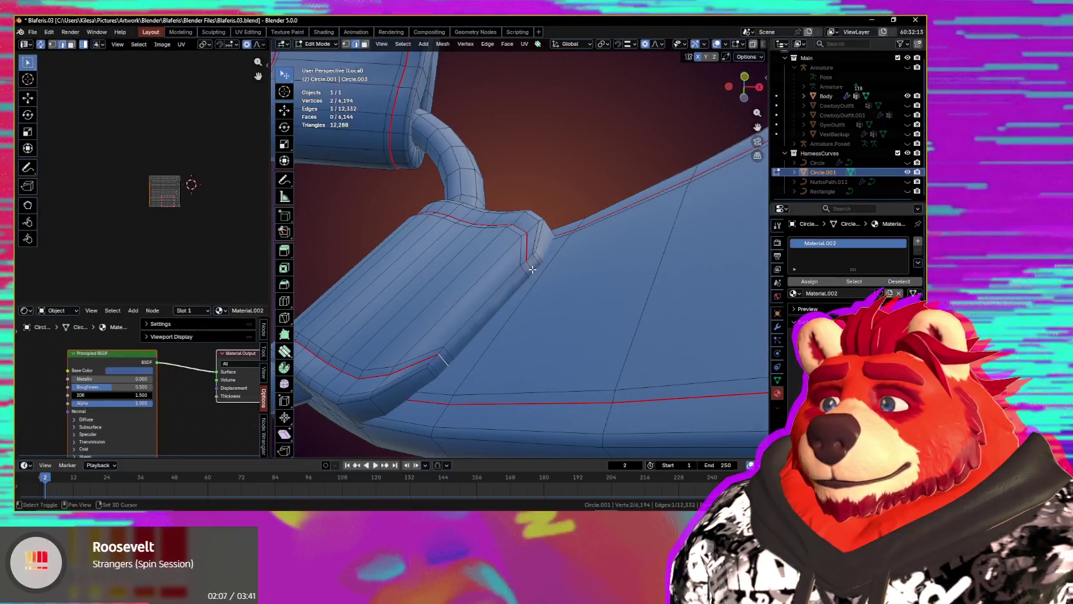
{"action": "key", "text": "q"}
{"action": "left_click", "coordinate": [514, 227]}
- Dissolve two extra edge loops on the strap block
{"action": "middle_click_drag", "start_coordinate": [514, 227], "coordinate": [523, 306]}
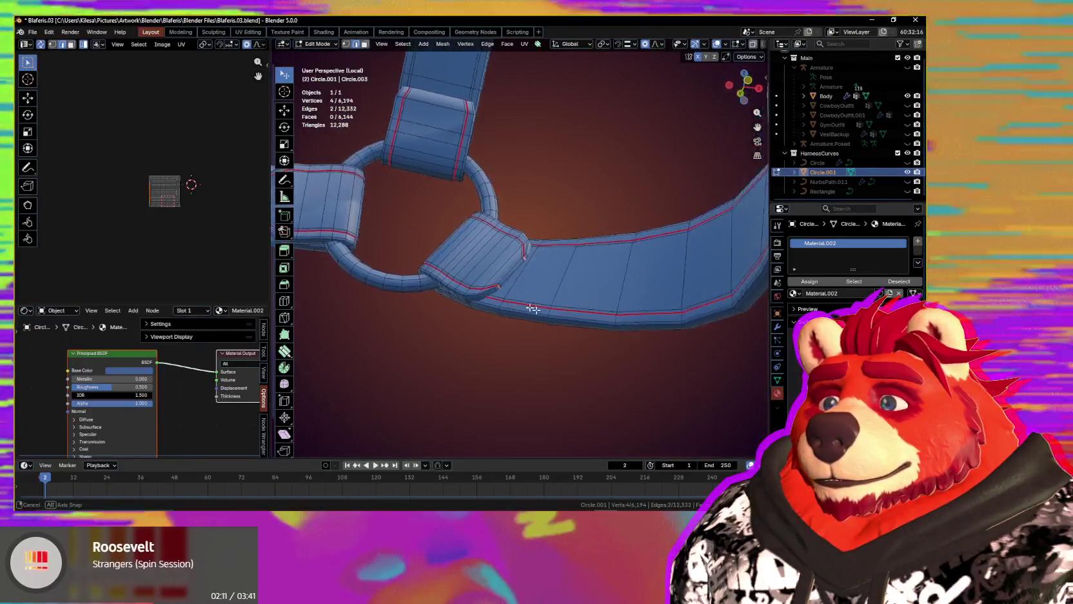
{"action": "scroll", "coordinate": [522, 306], "scroll_direction": "up", "scroll_amount": 4}
{"action": "scroll", "coordinate": [505, 285], "scroll_direction": "up", "scroll_amount": 3}
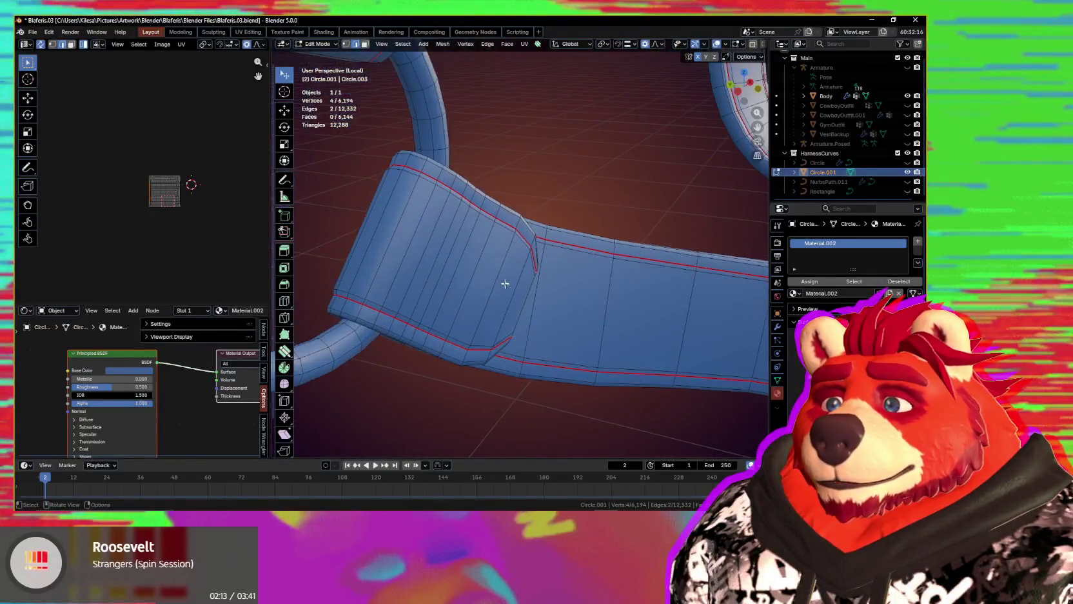
{"action": "mouse_move", "coordinate": [482, 260]}
{"action": "middle_mouse_down"}
{"action": "mouse_move", "coordinate": [454, 248]}
{"action": "mouse_move", "coordinate": [427, 309]}
{"action": "middle_mouse_up"}
{"action": "left_click", "coordinate": [451, 246], "text": "alt+shift"}
{"action": "key", "text": "ctrl+x"}
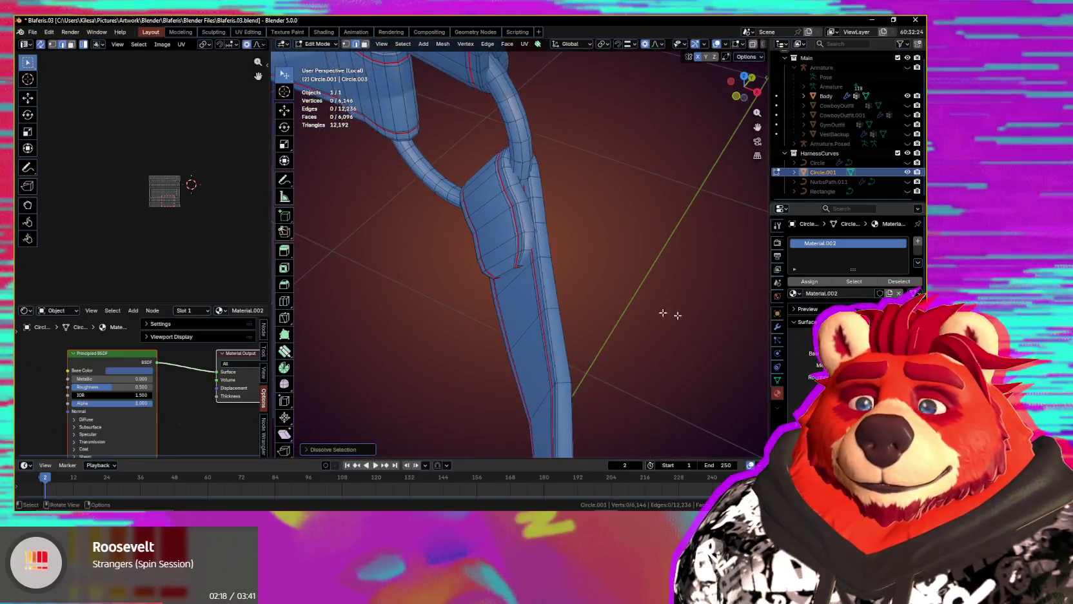
{"action": "mouse_move", "coordinate": [663, 313]}
{"action": "middle_mouse_down"}
{"action": "mouse_move", "coordinate": [477, 242]}
{"action": "mouse_move", "coordinate": [513, 283]}
{"action": "mouse_move", "coordinate": [572, 297]}
{"action": "mouse_move", "coordinate": [574, 274]}
{"action": "mouse_move", "coordinate": [615, 287]}
{"action": "middle_mouse_up"}
- Select the entire harness, Symmetrize it +X to -X, then deselect everything
{"action": "key", "text": "a"}
{"action": "key", "text": "q"}
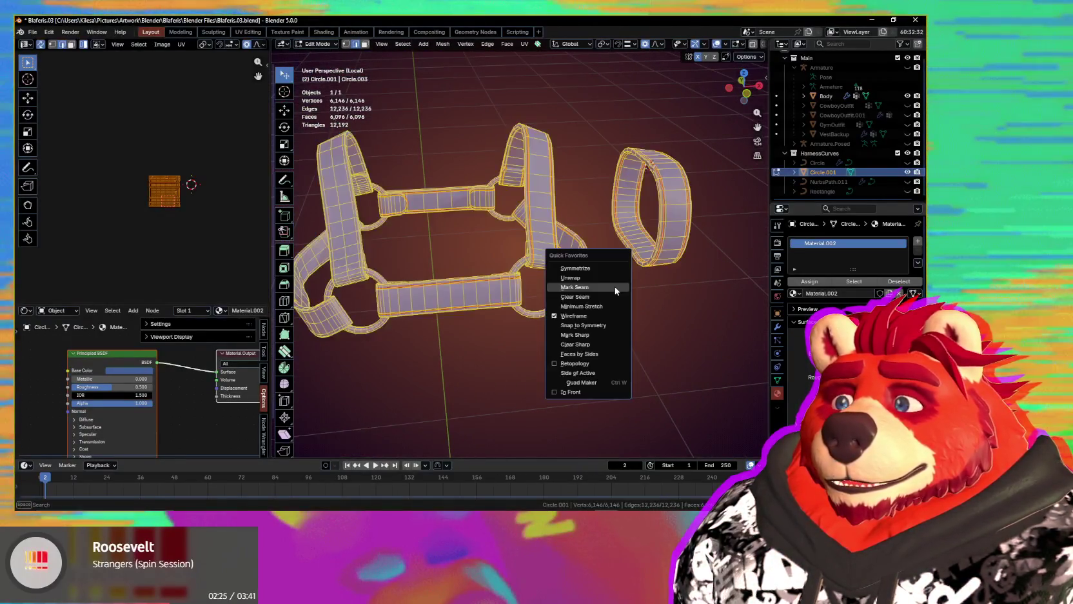
{"action": "left_click", "coordinate": [599, 271]}
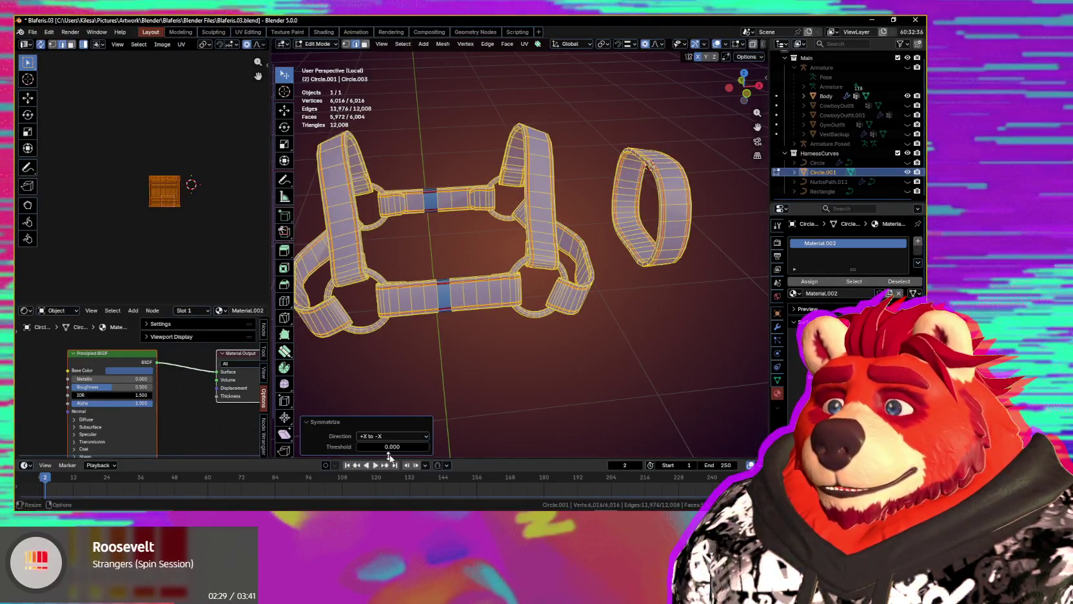
{"action": "mouse_move", "coordinate": [563, 378]}
{"action": "middle_mouse_down"}
{"action": "mouse_move", "coordinate": [584, 349]}
{"action": "mouse_move", "coordinate": [591, 369]}
{"action": "mouse_move", "coordinate": [453, 365]}
{"action": "mouse_move", "coordinate": [498, 386]}
{"action": "mouse_move", "coordinate": [600, 340]}
{"action": "mouse_move", "coordinate": [581, 366]}
{"action": "middle_mouse_up"}
{"action": "key", "text": "alt+a"}
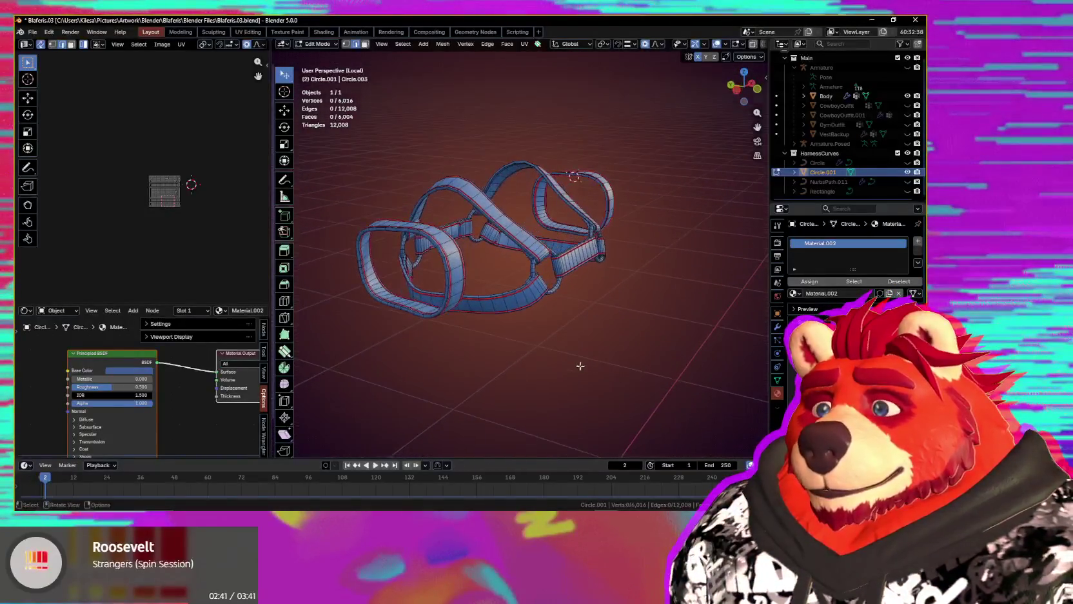
- Grow the face selection along the strap loop
{"action": "scroll", "coordinate": [577, 368], "scroll_direction": "up", "scroll_amount": 2}
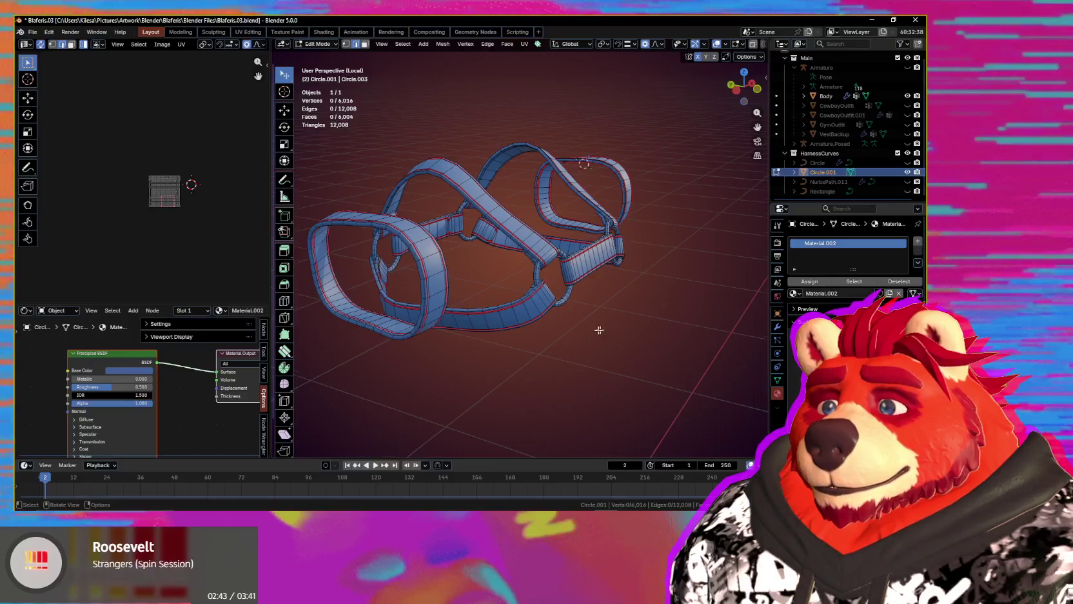
{"action": "middle_click_drag", "start_coordinate": [600, 329], "coordinate": [599, 300]}
{"action": "scroll", "coordinate": [455, 347], "scroll_direction": "up", "scroll_amount": 3}
{"action": "scroll", "coordinate": [474, 310], "scroll_direction": "up", "scroll_amount": 3}
{"action": "scroll", "coordinate": [492, 281], "scroll_direction": "up", "scroll_amount": 3}
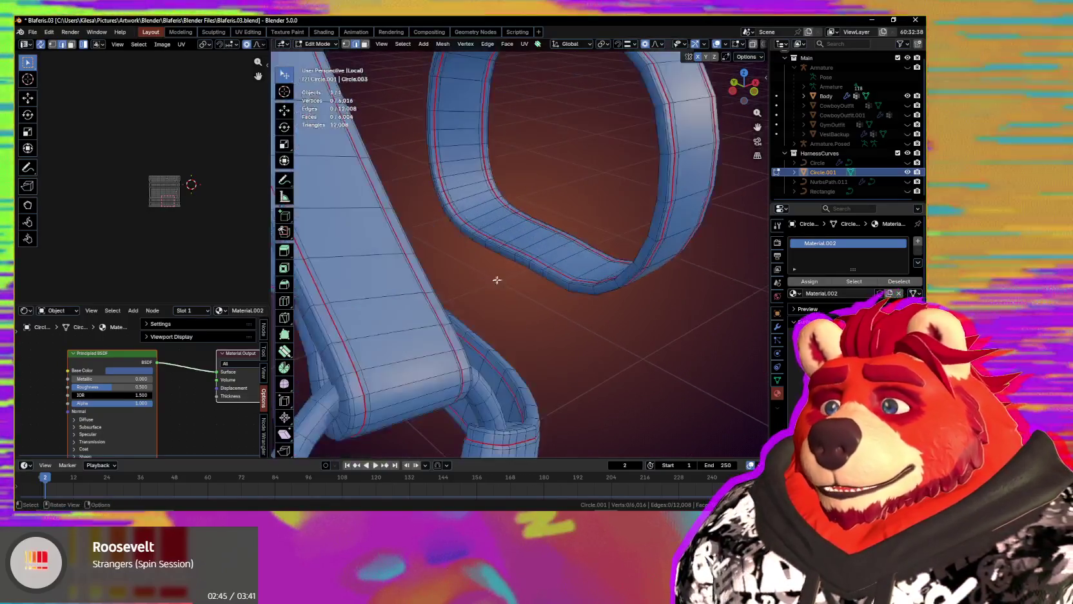
{"action": "middle_click_drag", "start_coordinate": [492, 280], "coordinate": [507, 262]}
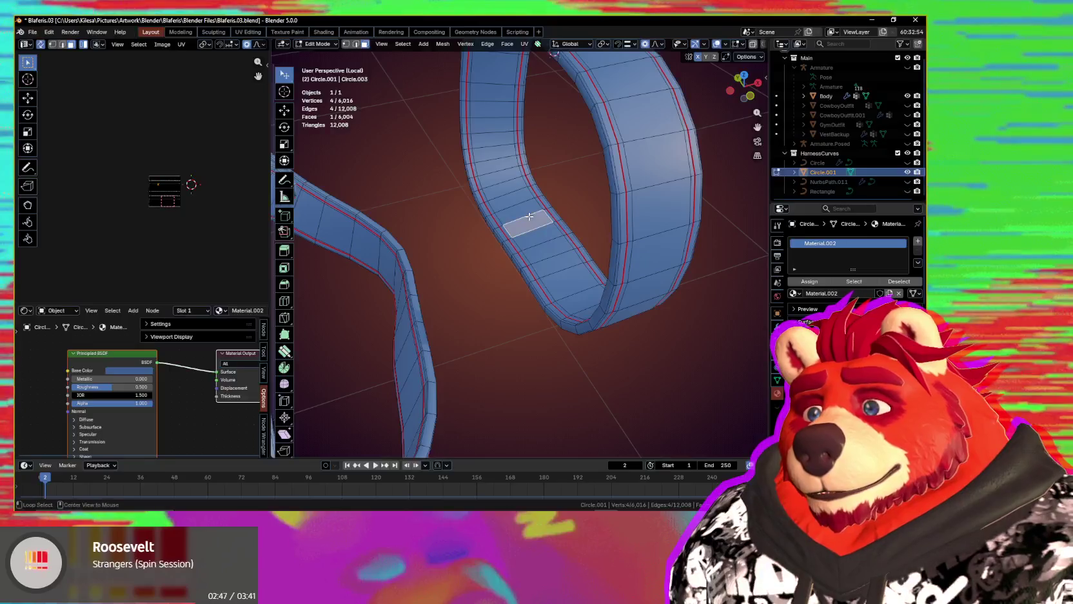
{"action": "key", "text": "ctrl+KP_Add"}
{"action": "key", "text": "ctrl+KP_Add"}
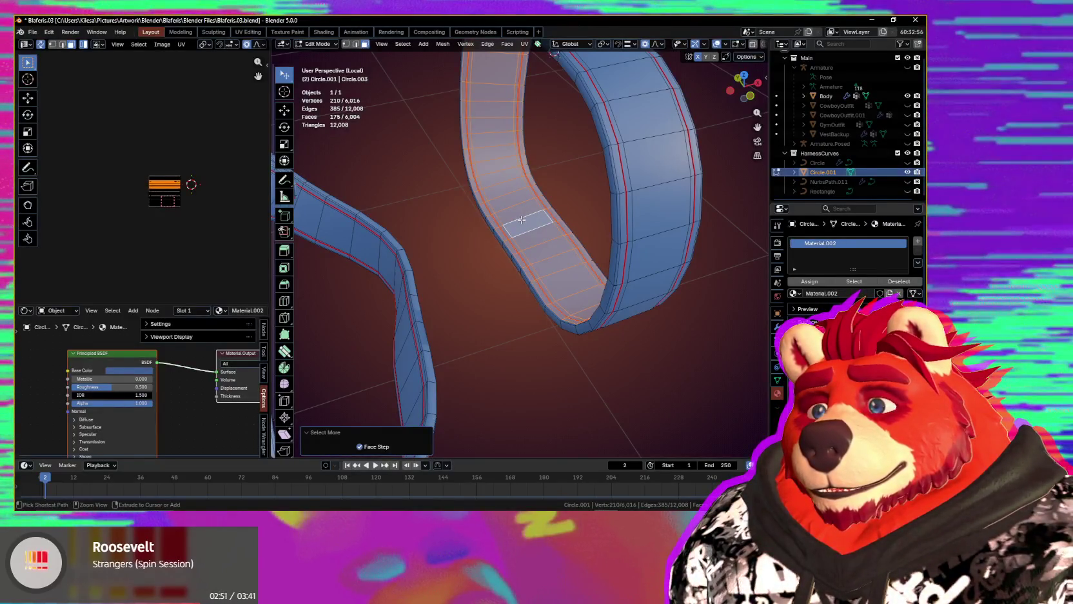
{"action": "scroll", "coordinate": [521, 219], "scroll_direction": "up", "scroll_amount": 2}
{"action": "middle_click_drag", "start_coordinate": [521, 219], "coordinate": [531, 258]}
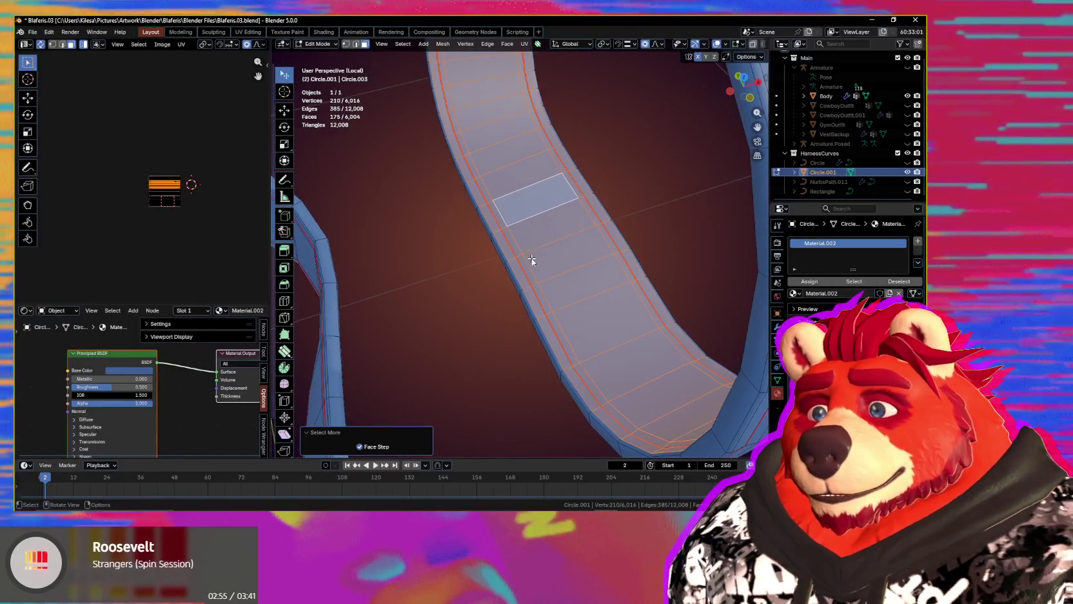
- Mirror the strap selection to the other side and delete the selected faces
{"action": "key", "text": "Escape"}
{"action": "key", "text": "ctrl+shift+m"}
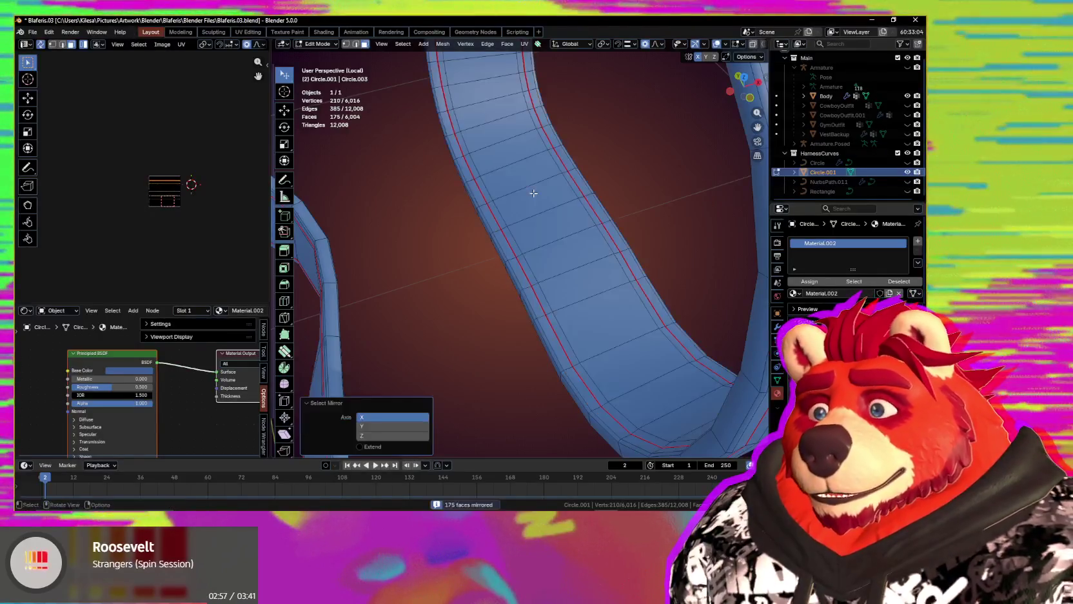
{"action": "left_click", "coordinate": [370, 447]}
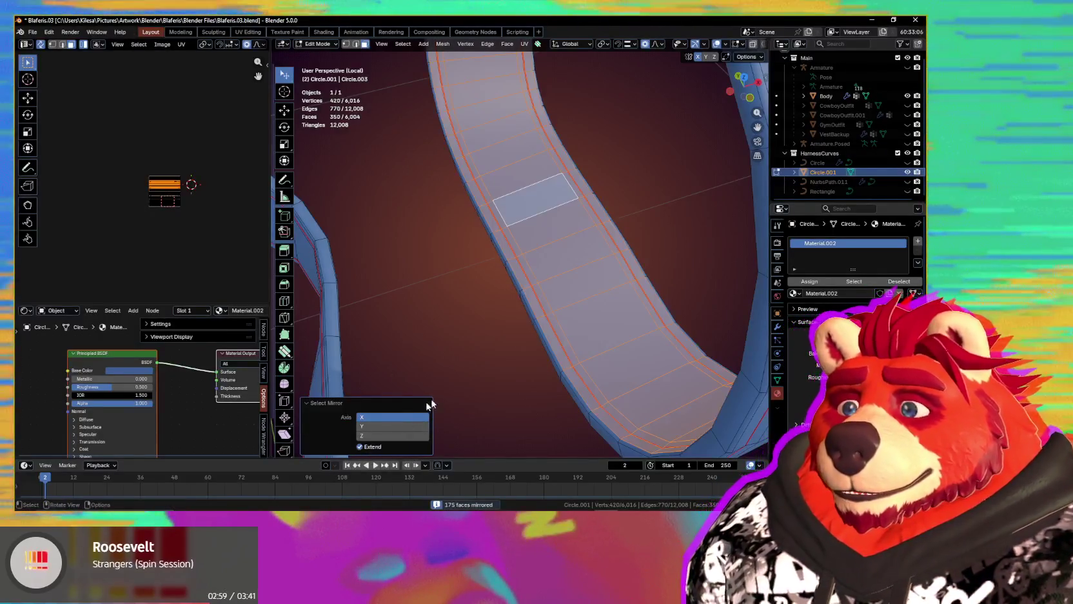
{"action": "mouse_move", "coordinate": [511, 348]}
{"action": "middle_mouse_down"}
{"action": "mouse_move", "coordinate": [577, 335]}
{"action": "mouse_move", "coordinate": [499, 299]}
{"action": "mouse_move", "coordinate": [652, 332]}
{"action": "middle_mouse_up"}
{"action": "key", "text": "x"}
{"action": "left_click", "coordinate": [582, 338]}
- Exit local view to show the body around the harness and hide the wireframe overlay
{"action": "scroll", "coordinate": [570, 325], "scroll_direction": "down", "scroll_amount": 5}
{"action": "scroll", "coordinate": [652, 331], "scroll_direction": "down", "scroll_amount": 3}
{"action": "mouse_move", "coordinate": [556, 331]}
{"action": "middle_mouse_down"}
{"action": "mouse_move", "coordinate": [634, 330]}
{"action": "mouse_move", "coordinate": [565, 341]}
{"action": "mouse_move", "coordinate": [523, 368]}
{"action": "mouse_move", "coordinate": [561, 333]}
{"action": "middle_mouse_up"}
{"action": "scroll", "coordinate": [534, 311], "scroll_direction": "up", "scroll_amount": 2}
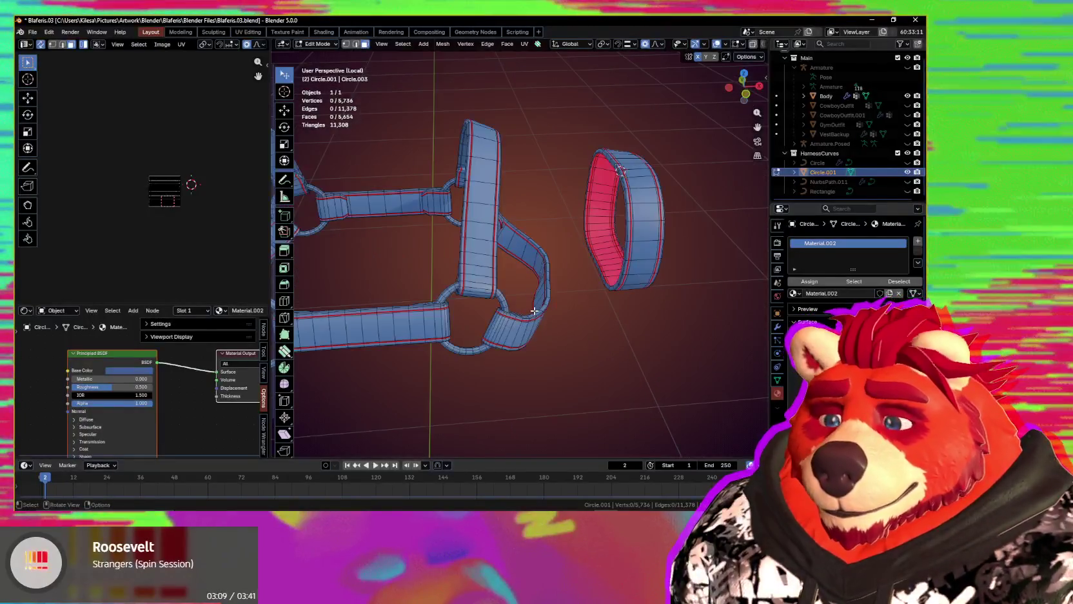
{"action": "key", "text": "KP_Divide"}
{"action": "mouse_move", "coordinate": [565, 309]}
{"action": "middle_mouse_down"}
{"action": "mouse_move", "coordinate": [503, 340]}
{"action": "mouse_move", "coordinate": [624, 362]}
{"action": "mouse_move", "coordinate": [474, 365]}
{"action": "mouse_move", "coordinate": [434, 354]}
{"action": "middle_mouse_up"}
{"action": "scroll", "coordinate": [502, 340], "scroll_direction": "down", "scroll_amount": 3}
{"action": "key", "text": "shift+alt+z"}
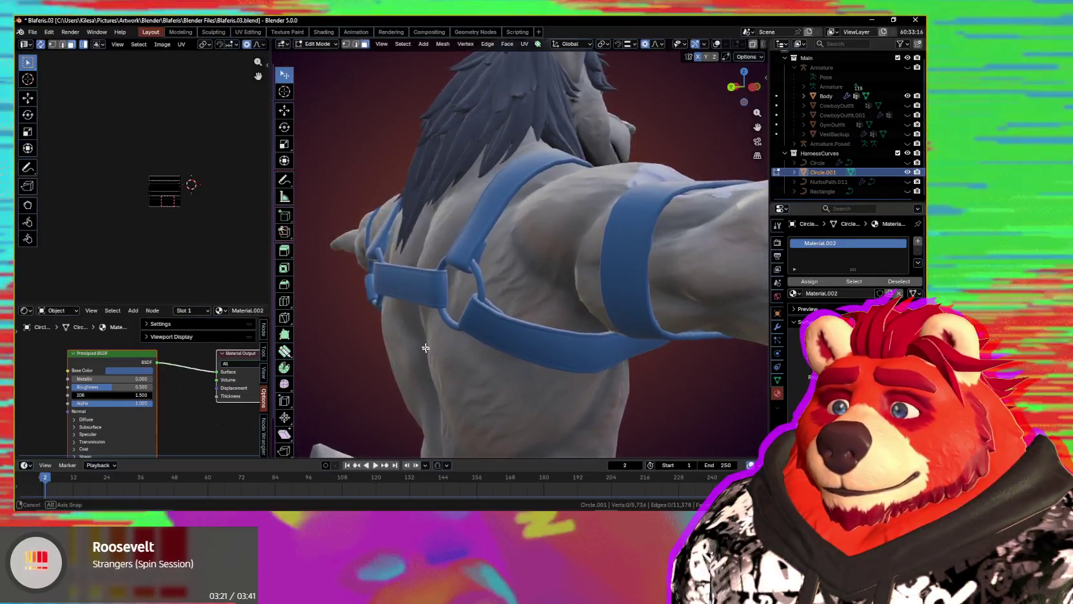
- Orbit around the body to check how the harness fits on the back and chest
{"action": "middle_click_drag", "start_coordinate": [407, 334], "coordinate": [513, 351]}
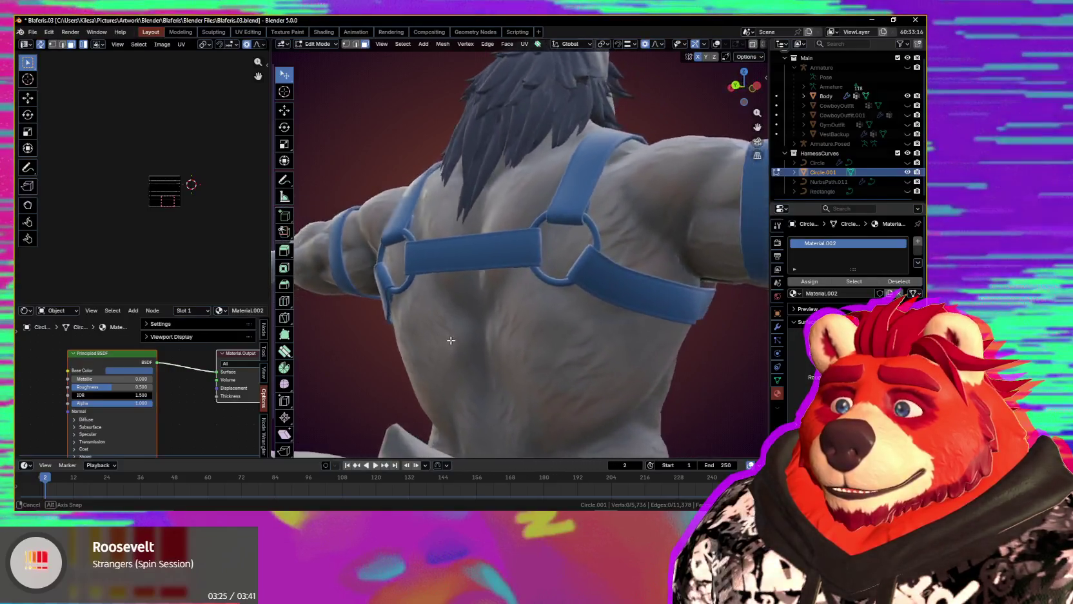
{"action": "scroll", "coordinate": [435, 343], "scroll_direction": "up", "scroll_amount": 2}
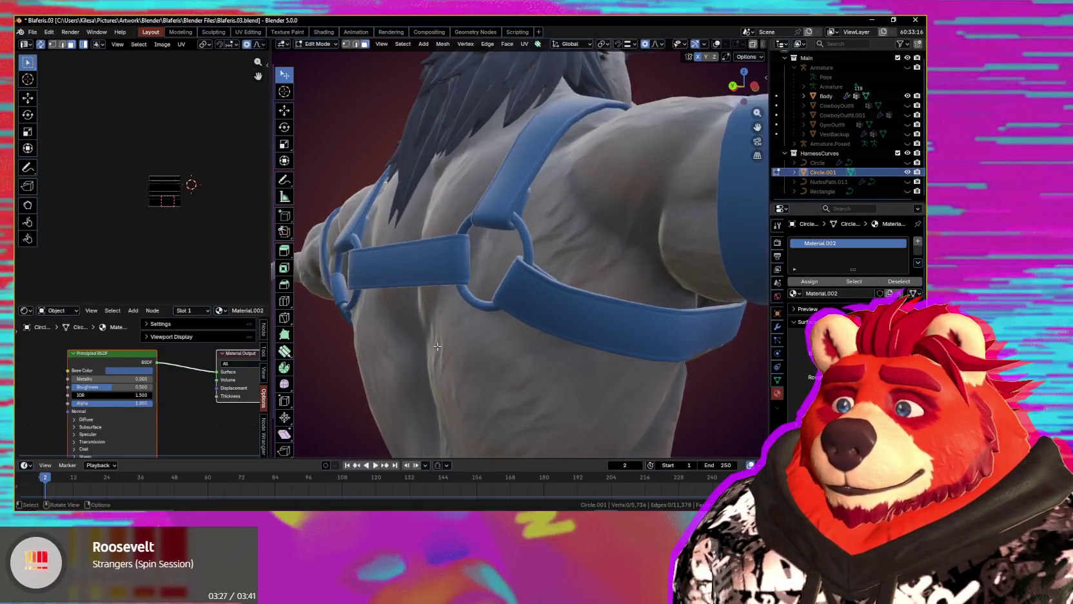
{"action": "scroll", "coordinate": [446, 348], "scroll_direction": "up", "scroll_amount": 1}
{"action": "mouse_move", "coordinate": [445, 350]}
{"action": "middle_mouse_down"}
{"action": "mouse_move", "coordinate": [669, 381]}
{"action": "mouse_move", "coordinate": [638, 348]}
{"action": "middle_mouse_up"}
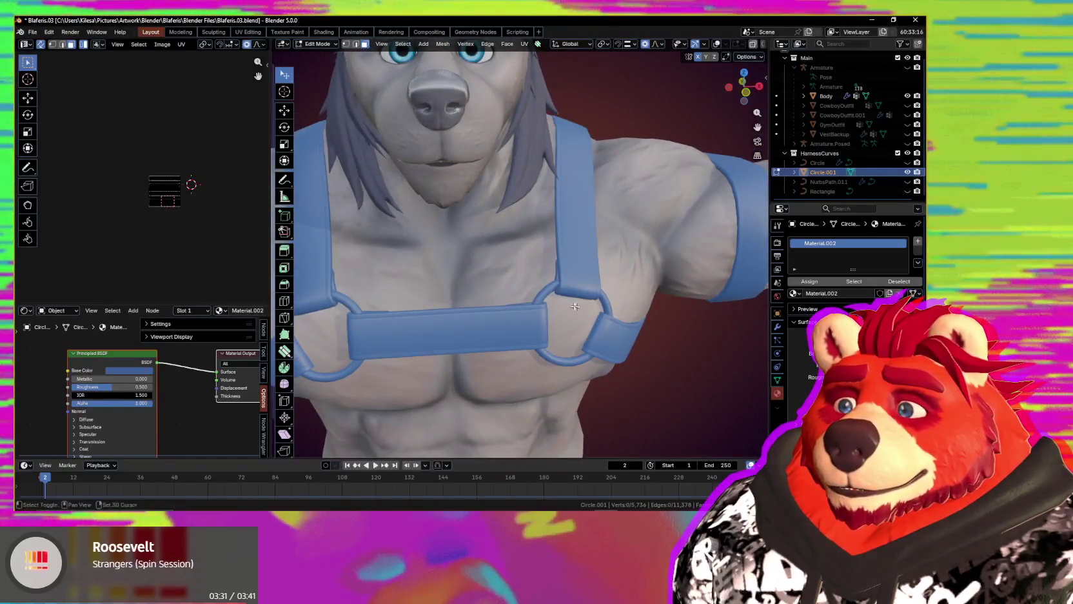
- Turn the overlays back on and isolate the harness mesh in local view
{"action": "key", "text": "shift+alt+z"}
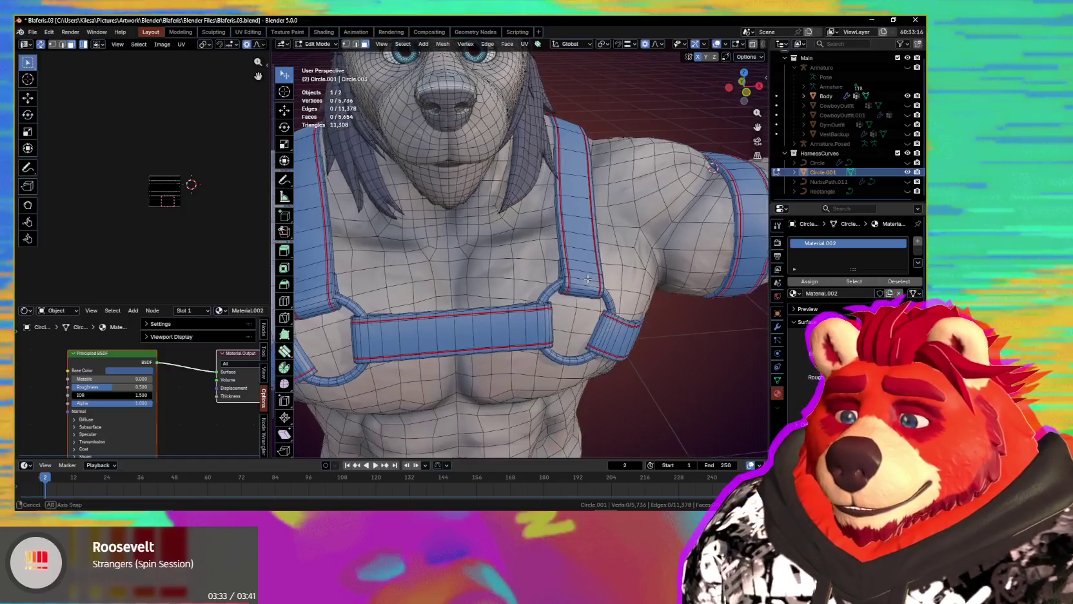
{"action": "key", "text": "slash"}
{"action": "mouse_move", "coordinate": [584, 278]}
{"action": "middle_mouse_down"}
{"action": "mouse_move", "coordinate": [641, 309]}
{"action": "mouse_move", "coordinate": [545, 292]}
{"action": "mouse_move", "coordinate": [460, 217]}
{"action": "middle_mouse_up"}
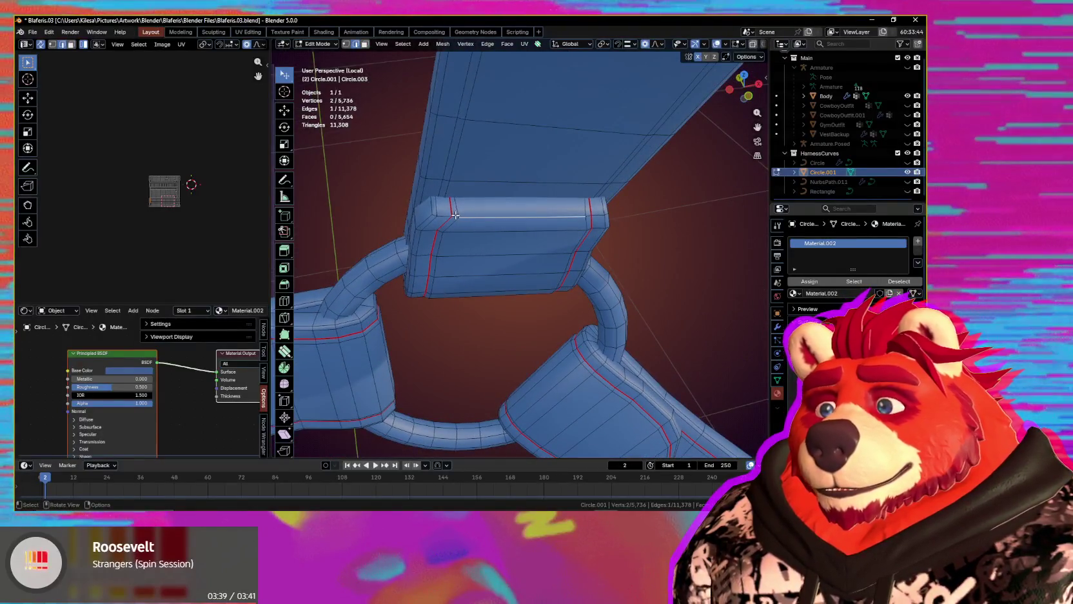
- Shortest-path select edges along the fold of the buckle loop
{"action": "left_click", "coordinate": [589, 216], "text": "ctrl"}
{"action": "mouse_move", "coordinate": [589, 216]}
{"action": "middle_mouse_down"}
{"action": "mouse_move", "coordinate": [559, 234]}
{"action": "mouse_move", "coordinate": [560, 262]}
{"action": "middle_mouse_up"}
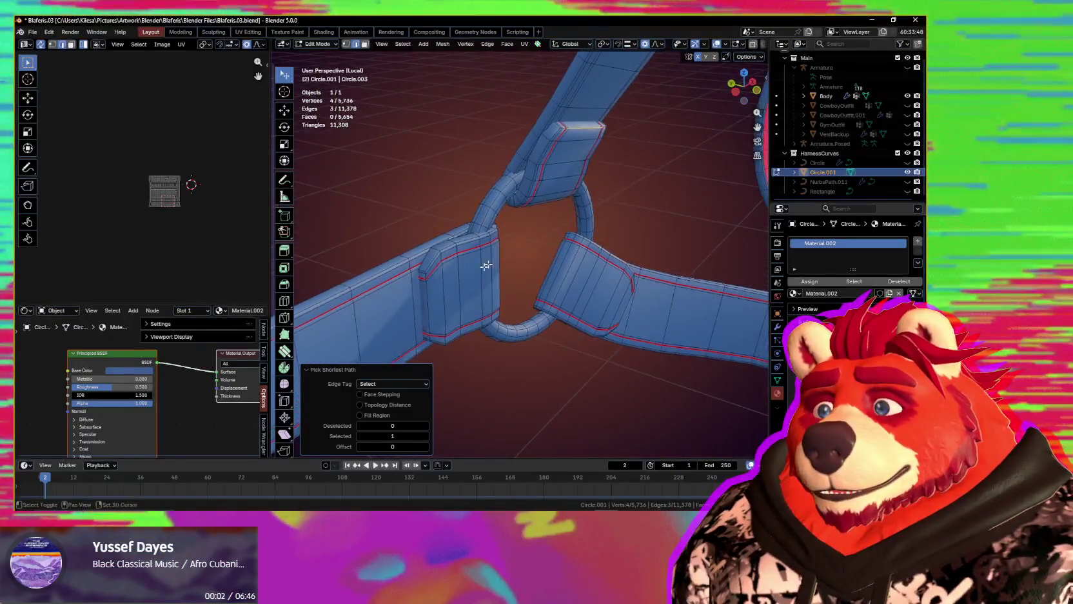
{"action": "middle_click_drag", "start_coordinate": [540, 217], "coordinate": [541, 242]}
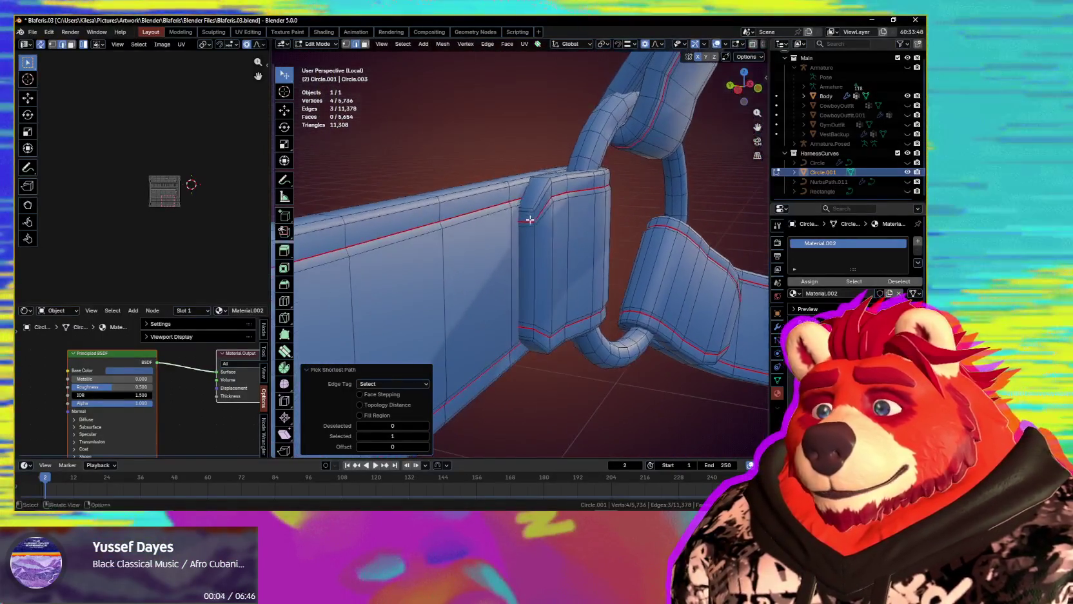
{"action": "left_click", "coordinate": [541, 242], "text": "shift"}
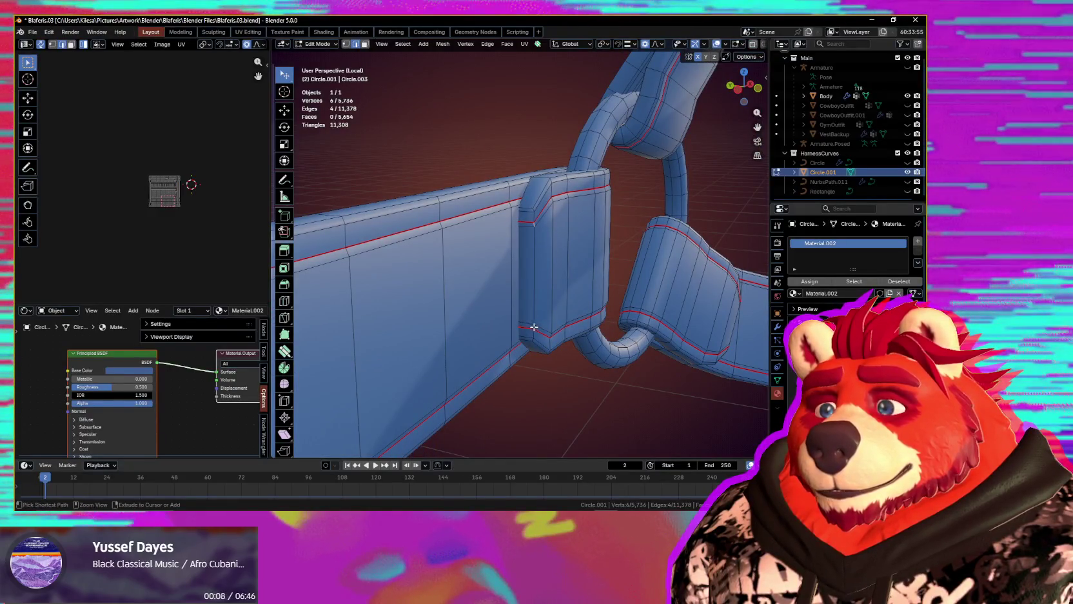
{"action": "middle_click_drag", "start_coordinate": [624, 333], "coordinate": [447, 295]}
{"action": "scroll", "coordinate": [582, 300], "scroll_direction": "up", "scroll_amount": 3}
{"action": "mouse_move", "coordinate": [591, 304]}
{"action": "middle_mouse_down"}
{"action": "mouse_move", "coordinate": [498, 259]}
{"action": "mouse_move", "coordinate": [489, 242]}
{"action": "middle_mouse_up"}
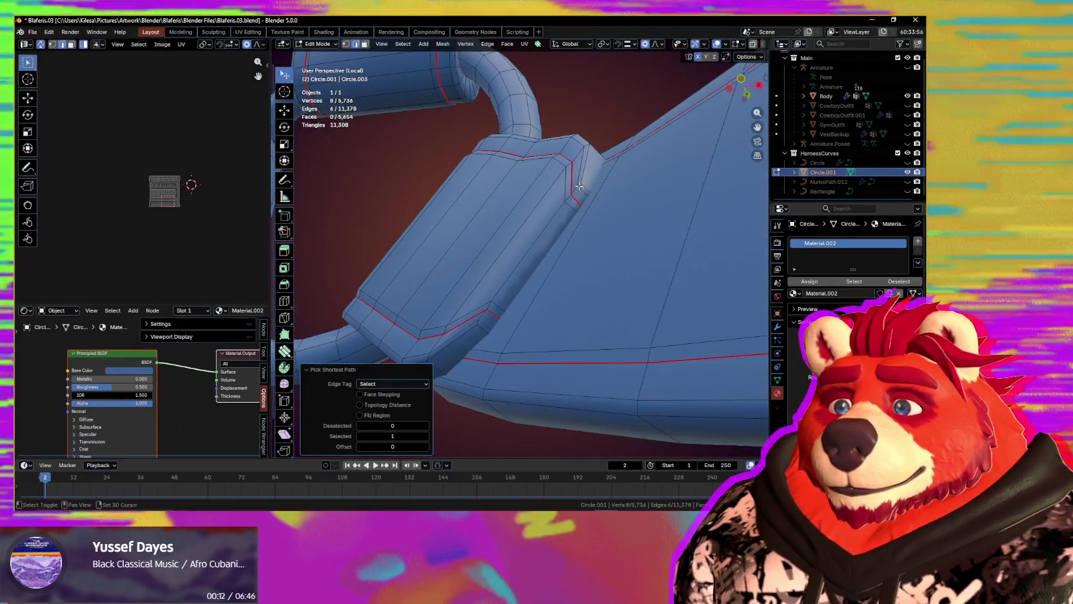
{"action": "left_click", "coordinate": [575, 198], "text": "shift"}
- Extend the selected edge path along the strap end
{"action": "mouse_move", "coordinate": [490, 303]}
{"action": "middle_mouse_down"}
{"action": "mouse_move", "coordinate": [625, 326]}
{"action": "mouse_move", "coordinate": [420, 322]}
{"action": "mouse_move", "coordinate": [567, 314]}
{"action": "mouse_move", "coordinate": [608, 319]}
{"action": "mouse_move", "coordinate": [548, 331]}
{"action": "mouse_move", "coordinate": [654, 323]}
{"action": "mouse_move", "coordinate": [501, 342]}
{"action": "mouse_move", "coordinate": [565, 302]}
{"action": "mouse_move", "coordinate": [515, 311]}
{"action": "middle_mouse_up"}
{"action": "scroll", "coordinate": [546, 318], "scroll_direction": "up", "scroll_amount": 3}
{"action": "scroll", "coordinate": [542, 314], "scroll_direction": "up", "scroll_amount": 3}
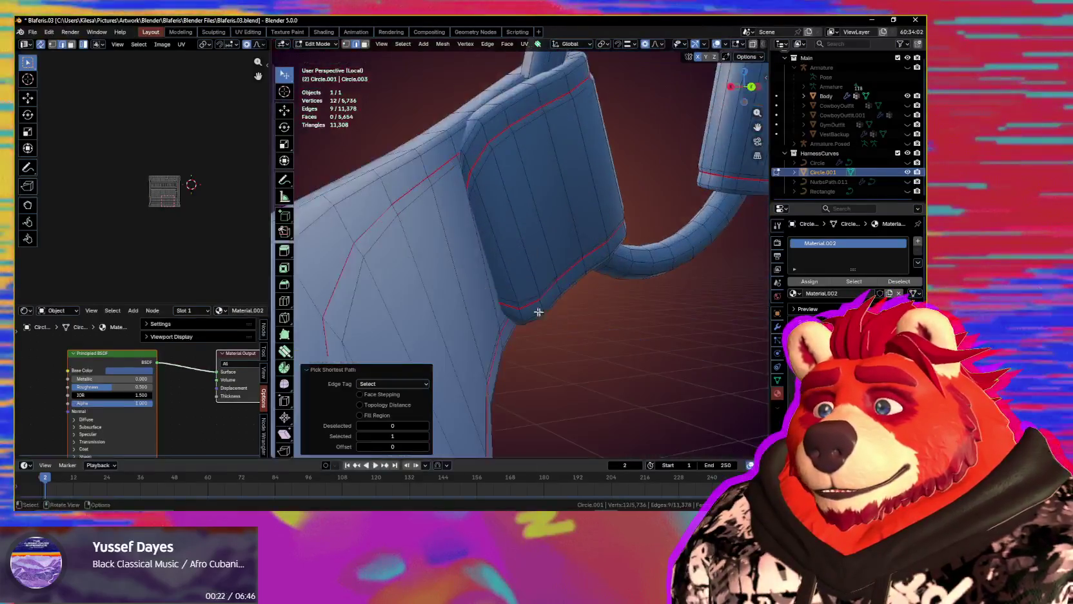
{"action": "scroll", "coordinate": [542, 313], "scroll_direction": "up", "scroll_amount": 3}
{"action": "scroll", "coordinate": [534, 293], "scroll_direction": "up", "scroll_amount": 3}
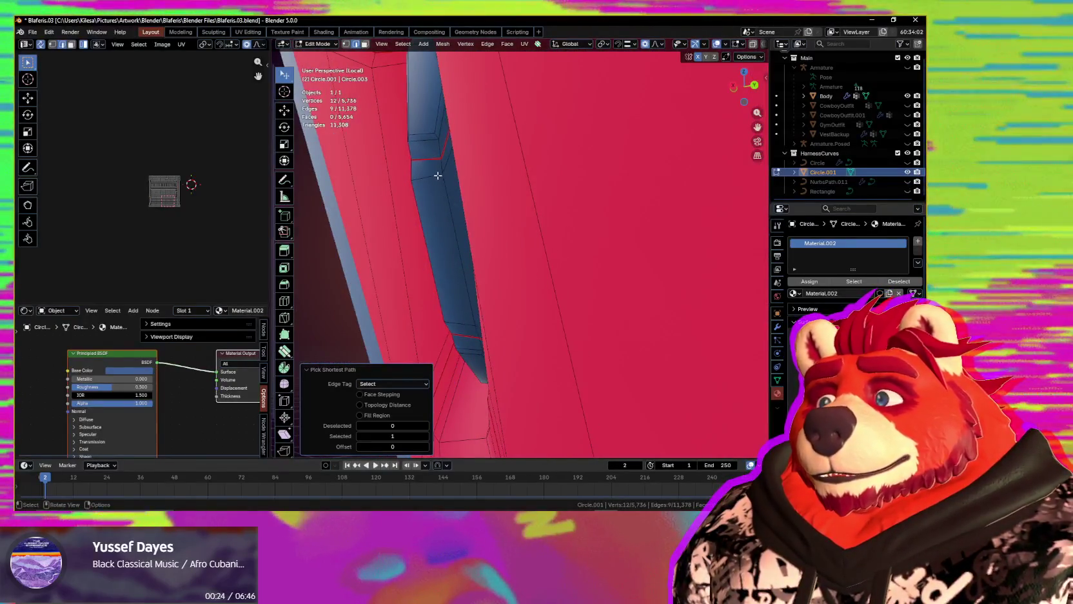
{"action": "left_click", "coordinate": [474, 332], "text": "ctrl"}
{"action": "scroll", "coordinate": [496, 309], "scroll_direction": "down", "scroll_amount": 5}
{"action": "mouse_move", "coordinate": [490, 306]}
{"action": "middle_mouse_down"}
{"action": "mouse_move", "coordinate": [484, 387]}
{"action": "mouse_move", "coordinate": [599, 343]}
{"action": "mouse_move", "coordinate": [532, 376]}
{"action": "middle_mouse_up"}
{"action": "scroll", "coordinate": [537, 296], "scroll_direction": "up", "scroll_amount": 3}
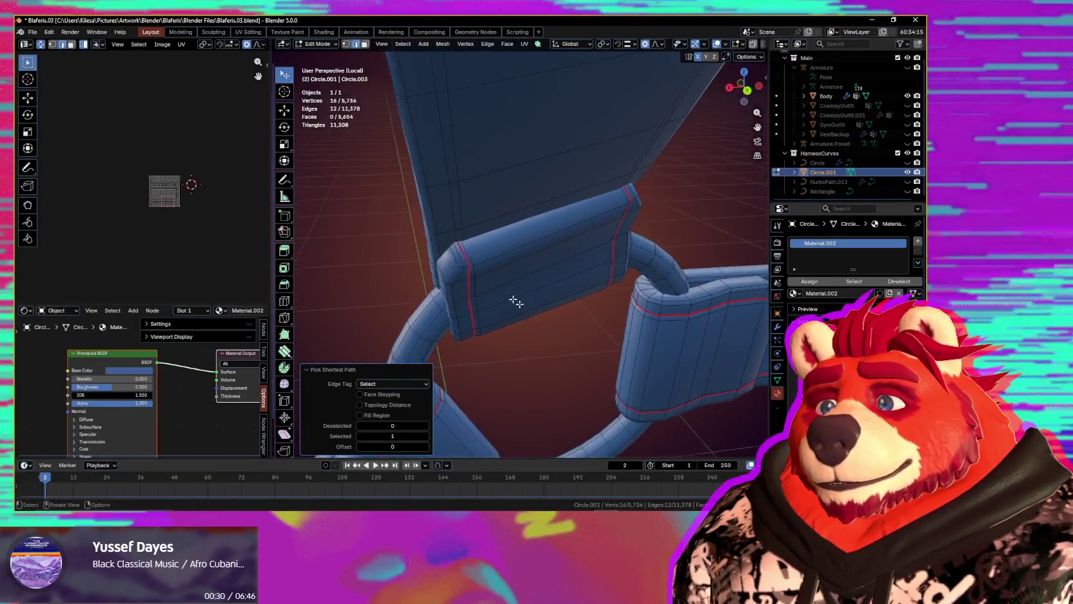
{"action": "middle_click_drag", "start_coordinate": [472, 256], "coordinate": [462, 268]}
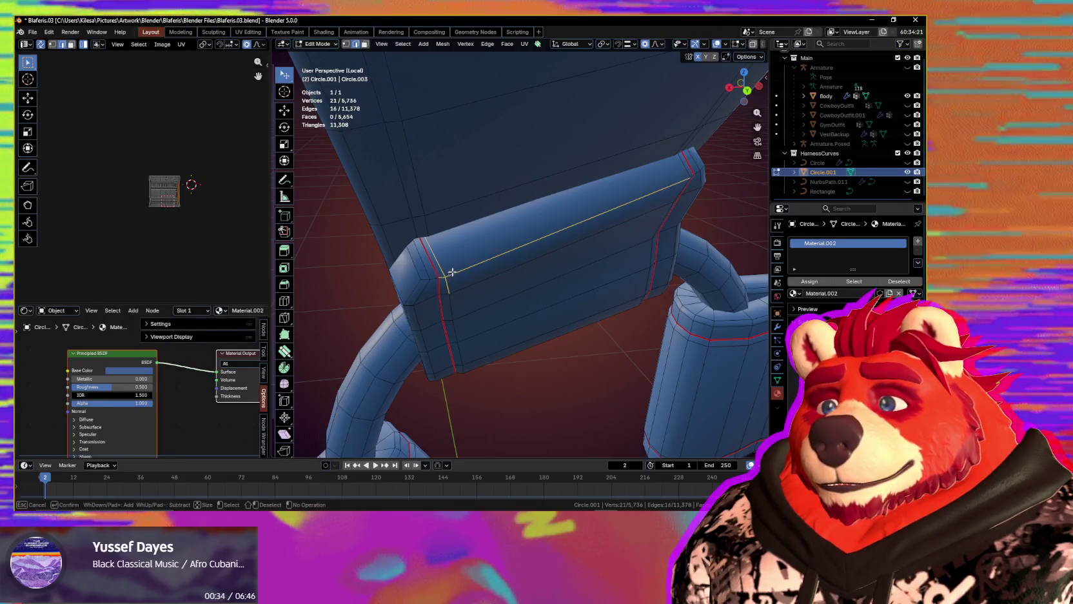
- Deselect the stray vertex and mirror the edge selection to the other side
{"action": "left_click", "coordinate": [449, 290], "text": "shift"}
{"action": "mouse_move", "coordinate": [555, 276]}
{"action": "middle_mouse_down"}
{"action": "mouse_move", "coordinate": [574, 236]}
{"action": "mouse_move", "coordinate": [546, 300]}
{"action": "mouse_move", "coordinate": [503, 277]}
{"action": "mouse_move", "coordinate": [535, 256]}
{"action": "middle_mouse_up"}
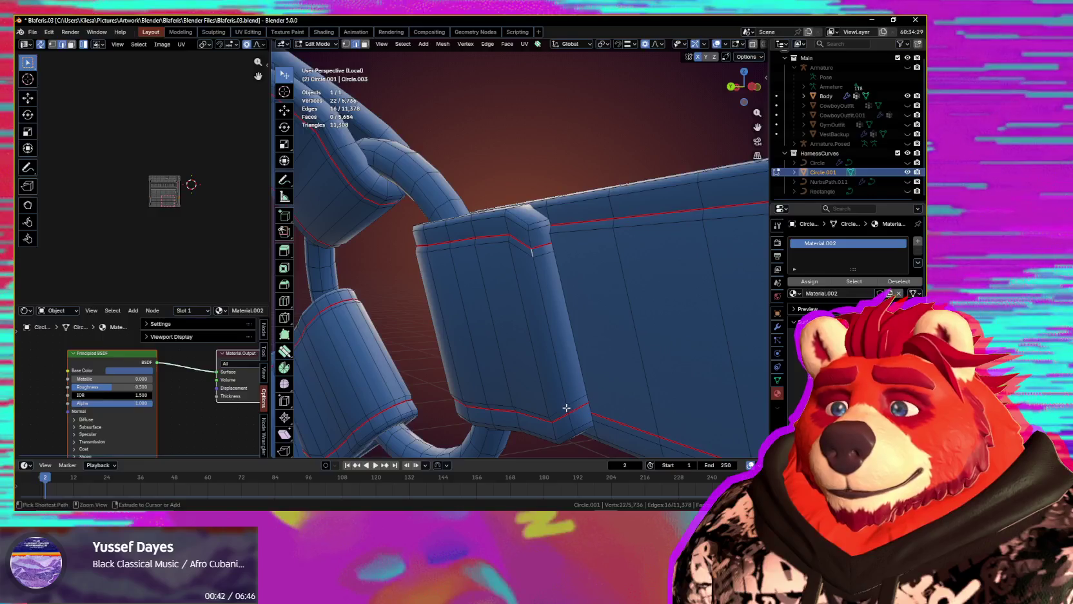
{"action": "middle_click_drag", "start_coordinate": [602, 392], "coordinate": [581, 361]}
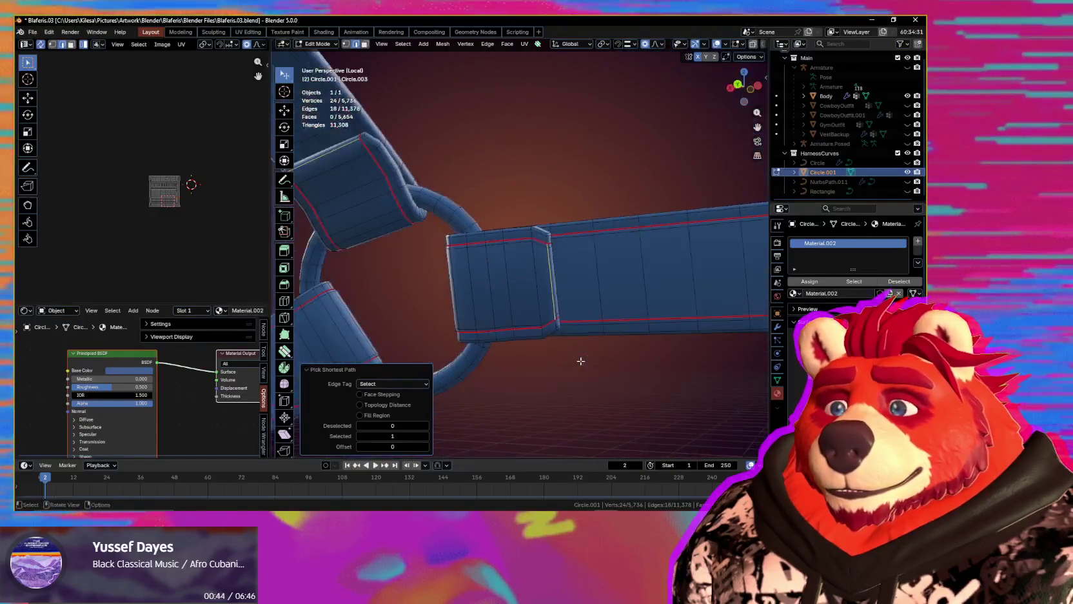
{"action": "key", "text": "ctrl+shift+m"}
- Mark the selected strap-loop edges as seams from Quick Favorites
{"action": "key", "text": "q"}
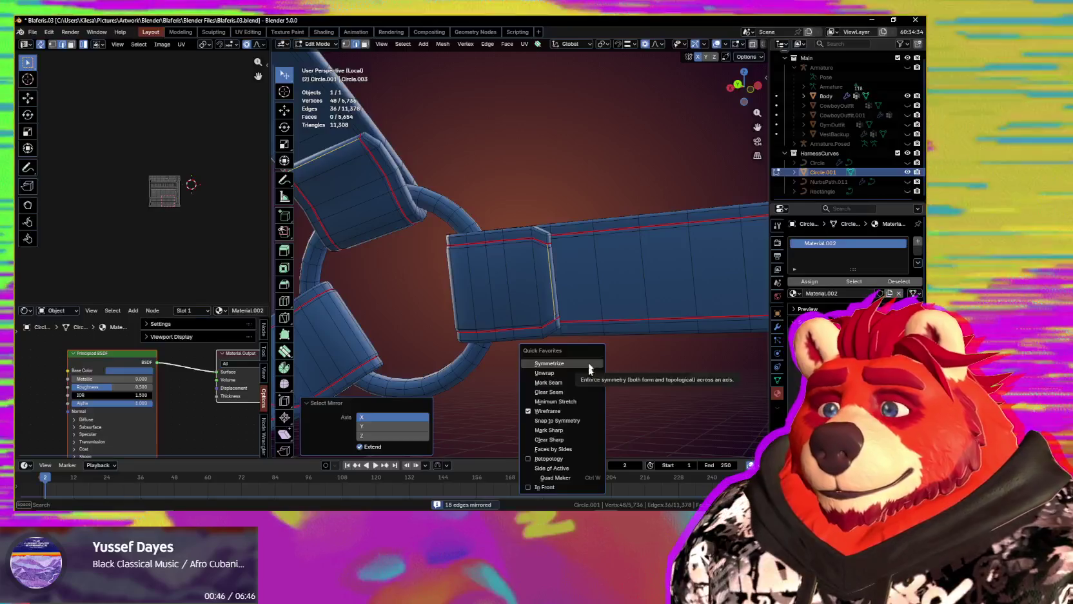
{"action": "left_click", "coordinate": [589, 381]}
{"action": "key", "text": "q"}
{"action": "scroll", "coordinate": [535, 313], "scroll_direction": "down", "scroll_amount": 5}
{"action": "middle_click_drag", "start_coordinate": [573, 340], "coordinate": [458, 371]}
{"action": "mouse_move", "coordinate": [529, 350]}
{"action": "middle_mouse_down"}
{"action": "mouse_move", "coordinate": [480, 345]}
{"action": "mouse_move", "coordinate": [527, 329]}
{"action": "middle_mouse_up"}
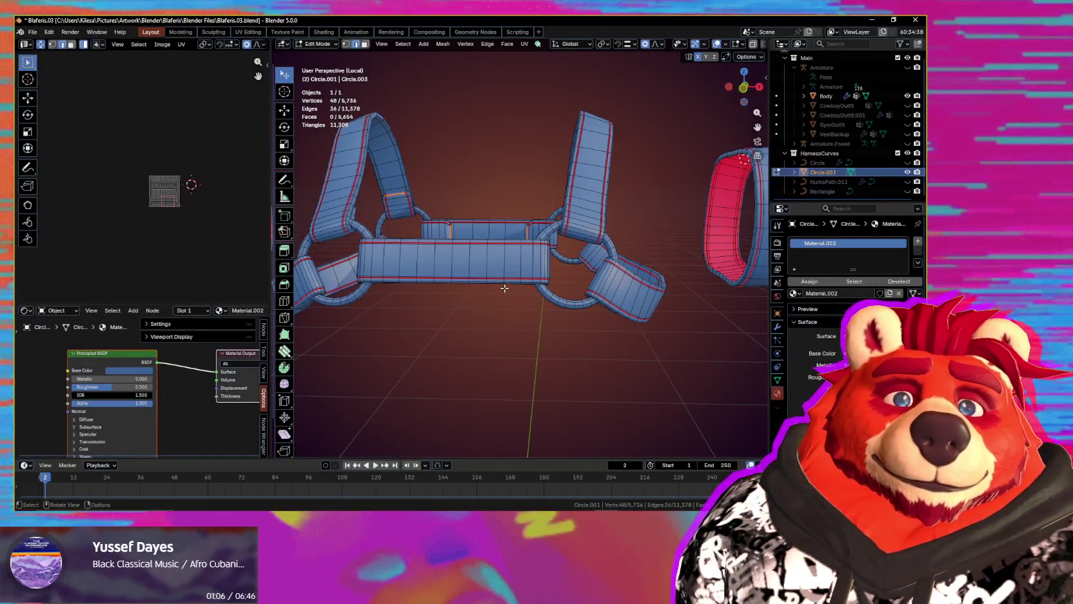
- Leave local view so the body shows around the harness again
{"action": "scroll", "coordinate": [567, 342], "scroll_direction": "down", "scroll_amount": 2}
{"action": "scroll", "coordinate": [571, 347], "scroll_direction": "down", "scroll_amount": 2}
{"action": "mouse_move", "coordinate": [573, 348]}
{"action": "middle_mouse_down"}
{"action": "mouse_move", "coordinate": [606, 331]}
{"action": "mouse_move", "coordinate": [526, 325]}
{"action": "mouse_move", "coordinate": [545, 300]}
{"action": "mouse_move", "coordinate": [540, 283]}
{"action": "middle_mouse_up"}
{"action": "key", "text": "KP_Divide"}
{"action": "scroll", "coordinate": [535, 297], "scroll_direction": "up", "scroll_amount": 5}
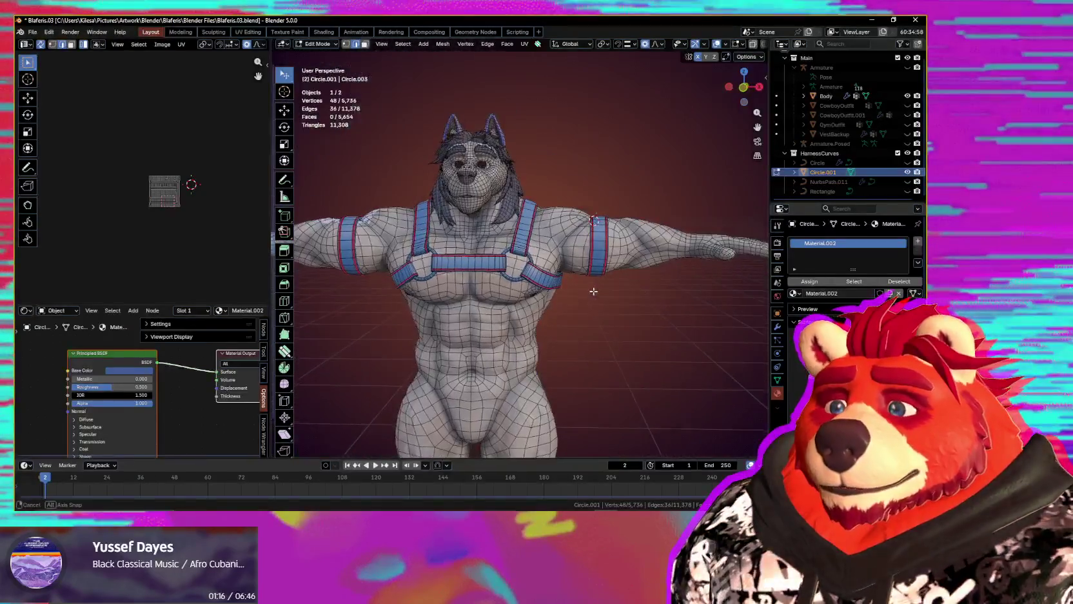
- Enable X-ray and orbit around the harness ring to reveal its hidden edges
{"action": "scroll", "coordinate": [536, 269], "scroll_direction": "up", "scroll_amount": 4}
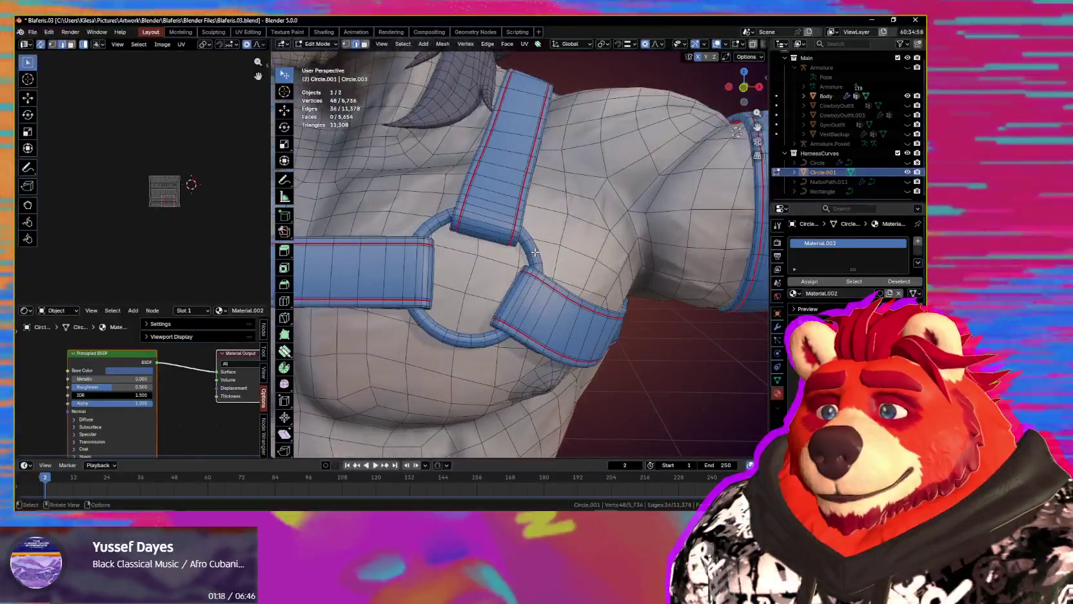
{"action": "mouse_move", "coordinate": [535, 251]}
{"action": "middle_mouse_down"}
{"action": "mouse_move", "coordinate": [546, 266]}
{"action": "mouse_move", "coordinate": [481, 257]}
{"action": "mouse_move", "coordinate": [480, 279]}
{"action": "mouse_move", "coordinate": [435, 205]}
{"action": "mouse_move", "coordinate": [382, 203]}
{"action": "mouse_move", "coordinate": [529, 220]}
{"action": "mouse_move", "coordinate": [592, 289]}
{"action": "mouse_move", "coordinate": [559, 340]}
{"action": "middle_mouse_up"}
{"action": "key", "text": "alt+z"}
{"action": "scroll", "coordinate": [529, 220], "scroll_direction": "up", "scroll_amount": 4}
{"action": "scroll", "coordinate": [559, 341], "scroll_direction": "up", "scroll_amount": 3}
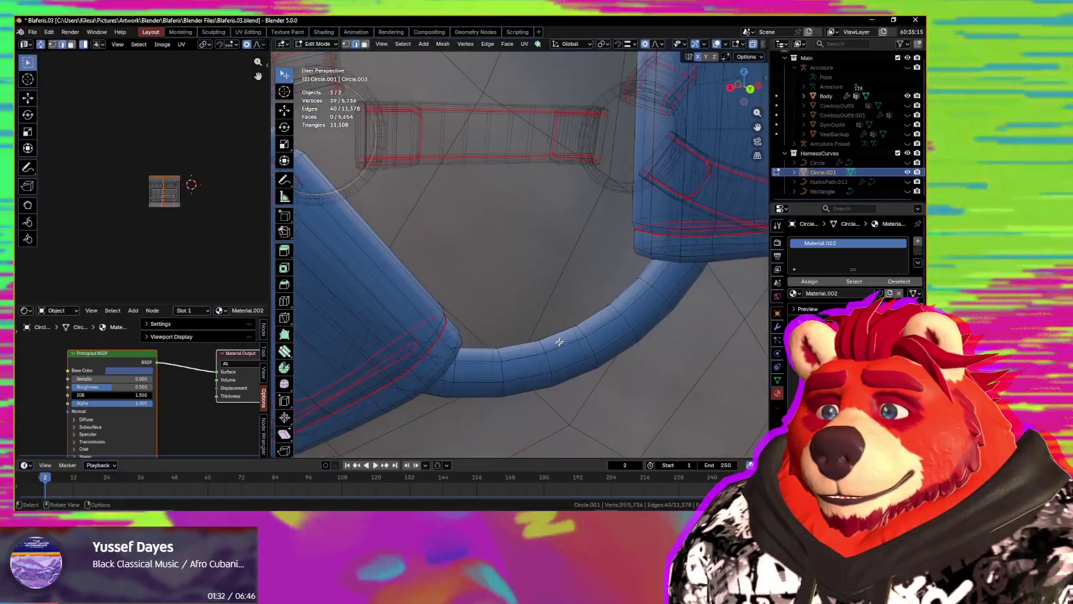
{"action": "mouse_move", "coordinate": [482, 359]}
{"action": "middle_mouse_down"}
{"action": "mouse_move", "coordinate": [485, 283]}
{"action": "mouse_move", "coordinate": [452, 296]}
{"action": "mouse_move", "coordinate": [596, 302]}
{"action": "middle_mouse_up"}
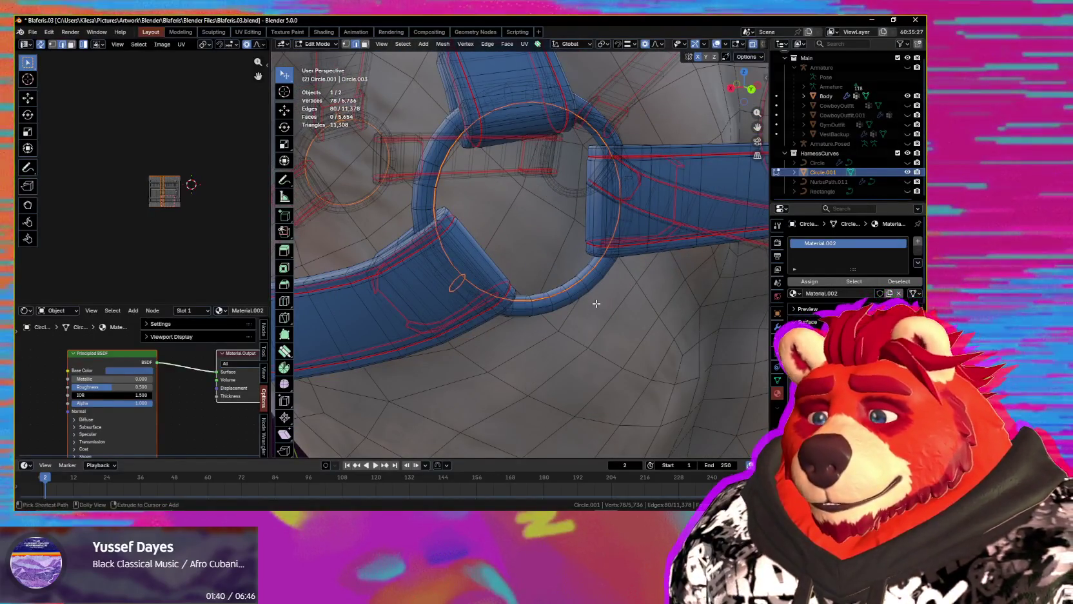
{"action": "scroll", "coordinate": [596, 303], "scroll_direction": "down", "scroll_amount": 8}
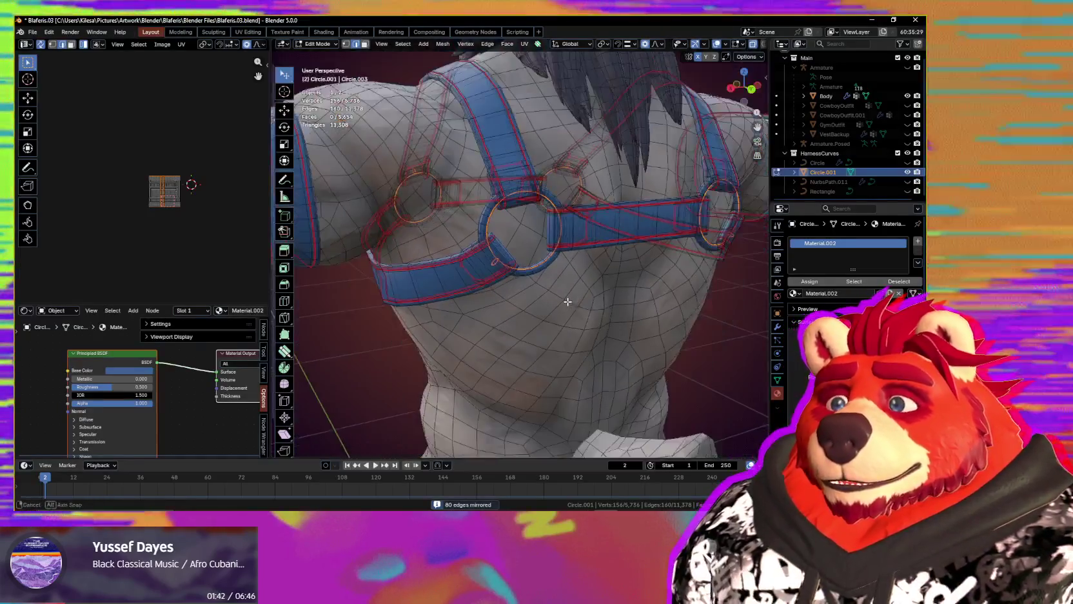
{"action": "mouse_move", "coordinate": [596, 303]}
{"action": "middle_mouse_down"}
{"action": "mouse_move", "coordinate": [499, 297]}
{"action": "mouse_move", "coordinate": [587, 295]}
{"action": "middle_mouse_up"}
- Unwrap the whole harness with Minimum Stretch, then undo it
{"action": "key", "text": "a"}
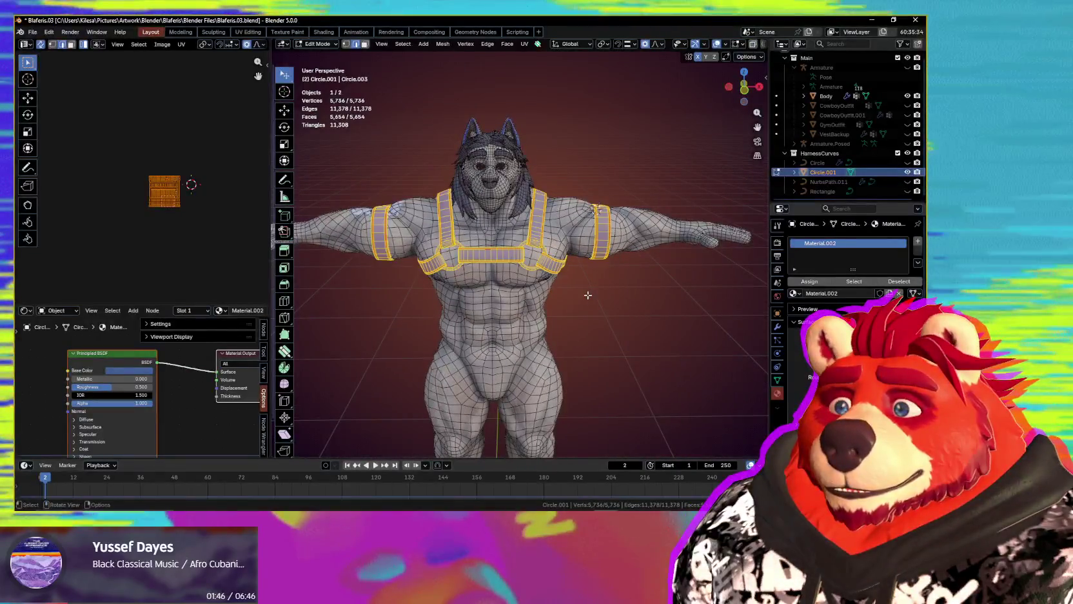
{"action": "key", "text": "q"}
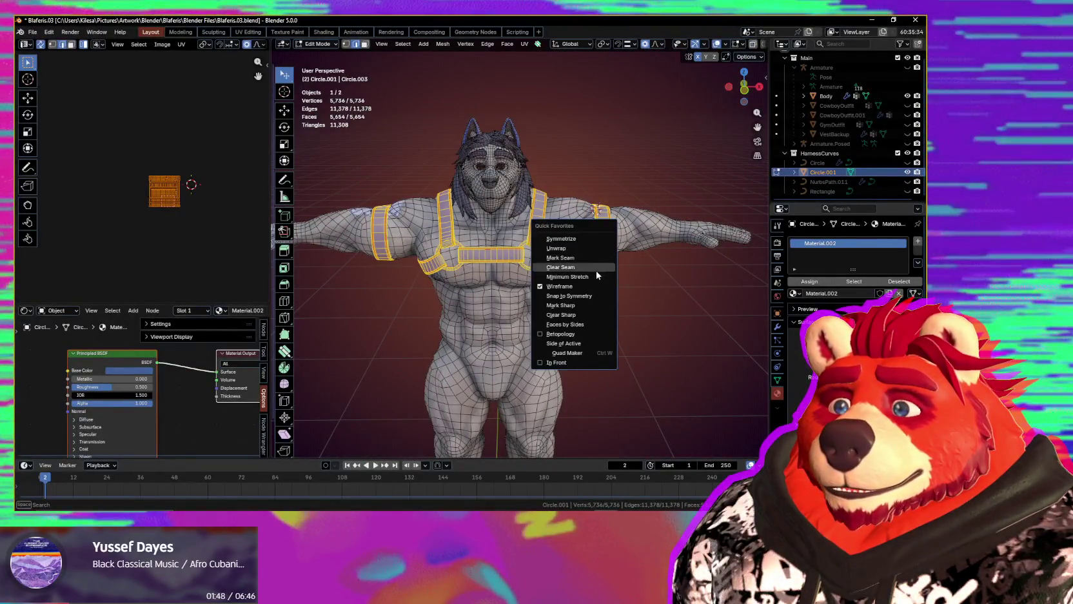
{"action": "left_click", "coordinate": [596, 277]}
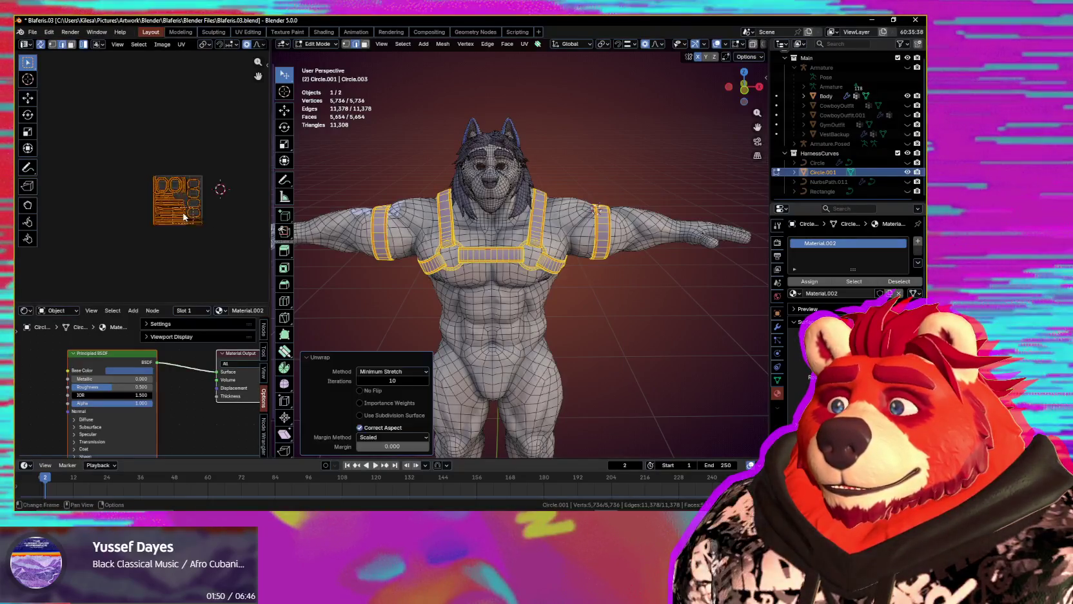
{"action": "scroll", "coordinate": [206, 223], "scroll_direction": "up", "scroll_amount": 1}
{"action": "scroll", "coordinate": [207, 220], "scroll_direction": "up", "scroll_amount": 2}
{"action": "scroll", "coordinate": [205, 213], "scroll_direction": "up", "scroll_amount": 2}
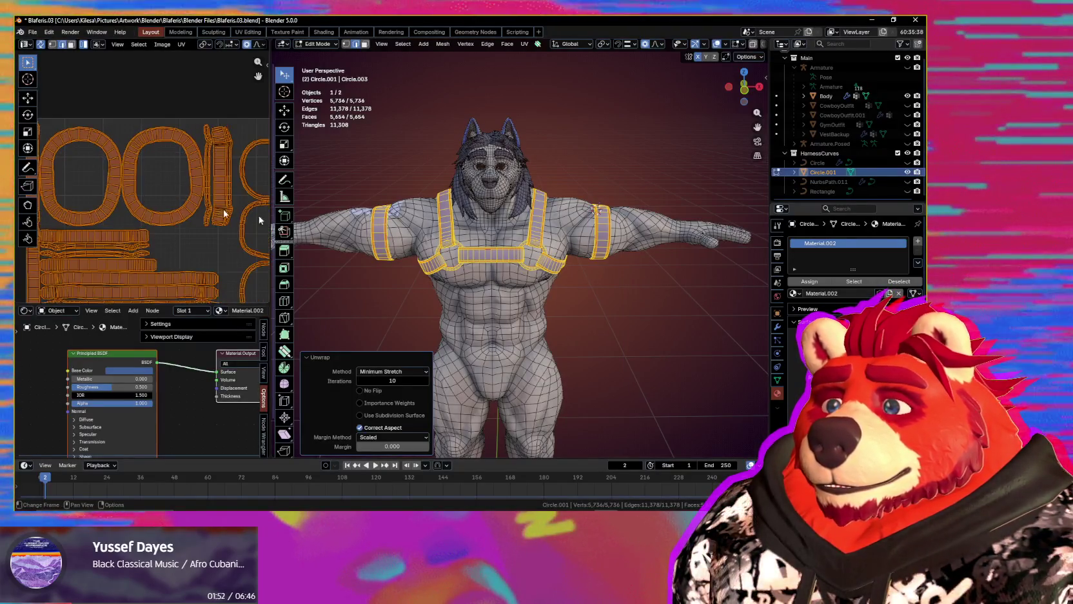
{"action": "key", "text": "ctrl+z"}
- Select a back-strap edge loop, mirror it, and mark both loops as seams
{"action": "mouse_move", "coordinate": [502, 260]}
{"action": "middle_mouse_down"}
{"action": "mouse_move", "coordinate": [513, 295]}
{"action": "mouse_move", "coordinate": [438, 225]}
{"action": "mouse_move", "coordinate": [455, 221]}
{"action": "mouse_move", "coordinate": [618, 268]}
{"action": "middle_mouse_up"}
{"action": "left_click", "coordinate": [428, 223], "text": "alt"}
{"action": "key", "text": "ctrl+shift+m"}
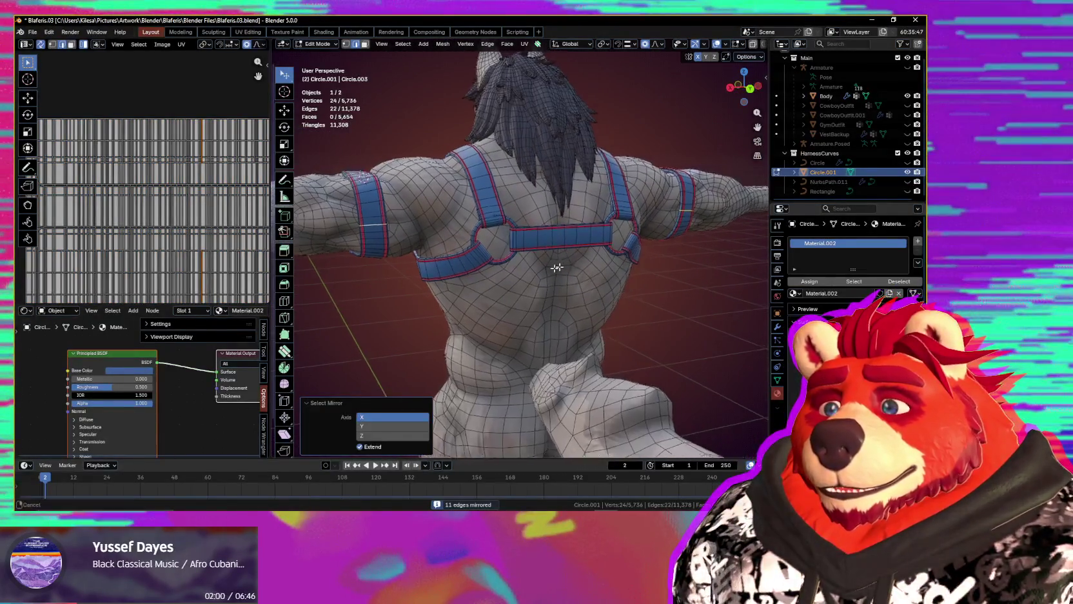
{"action": "key", "text": "q"}
{"action": "left_click", "coordinate": [610, 246]}
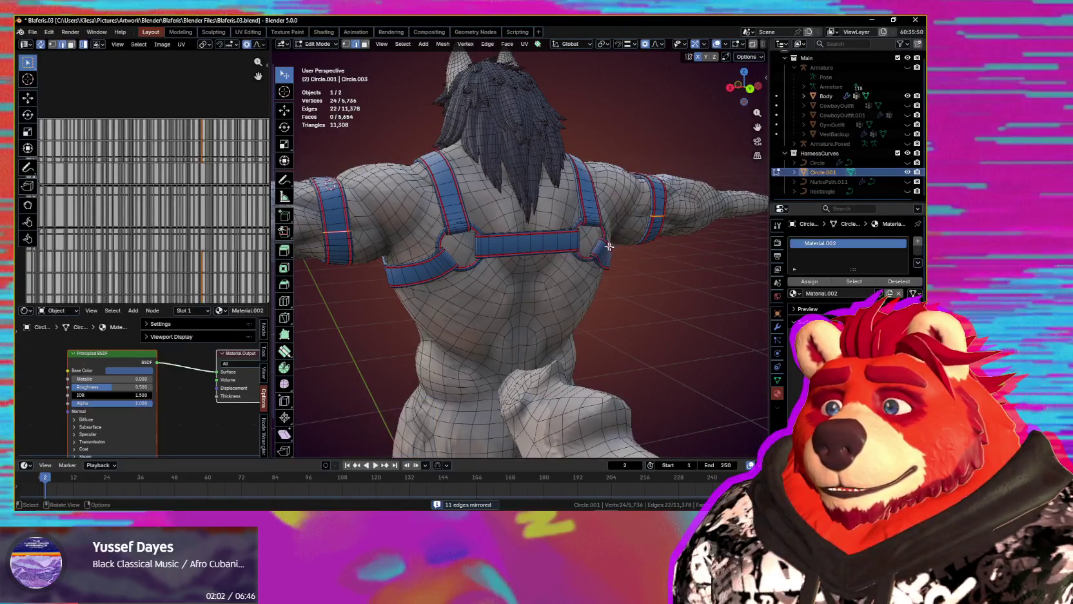
- Re-unwrap the whole harness with Minimum Stretch and scale the UV islands up
{"action": "key", "text": "a"}
{"action": "key", "text": "q"}
{"action": "left_click", "coordinate": [522, 268]}
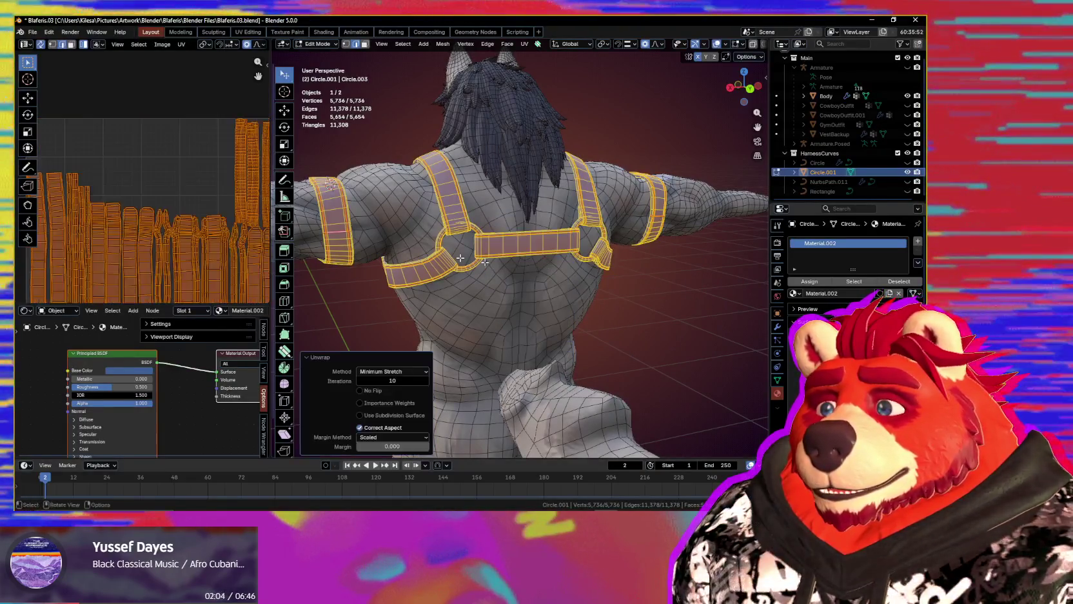
{"action": "key", "text": "s"}
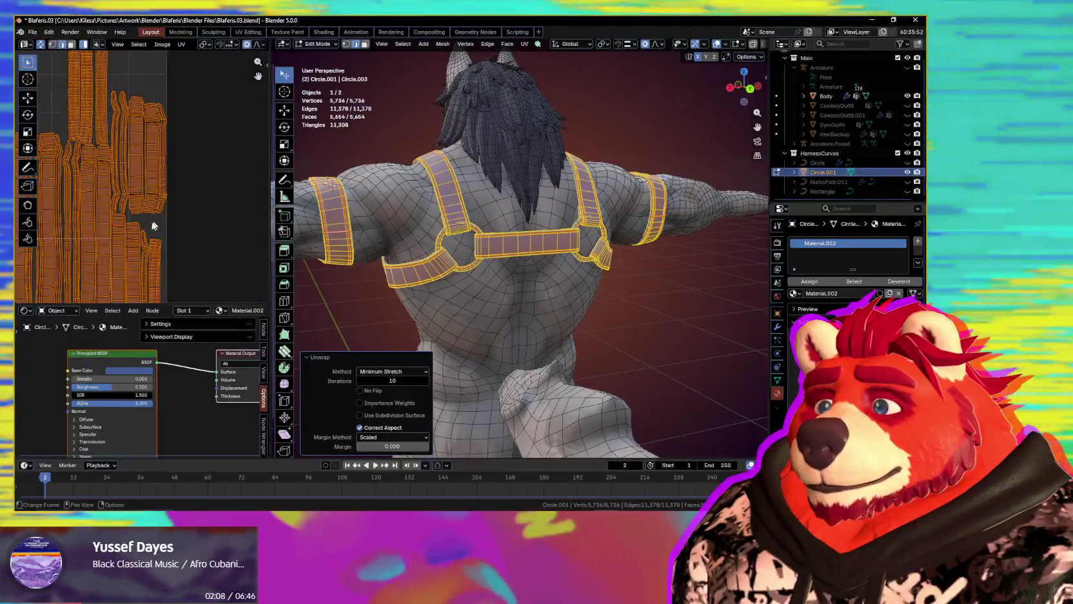
{"action": "key", "text": "s"}
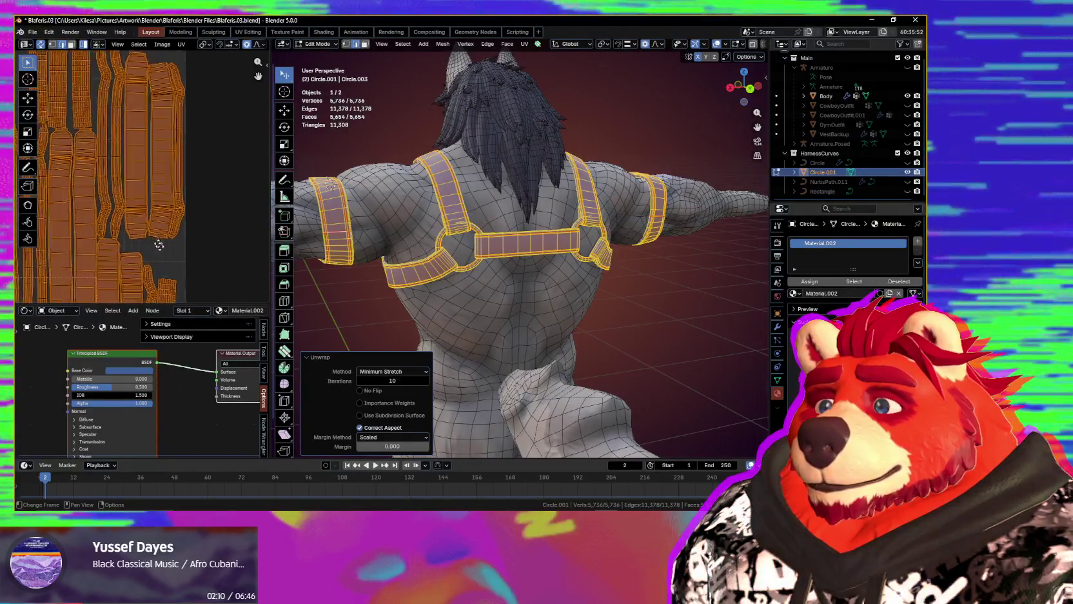
{"action": "left_click", "coordinate": [179, 239]}
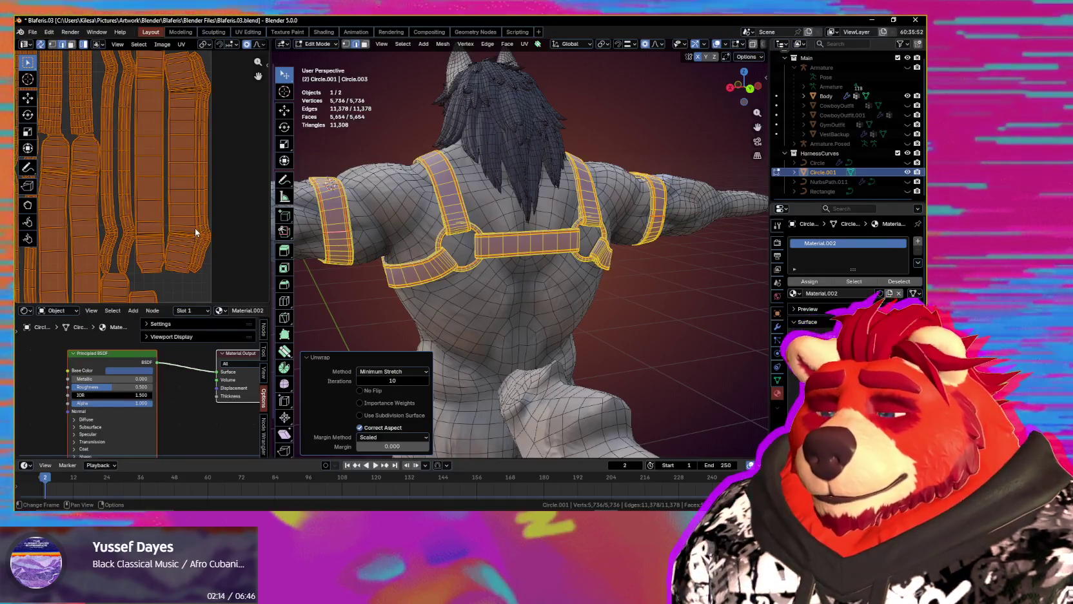
{"action": "key", "text": "alt+a"}
- Clear the strap selection and orbit in around the blue chest strap's edges
{"action": "key", "text": "l"}
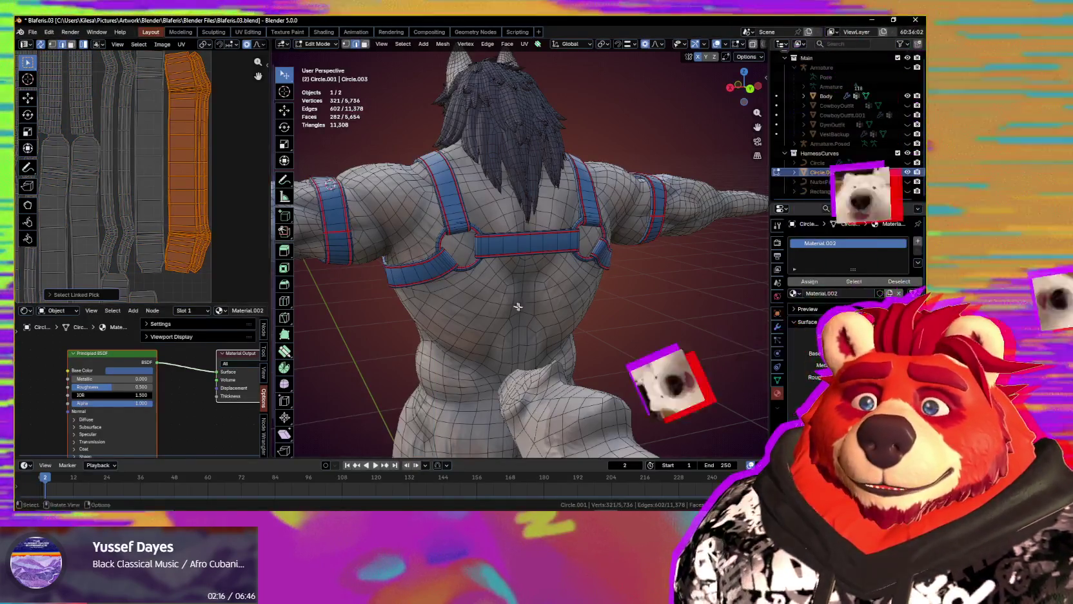
{"action": "middle_click_drag", "start_coordinate": [517, 306], "coordinate": [583, 249]}
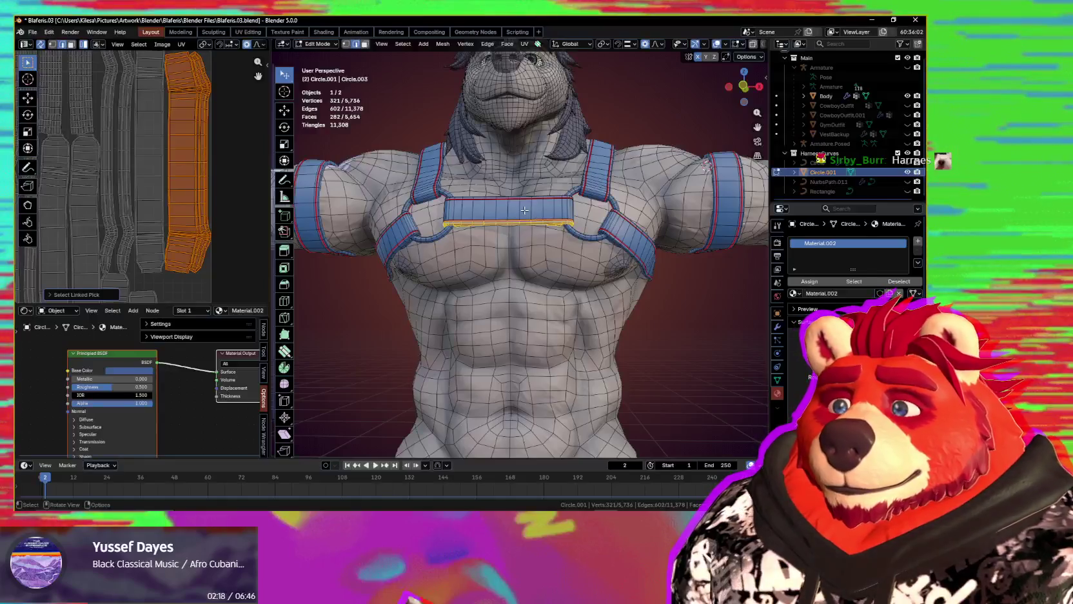
{"action": "scroll", "coordinate": [525, 211], "scroll_direction": "up", "scroll_amount": 5}
{"action": "mouse_move", "coordinate": [525, 210]}
{"action": "middle_mouse_down"}
{"action": "mouse_move", "coordinate": [621, 218]}
{"action": "mouse_move", "coordinate": [520, 297]}
{"action": "mouse_move", "coordinate": [582, 304]}
{"action": "mouse_move", "coordinate": [574, 306]}
{"action": "middle_mouse_up"}
{"action": "key", "text": "alt+a"}
{"action": "mouse_move", "coordinate": [511, 319]}
{"action": "middle_mouse_down"}
{"action": "mouse_move", "coordinate": [503, 328]}
{"action": "mouse_move", "coordinate": [520, 388]}
{"action": "mouse_move", "coordinate": [510, 395]}
{"action": "mouse_move", "coordinate": [509, 383]}
{"action": "middle_mouse_up"}
{"action": "middle_click_drag", "start_coordinate": [480, 192], "coordinate": [506, 173]}
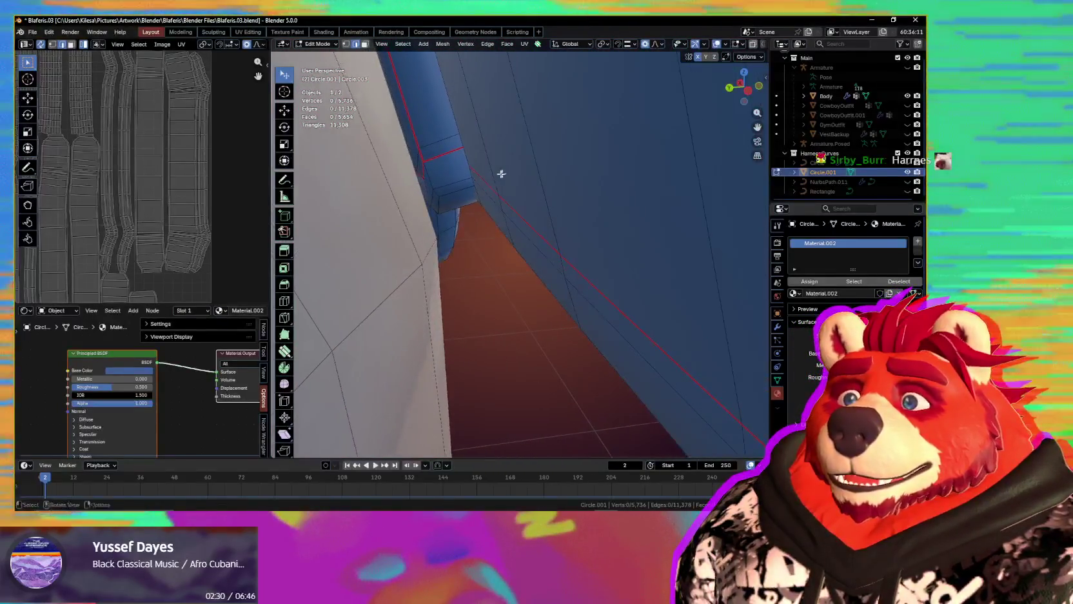
{"action": "mouse_move", "coordinate": [469, 258]}
{"action": "middle_mouse_down"}
{"action": "mouse_move", "coordinate": [495, 294]}
{"action": "mouse_move", "coordinate": [509, 292]}
{"action": "mouse_move", "coordinate": [477, 299]}
{"action": "mouse_move", "coordinate": [529, 288]}
{"action": "middle_mouse_up"}
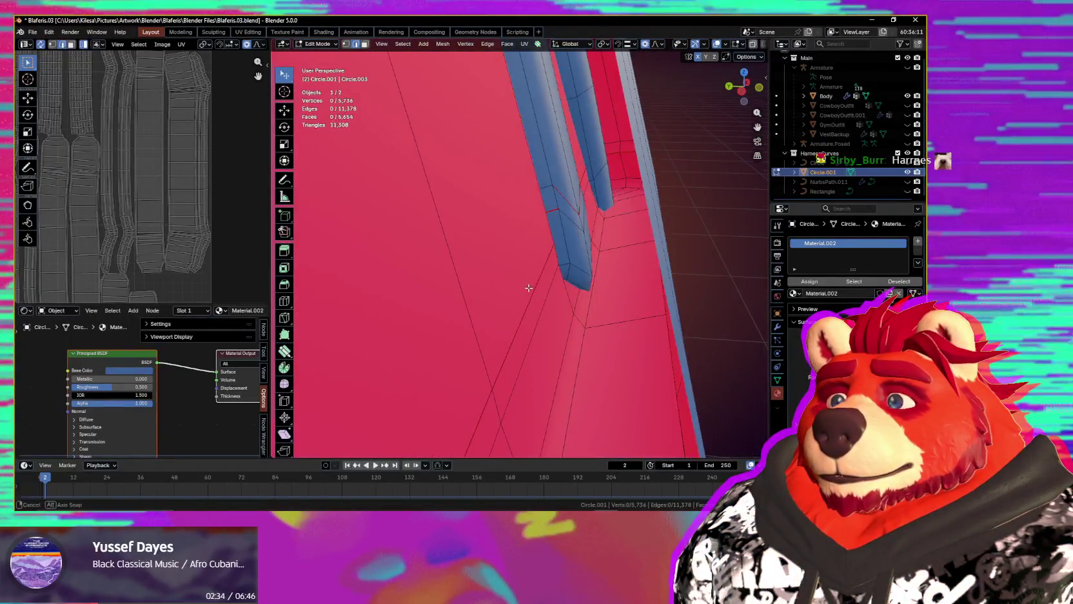
{"action": "mouse_move", "coordinate": [567, 202]}
{"action": "middle_mouse_down"}
{"action": "mouse_move", "coordinate": [556, 259]}
{"action": "mouse_move", "coordinate": [487, 236]}
{"action": "mouse_move", "coordinate": [568, 258]}
{"action": "middle_mouse_up"}
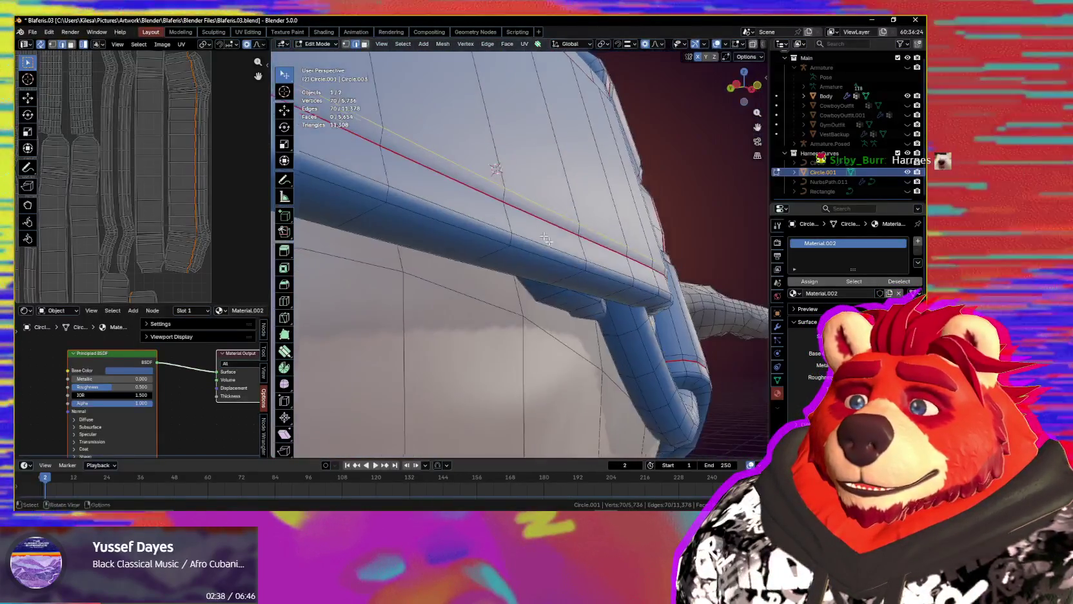
- Mark the selected chest-strap edges as sharp
{"action": "key", "text": "q"}
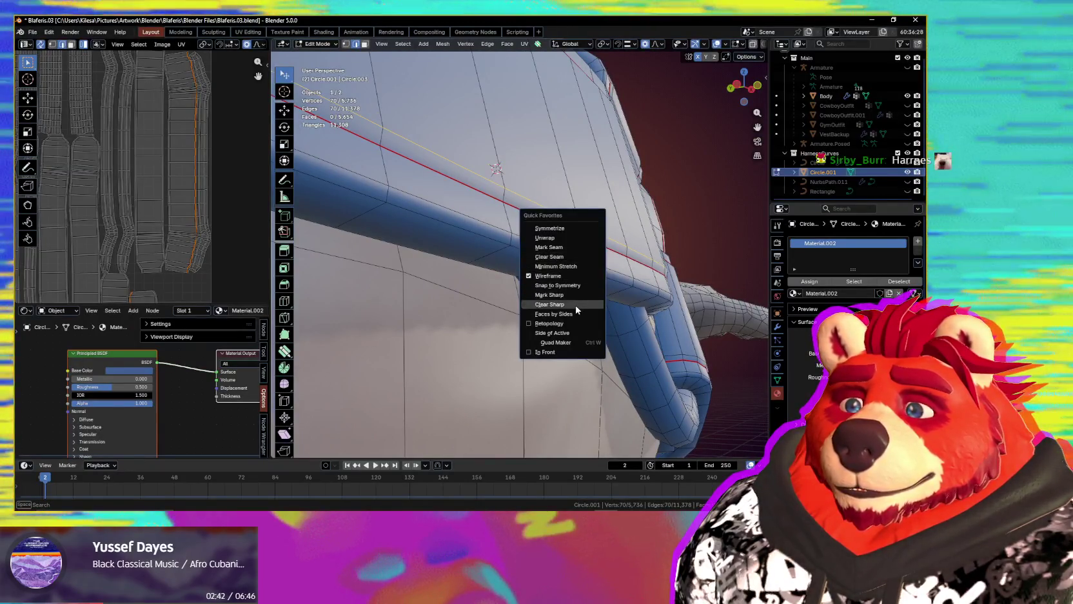
{"action": "left_click", "coordinate": [559, 295]}
{"action": "key", "text": "q"}
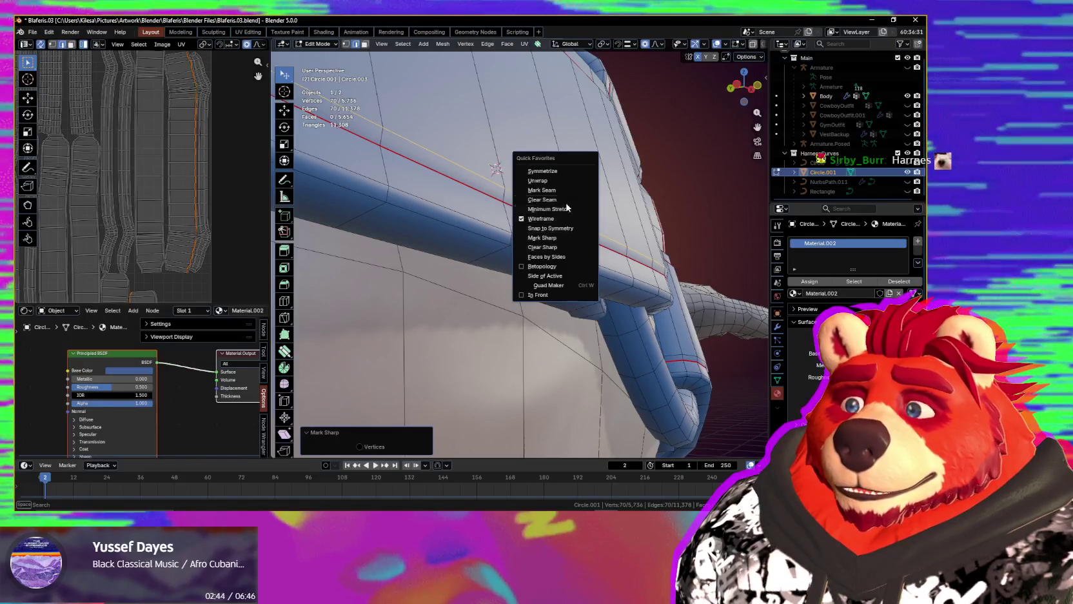
{"action": "mouse_move", "coordinate": [567, 201]}
{"action": "middle_mouse_down"}
{"action": "mouse_move", "coordinate": [545, 225]}
{"action": "mouse_move", "coordinate": [588, 257]}
{"action": "middle_mouse_up"}
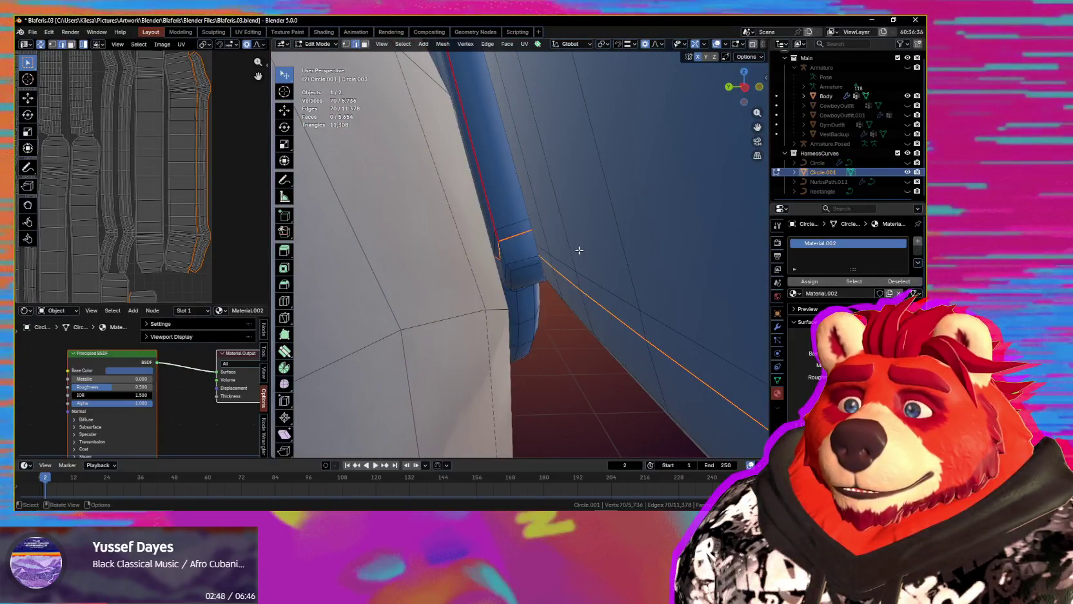
{"action": "left_click", "coordinate": [549, 298]}
{"action": "mouse_move", "coordinate": [548, 298]}
{"action": "middle_mouse_down"}
{"action": "mouse_move", "coordinate": [570, 299]}
{"action": "mouse_move", "coordinate": [361, 271]}
{"action": "middle_mouse_up"}
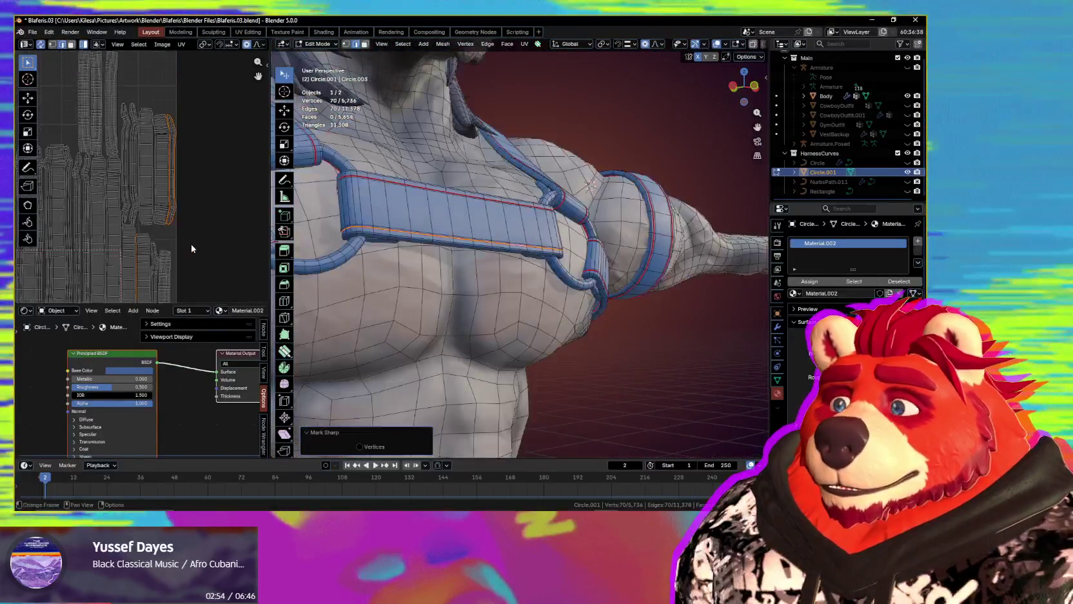
- Select all and unwrap the harness again with Minimum Stretch
{"action": "scroll", "coordinate": [192, 247], "scroll_direction": "down", "scroll_amount": 3}
{"action": "key", "text": "a"}
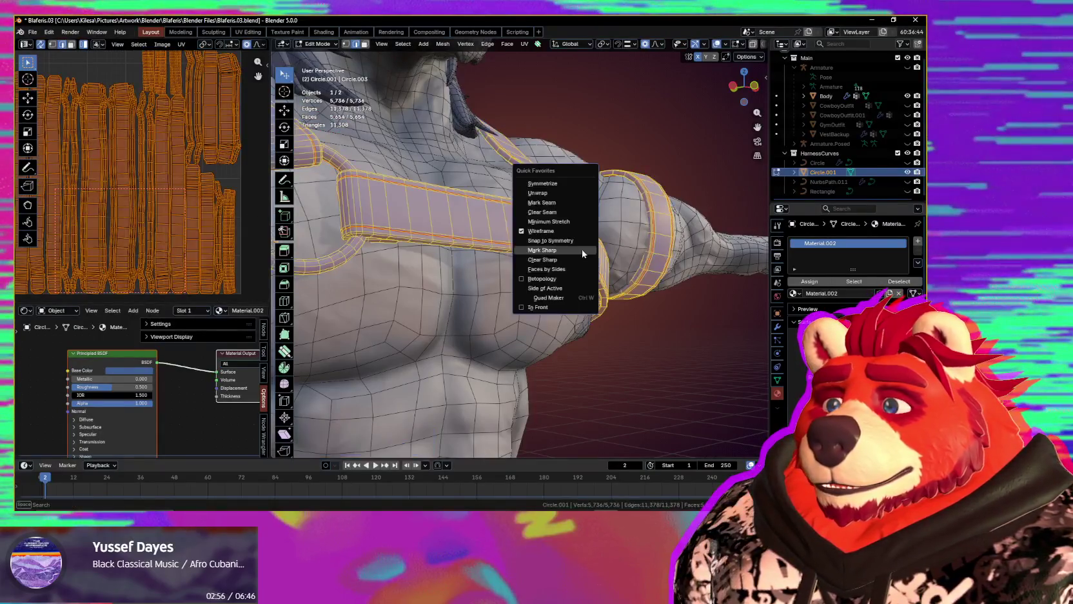
{"action": "left_click", "coordinate": [569, 223]}
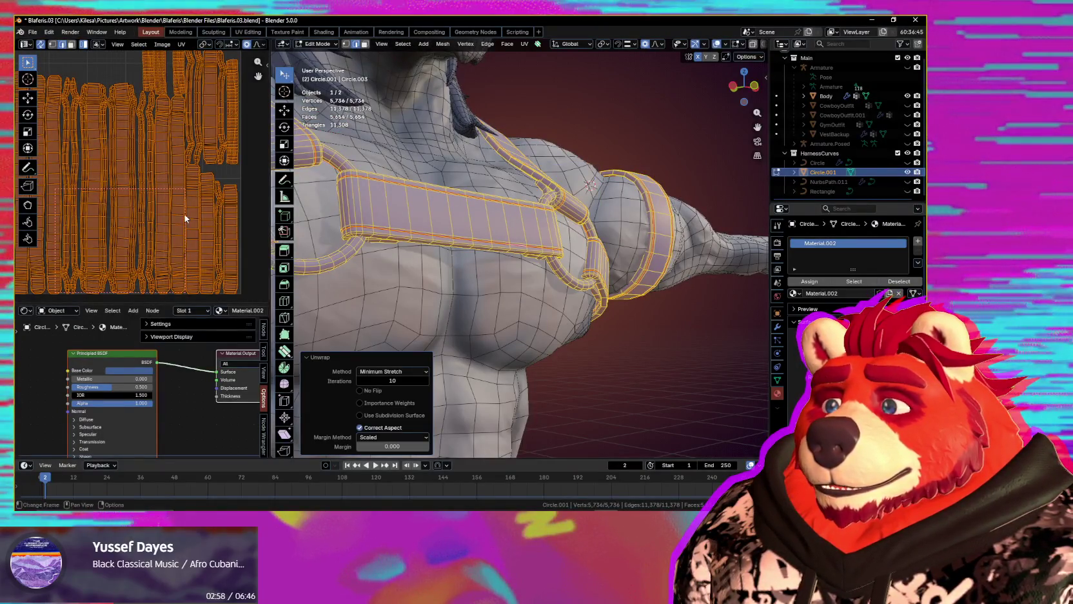
{"action": "scroll", "coordinate": [192, 236], "scroll_direction": "up", "scroll_amount": 2}
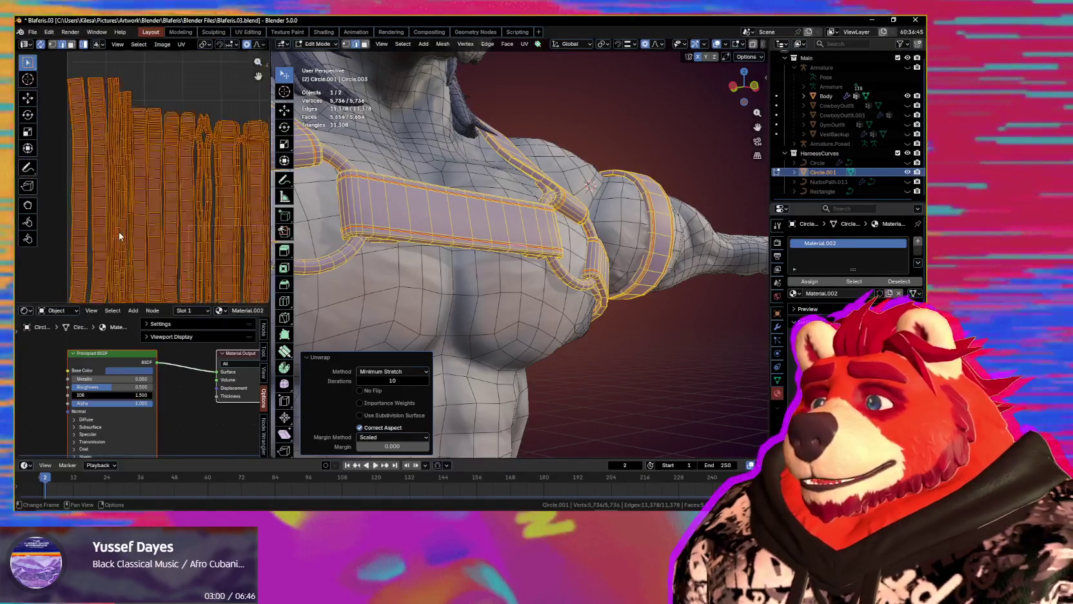
{"action": "scroll", "coordinate": [119, 231], "scroll_direction": "up", "scroll_amount": 2}
{"action": "scroll", "coordinate": [215, 231], "scroll_direction": "down", "scroll_amount": 1}
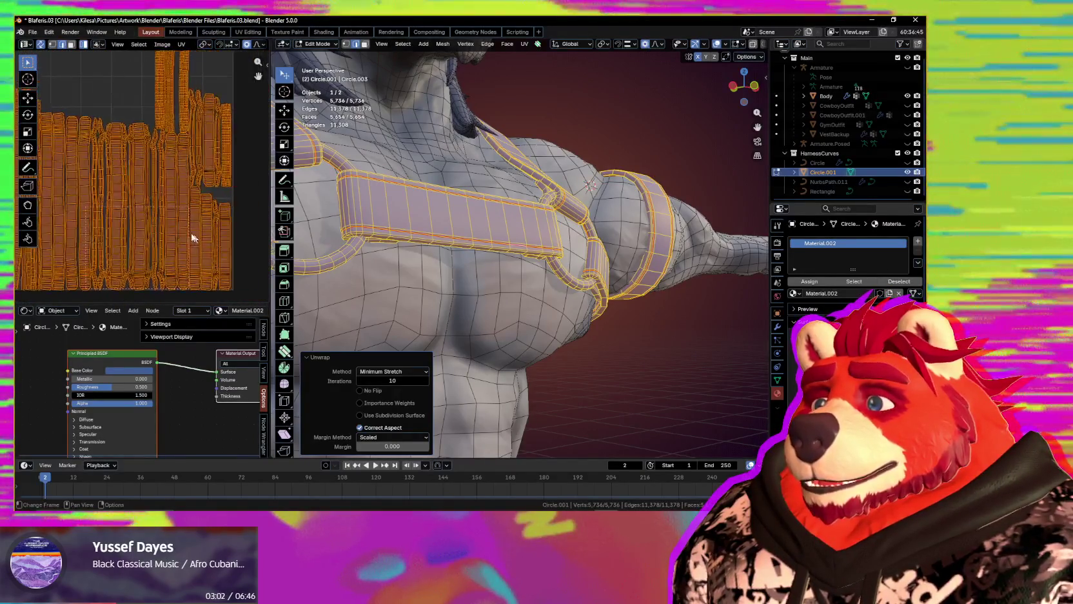
- Pan and zoom the UV editor to bring the full UV square into view
{"action": "middle_click_drag", "start_coordinate": [164, 205], "coordinate": [142, 203]}
{"action": "scroll", "coordinate": [136, 213], "scroll_direction": "up", "scroll_amount": 2}
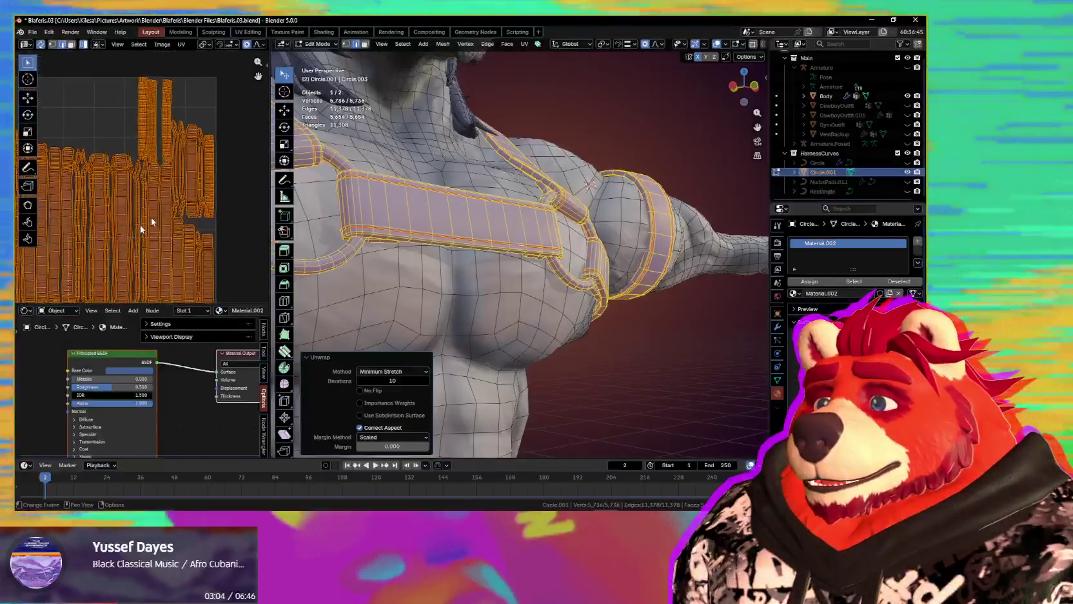
{"action": "scroll", "coordinate": [166, 181], "scroll_direction": "up", "scroll_amount": 2}
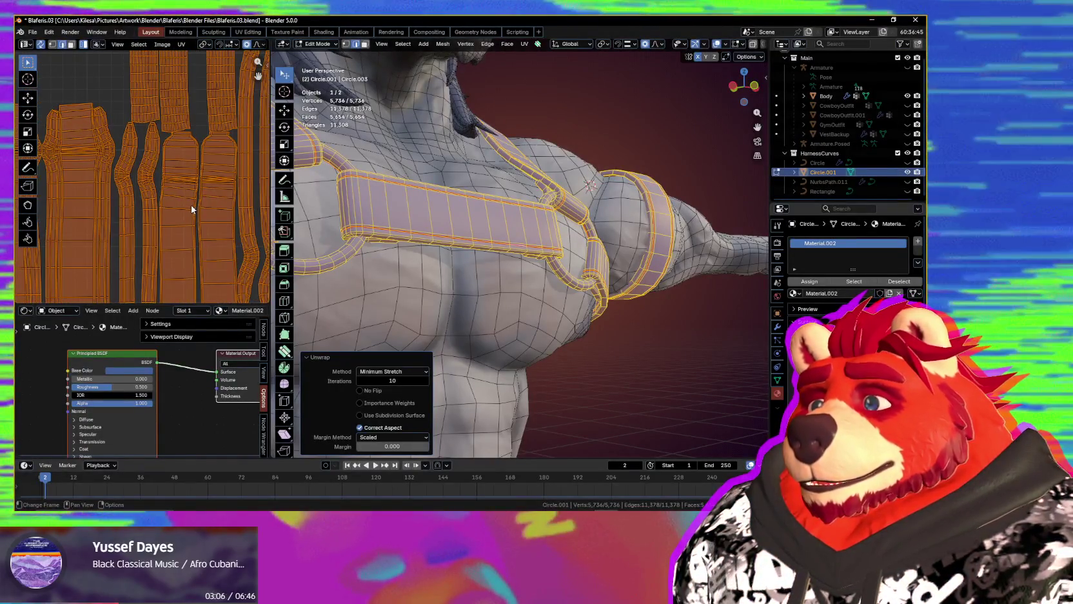
{"action": "scroll", "coordinate": [191, 205], "scroll_direction": "down", "scroll_amount": 2}
{"action": "scroll", "coordinate": [189, 209], "scroll_direction": "down", "scroll_amount": 1}
{"action": "middle_click_drag", "start_coordinate": [189, 209], "coordinate": [184, 159]}
{"action": "middle_click_drag", "start_coordinate": [202, 222], "coordinate": [195, 212]}
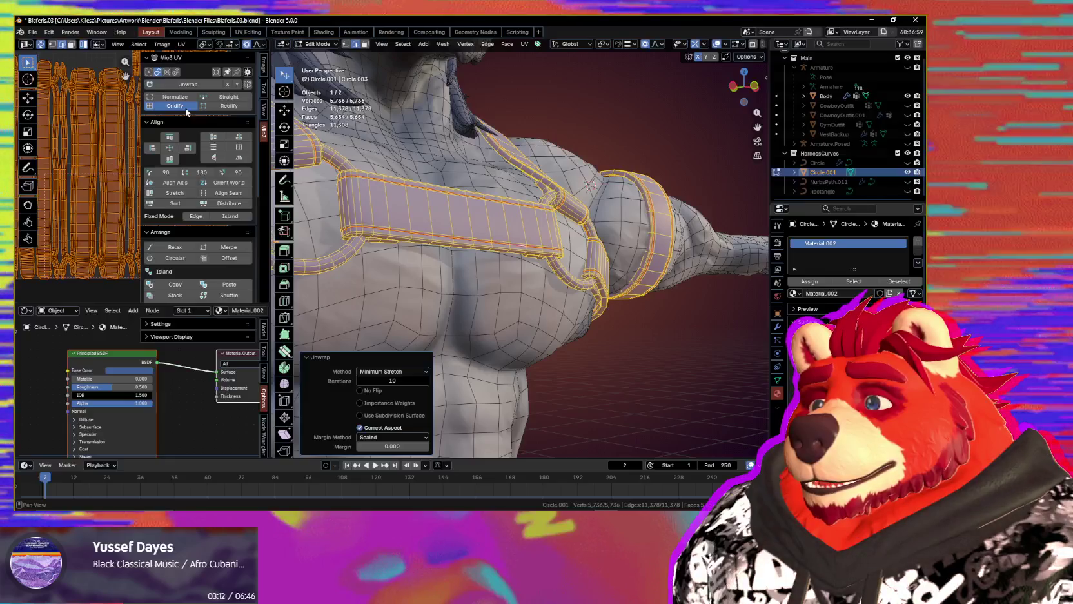
- Straighten the UV islands with Mio3 Gridify and zoom in on the strips
{"action": "left_click", "coordinate": [187, 106]}
{"action": "key", "text": "n"}
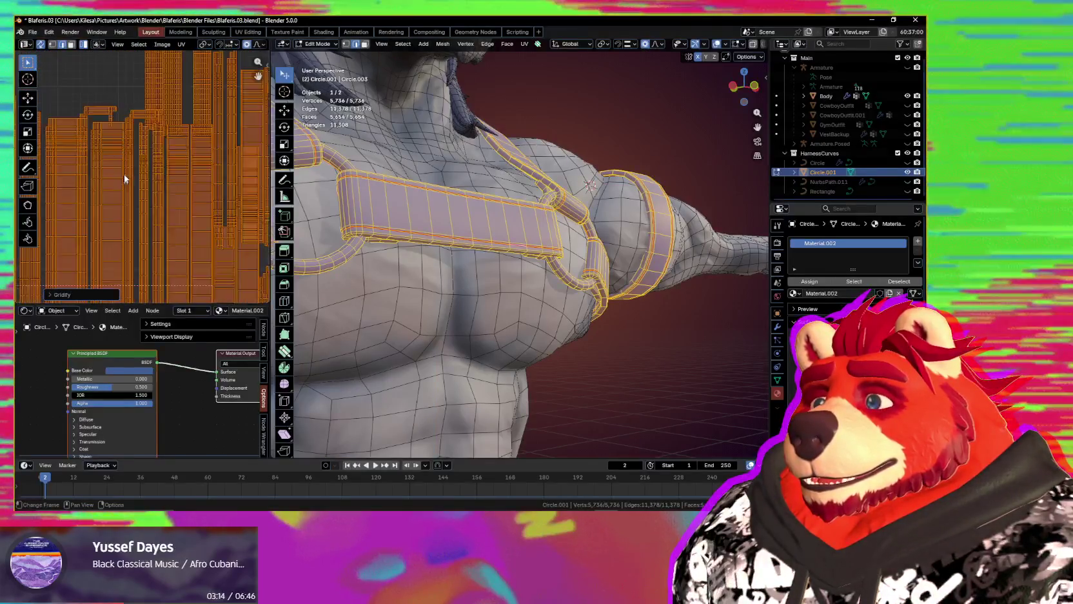
{"action": "scroll", "coordinate": [127, 177], "scroll_direction": "up", "scroll_amount": 2}
{"action": "scroll", "coordinate": [127, 177], "scroll_direction": "up", "scroll_amount": 2}
{"action": "scroll", "coordinate": [148, 163], "scroll_direction": "up", "scroll_amount": 2}
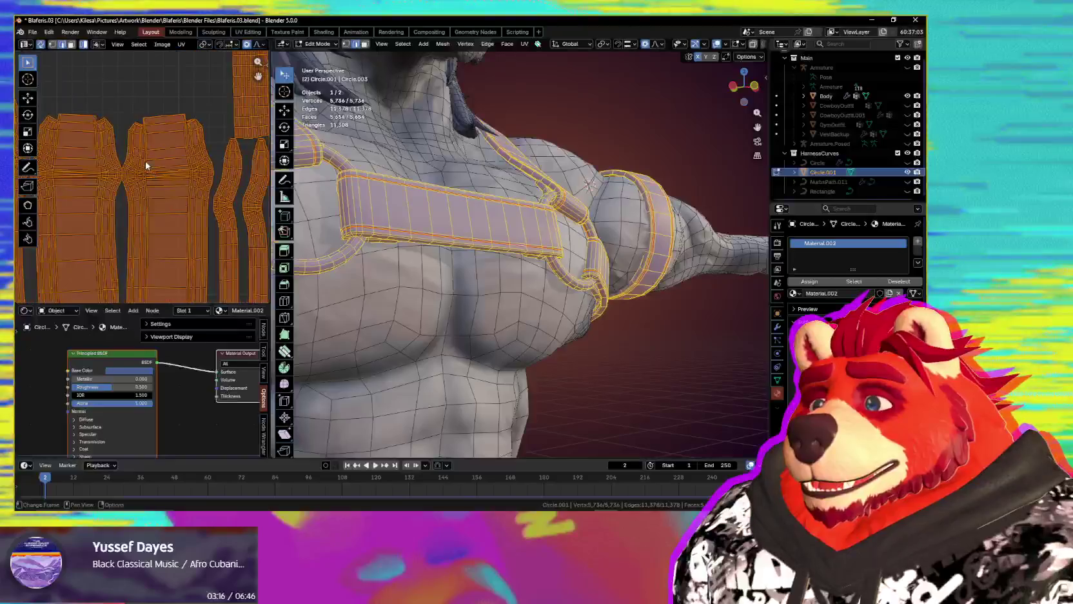
{"action": "scroll", "coordinate": [152, 164], "scroll_direction": "up", "scroll_amount": 2}
{"action": "scroll", "coordinate": [166, 216], "scroll_direction": "up", "scroll_amount": 1}
{"action": "scroll", "coordinate": [166, 194], "scroll_direction": "up", "scroll_amount": 1}
{"action": "scroll", "coordinate": [157, 179], "scroll_direction": "up", "scroll_amount": 1}
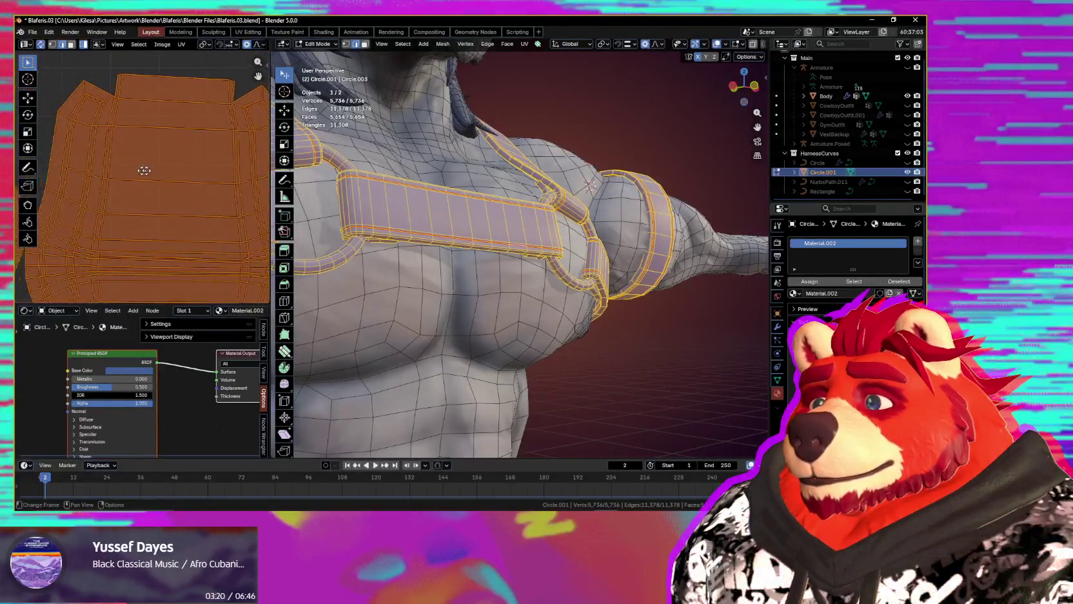
{"action": "scroll", "coordinate": [164, 170], "scroll_direction": "down", "scroll_amount": 2}
{"action": "scroll", "coordinate": [164, 175], "scroll_direction": "down", "scroll_amount": 2}
- Pan across the UV strips and select one strap's island
{"action": "mouse_move", "coordinate": [164, 177]}
{"action": "middle_mouse_down"}
{"action": "mouse_move", "coordinate": [197, 163]}
{"action": "mouse_move", "coordinate": [180, 192]}
{"action": "mouse_move", "coordinate": [26, 195]}
{"action": "mouse_move", "coordinate": [112, 196]}
{"action": "middle_mouse_up"}
{"action": "scroll", "coordinate": [180, 192], "scroll_direction": "down", "scroll_amount": 2}
{"action": "scroll", "coordinate": [112, 196], "scroll_direction": "down", "scroll_amount": 2}
{"action": "scroll", "coordinate": [104, 170], "scroll_direction": "up", "scroll_amount": 2}
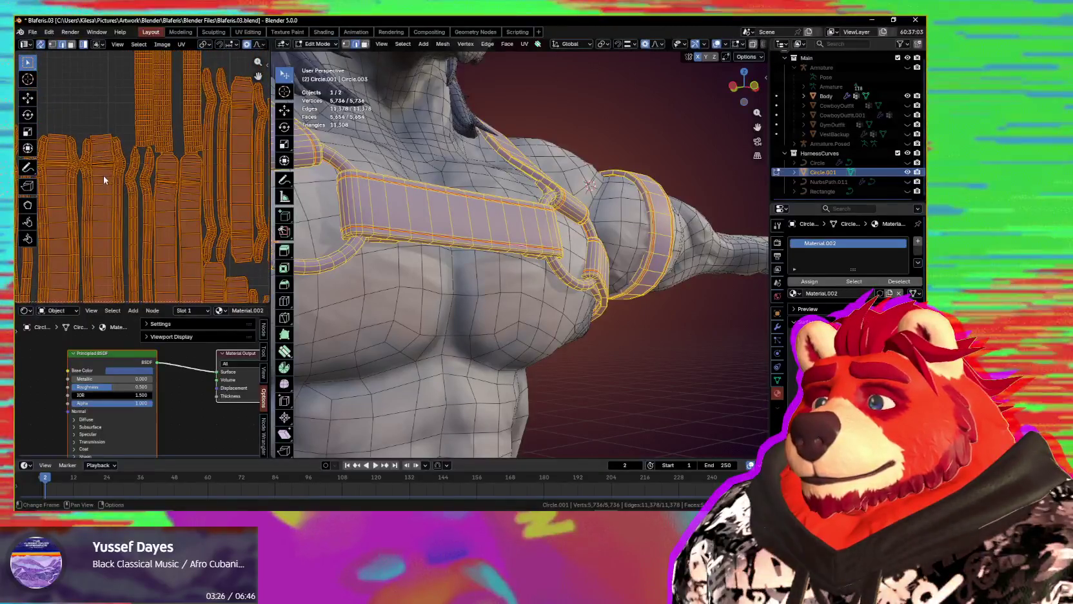
{"action": "key", "text": "l"}
{"action": "mouse_move", "coordinate": [361, 258]}
{"action": "middle_mouse_down"}
{"action": "mouse_move", "coordinate": [303, 245]}
{"action": "mouse_move", "coordinate": [651, 248]}
{"action": "middle_mouse_up"}
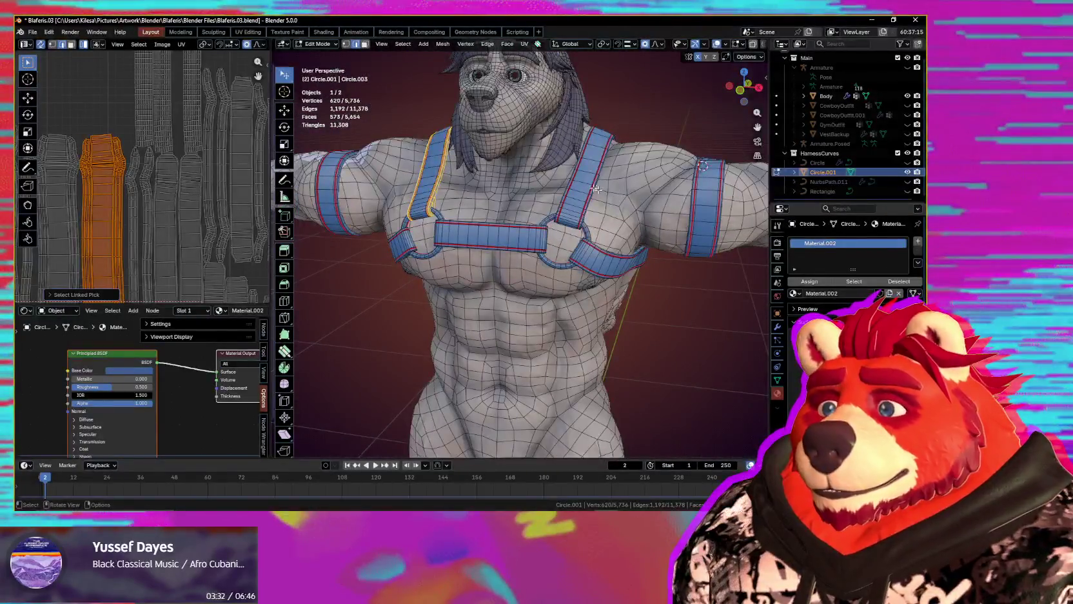
- Isolate the harness in local view and add the strap's second side edge loop
{"action": "key", "text": "KP_Divide"}
{"action": "mouse_move", "coordinate": [583, 185]}
{"action": "middle_mouse_down"}
{"action": "mouse_move", "coordinate": [646, 210]}
{"action": "mouse_move", "coordinate": [515, 267]}
{"action": "middle_mouse_up"}
{"action": "scroll", "coordinate": [516, 267], "scroll_direction": "up", "scroll_amount": 5}
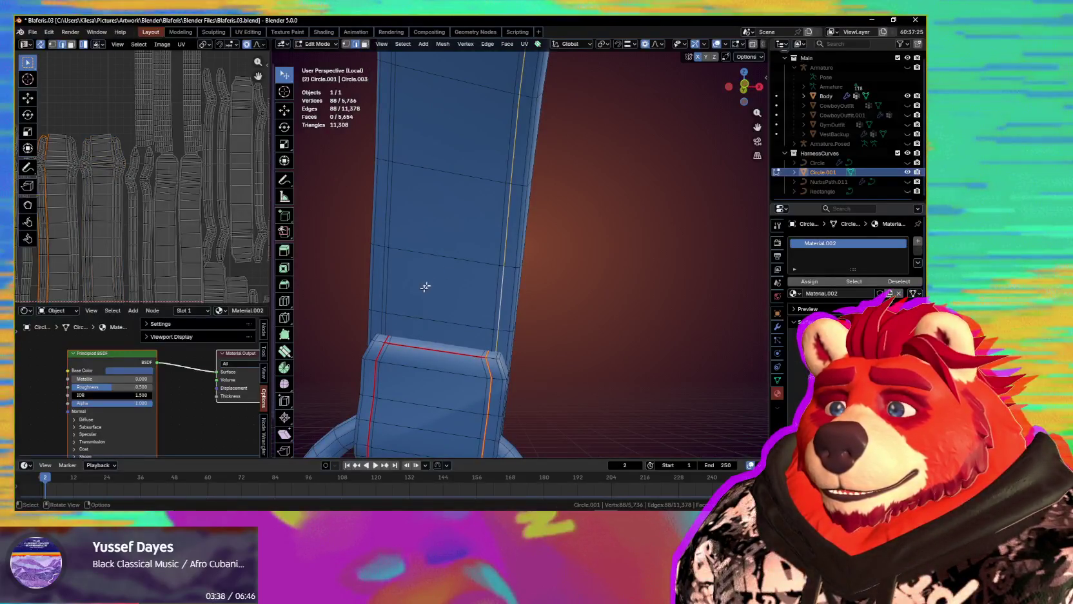
{"action": "left_click", "coordinate": [384, 278], "text": "alt+shift"}
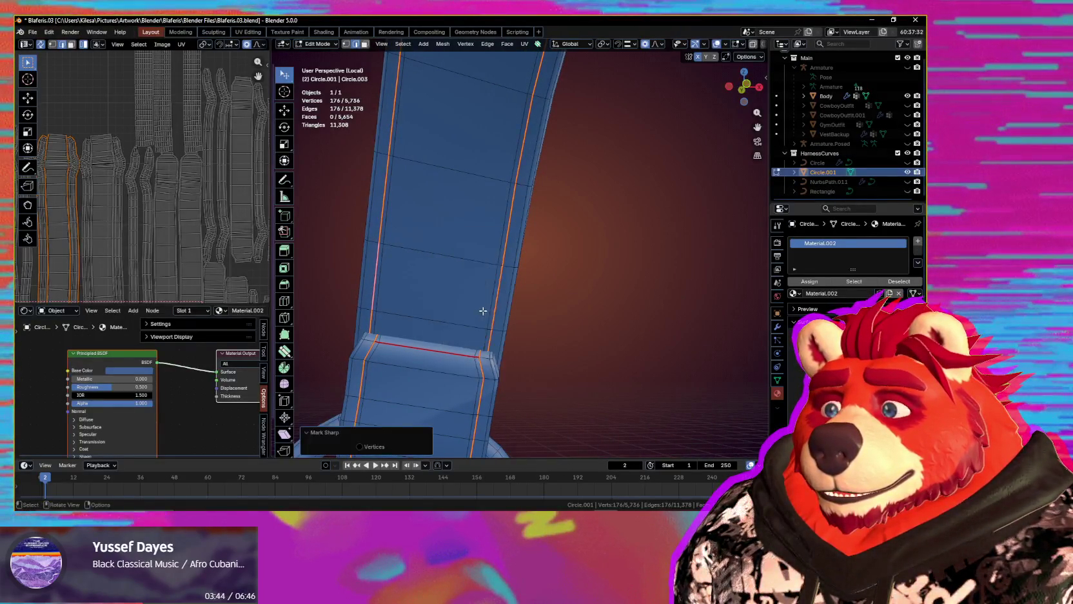
- Select the whole harness and re-unwrap it with Minimum Stretch from Quick Favorites
{"action": "scroll", "coordinate": [580, 311], "scroll_direction": "down", "scroll_amount": 2}
{"action": "key", "text": "ctrl+shift+m"}
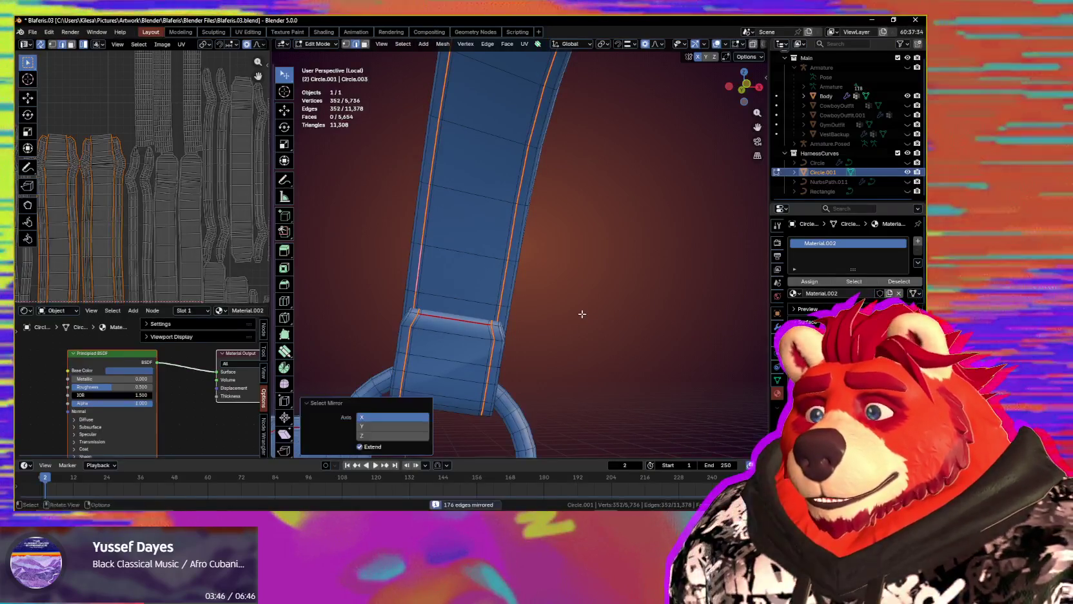
{"action": "key", "text": "q"}
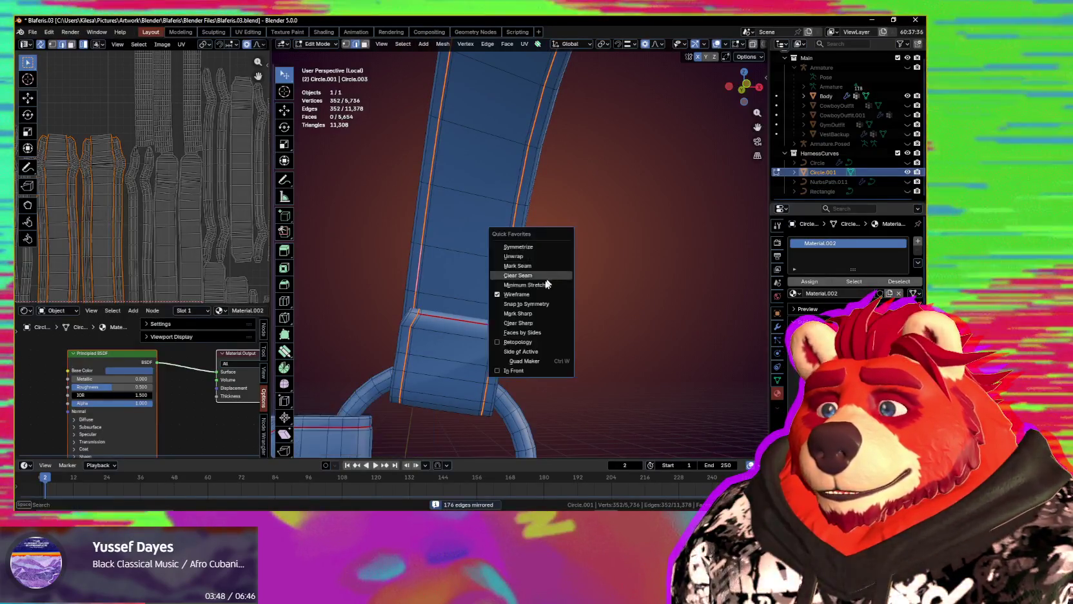
{"action": "scroll", "coordinate": [188, 229], "scroll_direction": "down", "scroll_amount": 2}
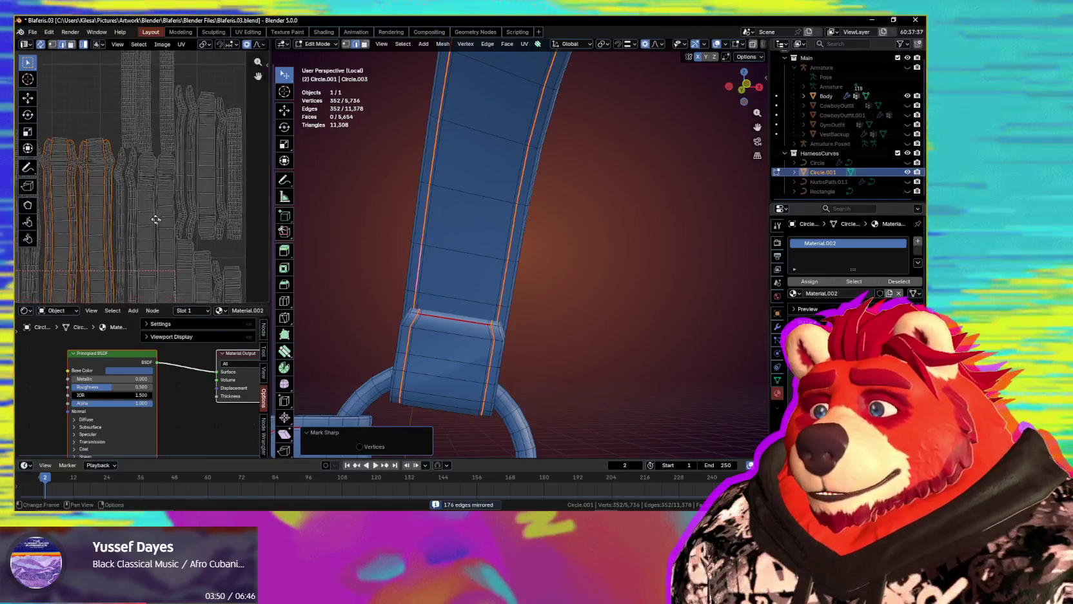
{"action": "scroll", "coordinate": [187, 229], "scroll_direction": "down", "scroll_amount": 2}
{"action": "key", "text": "a"}
{"action": "key", "text": "q"}
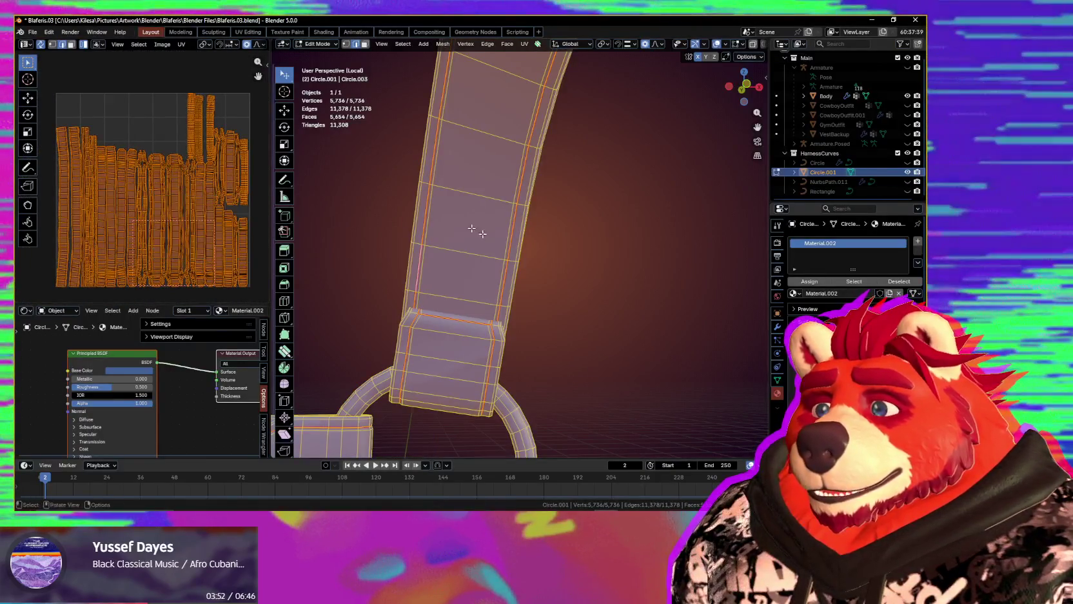
{"action": "left_click", "coordinate": [444, 207]}
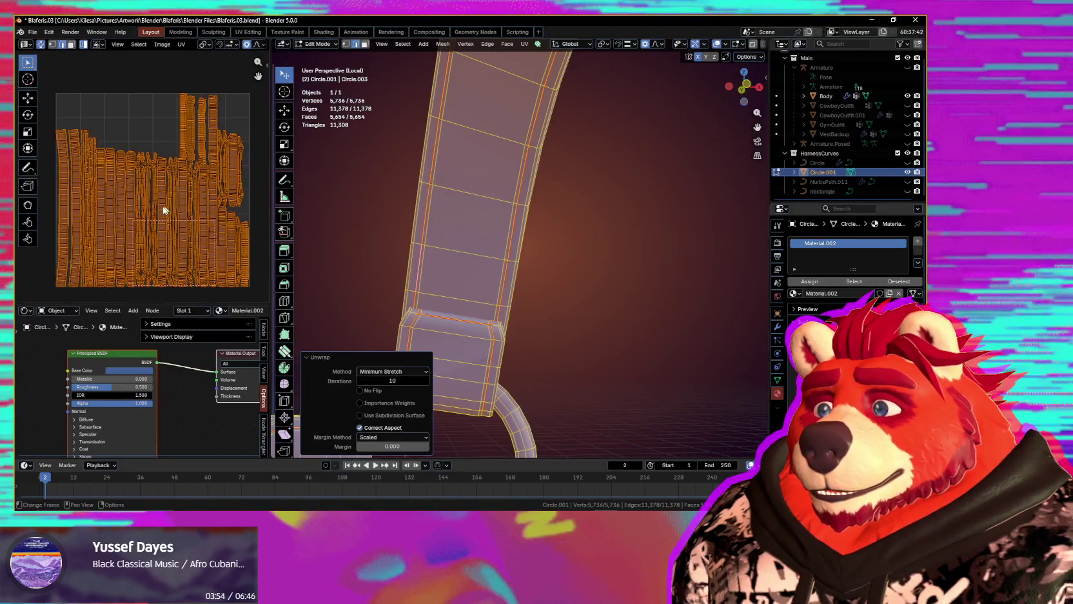
- Gridify the UV islands from the Mio3 UV sidebar into straight rectangles
{"action": "scroll", "coordinate": [166, 208], "scroll_direction": "up", "scroll_amount": 1}
{"action": "scroll", "coordinate": [174, 206], "scroll_direction": "up", "scroll_amount": 2}
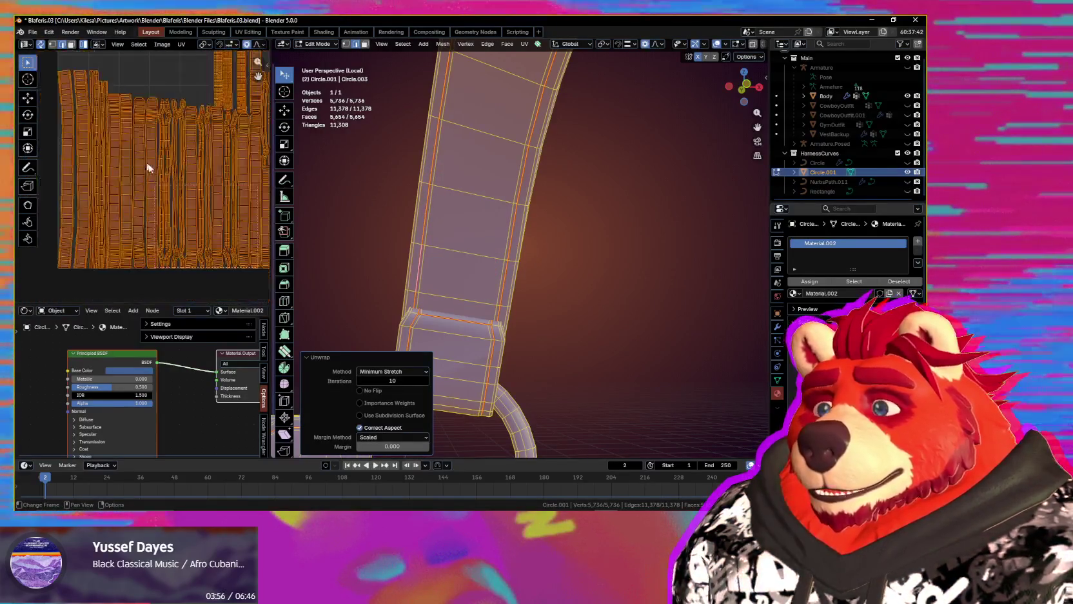
{"action": "scroll", "coordinate": [161, 184], "scroll_direction": "down", "scroll_amount": 3}
{"action": "key", "text": "n"}
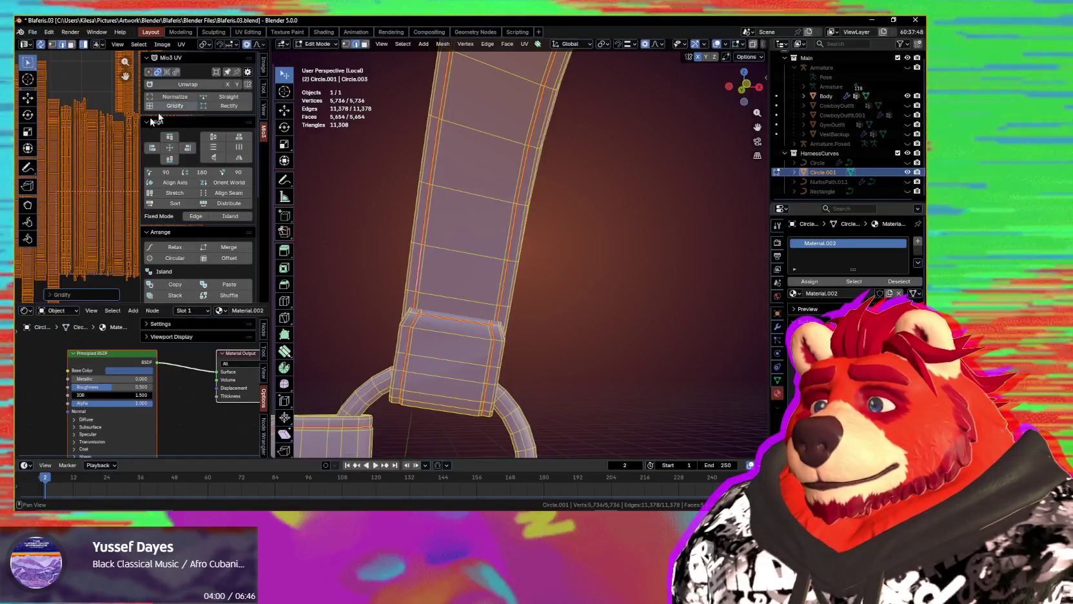
{"action": "key", "text": "n"}
- Pan around the UV layout and select one strap's UV island
{"action": "scroll", "coordinate": [192, 222], "scroll_direction": "up", "scroll_amount": 2}
{"action": "scroll", "coordinate": [215, 192], "scroll_direction": "up", "scroll_amount": 1}
{"action": "scroll", "coordinate": [258, 221], "scroll_direction": "up", "scroll_amount": 1}
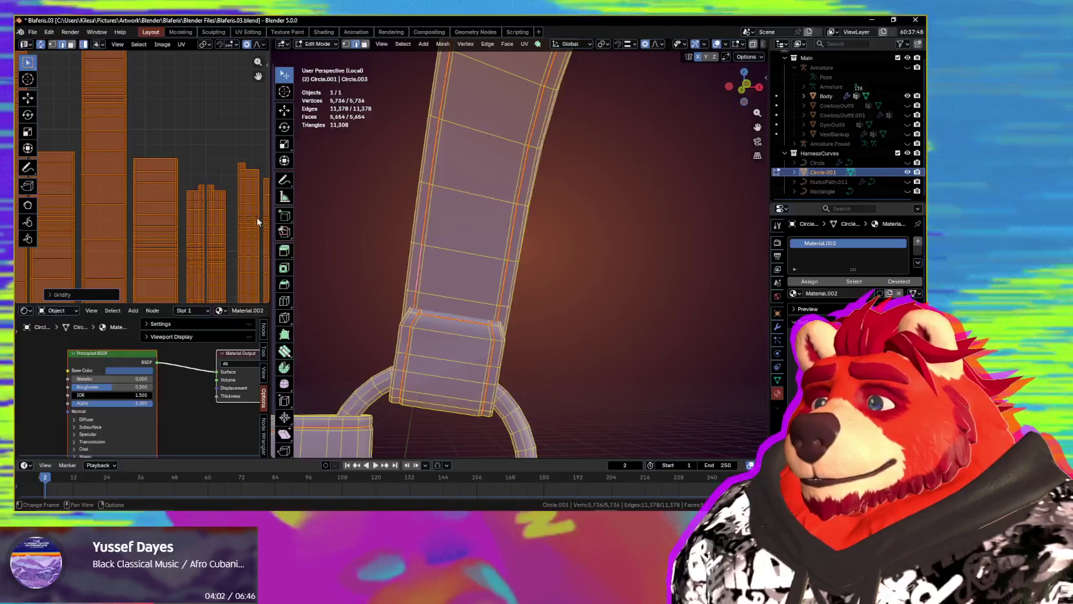
{"action": "scroll", "coordinate": [163, 216], "scroll_direction": "down", "scroll_amount": 2}
{"action": "middle_click_drag", "start_coordinate": [227, 197], "coordinate": [182, 196]}
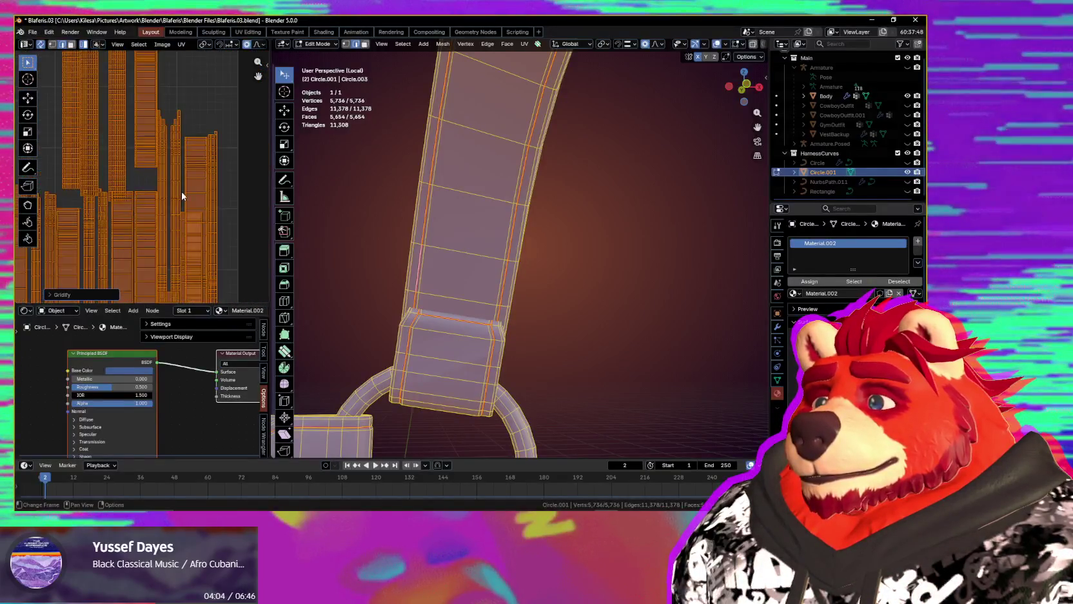
{"action": "scroll", "coordinate": [182, 191], "scroll_direction": "up", "scroll_amount": 1}
{"action": "scroll", "coordinate": [188, 200], "scroll_direction": "down", "scroll_amount": 1}
{"action": "scroll", "coordinate": [188, 201], "scroll_direction": "down", "scroll_amount": 1}
{"action": "scroll", "coordinate": [188, 201], "scroll_direction": "up", "scroll_amount": 1}
{"action": "scroll", "coordinate": [186, 179], "scroll_direction": "up", "scroll_amount": 1}
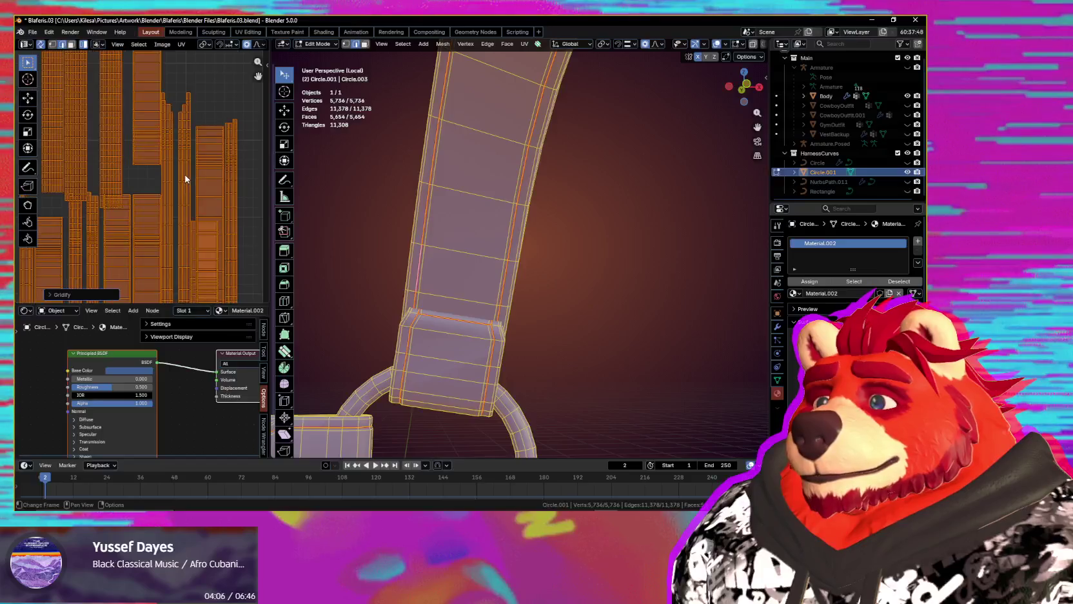
{"action": "left_click", "coordinate": [186, 179]}
{"action": "scroll", "coordinate": [165, 183], "scroll_direction": "up", "scroll_amount": 1}
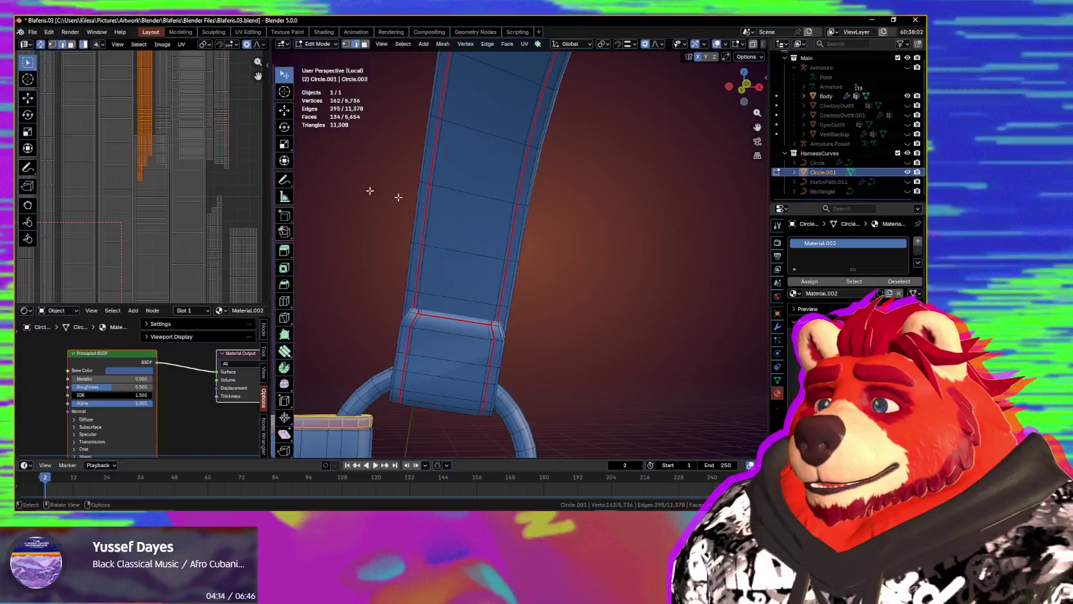
- Select a shortest edge path along the strap edge near the rings
{"action": "scroll", "coordinate": [413, 270], "scroll_direction": "down", "scroll_amount": 3}
{"action": "mouse_move", "coordinate": [412, 270]}
{"action": "middle_mouse_down"}
{"action": "mouse_move", "coordinate": [398, 310]}
{"action": "mouse_move", "coordinate": [474, 312]}
{"action": "middle_mouse_up"}
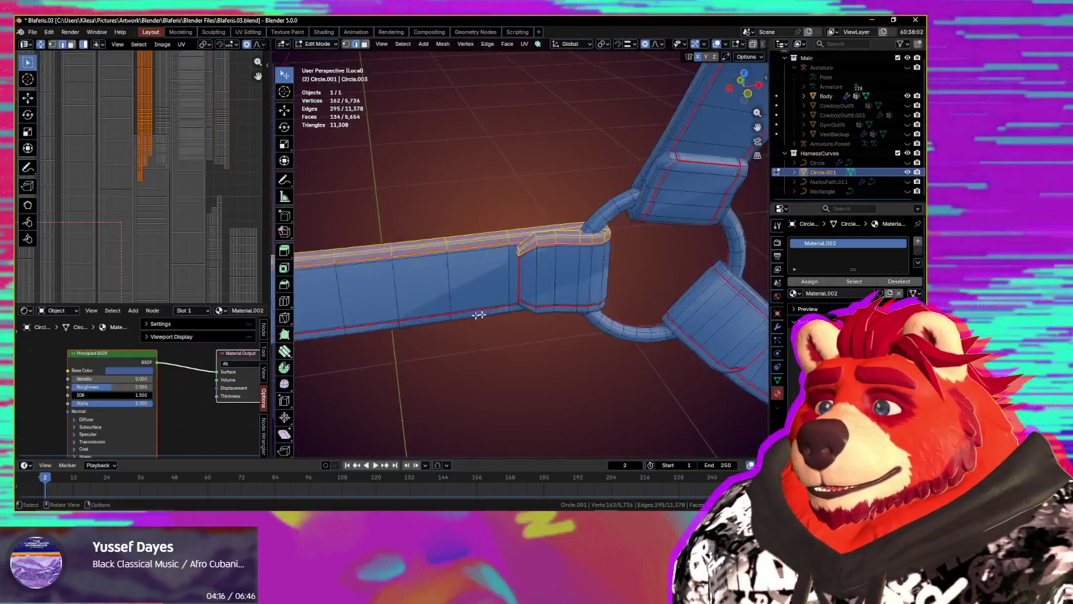
{"action": "scroll", "coordinate": [570, 282], "scroll_direction": "up", "scroll_amount": 2}
{"action": "mouse_move", "coordinate": [570, 283]}
{"action": "middle_mouse_down"}
{"action": "mouse_move", "coordinate": [587, 277]}
{"action": "mouse_move", "coordinate": [566, 286]}
{"action": "mouse_move", "coordinate": [529, 271]}
{"action": "mouse_move", "coordinate": [553, 270]}
{"action": "middle_mouse_up"}
{"action": "scroll", "coordinate": [588, 272], "scroll_direction": "up", "scroll_amount": 2}
{"action": "left_click", "coordinate": [529, 294]}
{"action": "left_click", "coordinate": [514, 265], "text": "ctrl"}
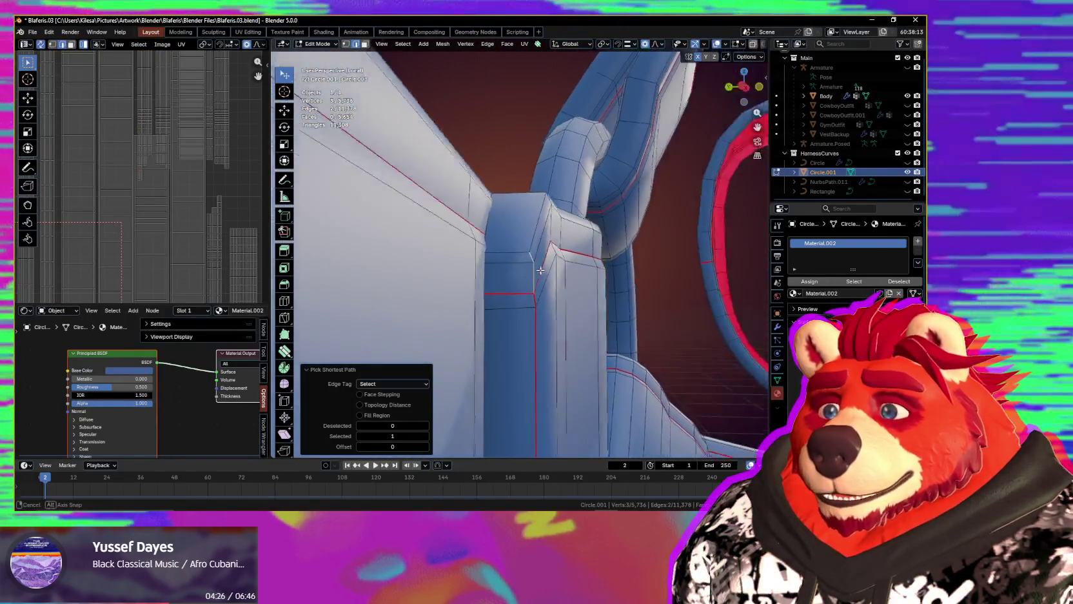
- Add further edge loops on the strap's inner and outer sides
{"action": "mouse_move", "coordinate": [477, 273]}
{"action": "middle_mouse_down"}
{"action": "mouse_move", "coordinate": [500, 271]}
{"action": "mouse_move", "coordinate": [481, 279]}
{"action": "mouse_move", "coordinate": [534, 299]}
{"action": "mouse_move", "coordinate": [556, 254]}
{"action": "mouse_move", "coordinate": [555, 293]}
{"action": "middle_mouse_up"}
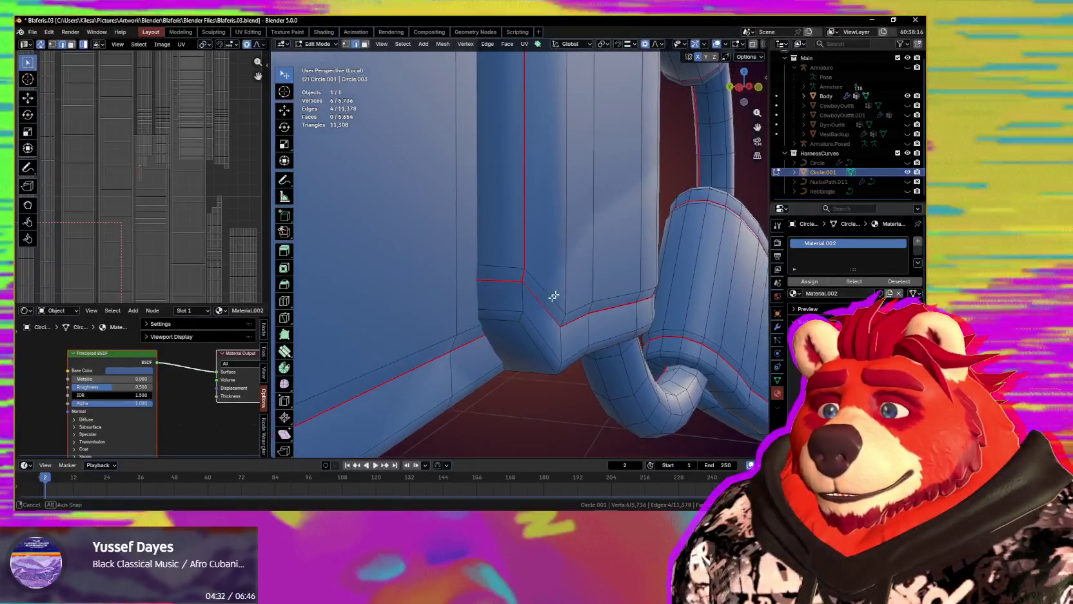
{"action": "left_click", "coordinate": [521, 305], "text": "alt"}
{"action": "middle_click_drag", "start_coordinate": [521, 305], "coordinate": [496, 269]}
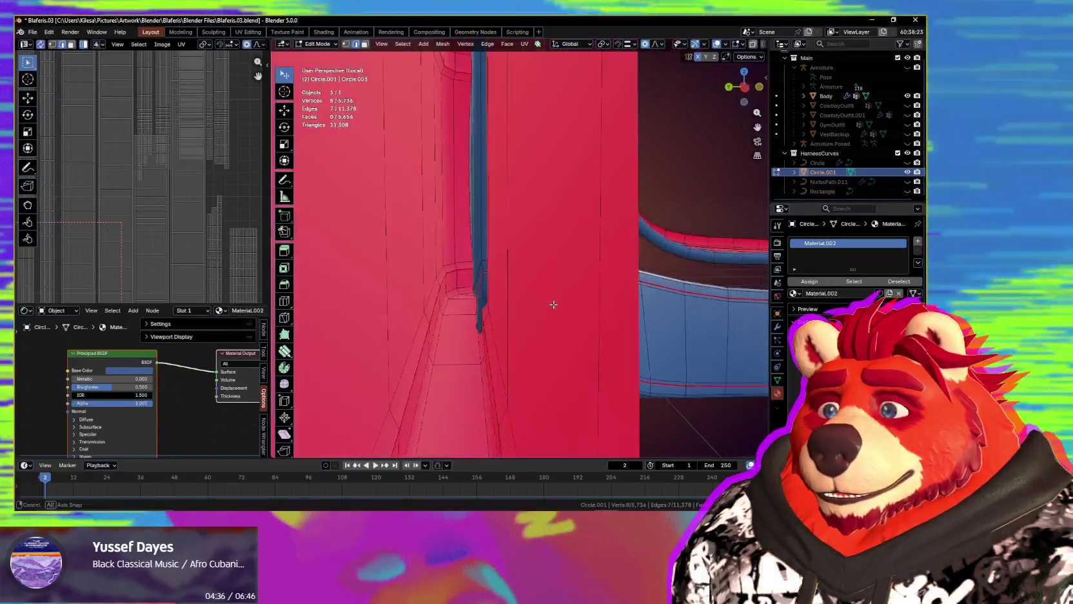
{"action": "mouse_move", "coordinate": [496, 268]}
{"action": "middle_mouse_down"}
{"action": "mouse_move", "coordinate": [522, 230]}
{"action": "mouse_move", "coordinate": [506, 363]}
{"action": "middle_mouse_up"}
{"action": "left_click", "coordinate": [522, 230], "text": "alt+shift"}
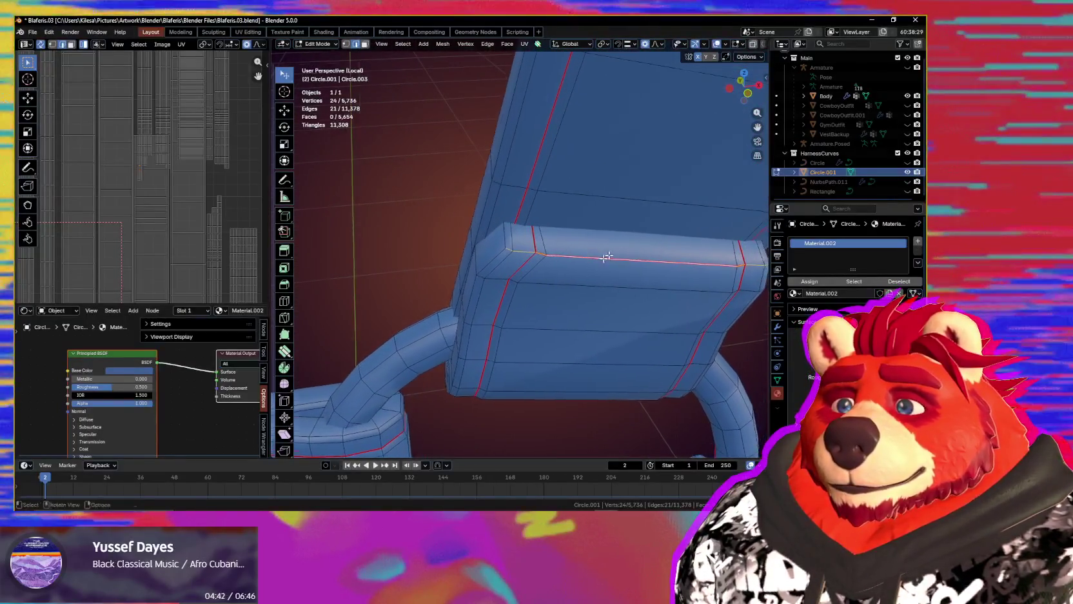
{"action": "mouse_move", "coordinate": [609, 255]}
{"action": "middle_mouse_down"}
{"action": "mouse_move", "coordinate": [592, 252]}
{"action": "mouse_move", "coordinate": [599, 268]}
{"action": "middle_mouse_up"}
{"action": "scroll", "coordinate": [543, 289], "scroll_direction": "down", "scroll_amount": 5}
{"action": "mouse_move", "coordinate": [544, 289]}
{"action": "middle_mouse_down"}
{"action": "mouse_move", "coordinate": [543, 267]}
{"action": "mouse_move", "coordinate": [654, 291]}
{"action": "middle_mouse_up"}
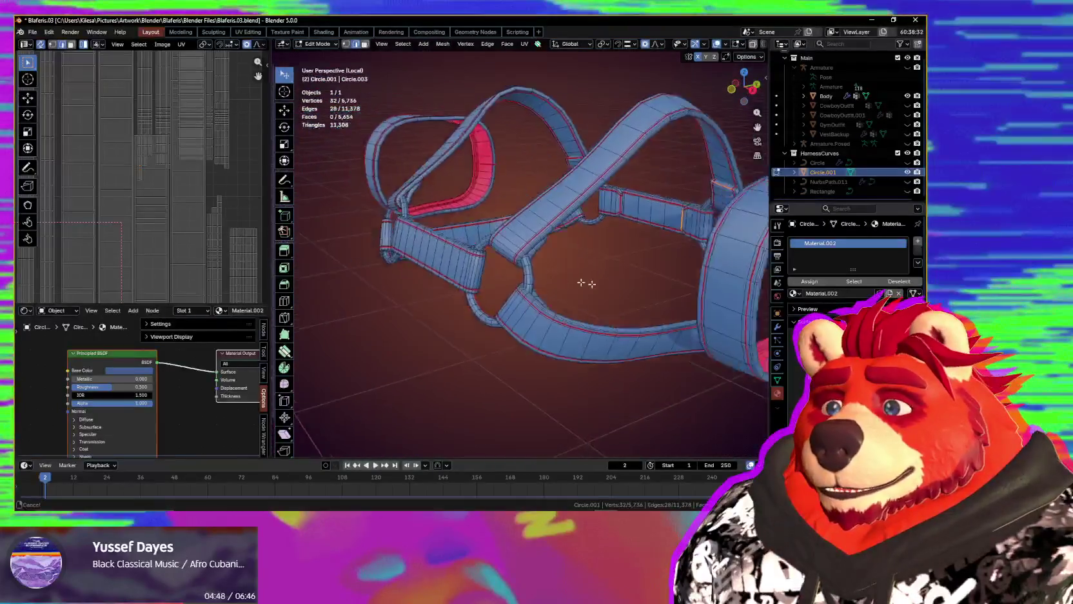
- Add two edge loops along the strap where it meets the ring
{"action": "mouse_move", "coordinate": [746, 227]}
{"action": "middle_mouse_down"}
{"action": "mouse_move", "coordinate": [680, 321]}
{"action": "mouse_move", "coordinate": [621, 241]}
{"action": "mouse_move", "coordinate": [444, 133]}
{"action": "middle_mouse_up"}
{"action": "scroll", "coordinate": [680, 321], "scroll_direction": "up", "scroll_amount": 4}
{"action": "middle_click_drag", "start_coordinate": [549, 229], "coordinate": [513, 297]}
{"action": "scroll", "coordinate": [535, 270], "scroll_direction": "up", "scroll_amount": 2}
{"action": "left_click", "coordinate": [523, 293], "text": "alt+shift"}
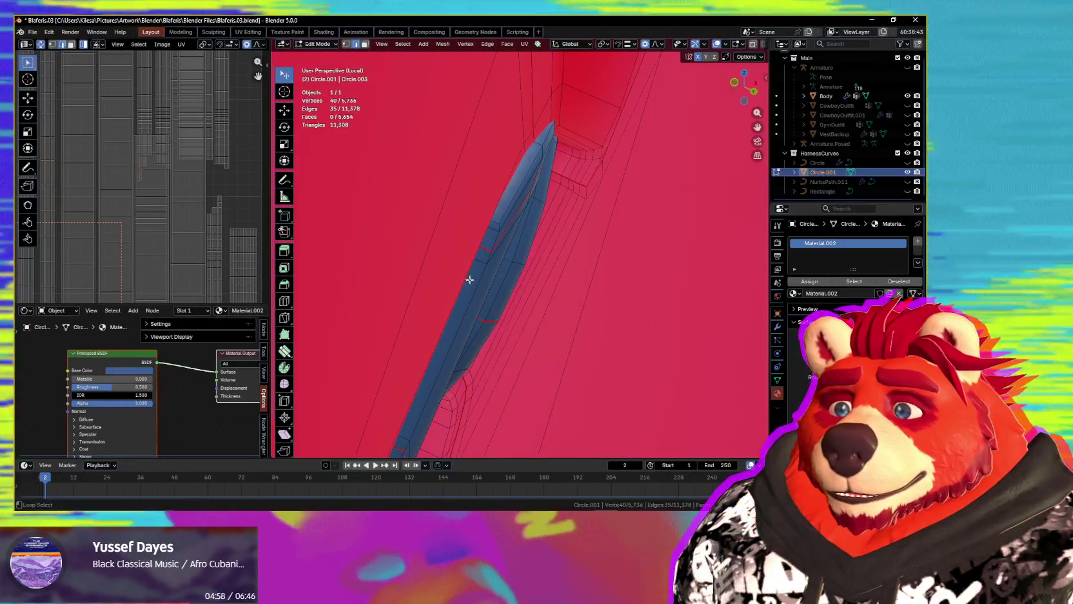
{"action": "scroll", "coordinate": [476, 282], "scroll_direction": "down", "scroll_amount": 3}
{"action": "left_click", "coordinate": [434, 311], "text": "alt+shift"}
- Add another edge loop on the strap's inner side
{"action": "mouse_move", "coordinate": [434, 312]}
{"action": "middle_mouse_down"}
{"action": "mouse_move", "coordinate": [638, 364]}
{"action": "mouse_move", "coordinate": [490, 335]}
{"action": "mouse_move", "coordinate": [418, 306]}
{"action": "middle_mouse_up"}
{"action": "scroll", "coordinate": [368, 266], "scroll_direction": "up", "scroll_amount": 5}
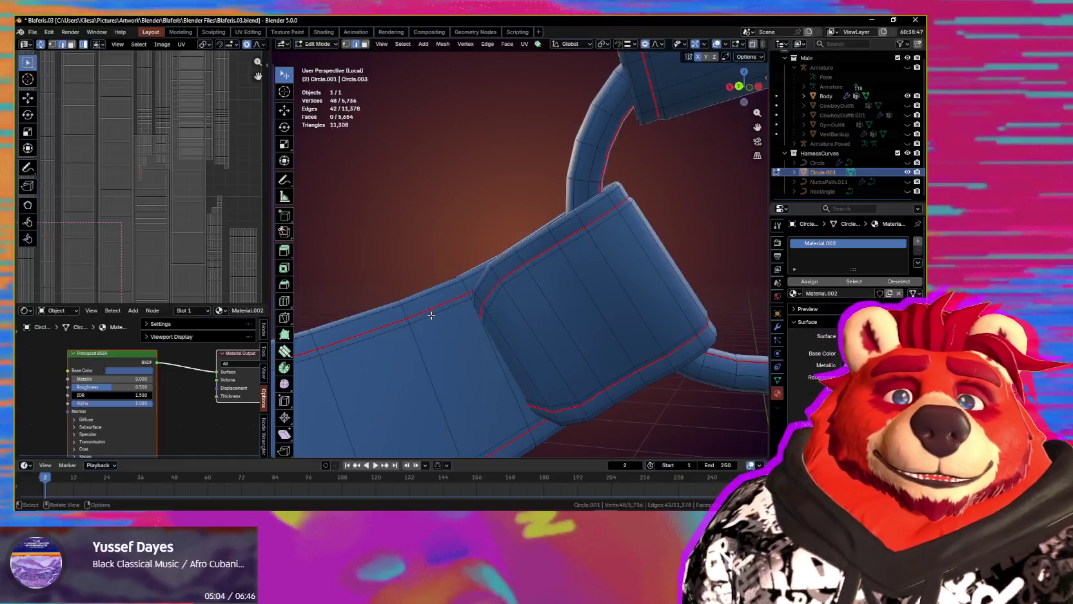
{"action": "mouse_move", "coordinate": [496, 329]}
{"action": "middle_mouse_down"}
{"action": "mouse_move", "coordinate": [552, 301]}
{"action": "mouse_move", "coordinate": [505, 340]}
{"action": "mouse_move", "coordinate": [529, 230]}
{"action": "mouse_move", "coordinate": [527, 285]}
{"action": "mouse_move", "coordinate": [547, 292]}
{"action": "middle_mouse_up"}
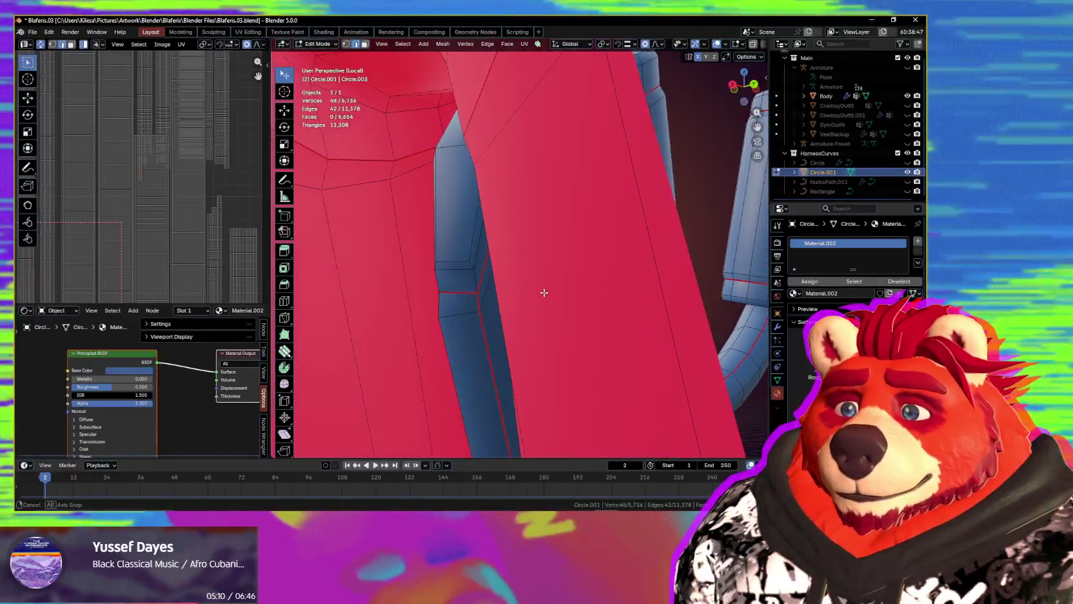
{"action": "mouse_move", "coordinate": [483, 338]}
{"action": "middle_mouse_down"}
{"action": "mouse_move", "coordinate": [582, 352]}
{"action": "mouse_move", "coordinate": [524, 346]}
{"action": "mouse_move", "coordinate": [514, 333]}
{"action": "mouse_move", "coordinate": [556, 300]}
{"action": "mouse_move", "coordinate": [503, 243]}
{"action": "middle_mouse_up"}
{"action": "scroll", "coordinate": [523, 346], "scroll_direction": "down", "scroll_amount": 4}
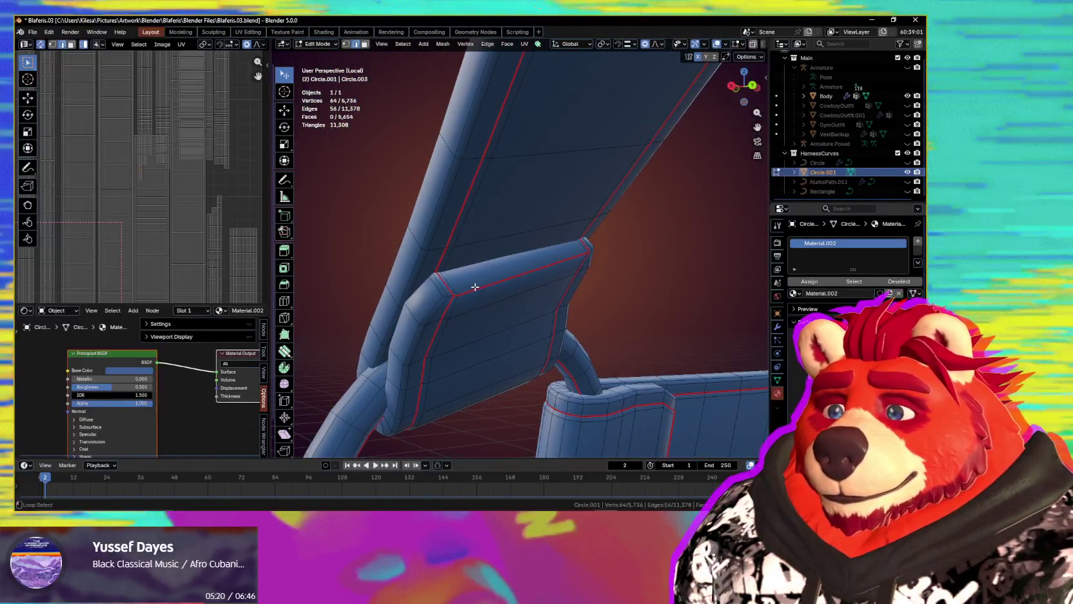
{"action": "left_click", "coordinate": [474, 287], "text": "alt+shift"}
{"action": "scroll", "coordinate": [479, 299], "scroll_direction": "up", "scroll_amount": 4}
{"action": "mouse_move", "coordinate": [471, 323]}
{"action": "middle_mouse_down"}
{"action": "mouse_move", "coordinate": [472, 413]}
{"action": "mouse_move", "coordinate": [489, 352]}
{"action": "mouse_move", "coordinate": [335, 231]}
{"action": "middle_mouse_up"}
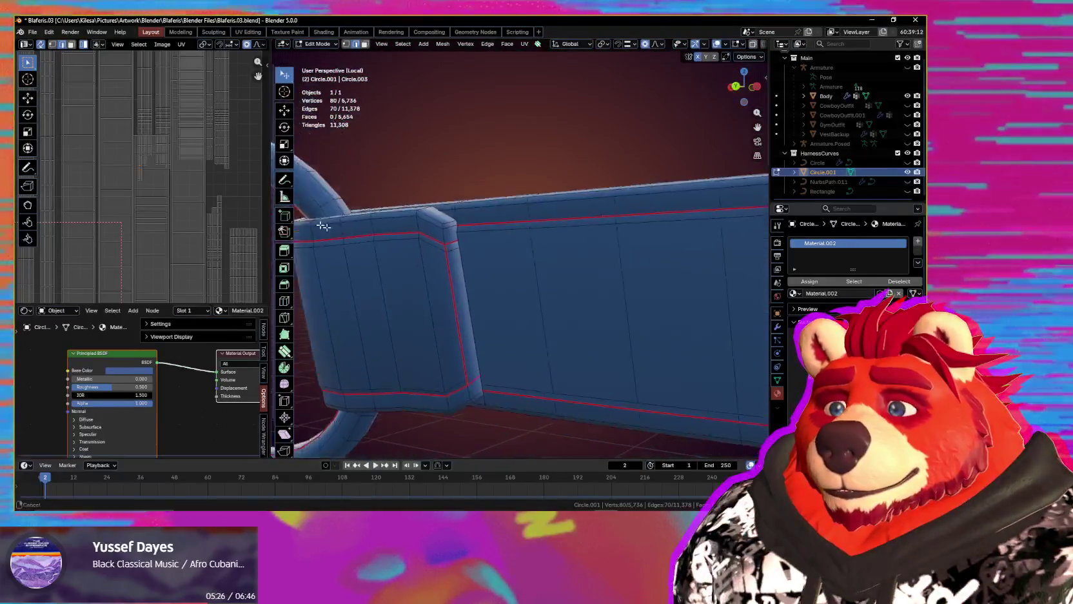
- Start a fresh edge selection with a single loop on the strap end
{"action": "left_click", "coordinate": [416, 278], "text": "alt+shift"}
{"action": "middle_click_drag", "start_coordinate": [402, 271], "coordinate": [420, 295]}
{"action": "scroll", "coordinate": [421, 293], "scroll_direction": "up", "scroll_amount": 5}
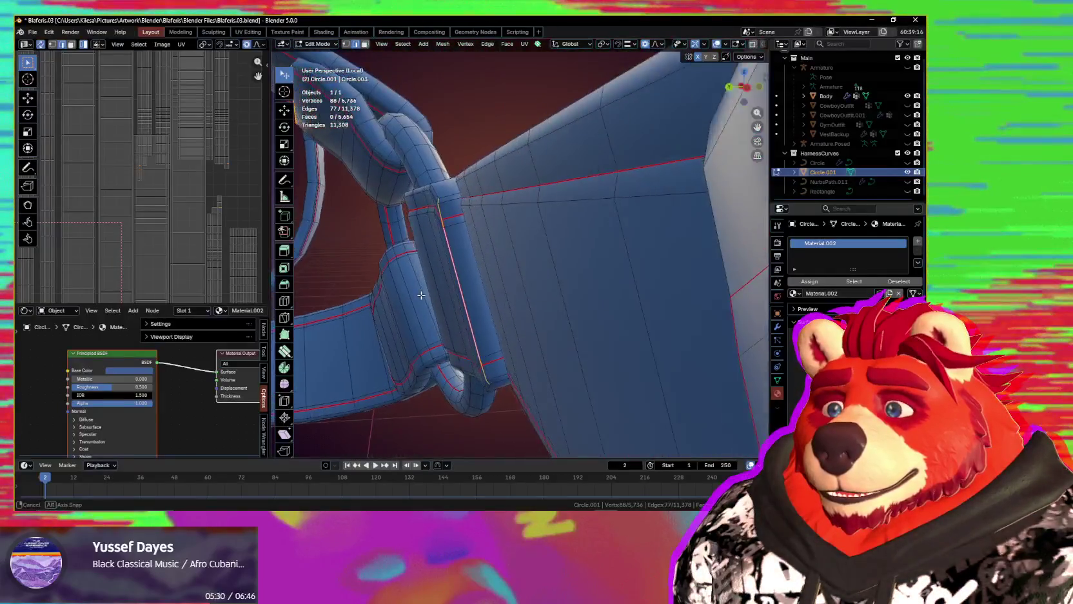
{"action": "left_click", "coordinate": [431, 293], "text": "alt"}
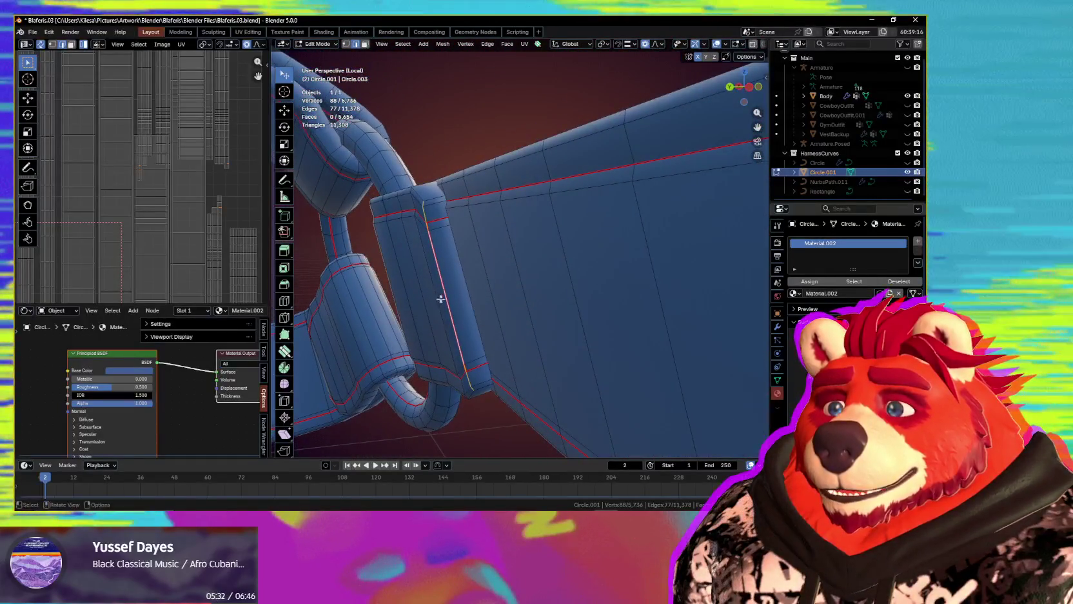
- Add another edge loop on a strap block beside the ring
{"action": "mouse_move", "coordinate": [439, 299]}
{"action": "middle_mouse_down"}
{"action": "mouse_move", "coordinate": [551, 272]}
{"action": "mouse_move", "coordinate": [535, 455]}
{"action": "middle_mouse_up"}
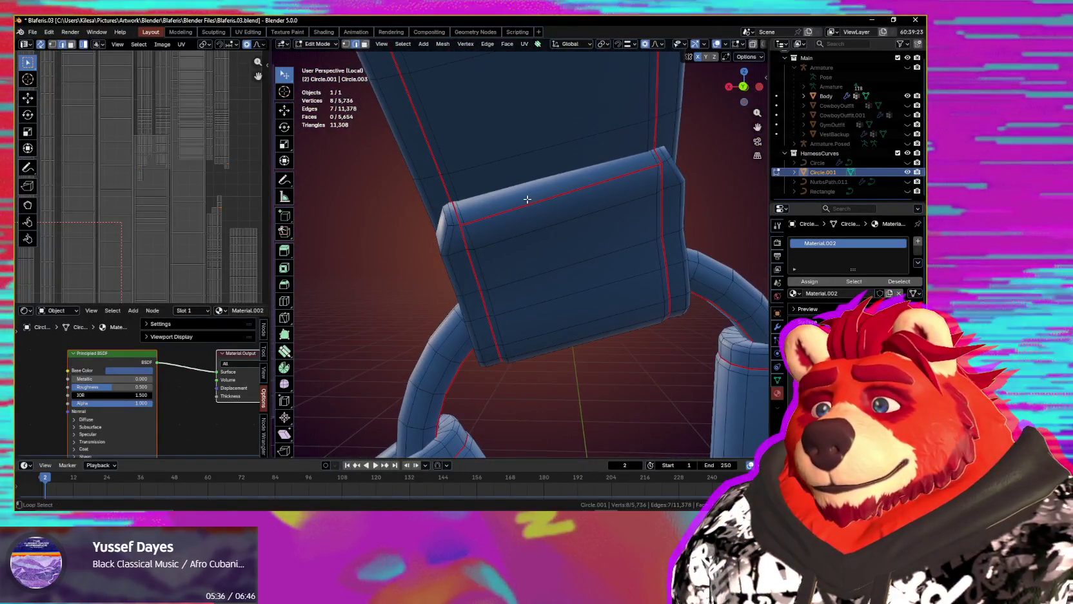
{"action": "mouse_move", "coordinate": [534, 215]}
{"action": "middle_mouse_down"}
{"action": "mouse_move", "coordinate": [513, 348]}
{"action": "mouse_move", "coordinate": [598, 315]}
{"action": "middle_mouse_up"}
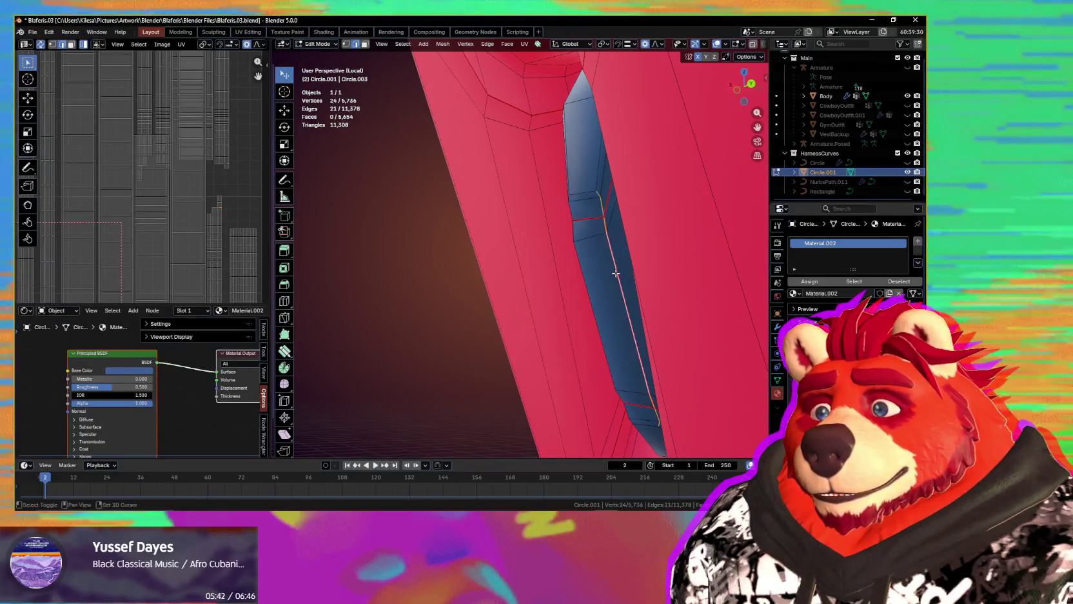
{"action": "mouse_move", "coordinate": [615, 270]}
{"action": "middle_mouse_down"}
{"action": "mouse_move", "coordinate": [587, 338]}
{"action": "mouse_move", "coordinate": [608, 293]}
{"action": "mouse_move", "coordinate": [675, 295]}
{"action": "middle_mouse_up"}
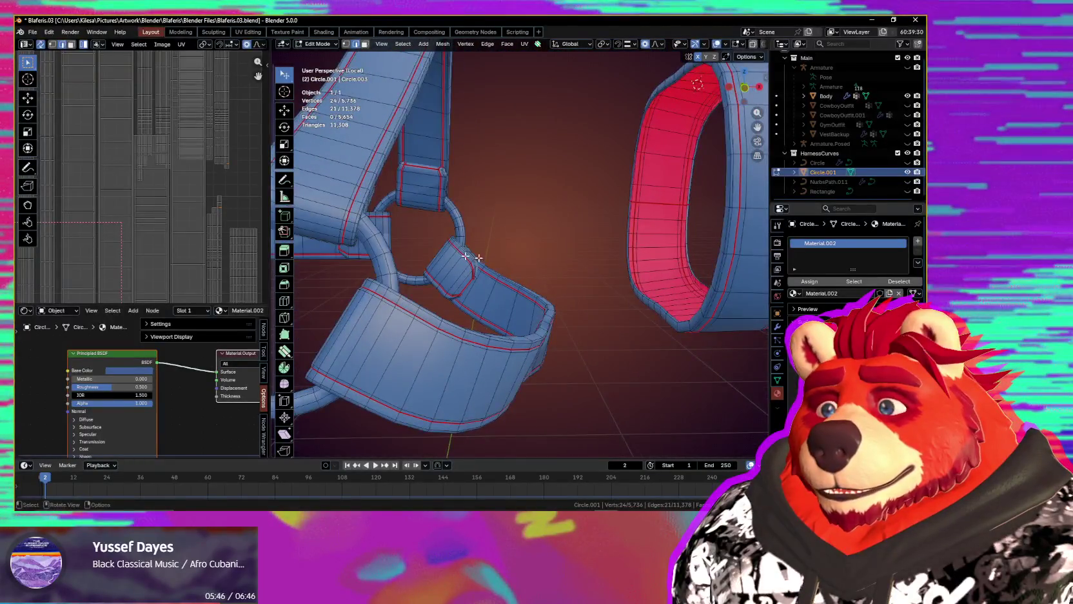
{"action": "scroll", "coordinate": [529, 208], "scroll_direction": "up", "scroll_amount": 5}
{"action": "mouse_move", "coordinate": [476, 257]}
{"action": "middle_mouse_down"}
{"action": "mouse_move", "coordinate": [529, 209]}
{"action": "mouse_move", "coordinate": [606, 353]}
{"action": "mouse_move", "coordinate": [279, 286]}
{"action": "middle_mouse_up"}
{"action": "scroll", "coordinate": [521, 231], "scroll_direction": "down", "scroll_amount": 3}
{"action": "scroll", "coordinate": [607, 353], "scroll_direction": "up", "scroll_amount": 3}
{"action": "left_click", "coordinate": [615, 363], "text": "alt+shift"}
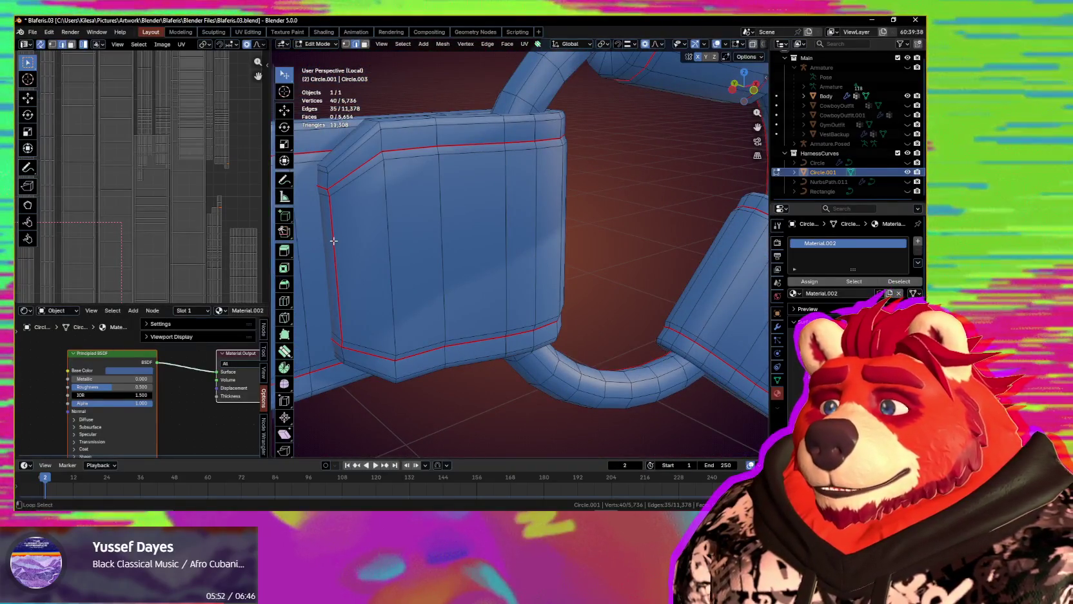
- Open the edge context menu for the selected loops and dismiss it unused
{"action": "scroll", "coordinate": [473, 290], "scroll_direction": "down", "scroll_amount": 4}
{"action": "scroll", "coordinate": [564, 294], "scroll_direction": "up", "scroll_amount": 1}
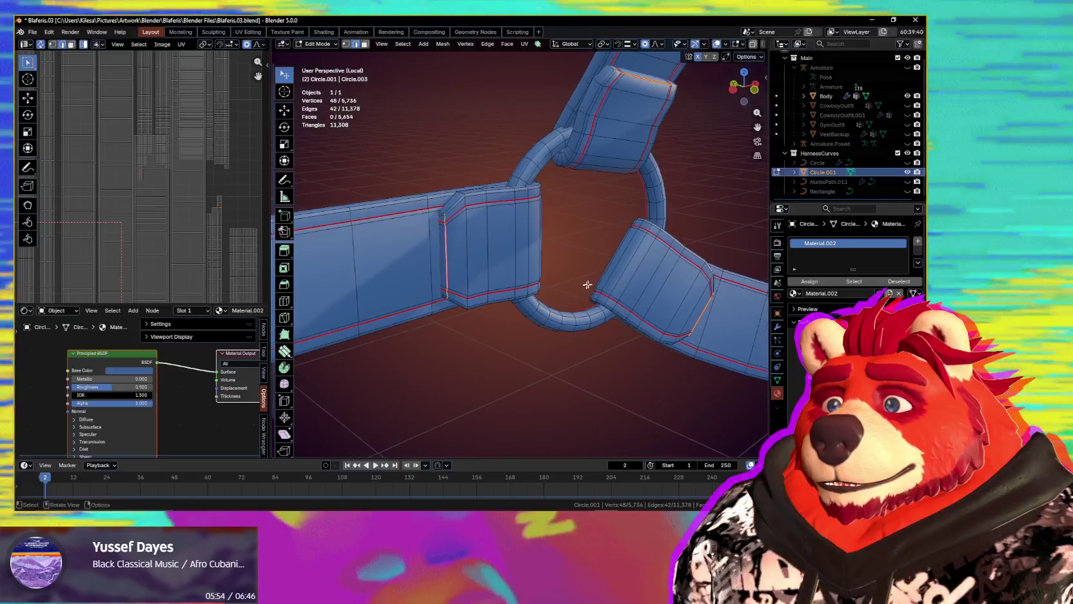
{"action": "right_click", "coordinate": [585, 286]}
{"action": "key", "text": "Escape"}
{"action": "scroll", "coordinate": [567, 271], "scroll_direction": "down", "scroll_amount": 2}
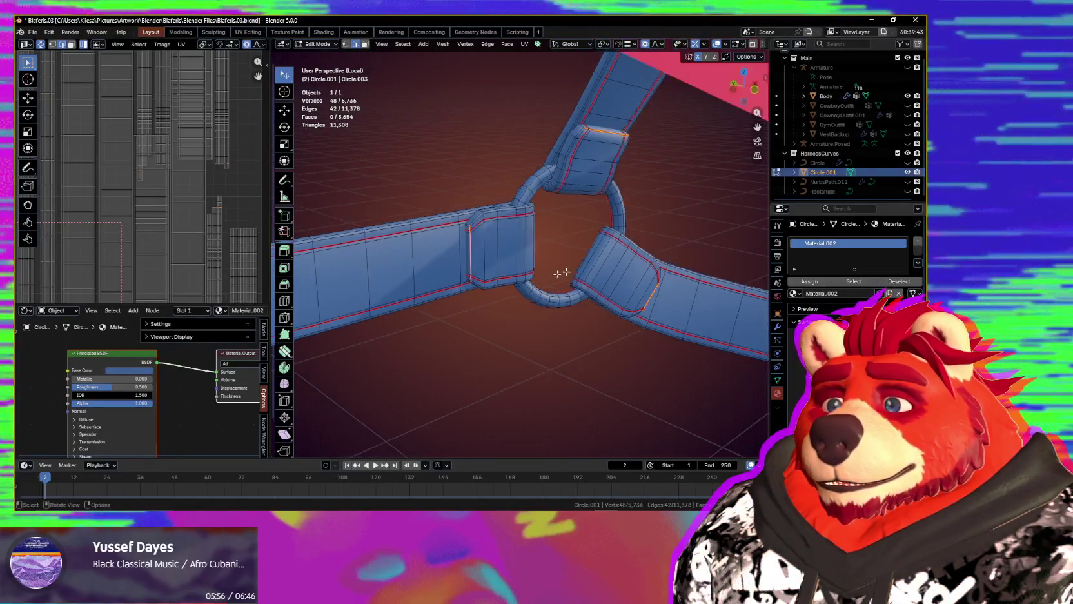
{"action": "middle_click_drag", "start_coordinate": [567, 271], "coordinate": [501, 279]}
- Re-unwrap the whole harness with Minimum Stretch and gridify it from the UV sidebar
{"action": "key", "text": "a"}
{"action": "key", "text": "q"}
{"action": "left_click", "coordinate": [469, 297]}
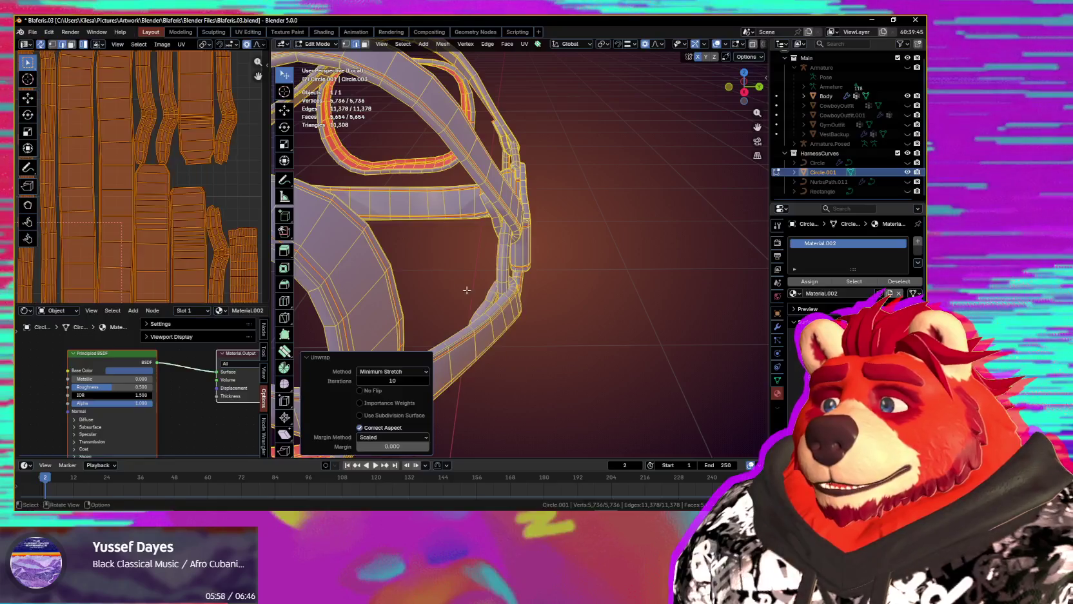
{"action": "key", "text": "n"}
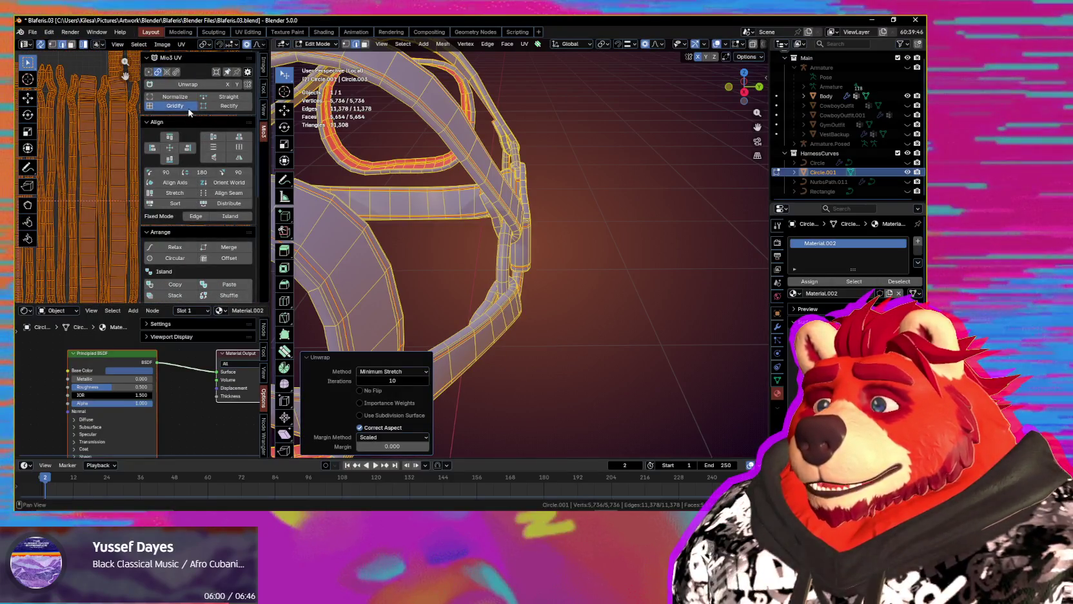
{"action": "key", "text": "n"}
- Zoom the UV Editor and select a single strap's UV island
{"action": "scroll", "coordinate": [175, 239], "scroll_direction": "up", "scroll_amount": 3}
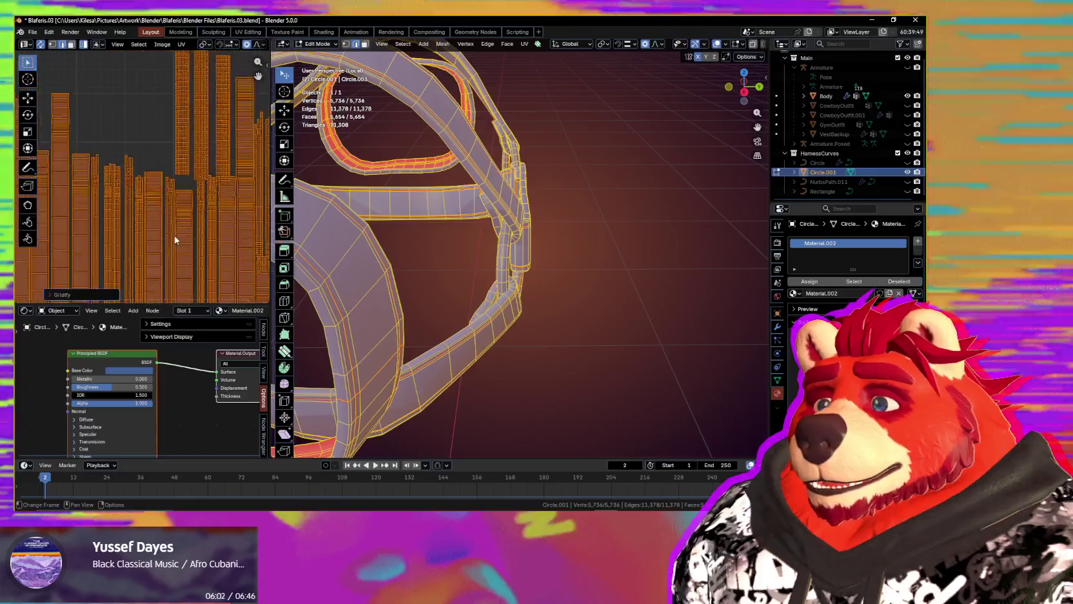
{"action": "scroll", "coordinate": [148, 215], "scroll_direction": "down", "scroll_amount": 2}
{"action": "scroll", "coordinate": [143, 232], "scroll_direction": "down", "scroll_amount": 2}
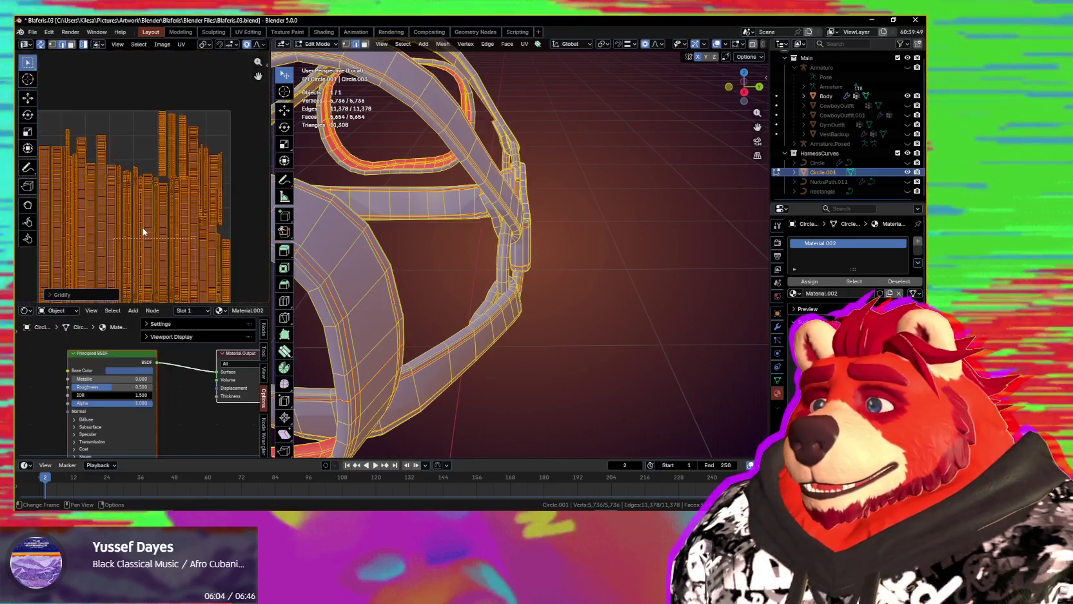
{"action": "scroll", "coordinate": [192, 189], "scroll_direction": "up", "scroll_amount": 3}
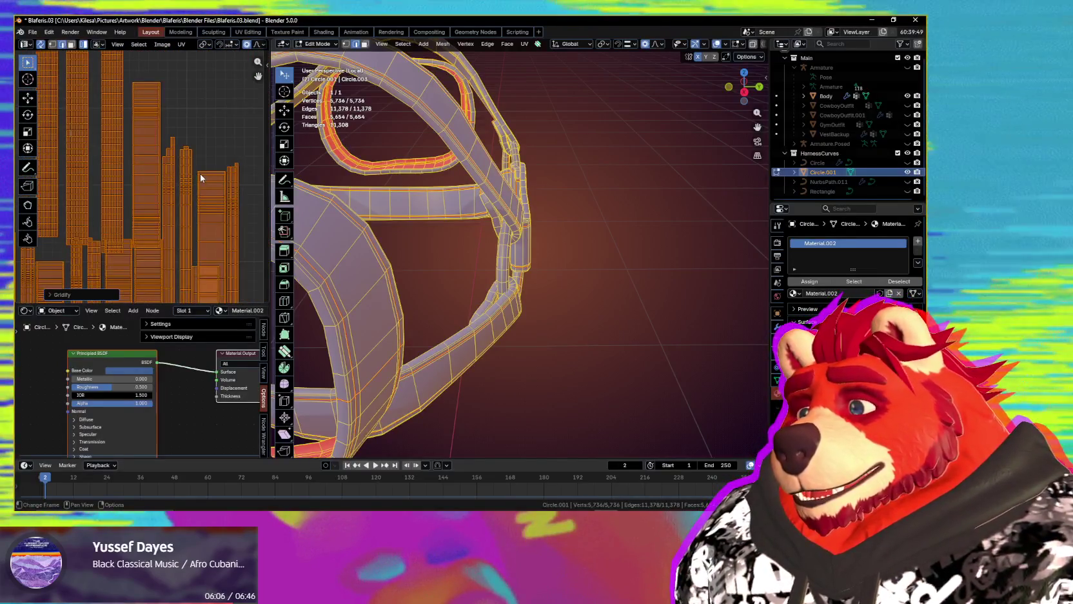
{"action": "left_click", "coordinate": [170, 183]}
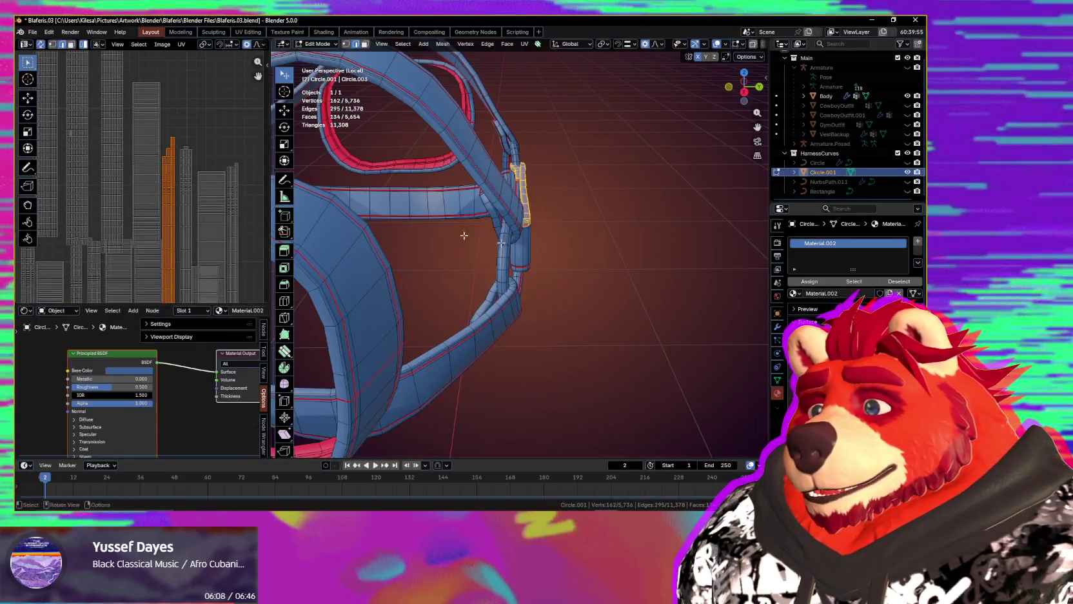
- Pick a shortest edge path starting from an edge at the buckle
{"action": "middle_click_drag", "start_coordinate": [476, 238], "coordinate": [462, 277]}
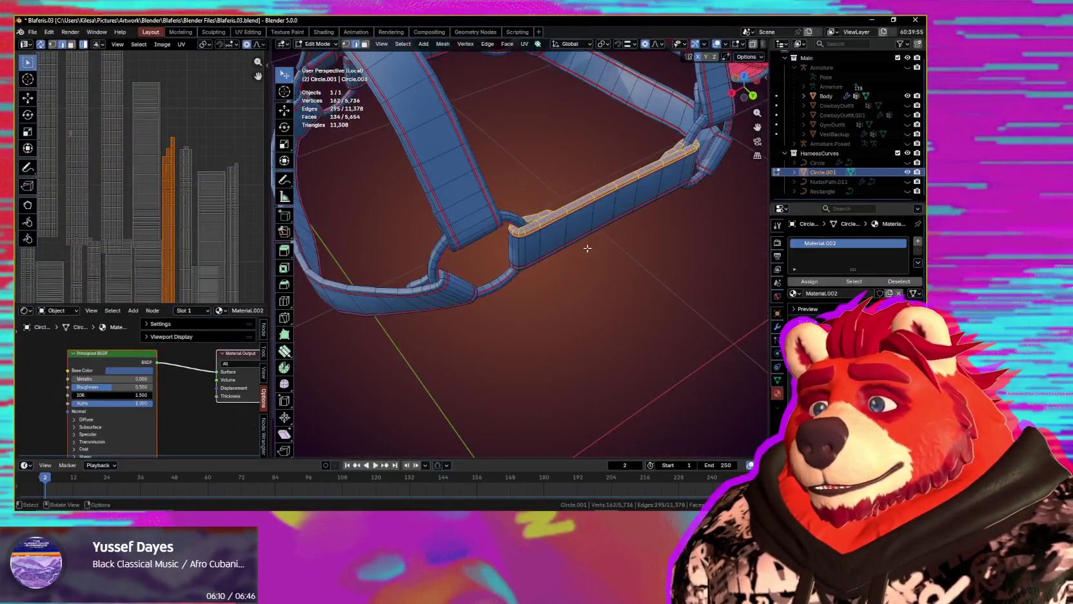
{"action": "mouse_move", "coordinate": [588, 248]}
{"action": "middle_mouse_down"}
{"action": "mouse_move", "coordinate": [398, 238]}
{"action": "mouse_move", "coordinate": [521, 286]}
{"action": "mouse_move", "coordinate": [563, 240]}
{"action": "mouse_move", "coordinate": [595, 261]}
{"action": "mouse_move", "coordinate": [587, 251]}
{"action": "middle_mouse_up"}
{"action": "scroll", "coordinate": [563, 239], "scroll_direction": "up", "scroll_amount": 2}
{"action": "left_click", "coordinate": [557, 253]}
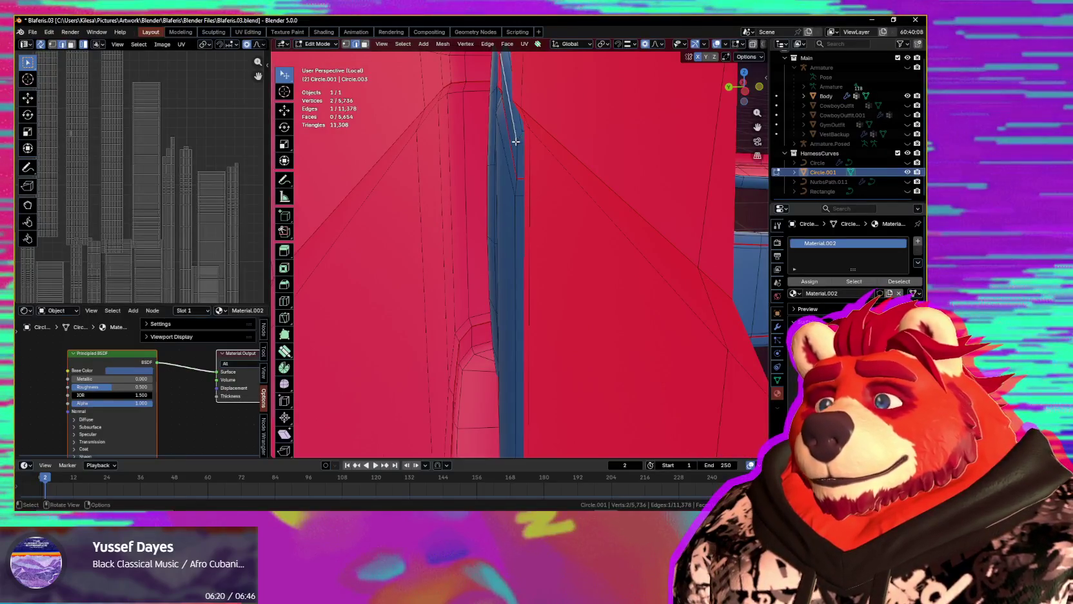
{"action": "left_click", "coordinate": [515, 159], "text": "shift"}
{"action": "mouse_move", "coordinate": [516, 160]}
{"action": "middle_mouse_down"}
{"action": "mouse_move", "coordinate": [521, 265]}
{"action": "mouse_move", "coordinate": [573, 322]}
{"action": "mouse_move", "coordinate": [556, 315]}
{"action": "middle_mouse_up"}
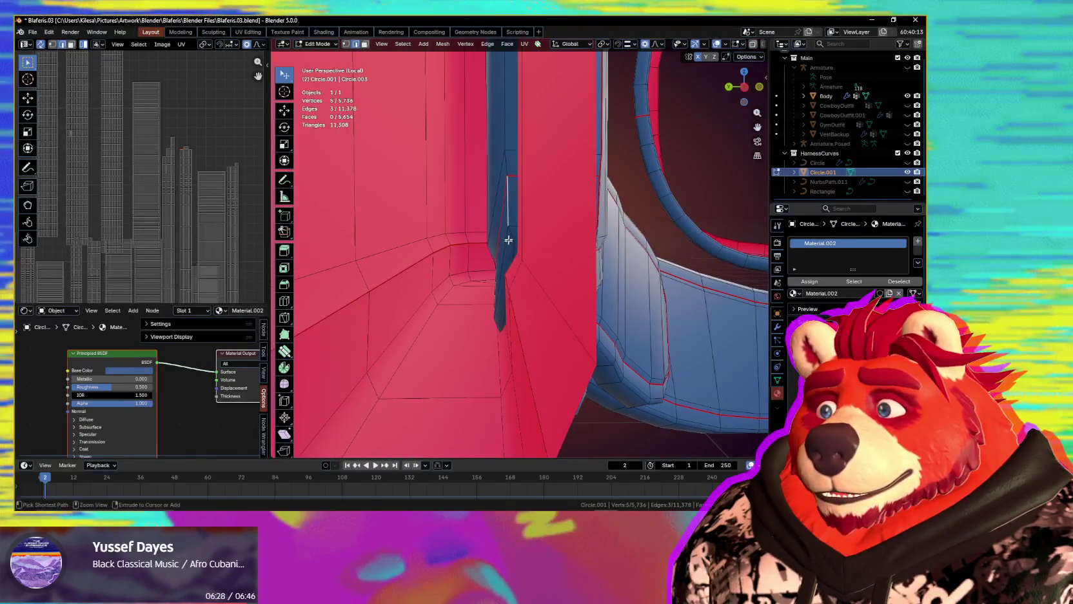
{"action": "left_click", "coordinate": [508, 240], "text": "ctrl"}
- Extend the edge path along the blue strap toward its end
{"action": "mouse_move", "coordinate": [508, 241]}
{"action": "middle_mouse_down"}
{"action": "mouse_move", "coordinate": [566, 230]}
{"action": "mouse_move", "coordinate": [544, 323]}
{"action": "mouse_move", "coordinate": [470, 217]}
{"action": "middle_mouse_up"}
{"action": "mouse_move", "coordinate": [482, 156]}
{"action": "middle_mouse_down"}
{"action": "mouse_move", "coordinate": [553, 235]}
{"action": "mouse_move", "coordinate": [536, 179]}
{"action": "mouse_move", "coordinate": [659, 218]}
{"action": "mouse_move", "coordinate": [525, 154]}
{"action": "mouse_move", "coordinate": [647, 197]}
{"action": "mouse_move", "coordinate": [616, 197]}
{"action": "mouse_move", "coordinate": [597, 299]}
{"action": "mouse_move", "coordinate": [565, 211]}
{"action": "mouse_move", "coordinate": [533, 275]}
{"action": "middle_mouse_up"}
{"action": "left_click", "coordinate": [527, 182], "text": "shift"}
{"action": "left_click", "coordinate": [619, 187], "text": "shift"}
{"action": "mouse_move", "coordinate": [527, 323]}
{"action": "middle_mouse_down"}
{"action": "mouse_move", "coordinate": [537, 296]}
{"action": "mouse_move", "coordinate": [453, 235]}
{"action": "mouse_move", "coordinate": [561, 257]}
{"action": "mouse_move", "coordinate": [560, 214]}
{"action": "middle_mouse_up"}
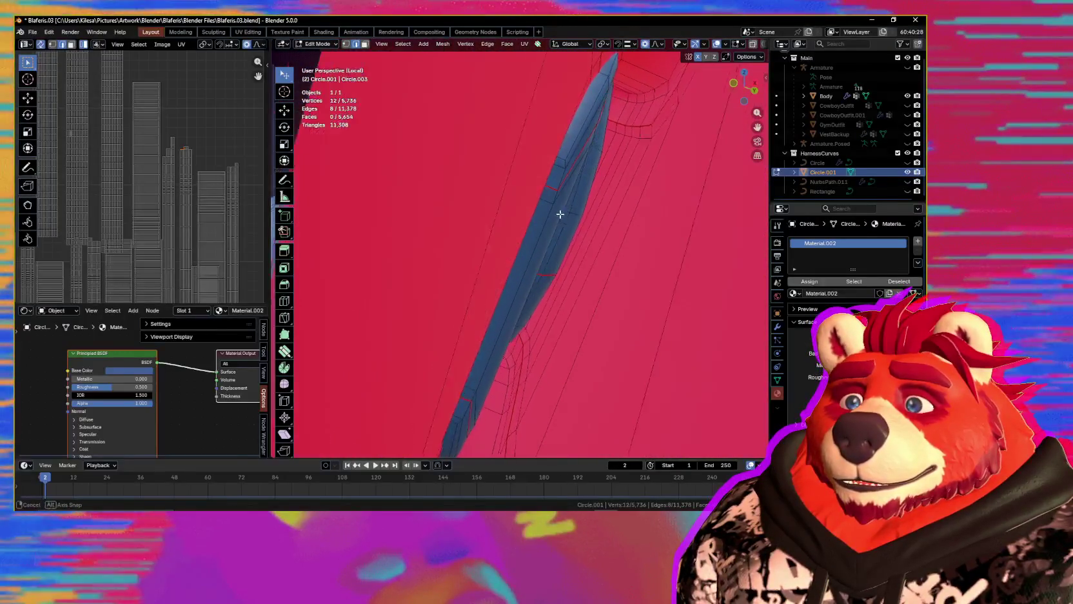
{"action": "left_click", "coordinate": [554, 186], "text": "ctrl"}
{"action": "middle_click_drag", "start_coordinate": [563, 172], "coordinate": [553, 141], "text": "shift"}
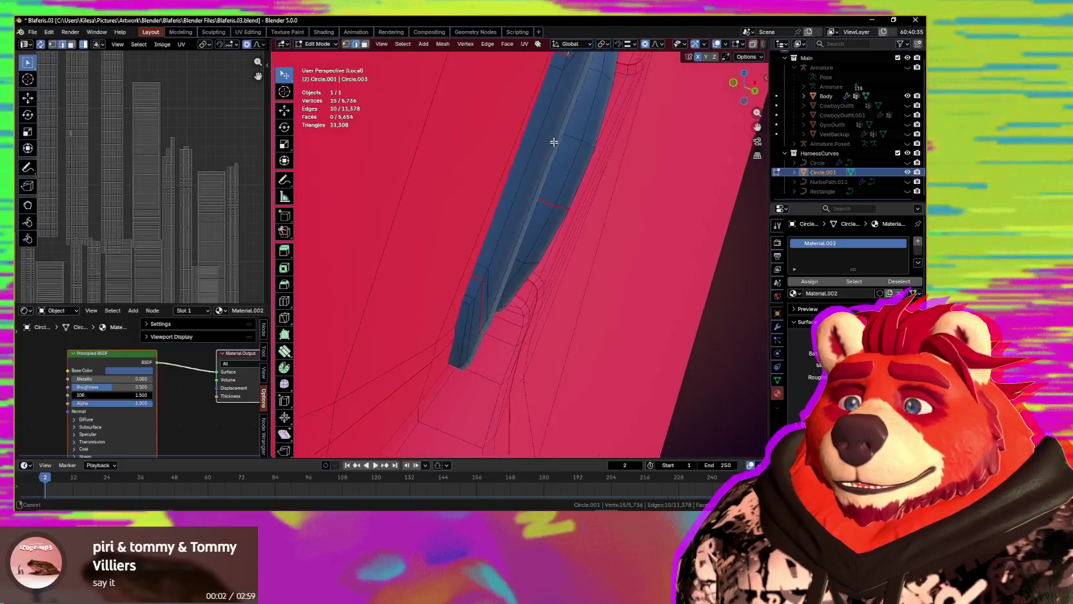
{"action": "mouse_move", "coordinate": [473, 317]}
{"action": "middle_mouse_down"}
{"action": "mouse_move", "coordinate": [476, 304]}
{"action": "mouse_move", "coordinate": [506, 315]}
{"action": "middle_mouse_up"}
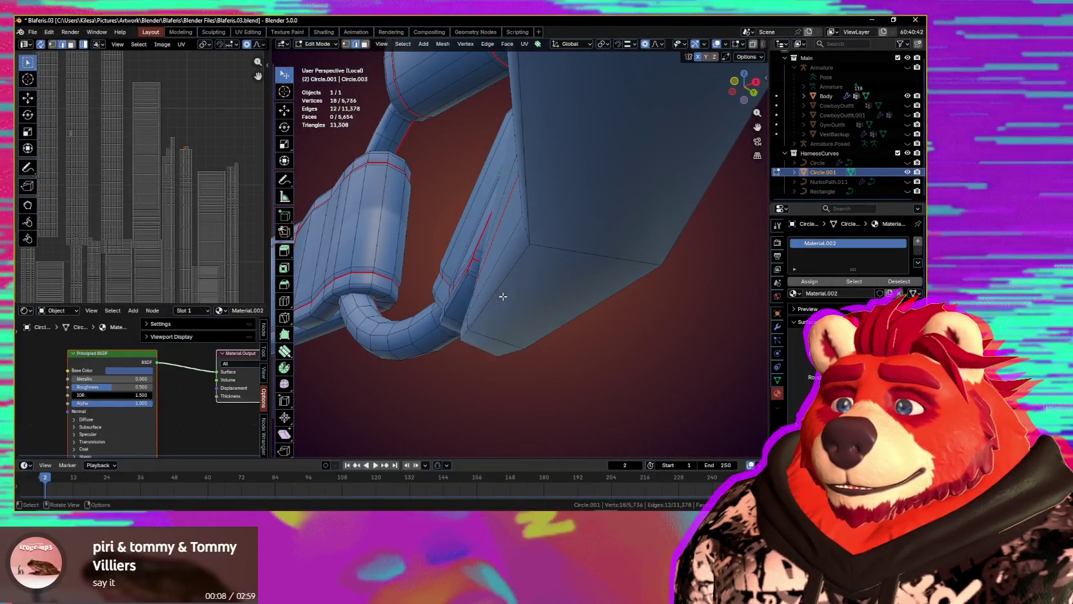
{"action": "mouse_move", "coordinate": [503, 296]}
{"action": "middle_mouse_down"}
{"action": "mouse_move", "coordinate": [550, 320]}
{"action": "mouse_move", "coordinate": [532, 305]}
{"action": "mouse_move", "coordinate": [570, 316]}
{"action": "mouse_move", "coordinate": [674, 312]}
{"action": "mouse_move", "coordinate": [492, 341]}
{"action": "middle_mouse_up"}
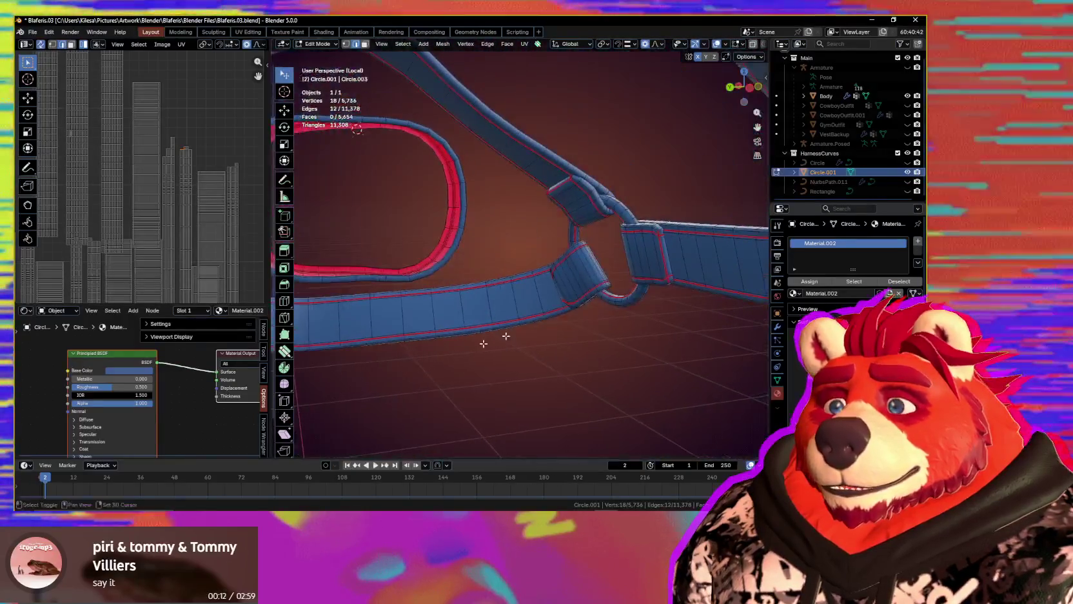
- Start a new edge path near the ring and extend it along the strap fold
{"action": "scroll", "coordinate": [492, 340], "scroll_direction": "up", "scroll_amount": 3}
{"action": "mouse_move", "coordinate": [510, 304]}
{"action": "middle_mouse_down"}
{"action": "mouse_move", "coordinate": [523, 311]}
{"action": "mouse_move", "coordinate": [550, 258]}
{"action": "mouse_move", "coordinate": [547, 285]}
{"action": "middle_mouse_up"}
{"action": "scroll", "coordinate": [527, 305], "scroll_direction": "up", "scroll_amount": 3}
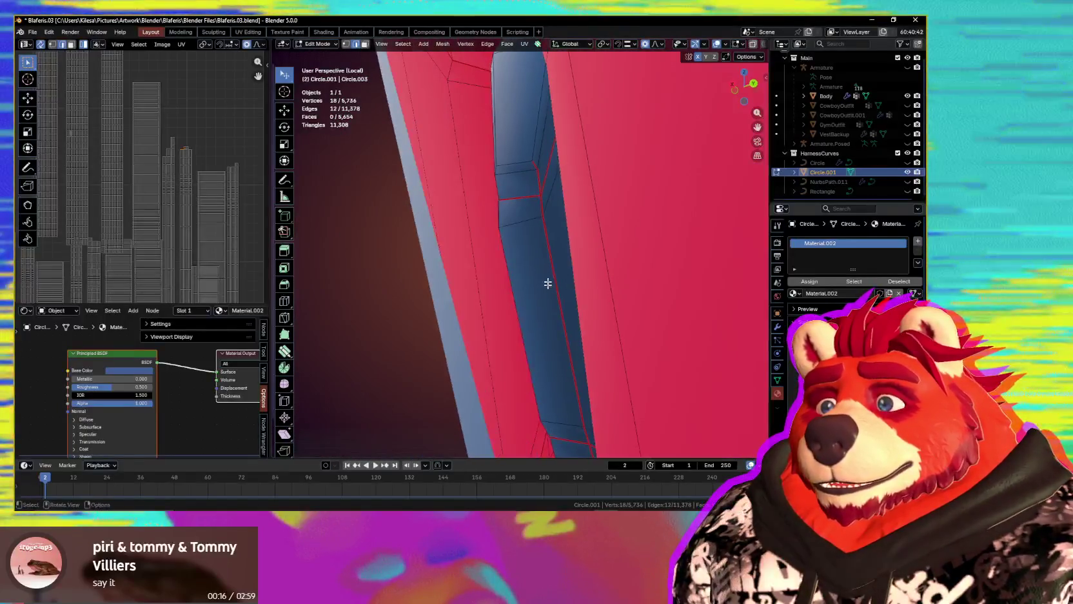
{"action": "left_click", "coordinate": [494, 170]}
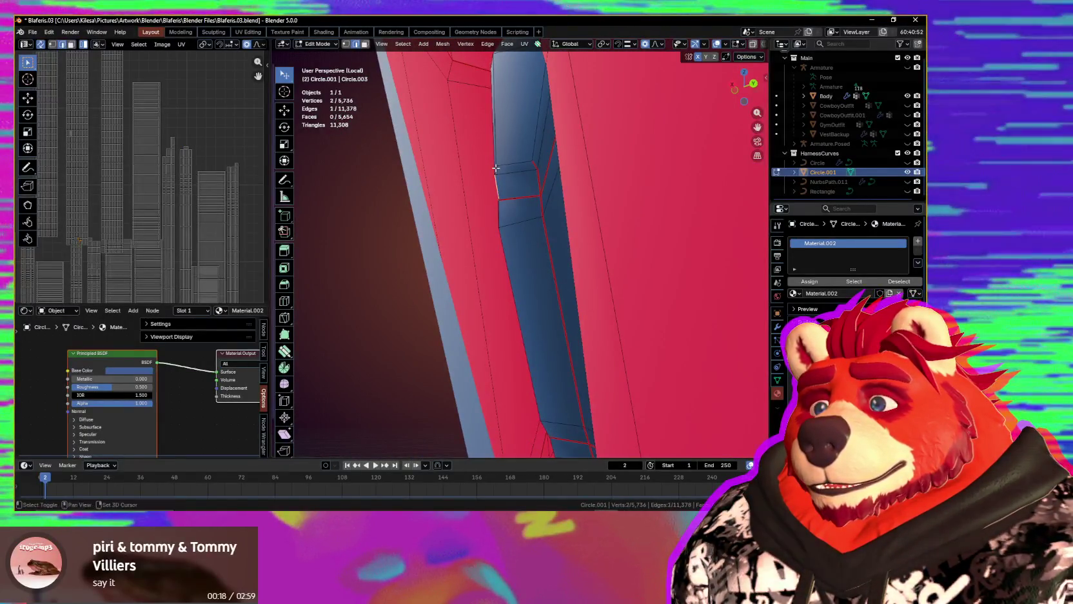
{"action": "mouse_move", "coordinate": [580, 274]}
{"action": "middle_mouse_down"}
{"action": "mouse_move", "coordinate": [509, 108]}
{"action": "mouse_move", "coordinate": [478, 210]}
{"action": "mouse_move", "coordinate": [568, 218]}
{"action": "mouse_move", "coordinate": [556, 231]}
{"action": "mouse_move", "coordinate": [600, 201]}
{"action": "mouse_move", "coordinate": [413, 236]}
{"action": "mouse_move", "coordinate": [503, 263]}
{"action": "mouse_move", "coordinate": [496, 313]}
{"action": "middle_mouse_up"}
{"action": "scroll", "coordinate": [599, 202], "scroll_direction": "down", "scroll_amount": 5}
{"action": "scroll", "coordinate": [496, 313], "scroll_direction": "up", "scroll_amount": 3}
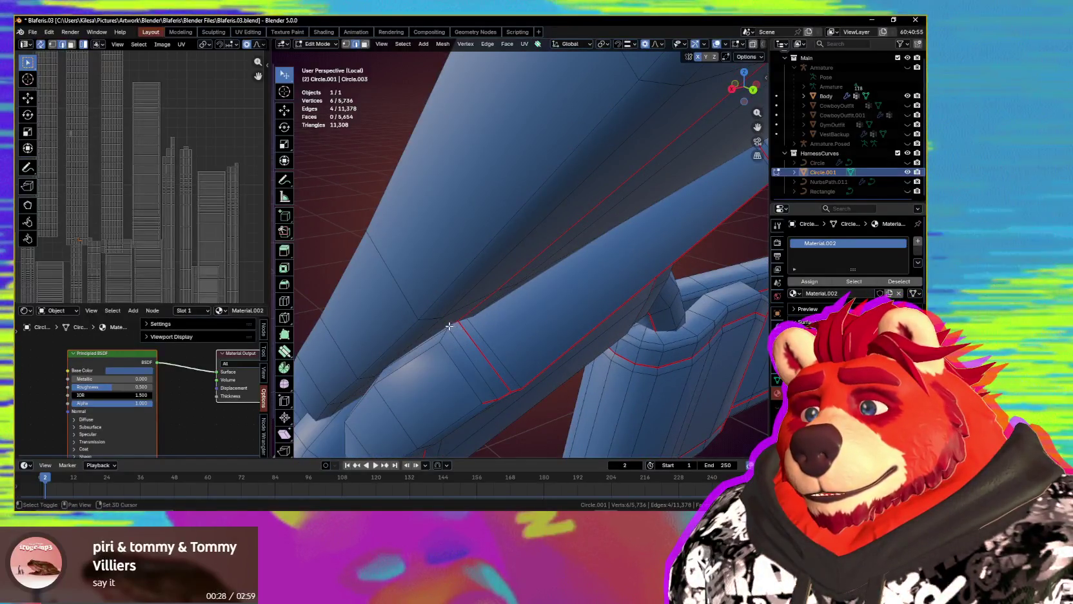
{"action": "left_click", "coordinate": [449, 327], "text": "shift"}
- Add one more edge on the strap's inner side to complete the path
{"action": "mouse_move", "coordinate": [449, 326]}
{"action": "middle_mouse_down"}
{"action": "mouse_move", "coordinate": [580, 314]}
{"action": "mouse_move", "coordinate": [548, 334]}
{"action": "mouse_move", "coordinate": [661, 262]}
{"action": "middle_mouse_up"}
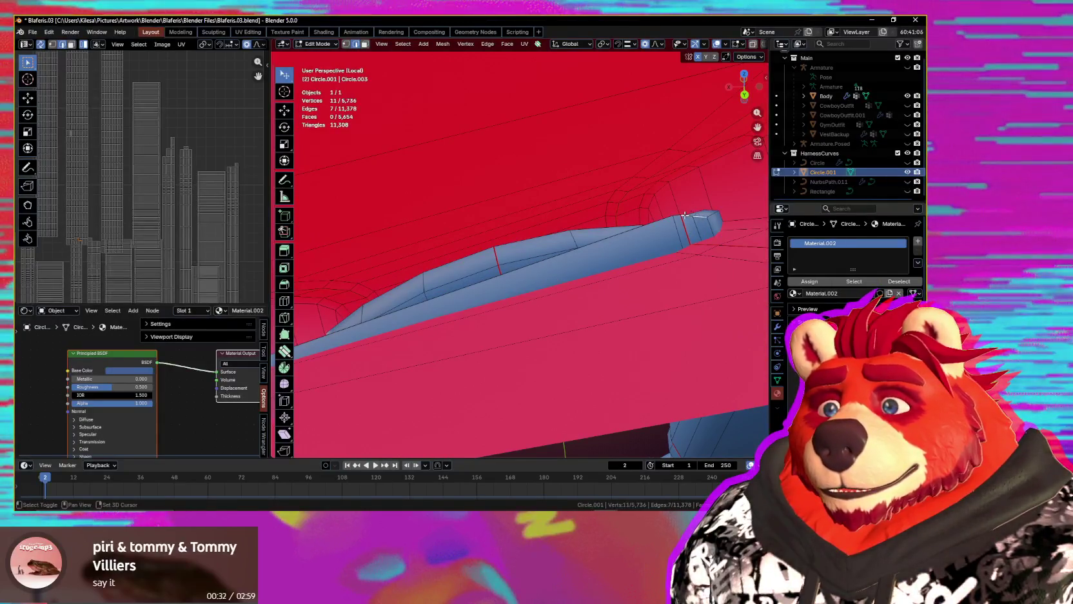
{"action": "middle_click_drag", "start_coordinate": [687, 215], "coordinate": [410, 196], "text": "shift"}
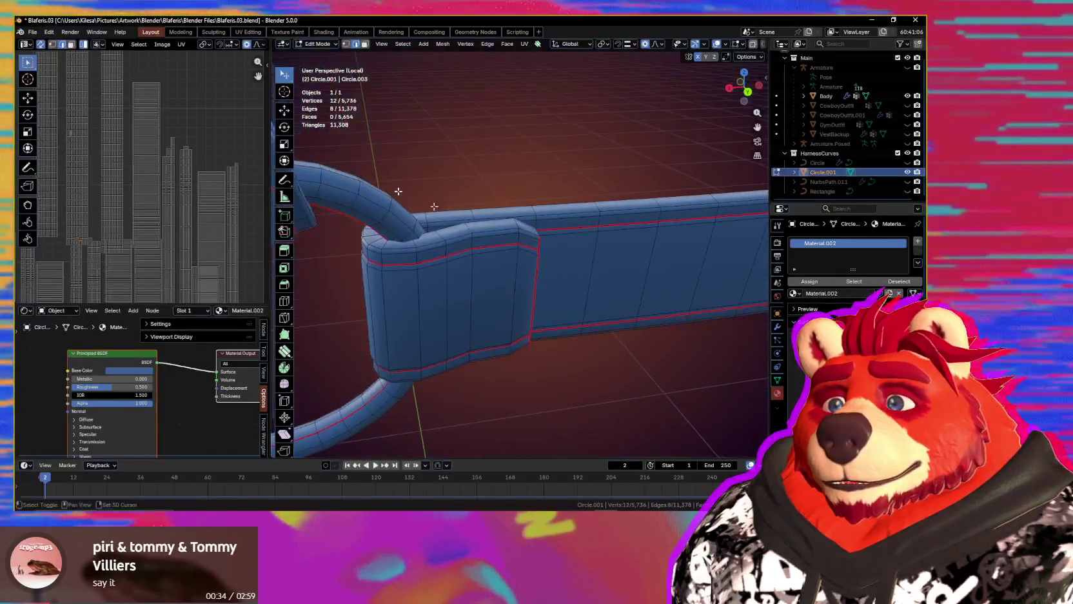
{"action": "scroll", "coordinate": [523, 255], "scroll_direction": "up", "scroll_amount": 3}
{"action": "mouse_move", "coordinate": [525, 256]}
{"action": "middle_mouse_down"}
{"action": "mouse_move", "coordinate": [455, 239]}
{"action": "mouse_move", "coordinate": [575, 233]}
{"action": "middle_mouse_up"}
{"action": "scroll", "coordinate": [454, 239], "scroll_direction": "up", "scroll_amount": 3}
{"action": "scroll", "coordinate": [575, 233], "scroll_direction": "up", "scroll_amount": 2}
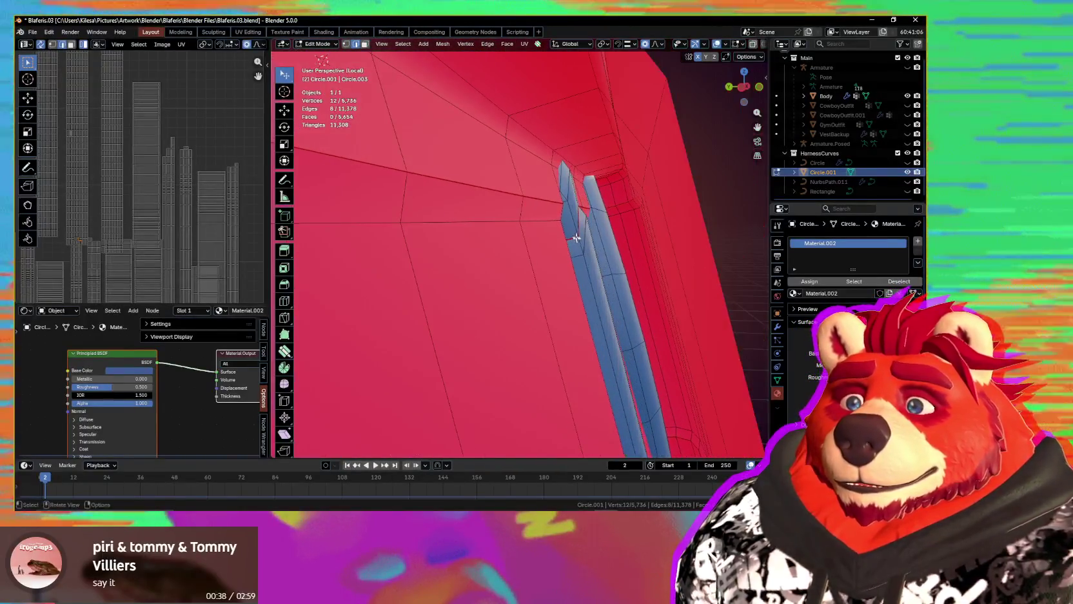
{"action": "left_click", "coordinate": [570, 203], "text": "shift"}
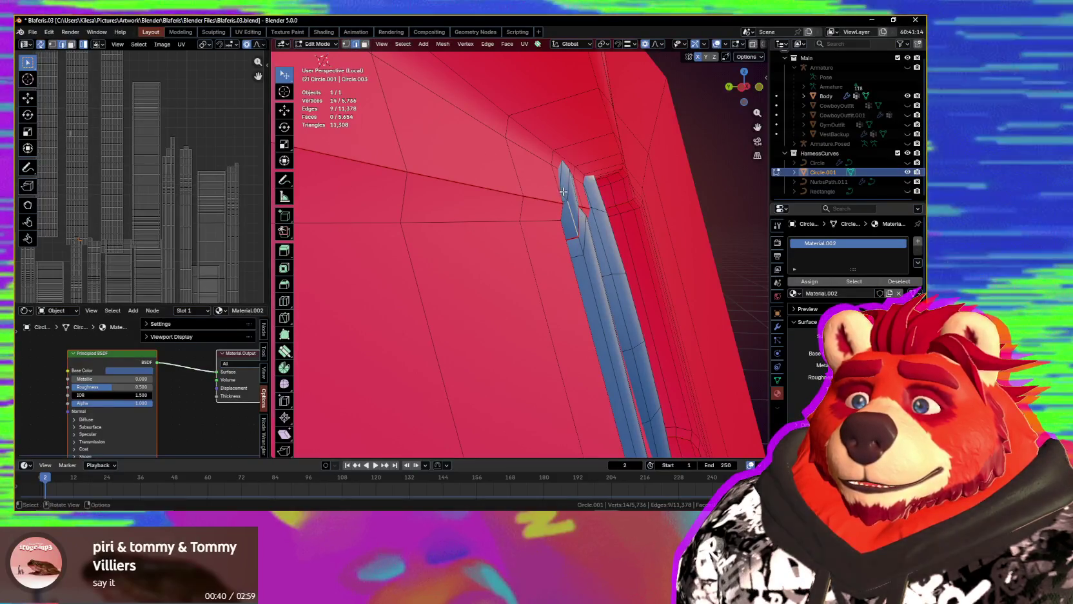
{"action": "middle_click_drag", "start_coordinate": [601, 238], "coordinate": [585, 395]}
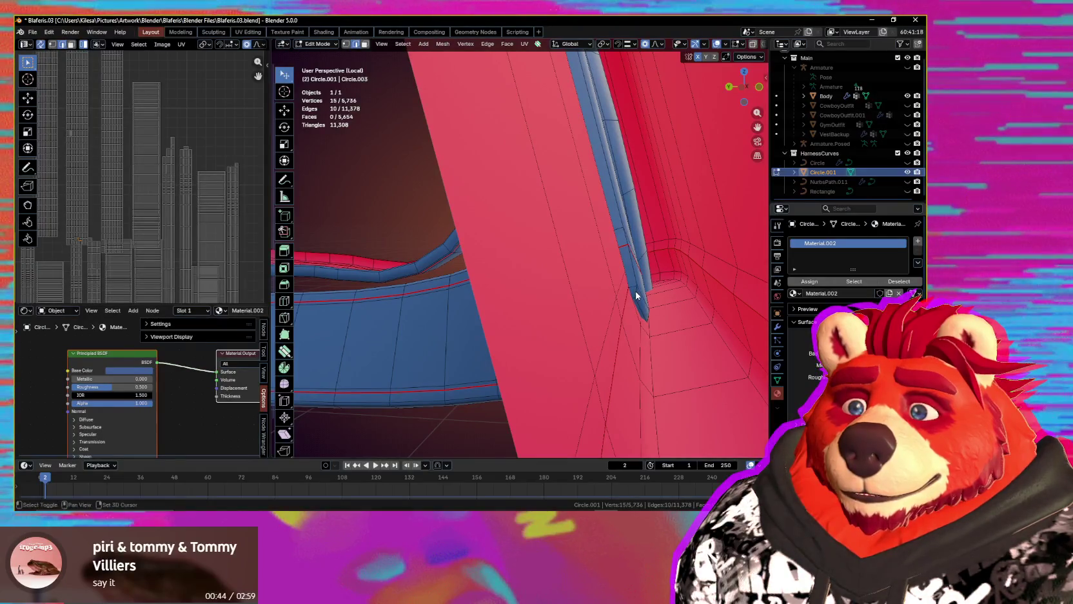
{"action": "mouse_move", "coordinate": [635, 281]}
{"action": "middle_mouse_down"}
{"action": "mouse_move", "coordinate": [585, 286]}
{"action": "mouse_move", "coordinate": [545, 244]}
{"action": "mouse_move", "coordinate": [556, 254]}
{"action": "middle_mouse_up"}
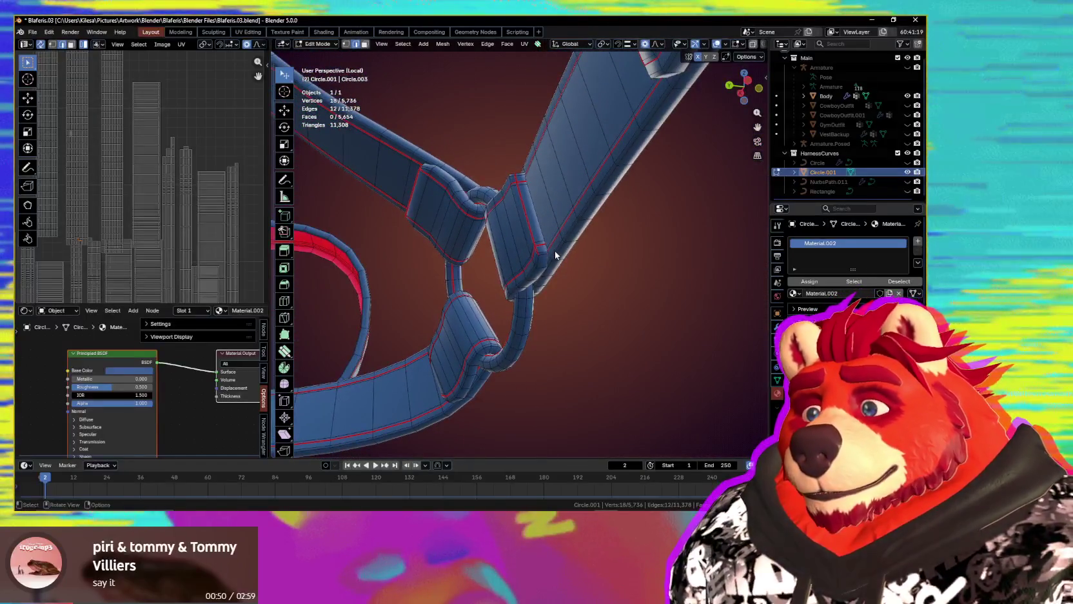
{"action": "right_click", "coordinate": [556, 254]}
- Mark the traced edges as a seam and re-unwrap the whole harness with Minimum Stretch
{"action": "left_click", "coordinate": [504, 357]}
{"action": "mouse_move", "coordinate": [503, 357]}
{"action": "middle_mouse_down"}
{"action": "mouse_move", "coordinate": [621, 361]}
{"action": "mouse_move", "coordinate": [633, 341]}
{"action": "mouse_move", "coordinate": [536, 328]}
{"action": "mouse_move", "coordinate": [541, 309]}
{"action": "mouse_move", "coordinate": [604, 292]}
{"action": "mouse_move", "coordinate": [593, 359]}
{"action": "mouse_move", "coordinate": [551, 342]}
{"action": "mouse_move", "coordinate": [592, 355]}
{"action": "mouse_move", "coordinate": [592, 340]}
{"action": "mouse_move", "coordinate": [587, 366]}
{"action": "mouse_move", "coordinate": [551, 265]}
{"action": "middle_mouse_up"}
{"action": "key", "text": "a"}
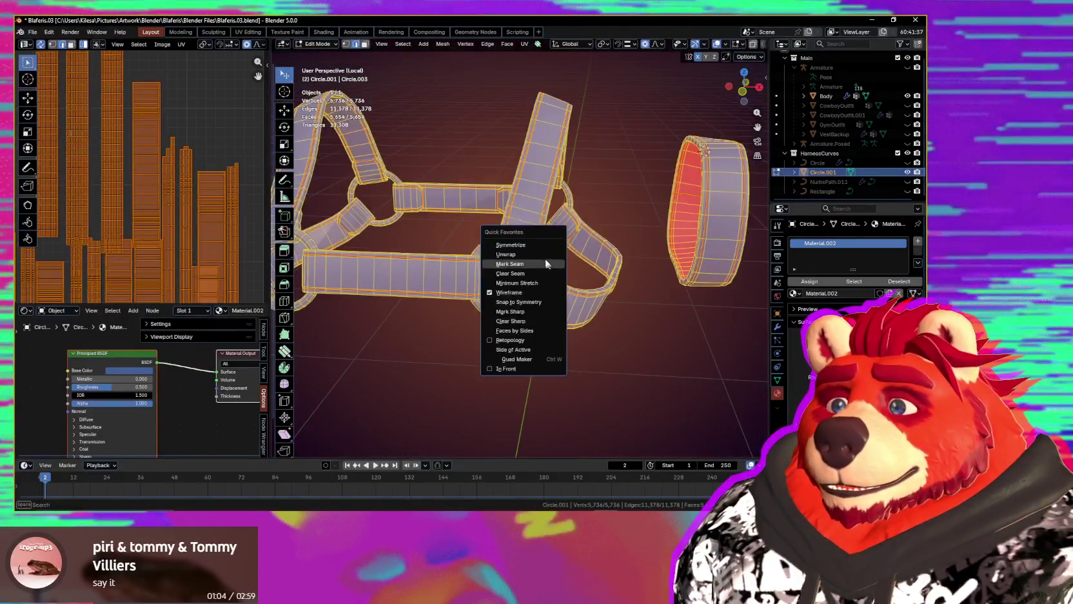
{"action": "left_click", "coordinate": [535, 245]}
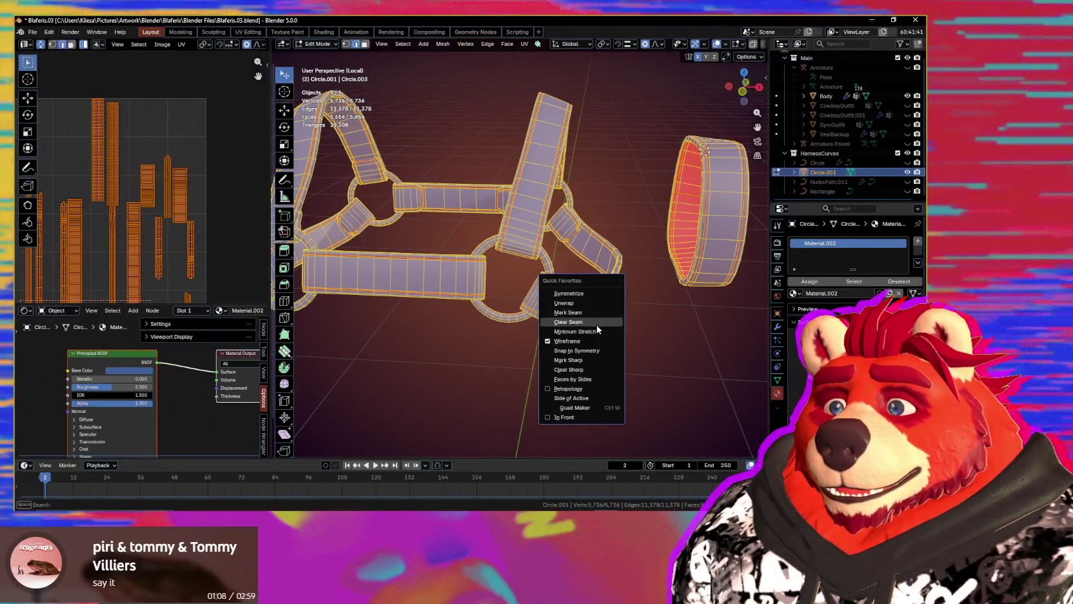
{"action": "left_click", "coordinate": [597, 329]}
- Gridify the islands from the UV sidebar and zoom the UV Editor over the strips
{"action": "key", "text": "n"}
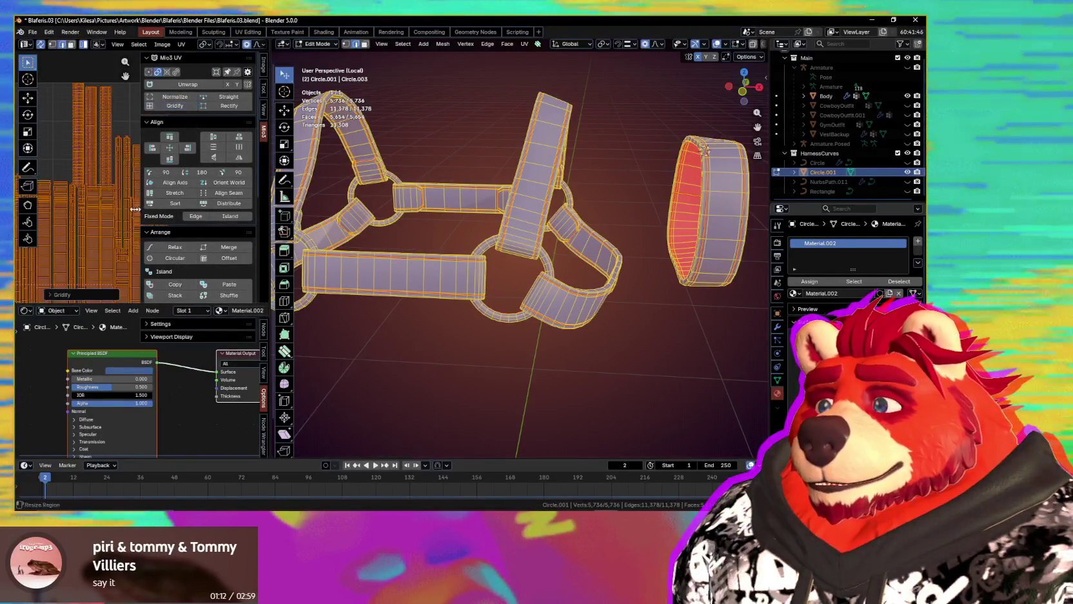
{"action": "scroll", "coordinate": [205, 190], "scroll_direction": "up", "scroll_amount": 3}
{"action": "scroll", "coordinate": [170, 213], "scroll_direction": "up", "scroll_amount": 3}
{"action": "scroll", "coordinate": [149, 193], "scroll_direction": "up", "scroll_amount": 2}
{"action": "scroll", "coordinate": [139, 191], "scroll_direction": "up", "scroll_amount": 2}
{"action": "scroll", "coordinate": [155, 130], "scroll_direction": "up", "scroll_amount": 1}
{"action": "middle_click_drag", "start_coordinate": [155, 130], "coordinate": [175, 183]}
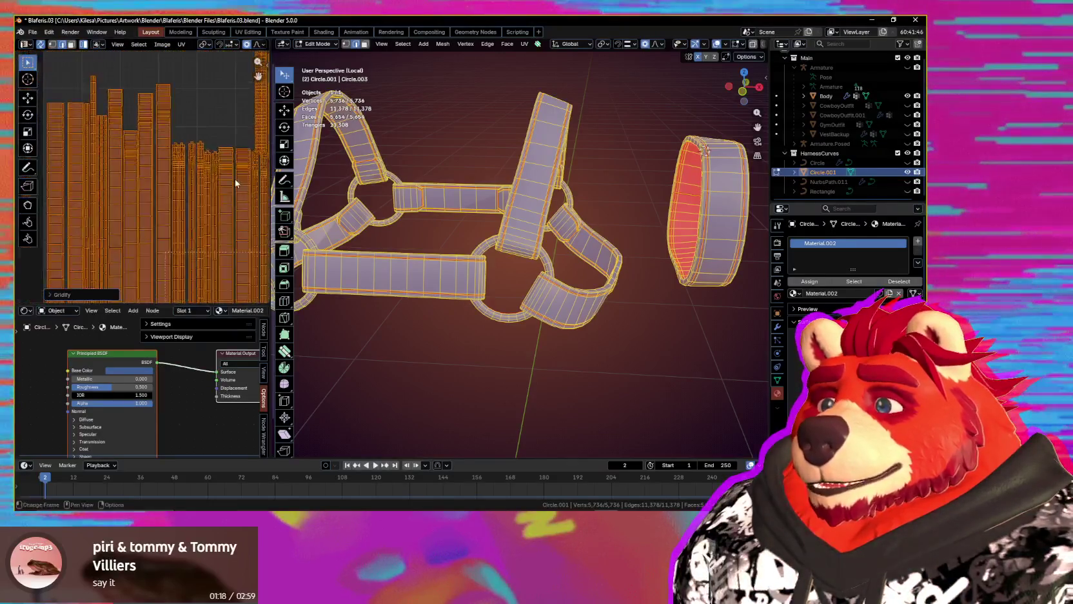
{"action": "middle_click_drag", "start_coordinate": [174, 183], "coordinate": [173, 139], "text": "ctrl"}
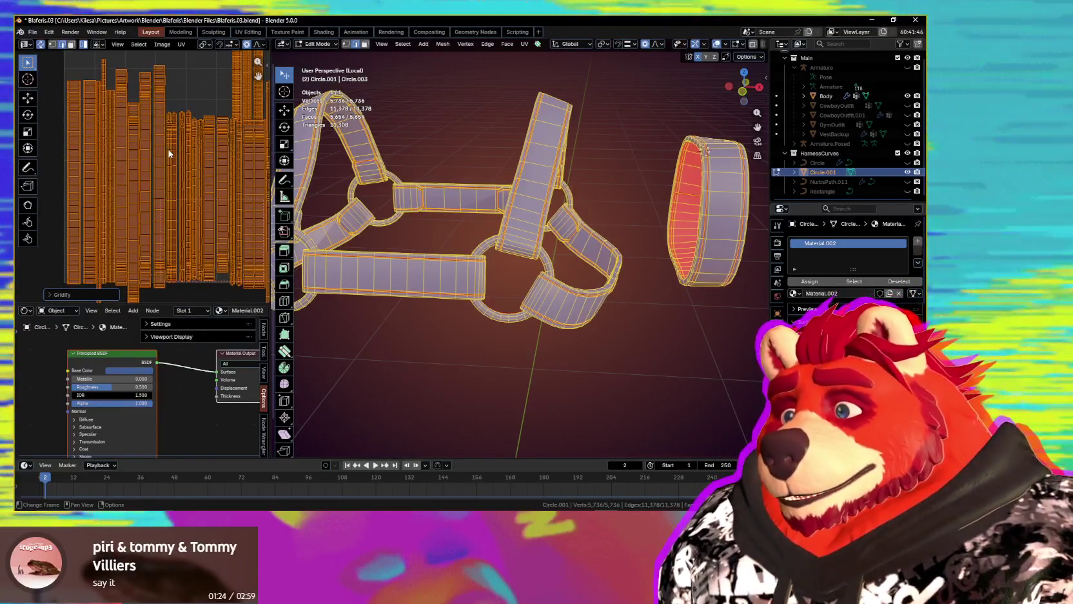
{"action": "scroll", "coordinate": [169, 153], "scroll_direction": "down", "scroll_amount": 1}
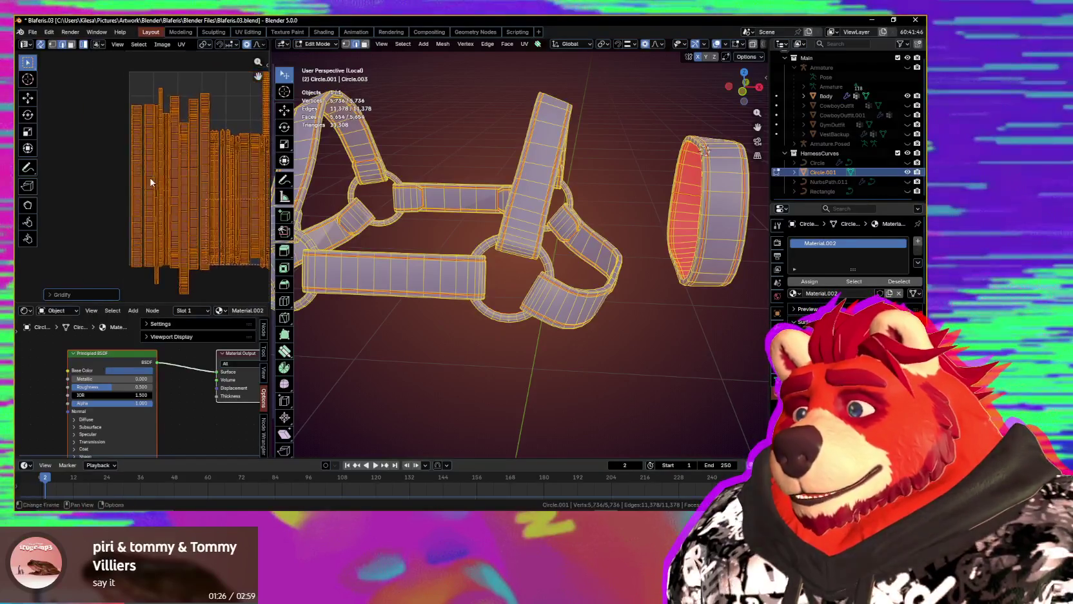
- Move the first strap UV islands far to the left of the layout
{"action": "left_click", "coordinate": [149, 174]}
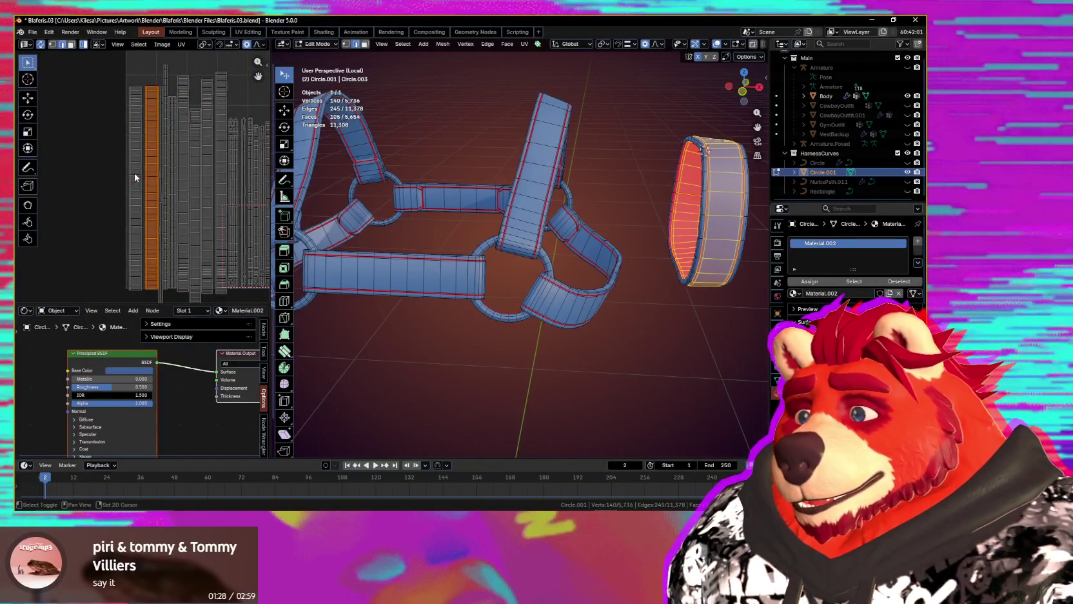
{"action": "left_click_drag", "start_coordinate": [139, 173], "coordinate": [97, 169]}
{"action": "left_click", "coordinate": [173, 171]}
{"action": "key", "text": "g"}
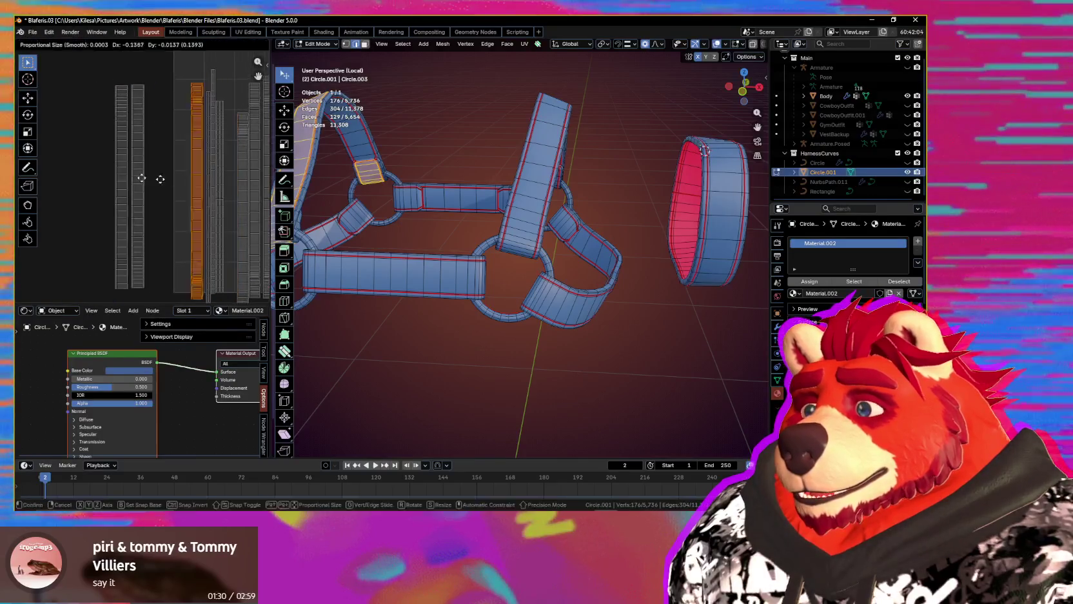
{"action": "left_click", "coordinate": [98, 175]}
{"action": "scroll", "coordinate": [124, 135], "scroll_direction": "up", "scroll_amount": 5}
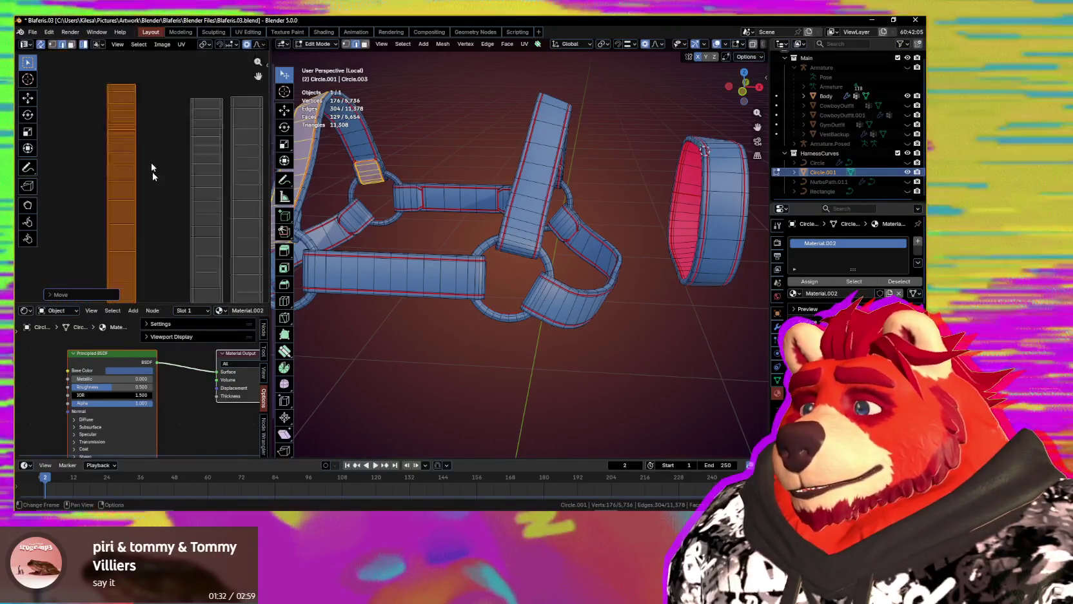
{"action": "scroll", "coordinate": [126, 135], "scroll_direction": "down", "scroll_amount": 3}
{"action": "scroll", "coordinate": [136, 134], "scroll_direction": "down", "scroll_amount": 3}
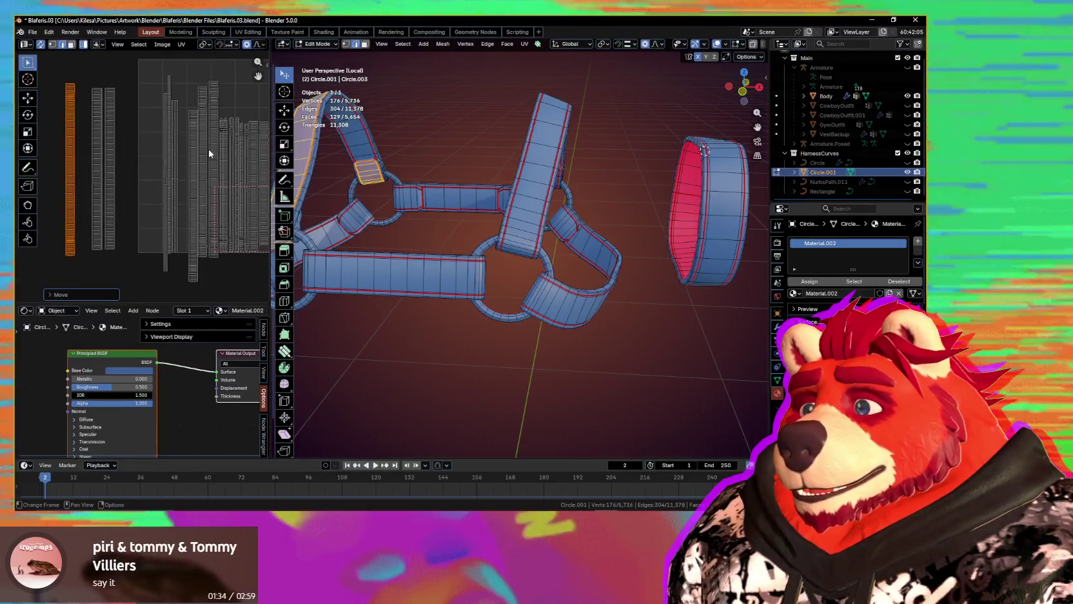
- Box-select the three middle UV strips and drop them at the far left
{"action": "key", "text": "alt+a"}
{"action": "left_click_drag", "start_coordinate": [193, 151], "coordinate": [212, 142]}
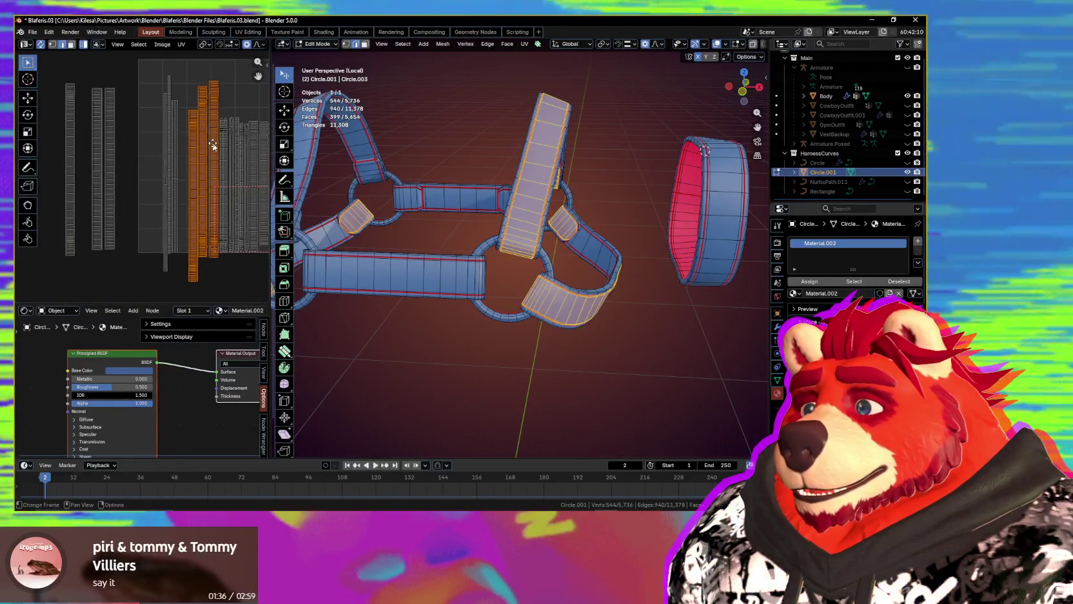
{"action": "key", "text": "g"}
{"action": "left_click", "coordinate": [55, 141]}
- Select the right-side strap strips and small strap piece, then confirm their new position
{"action": "mouse_move", "coordinate": [168, 162]}
{"action": "middle_mouse_down"}
{"action": "mouse_move", "coordinate": [183, 164]}
{"action": "mouse_move", "coordinate": [147, 157]}
{"action": "middle_mouse_up"}
{"action": "left_click", "coordinate": [148, 157]}
{"action": "left_click", "coordinate": [244, 164]}
{"action": "scroll", "coordinate": [203, 180], "scroll_direction": "down", "scroll_amount": 2}
{"action": "left_click", "coordinate": [42, 169]}
{"action": "scroll", "coordinate": [125, 178], "scroll_direction": "up", "scroll_amount": 2}
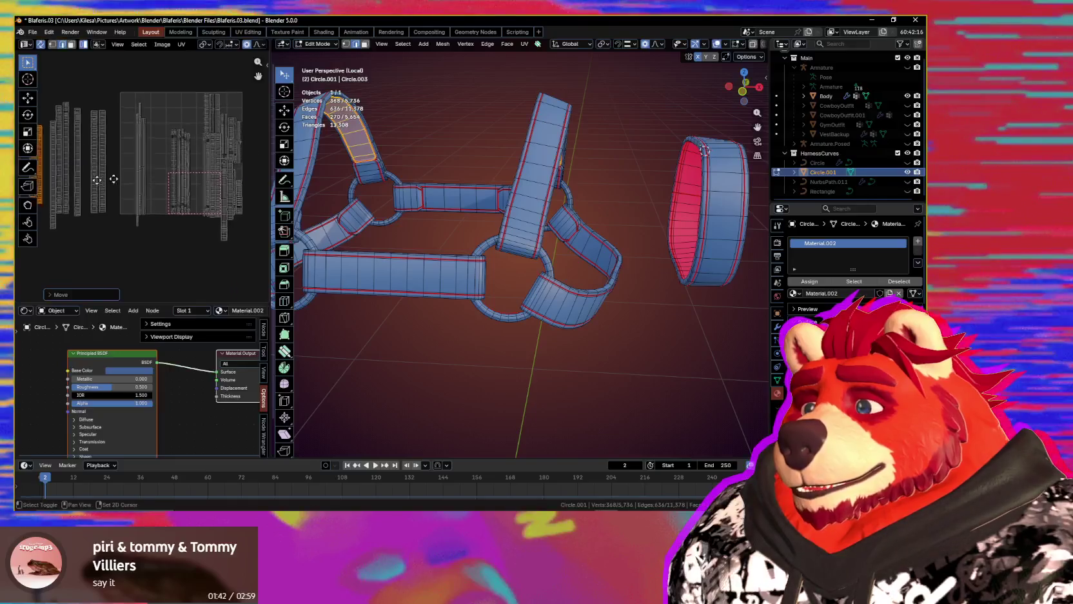
{"action": "scroll", "coordinate": [156, 176], "scroll_direction": "up", "scroll_amount": 2}
{"action": "left_click", "coordinate": [149, 157]}
{"action": "left_click", "coordinate": [149, 157], "text": "shift"}
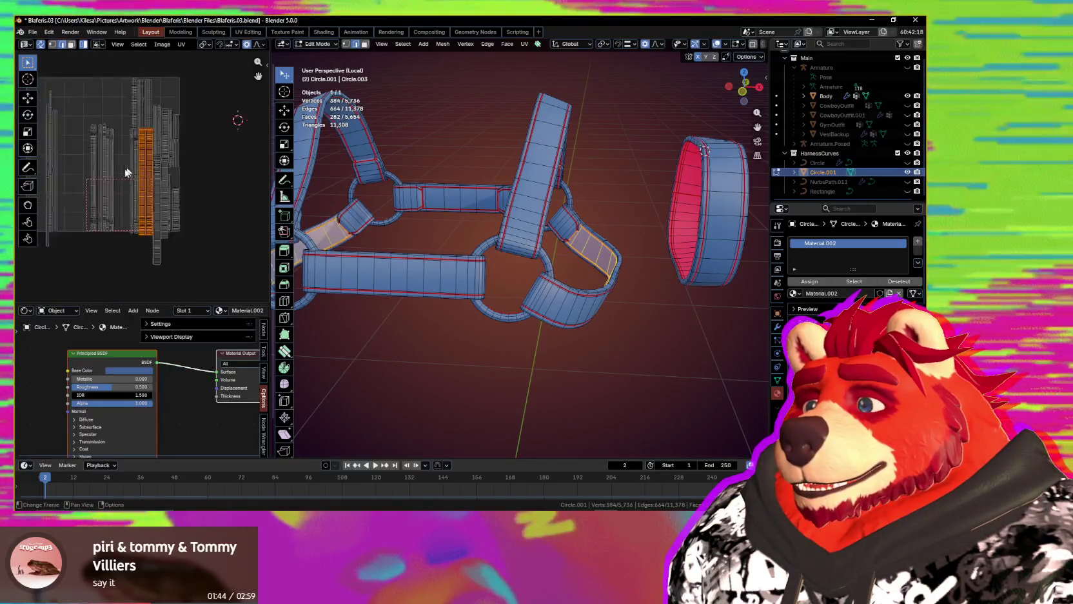
{"action": "scroll", "coordinate": [199, 176], "scroll_direction": "down", "scroll_amount": 3}
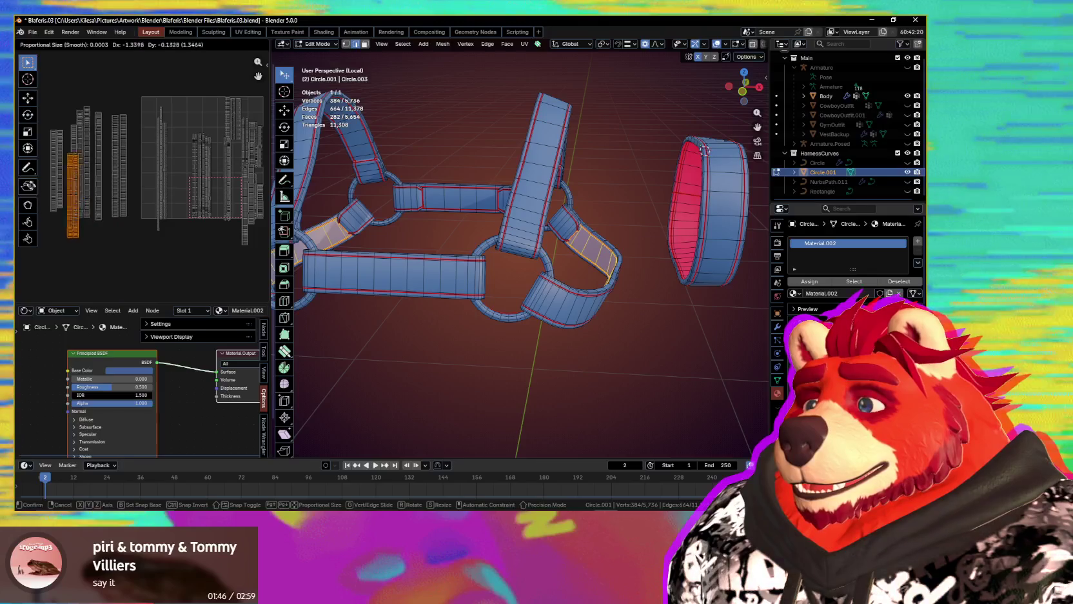
{"action": "key", "text": "Return"}
- Move another strap's strip together with the lower-left strap's strip
{"action": "scroll", "coordinate": [220, 186], "scroll_direction": "up", "scroll_amount": 3}
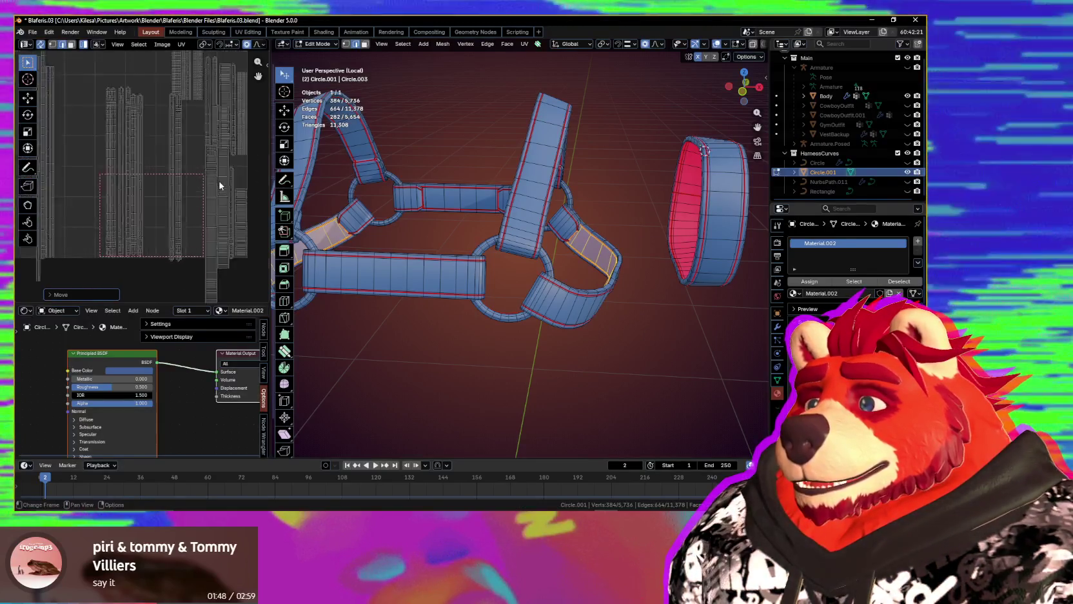
{"action": "scroll", "coordinate": [206, 181], "scroll_direction": "down", "scroll_amount": 2}
{"action": "left_click", "coordinate": [172, 171]}
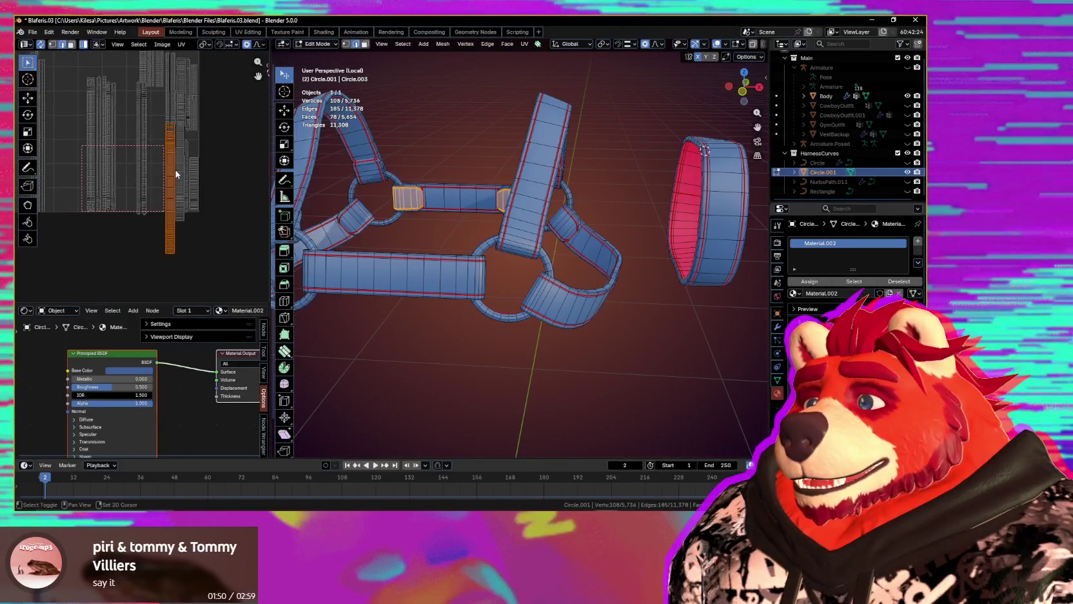
{"action": "left_click", "coordinate": [175, 170], "text": "shift"}
{"action": "scroll", "coordinate": [175, 169], "scroll_direction": "down", "scroll_amount": 1}
{"action": "key", "text": "g"}
{"action": "key", "text": "Return"}
{"action": "scroll", "coordinate": [185, 129], "scroll_direction": "up", "scroll_amount": 1}
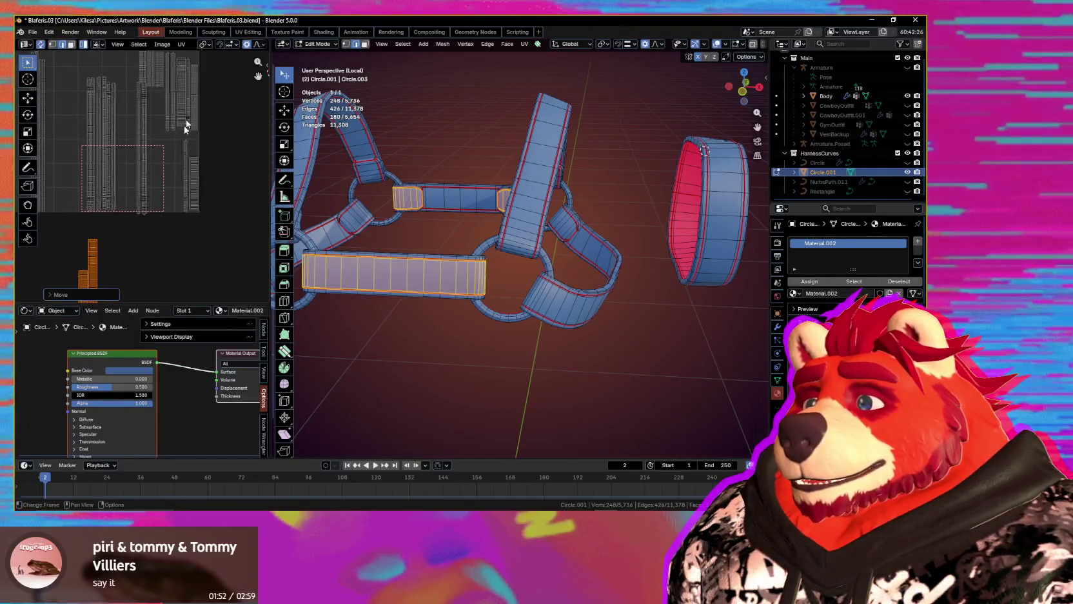
- Grab the central strap's UV strip and reposition it among the other islands
{"action": "left_click", "coordinate": [183, 101]}
{"action": "scroll", "coordinate": [174, 202], "scroll_direction": "down", "scroll_amount": 2}
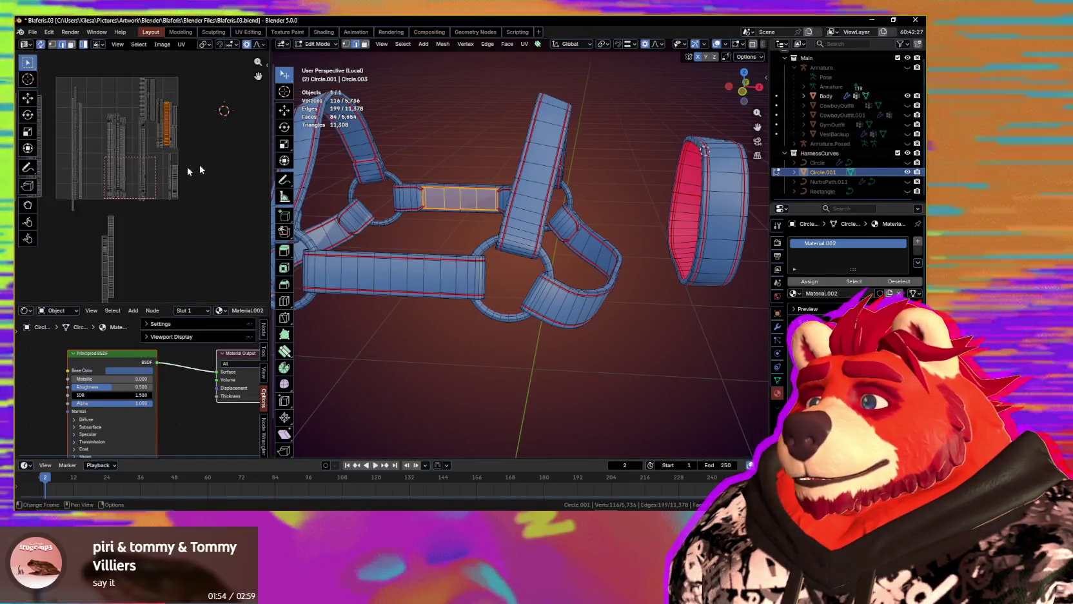
{"action": "scroll", "coordinate": [174, 202], "scroll_direction": "down", "scroll_amount": 1}
{"action": "key", "text": "g"}
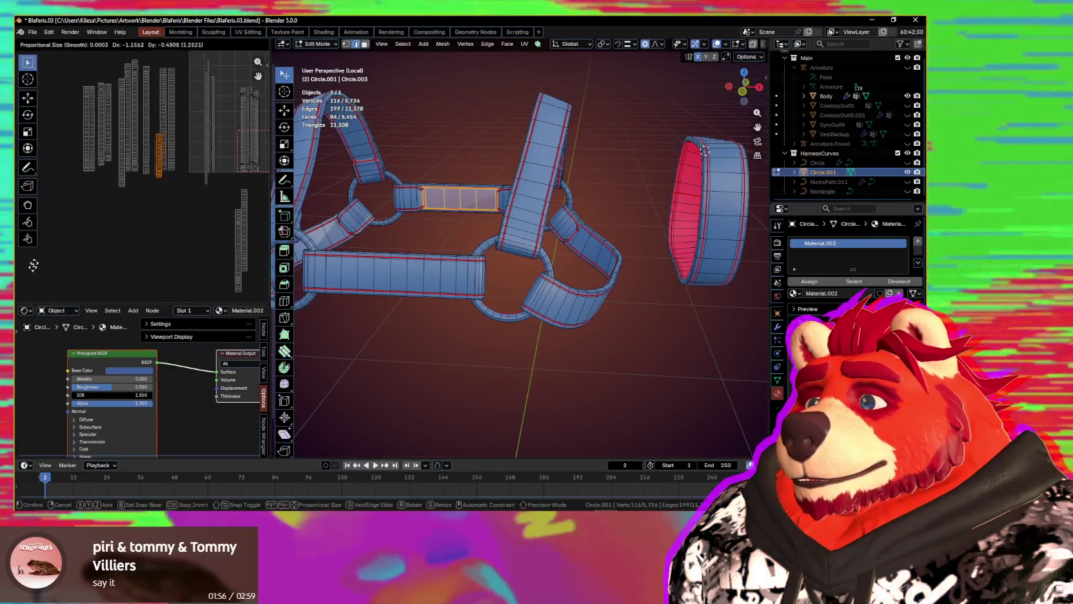
{"action": "scroll", "coordinate": [115, 86], "scroll_direction": "up", "scroll_amount": 2}
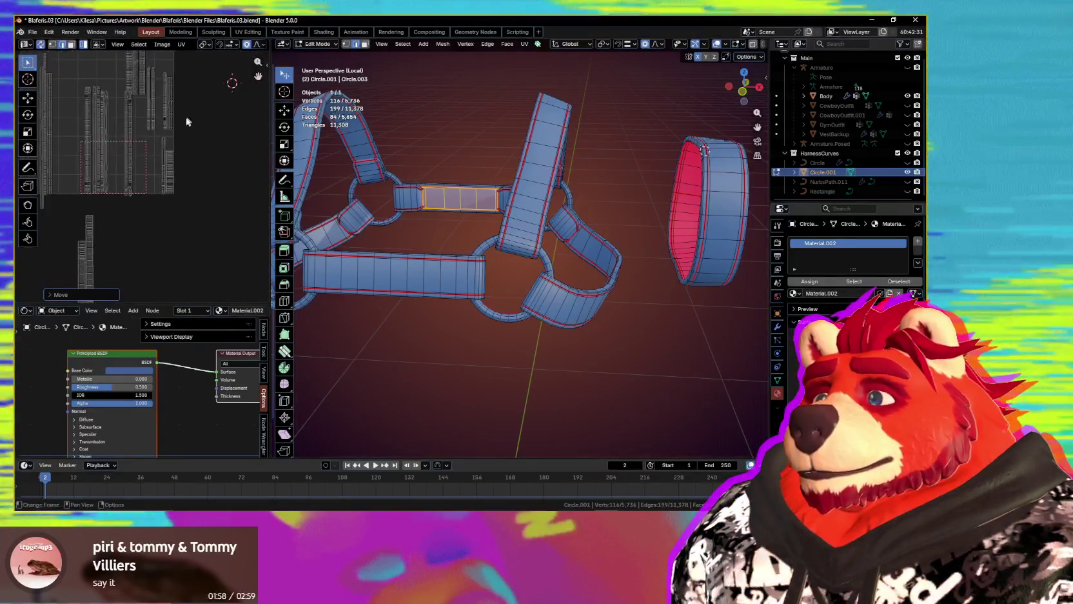
{"action": "scroll", "coordinate": [198, 206], "scroll_direction": "up", "scroll_amount": 2}
{"action": "scroll", "coordinate": [198, 206], "scroll_direction": "up", "scroll_amount": 2}
{"action": "scroll", "coordinate": [182, 178], "scroll_direction": "up", "scroll_amount": 1}
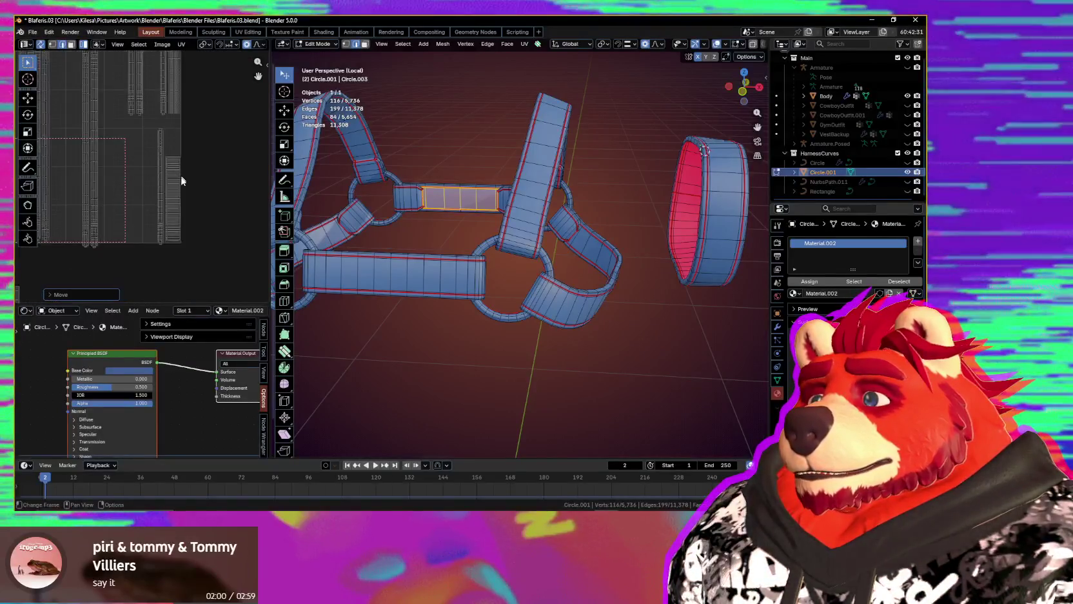
{"action": "middle_click_drag", "start_coordinate": [180, 185], "coordinate": [264, 129]}
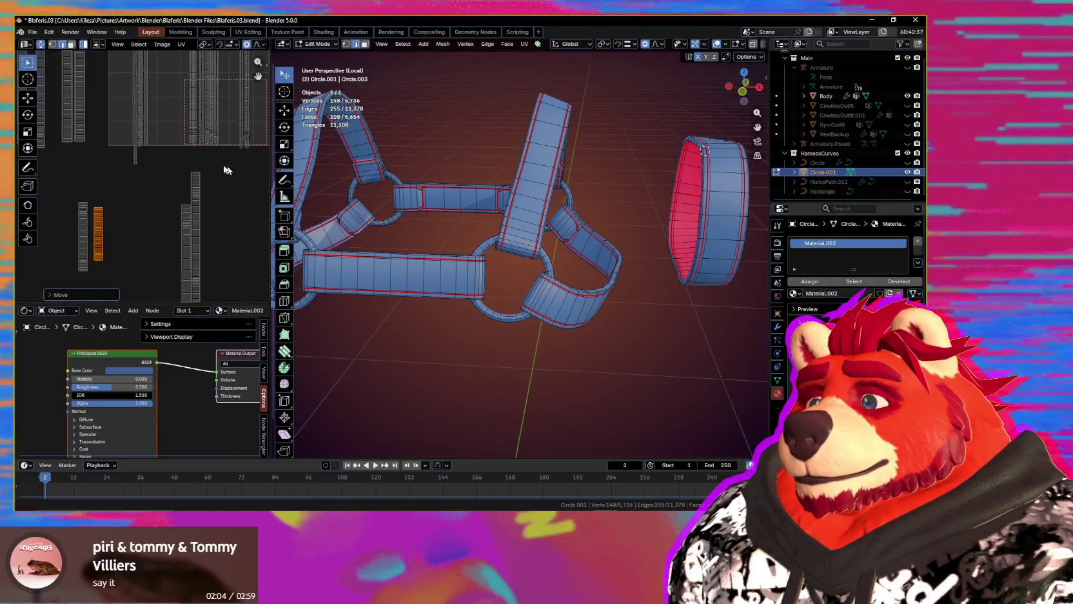
{"action": "scroll", "coordinate": [227, 170], "scroll_direction": "down", "scroll_amount": 2}
- Move another strap's UV island into the new arrangement
{"action": "left_click", "coordinate": [153, 94], "text": "shift"}
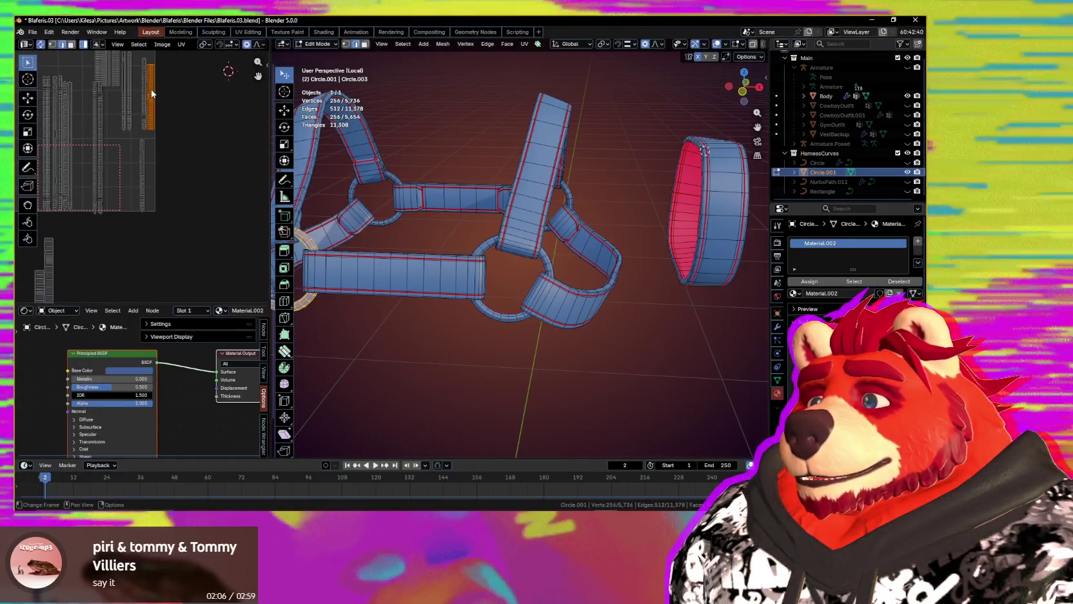
{"action": "scroll", "coordinate": [170, 168], "scroll_direction": "down", "scroll_amount": 1}
{"action": "key", "text": "g"}
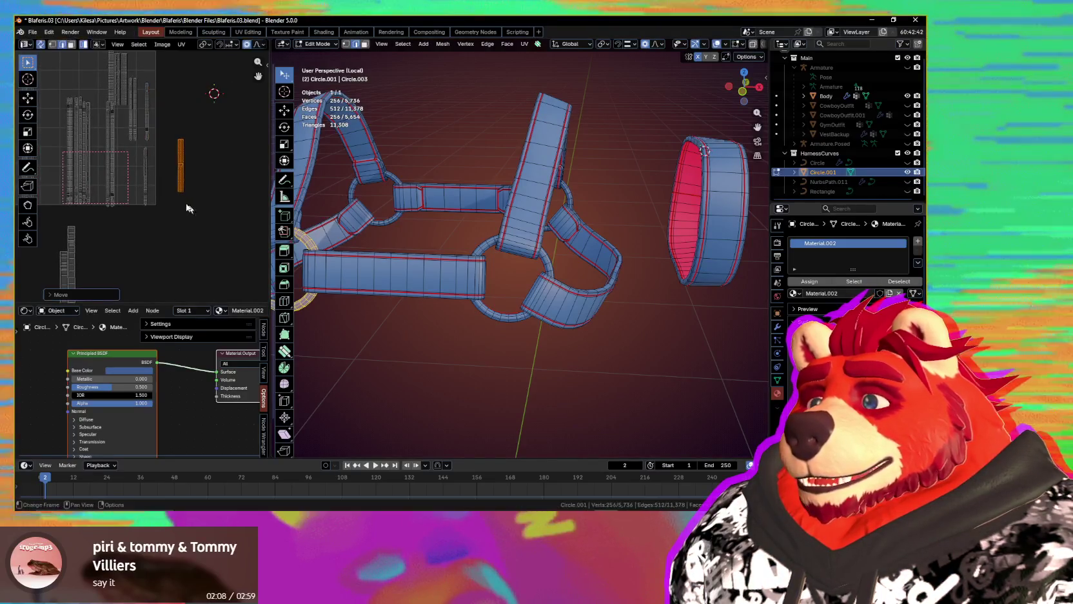
{"action": "middle_click_drag", "start_coordinate": [102, 176], "coordinate": [157, 188]}
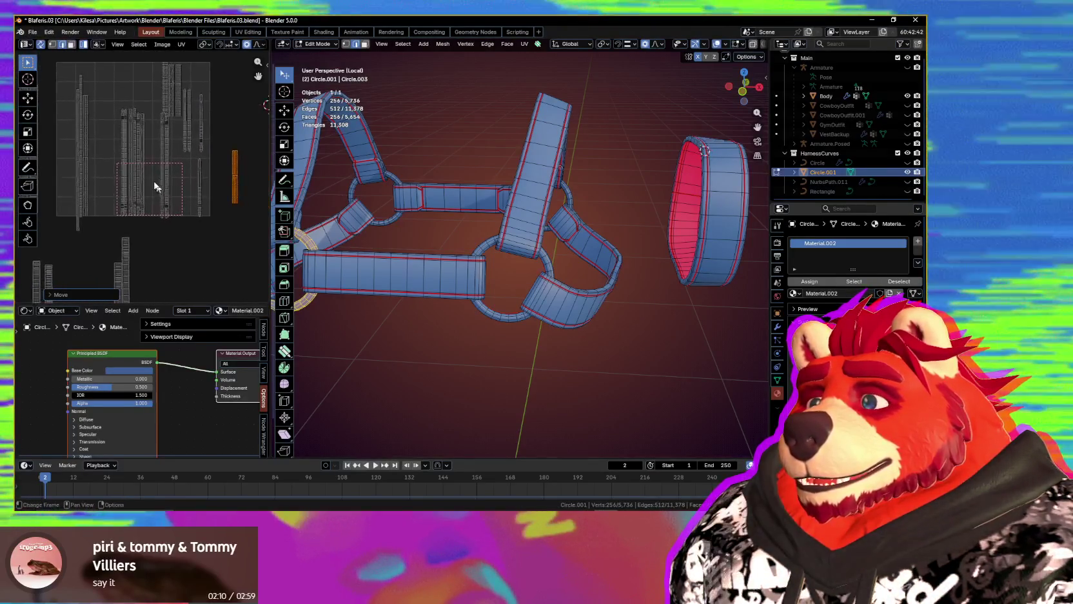
{"action": "scroll", "coordinate": [156, 188], "scroll_direction": "up", "scroll_amount": 2}
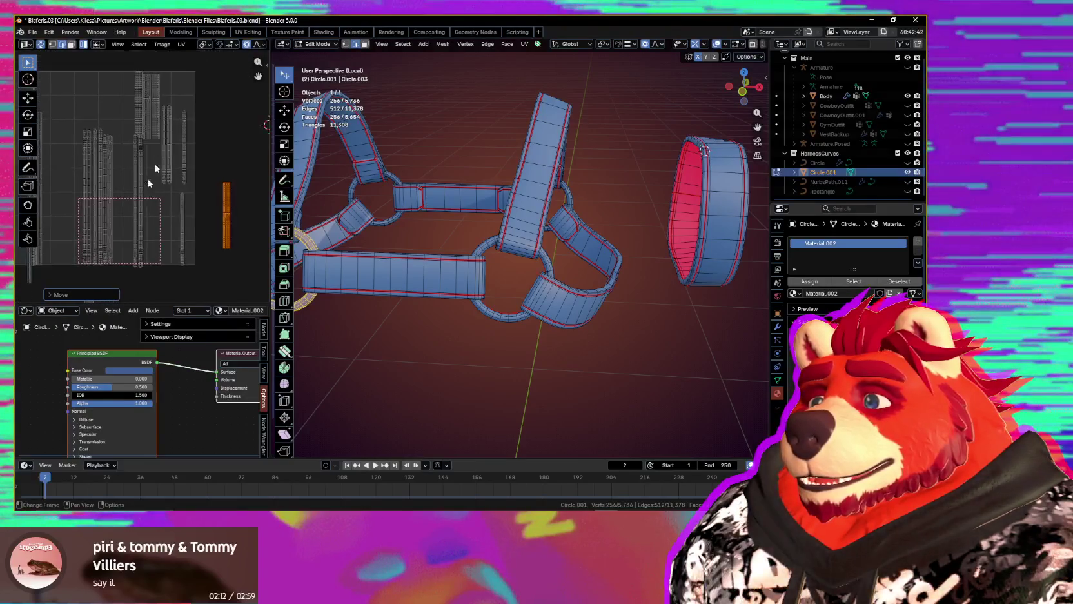
- Select the ring UV strips and move them as a group
{"action": "left_click", "coordinate": [140, 93]}
{"action": "left_click", "coordinate": [148, 96], "text": "shift"}
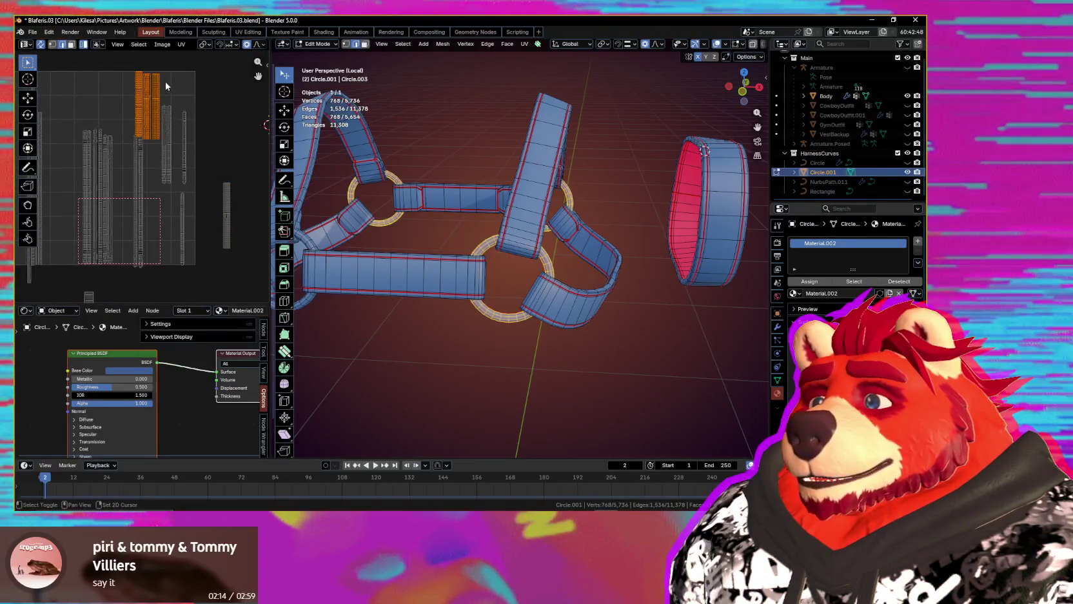
{"action": "key", "text": "g"}
{"action": "scroll", "coordinate": [184, 129], "scroll_direction": "down", "scroll_amount": 1}
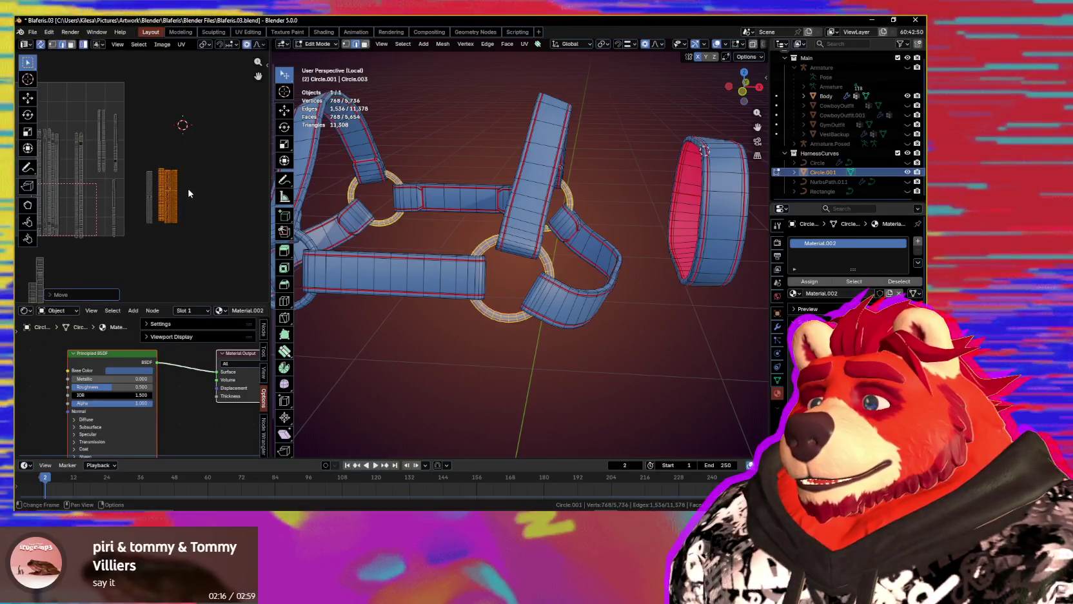
{"action": "left_click_drag", "start_coordinate": [191, 151], "coordinate": [131, 240]}
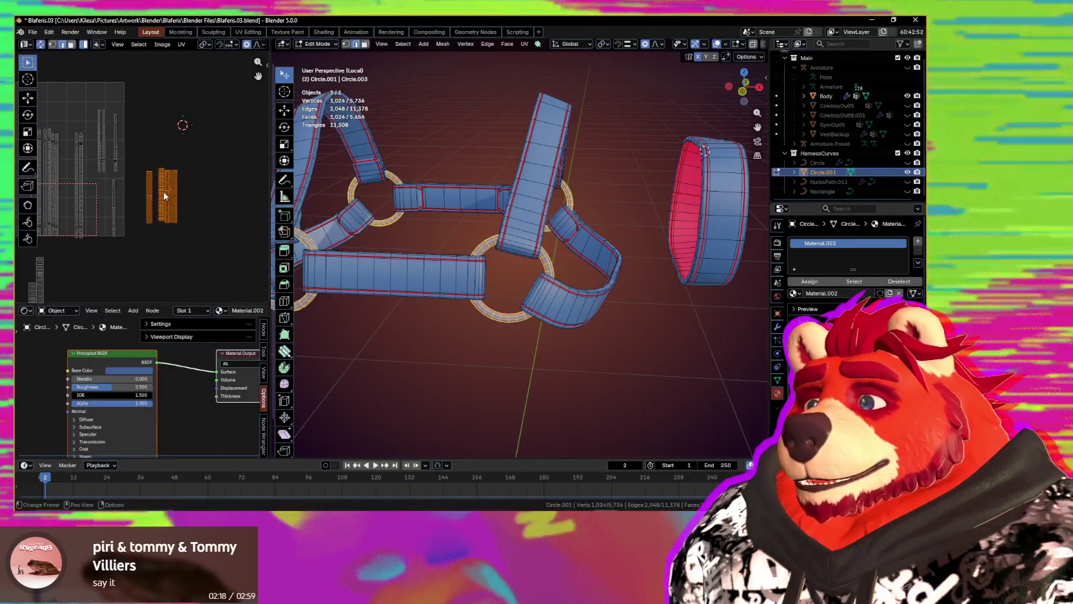
{"action": "middle_click_drag", "start_coordinate": [165, 198], "coordinate": [107, 191]}
{"action": "scroll", "coordinate": [153, 165], "scroll_direction": "up", "scroll_amount": 2}
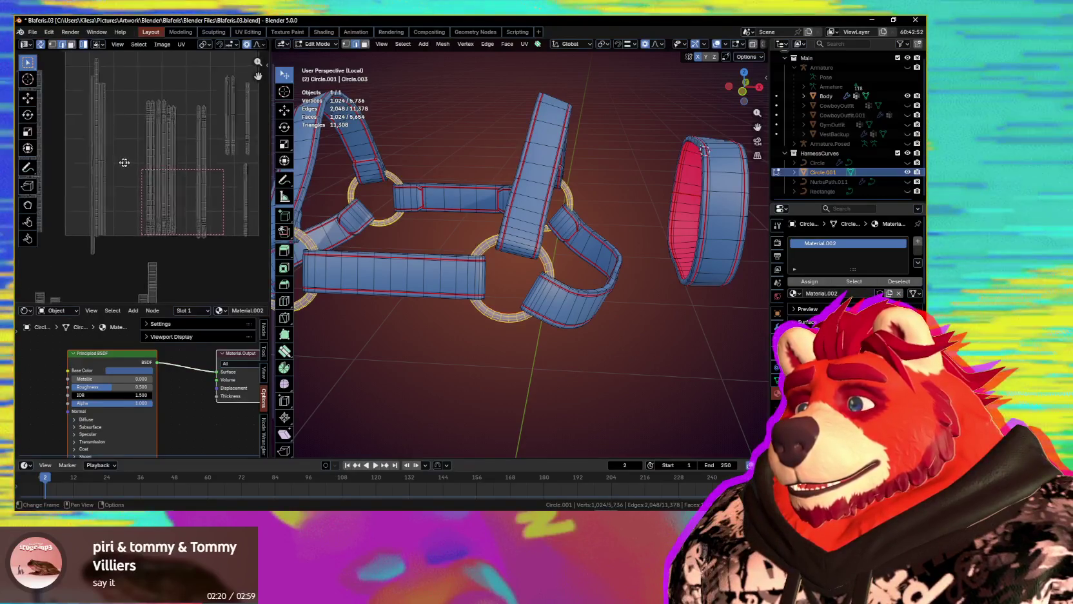
- Reposition the collar ring's UV strip beside the others
{"action": "left_click", "coordinate": [109, 156]}
{"action": "key", "text": "g"}
{"action": "left_click", "coordinate": [119, 154]}
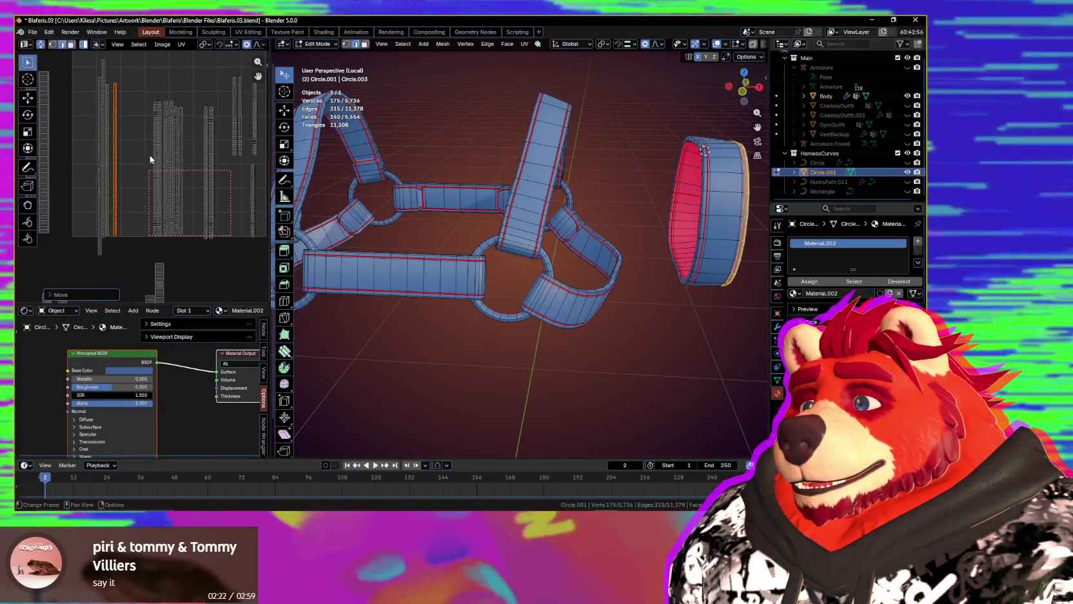
{"action": "scroll", "coordinate": [155, 159], "scroll_direction": "down", "scroll_amount": 1}
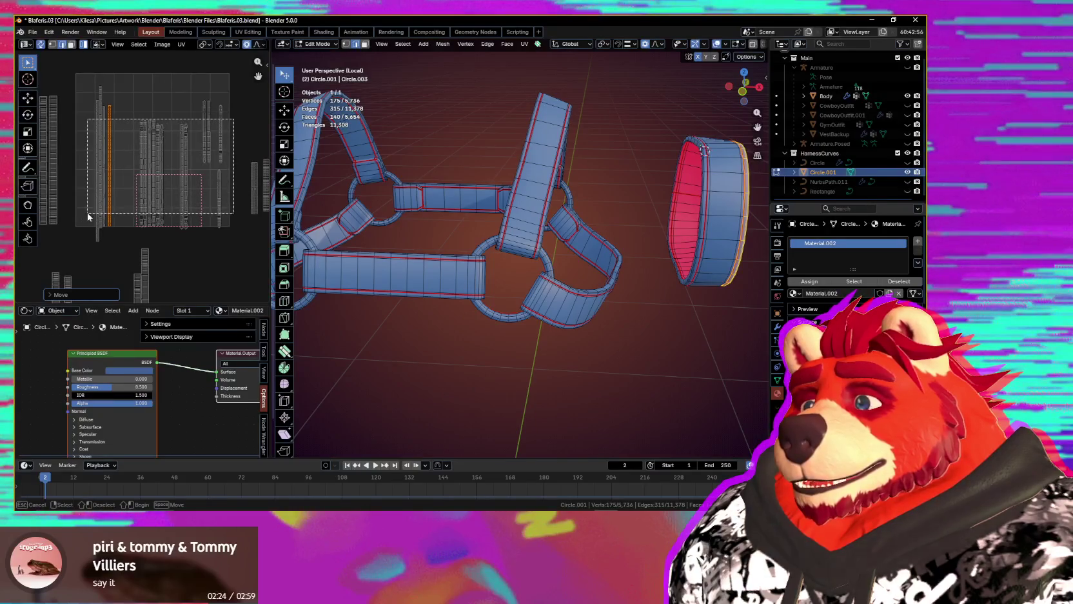
- Box-select all strap islands and align them side by side using the Mio3 UV sidebar
{"action": "left_click_drag", "start_coordinate": [163, 191], "coordinate": [199, 187]}
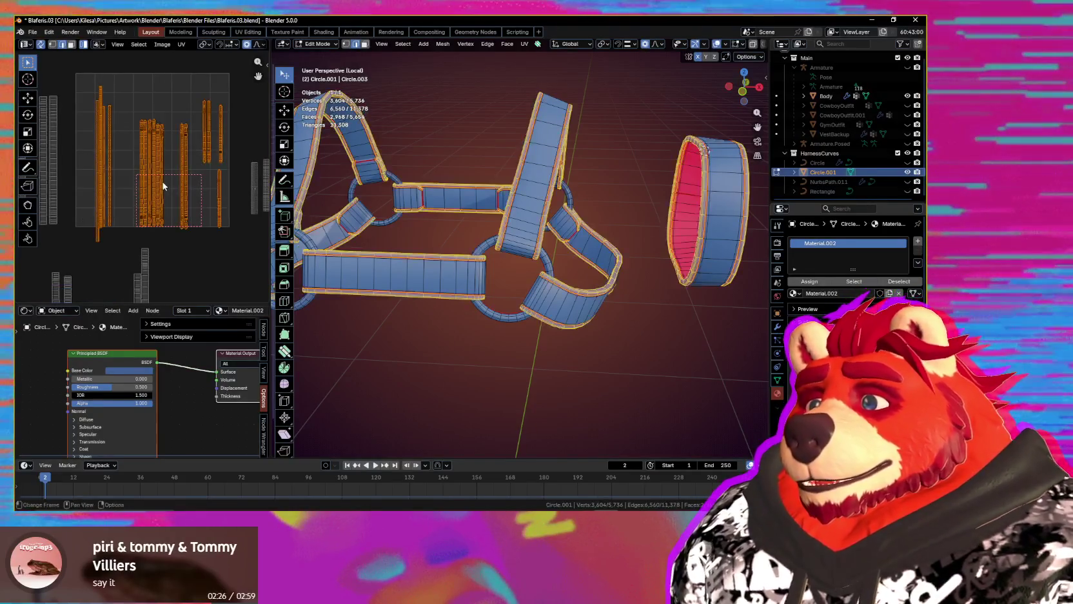
{"action": "scroll", "coordinate": [199, 187], "scroll_direction": "down", "scroll_amount": 1}
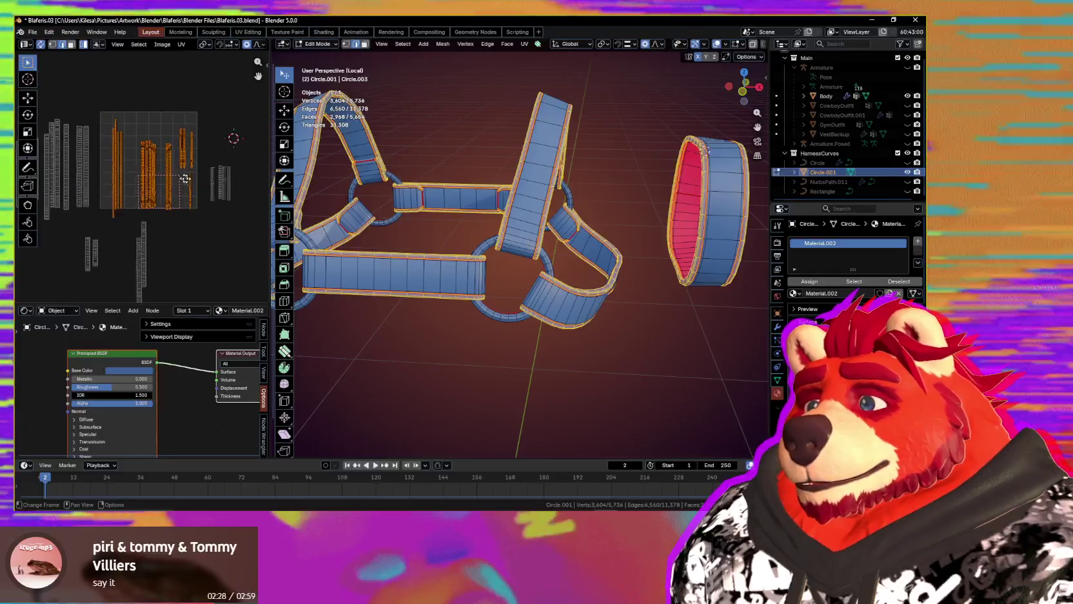
{"action": "middle_click_drag", "start_coordinate": [171, 184], "coordinate": [195, 186]}
{"action": "scroll", "coordinate": [194, 185], "scroll_direction": "up", "scroll_amount": 1}
{"action": "key", "text": "n"}
{"action": "left_click_drag", "start_coordinate": [170, 161], "coordinate": [138, 161]}
{"action": "left_click", "coordinate": [152, 148]}
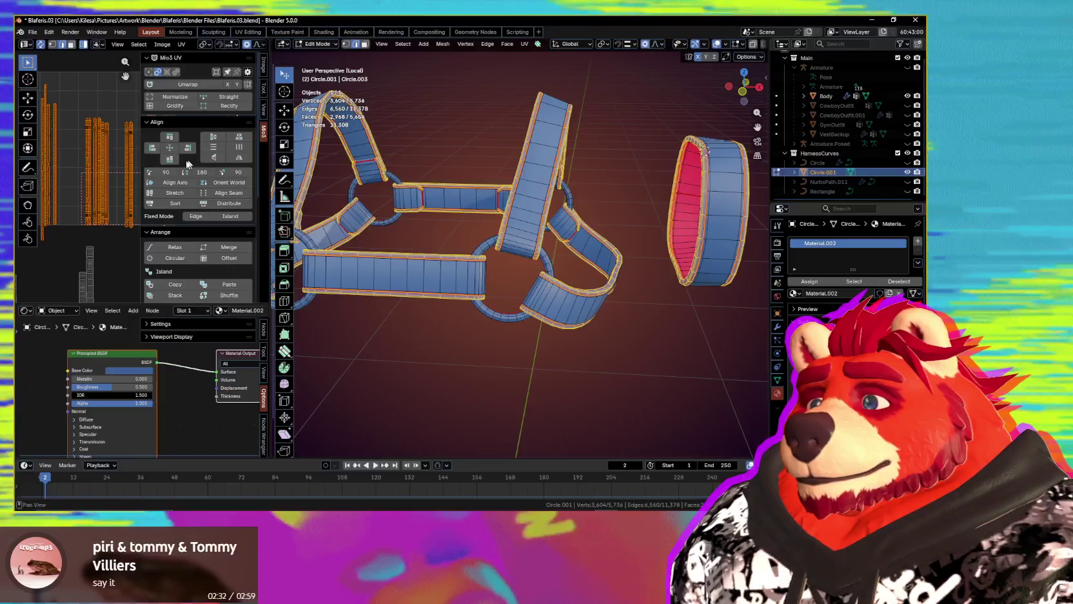
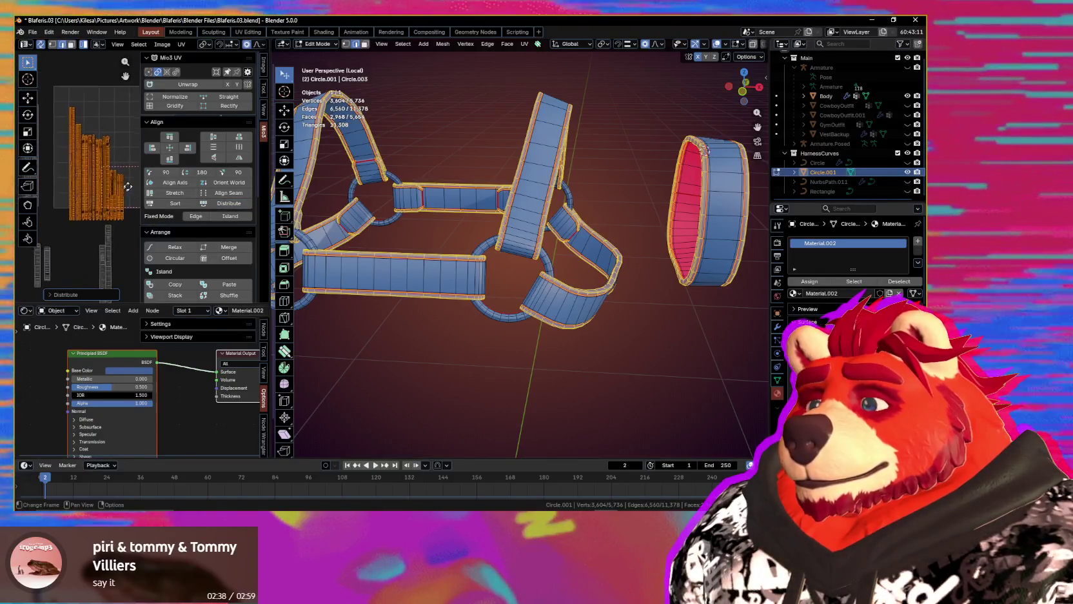
- Move the selected strap UV islands inside the UV grid
{"action": "middle_click_drag", "start_coordinate": [123, 198], "coordinate": [109, 196]}
{"action": "key", "text": "n"}
{"action": "scroll", "coordinate": [137, 196], "scroll_direction": "up", "scroll_amount": 2}
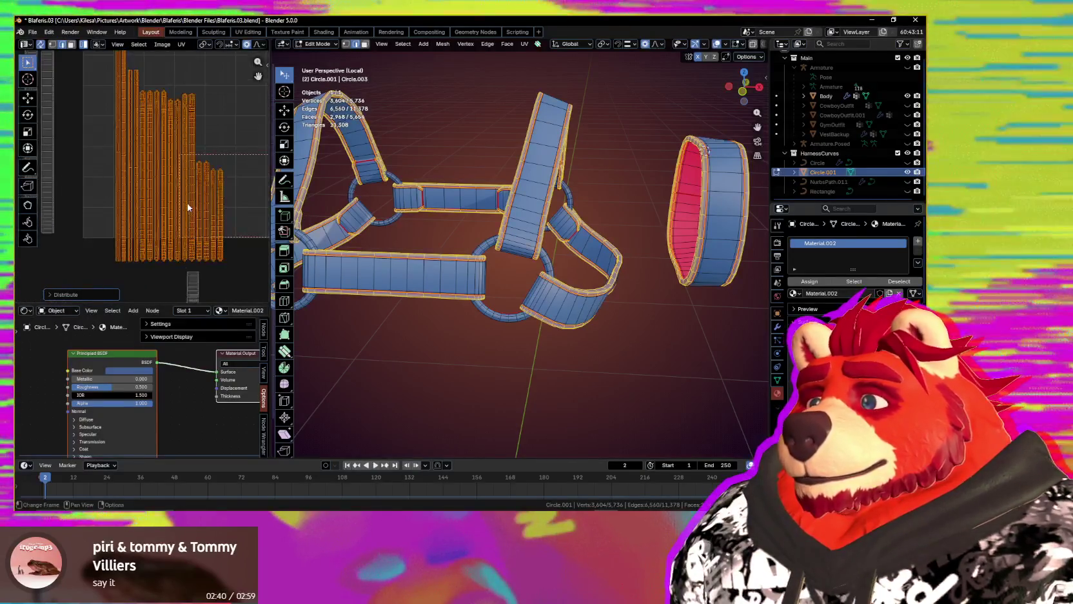
{"action": "key", "text": "g"}
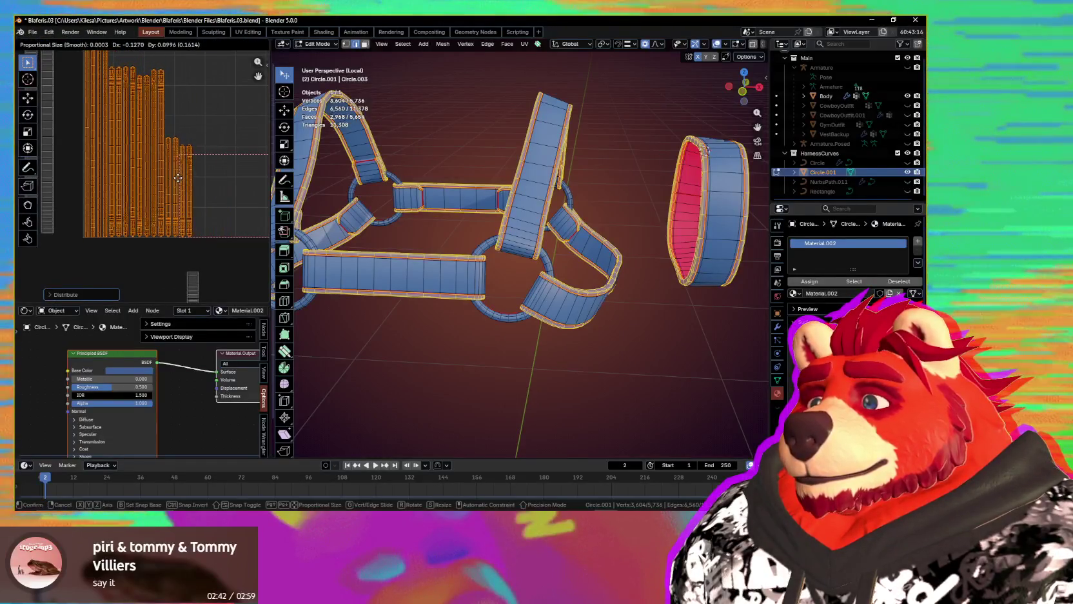
{"action": "left_click", "coordinate": [180, 180]}
{"action": "scroll", "coordinate": [212, 206], "scroll_direction": "down", "scroll_amount": 4}
- Distribute the small strap islands into columns, bottom-align them and sort by height with Mio3 UV
{"action": "left_click_drag", "start_coordinate": [224, 218], "coordinate": [136, 271]}
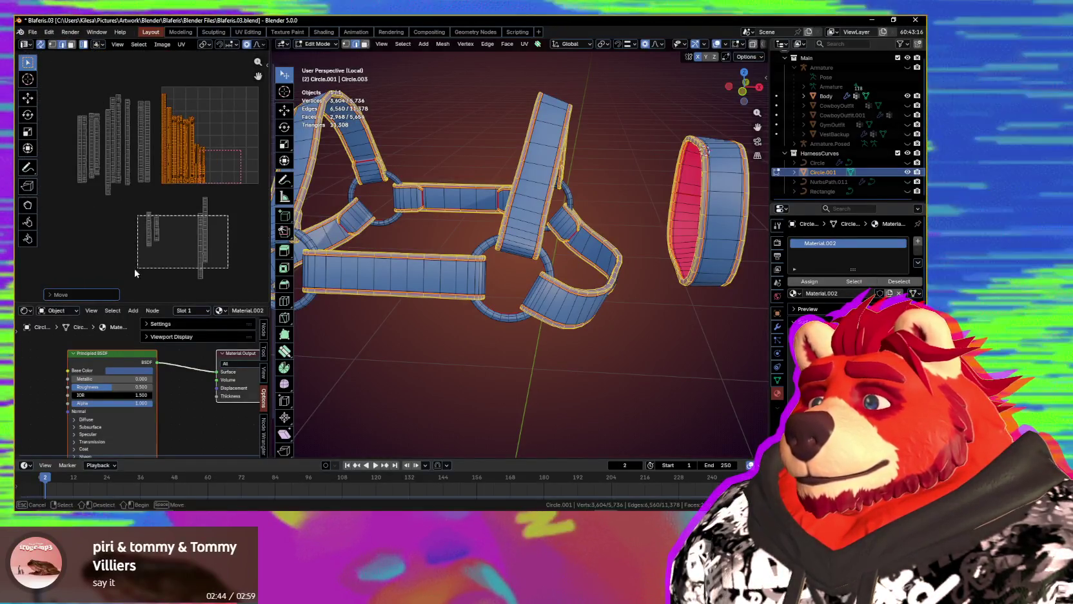
{"action": "left_click_drag", "start_coordinate": [53, 167], "coordinate": [54, 167]}
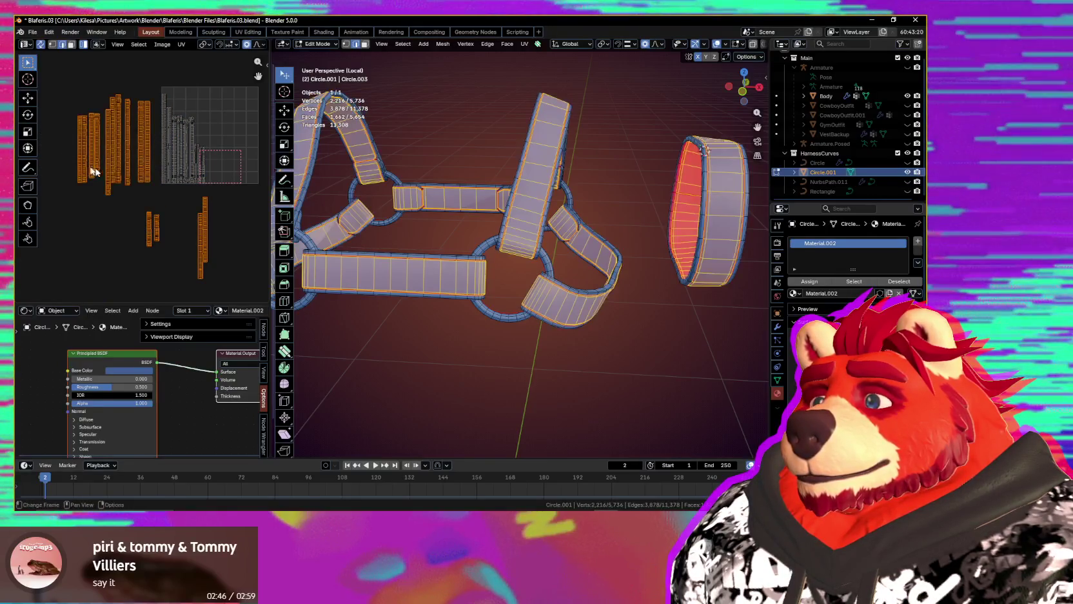
{"action": "key", "text": "n"}
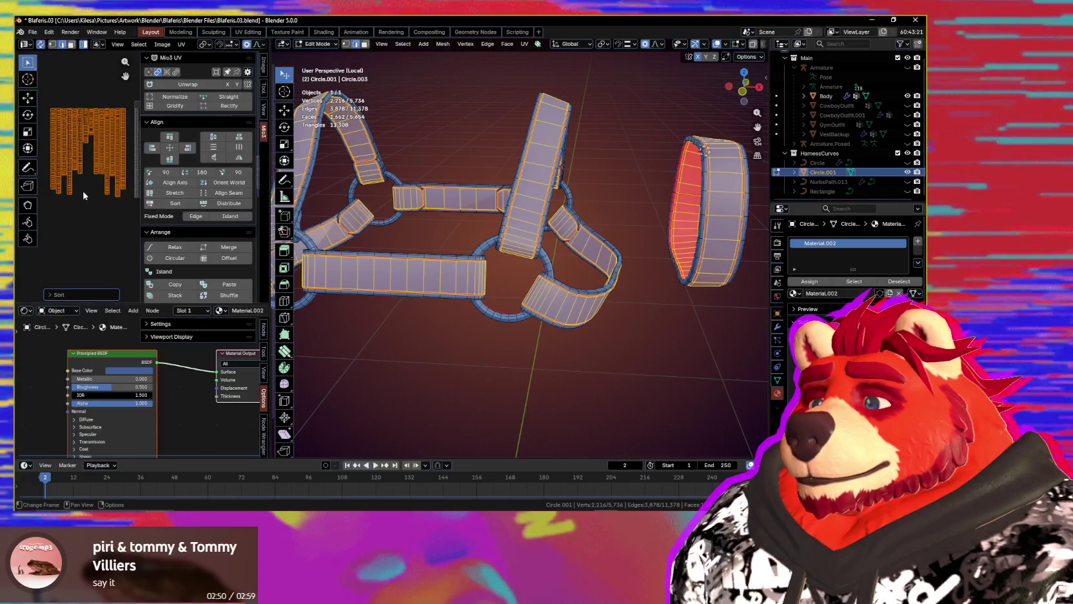
{"action": "left_click", "coordinate": [175, 204]}
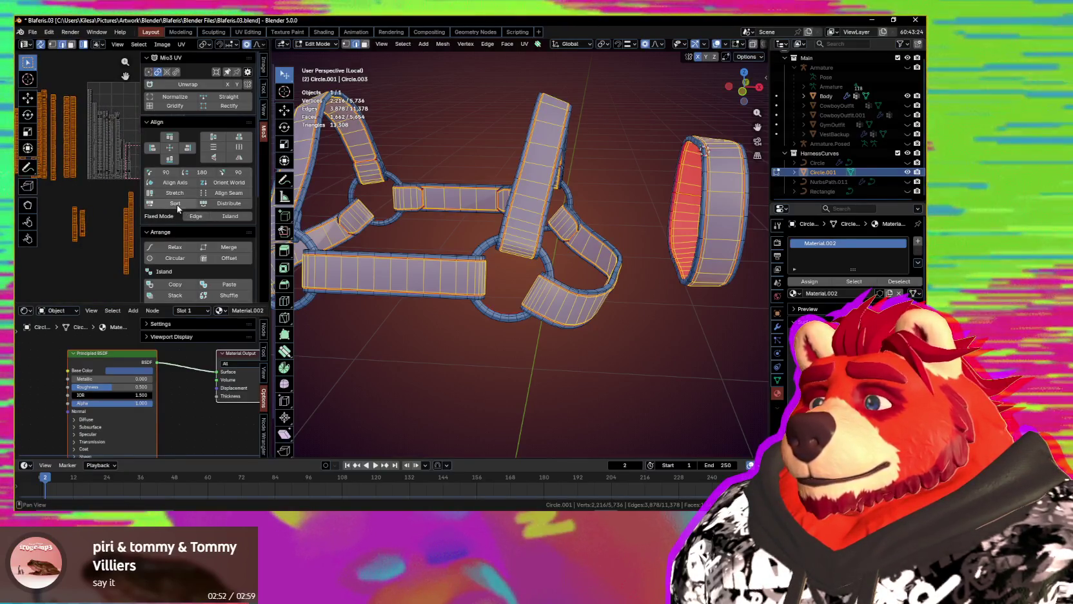
{"action": "key", "text": "g"}
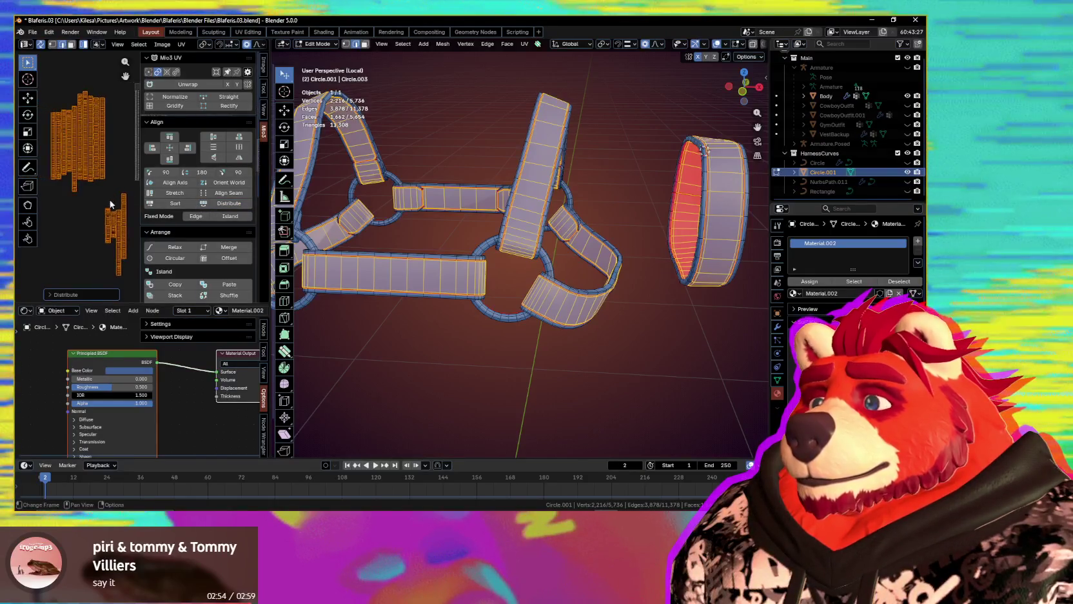
{"action": "left_click", "coordinate": [170, 158]}
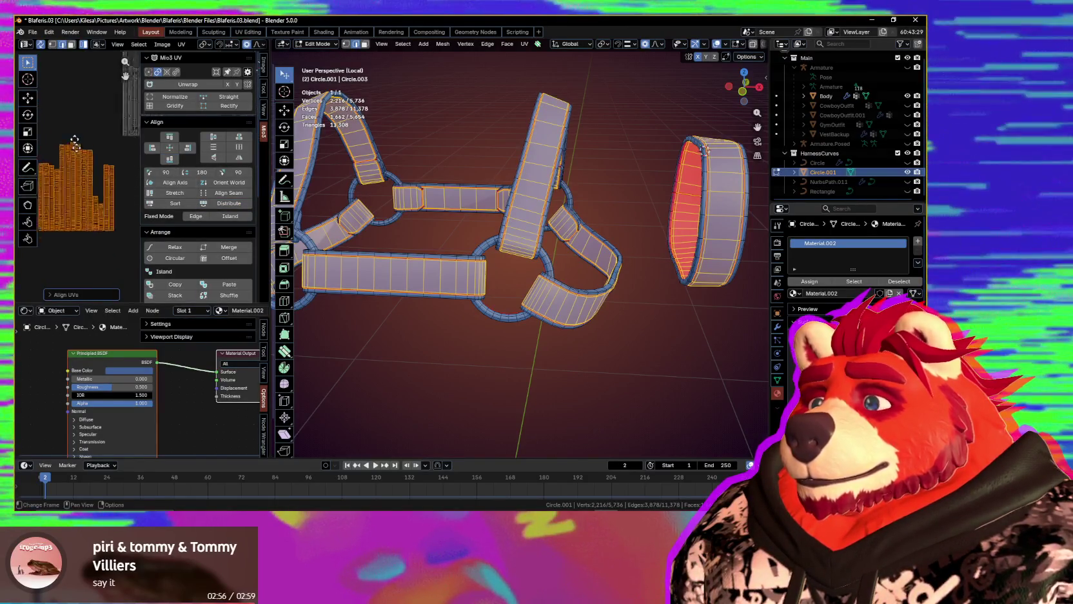
{"action": "left_click", "coordinate": [212, 209]}
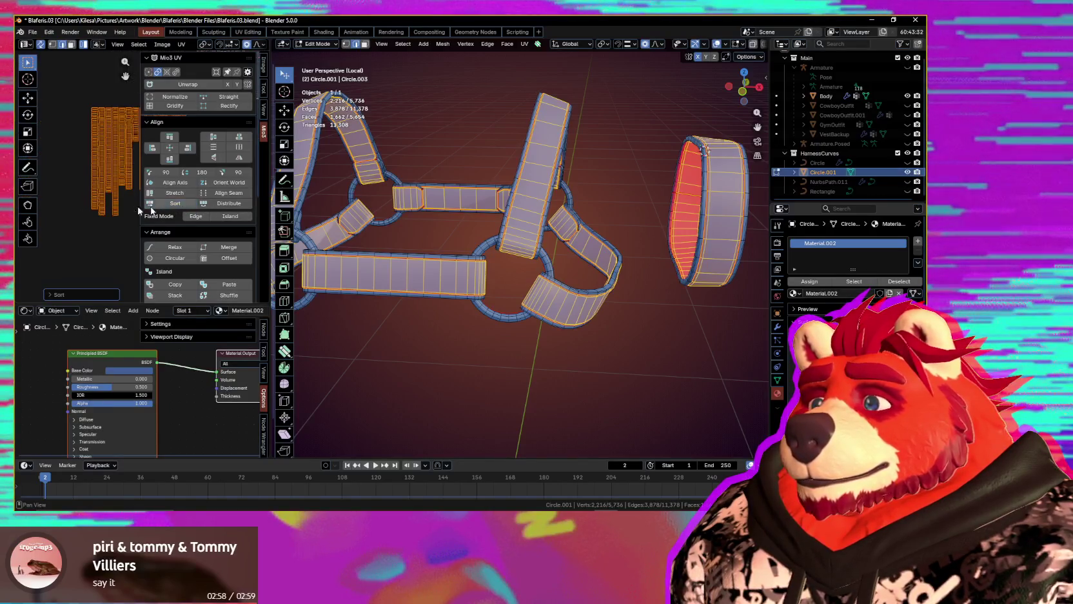
{"action": "left_click", "coordinate": [187, 204]}
- Shift the sorted islands left and scale them up, mostly taller
{"action": "key", "text": "g"}
{"action": "left_click", "coordinate": [84, 215]}
{"action": "scroll", "coordinate": [84, 215], "scroll_direction": "down", "scroll_amount": 1}
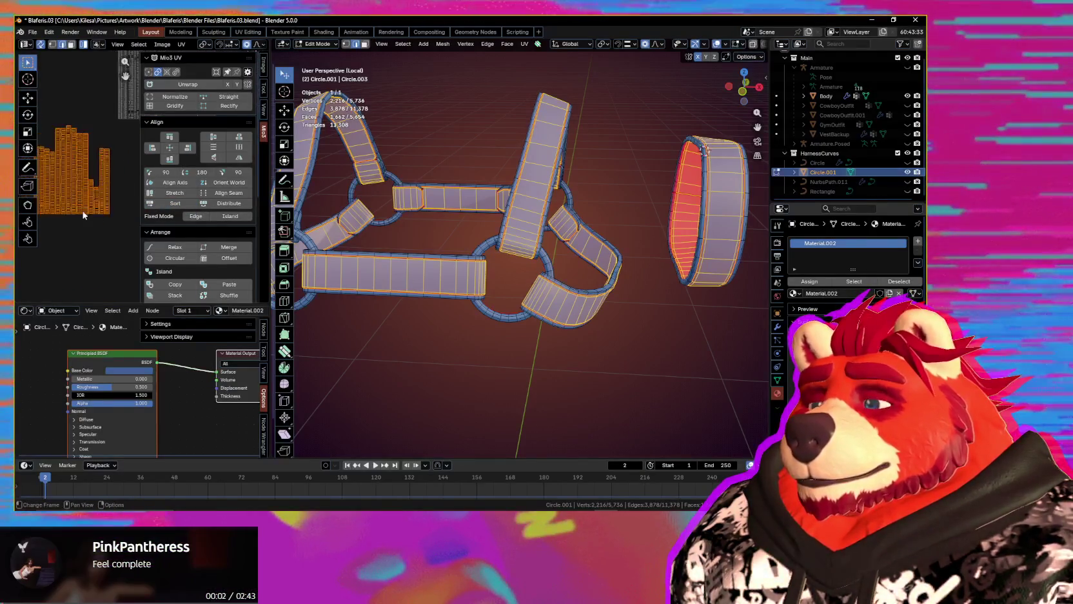
{"action": "key", "text": "s"}
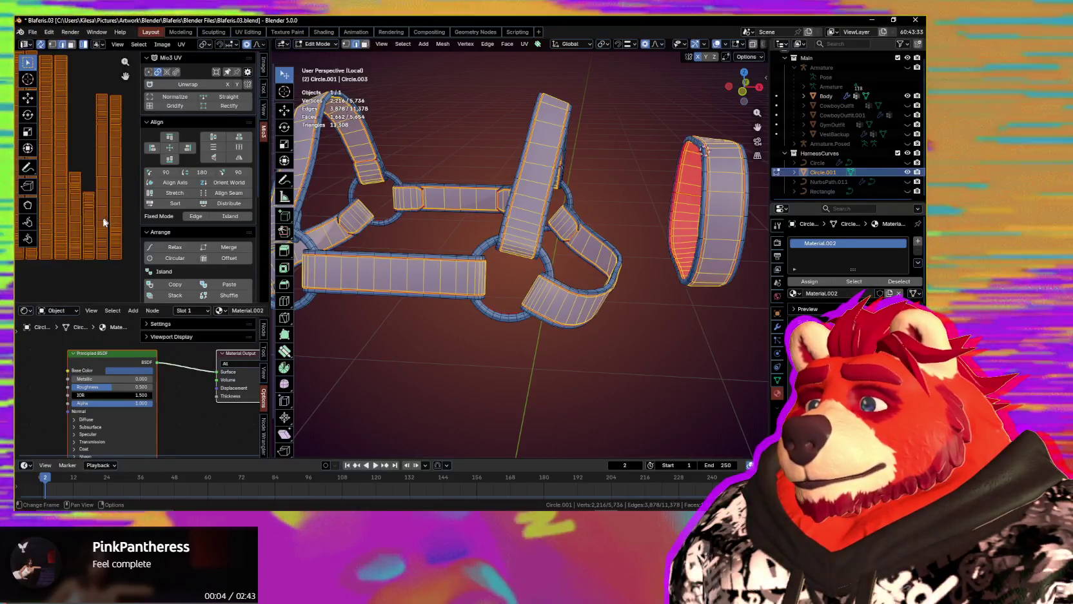
{"action": "left_click", "coordinate": [126, 221]}
{"action": "scroll", "coordinate": [96, 201], "scroll_direction": "up", "scroll_amount": 2}
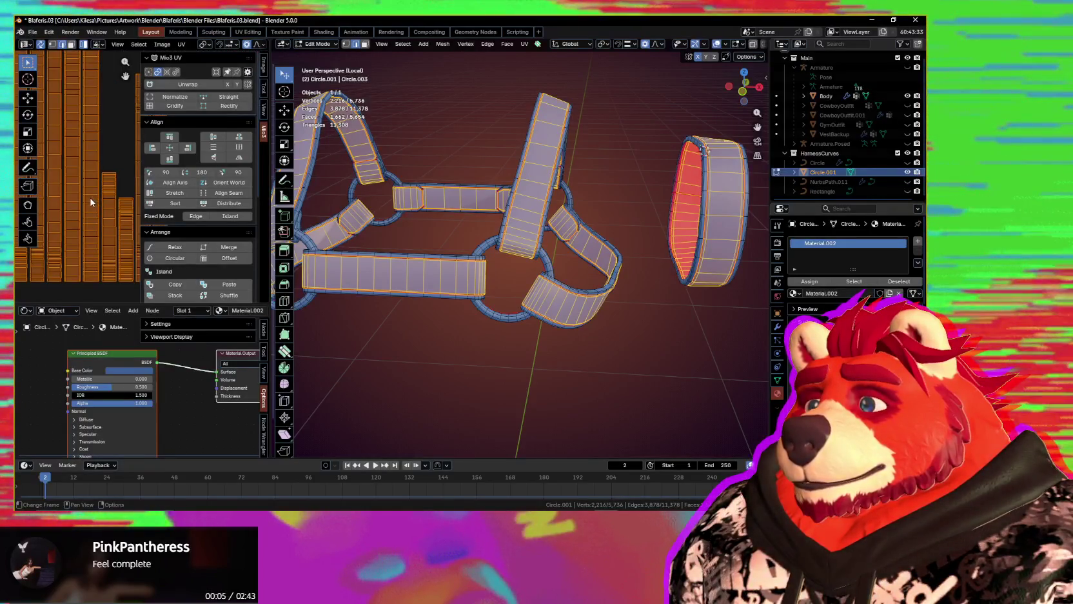
{"action": "scroll", "coordinate": [97, 198], "scroll_direction": "down", "scroll_amount": 2}
{"action": "key", "text": "n"}
{"action": "scroll", "coordinate": [113, 207], "scroll_direction": "down", "scroll_amount": 2}
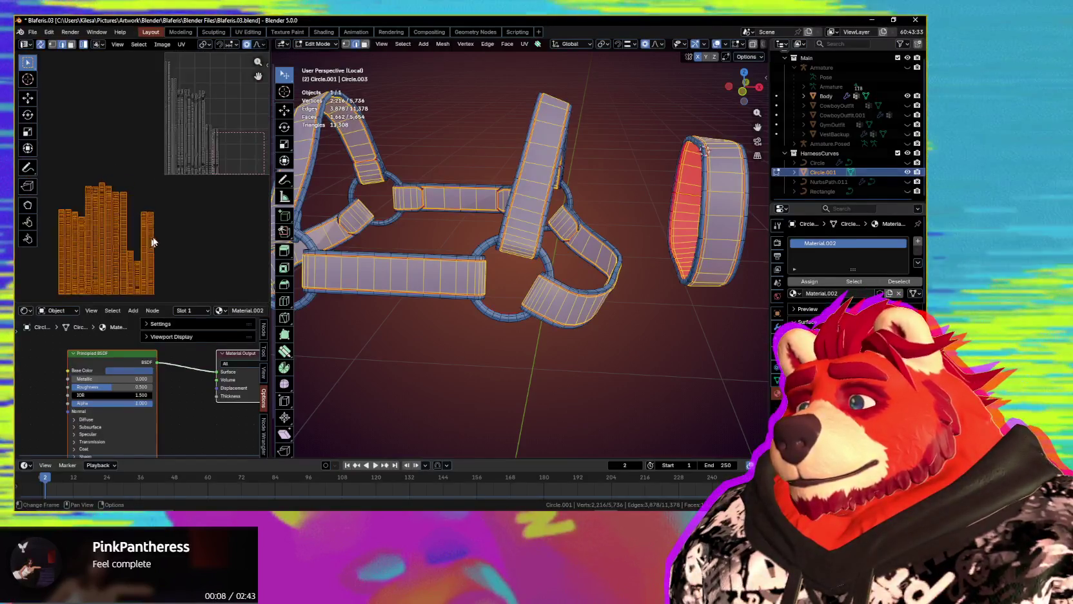
- Reposition the island block in UV space and select a single strap island
{"action": "key", "text": "g"}
{"action": "left_click", "coordinate": [165, 224]}
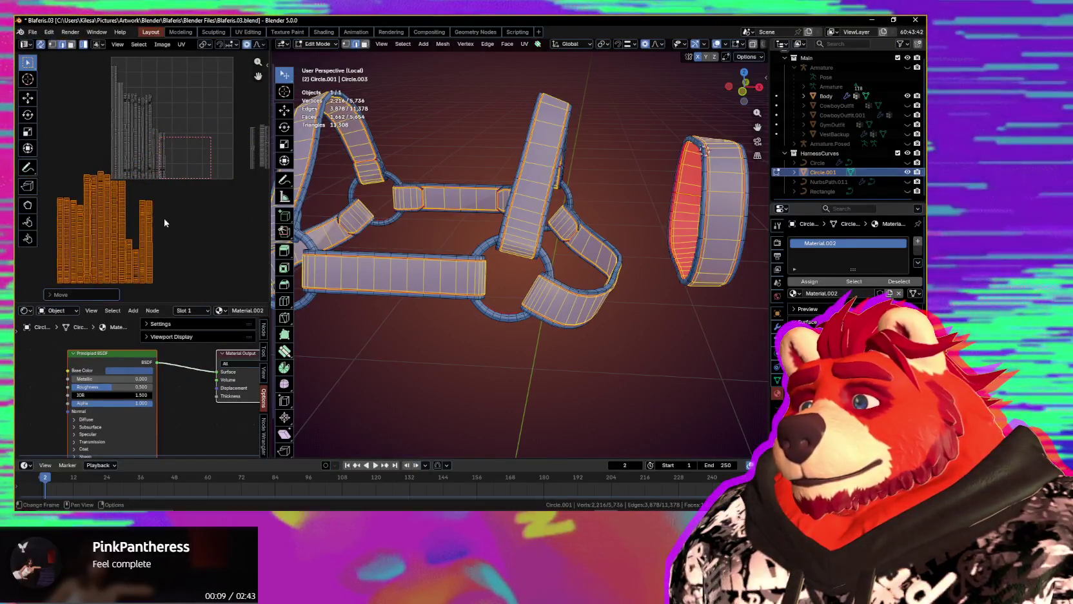
{"action": "scroll", "coordinate": [165, 219], "scroll_direction": "up", "scroll_amount": 1}
{"action": "scroll", "coordinate": [168, 203], "scroll_direction": "up", "scroll_amount": 1}
{"action": "scroll", "coordinate": [172, 188], "scroll_direction": "up", "scroll_amount": 1}
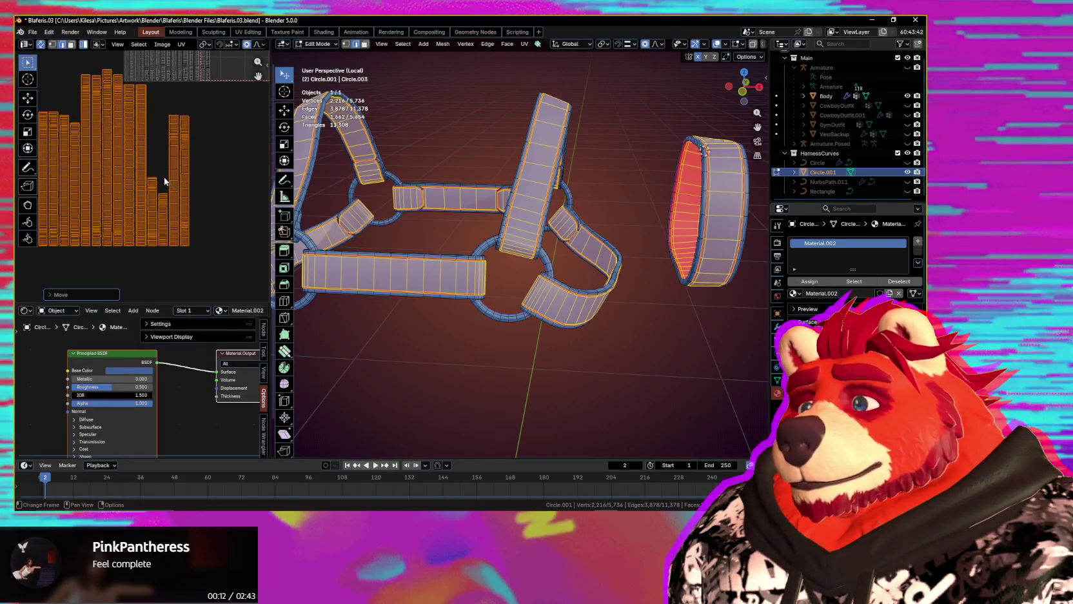
{"action": "left_click", "coordinate": [163, 203]}
{"action": "scroll", "coordinate": [162, 206], "scroll_direction": "up", "scroll_amount": 1}
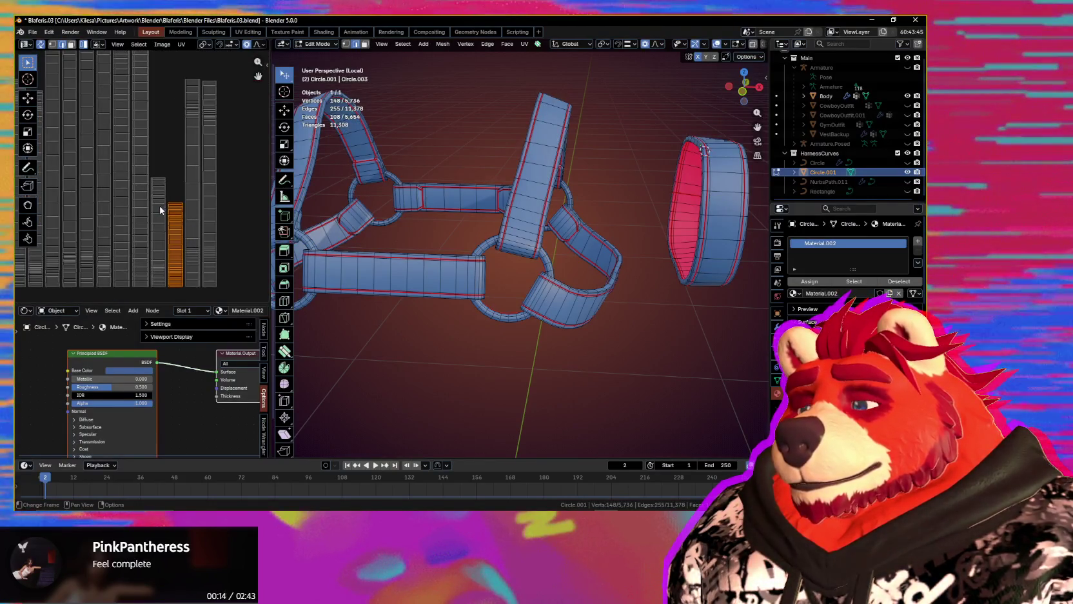
- Move one strap island up-left into its own column, then select the middle and bottom strap islands
{"action": "key", "text": "g"}
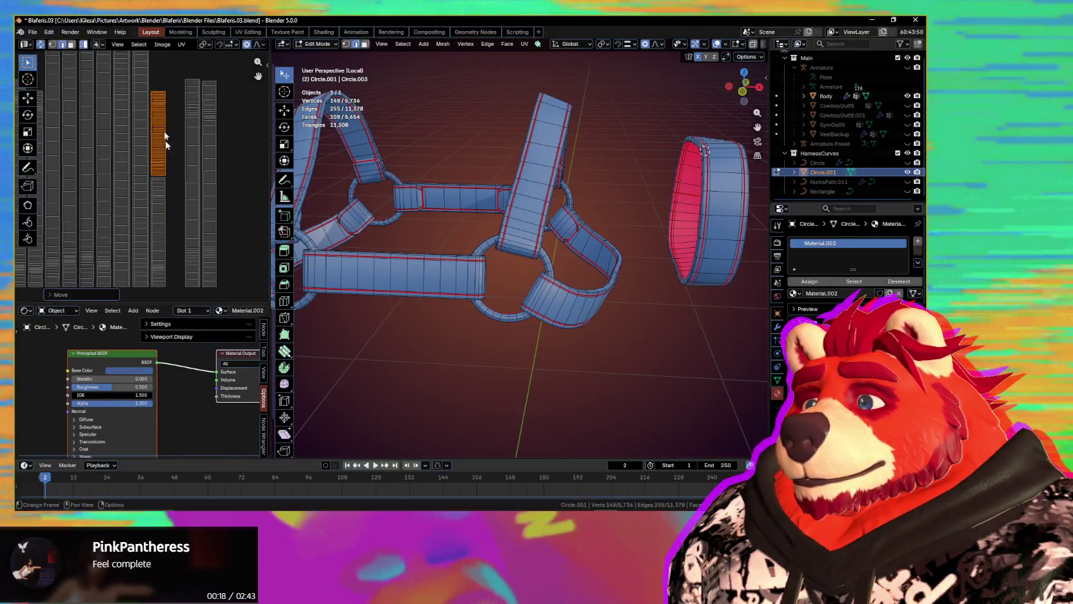
{"action": "left_click", "coordinate": [161, 197], "text": "shift"}
{"action": "key", "text": "n"}
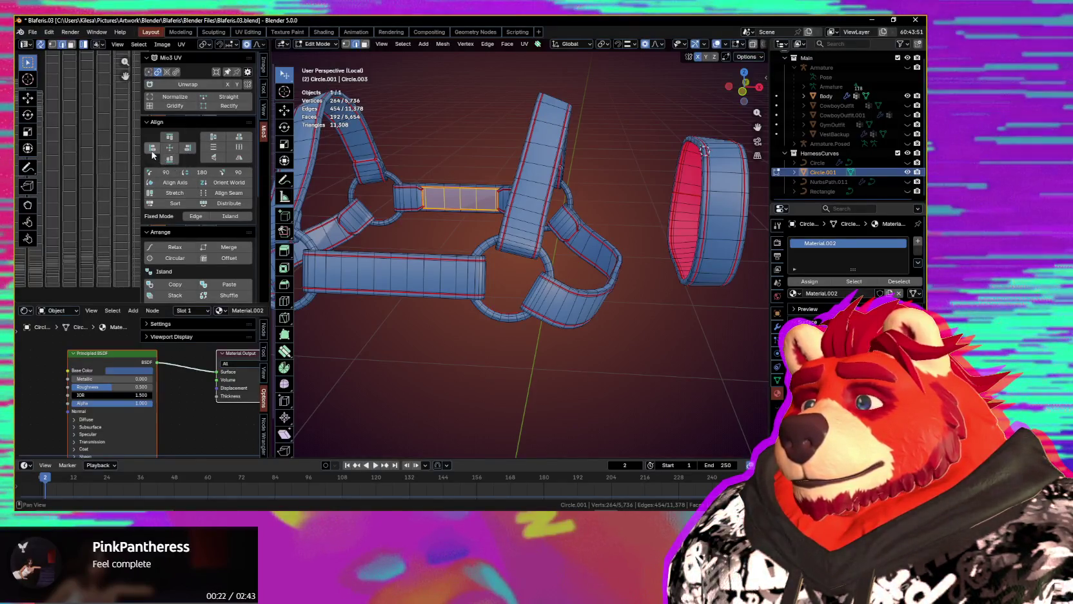
{"action": "key", "text": "n"}
{"action": "middle_click_drag", "start_coordinate": [162, 173], "coordinate": [172, 205]}
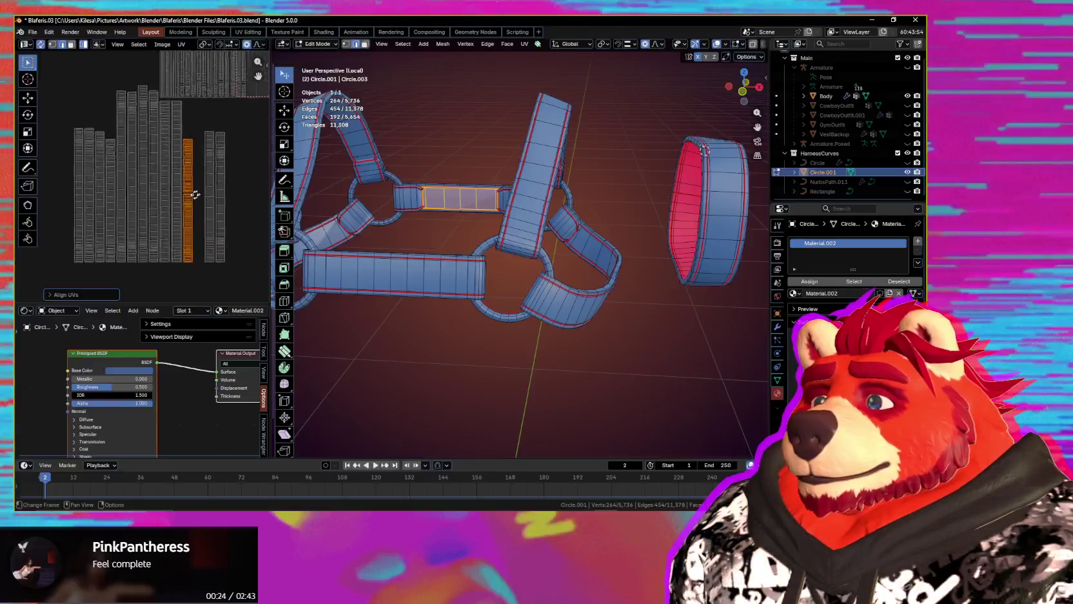
{"action": "left_click_drag", "start_coordinate": [187, 197], "coordinate": [178, 217]}
{"action": "scroll", "coordinate": [213, 217], "scroll_direction": "up", "scroll_amount": 2}
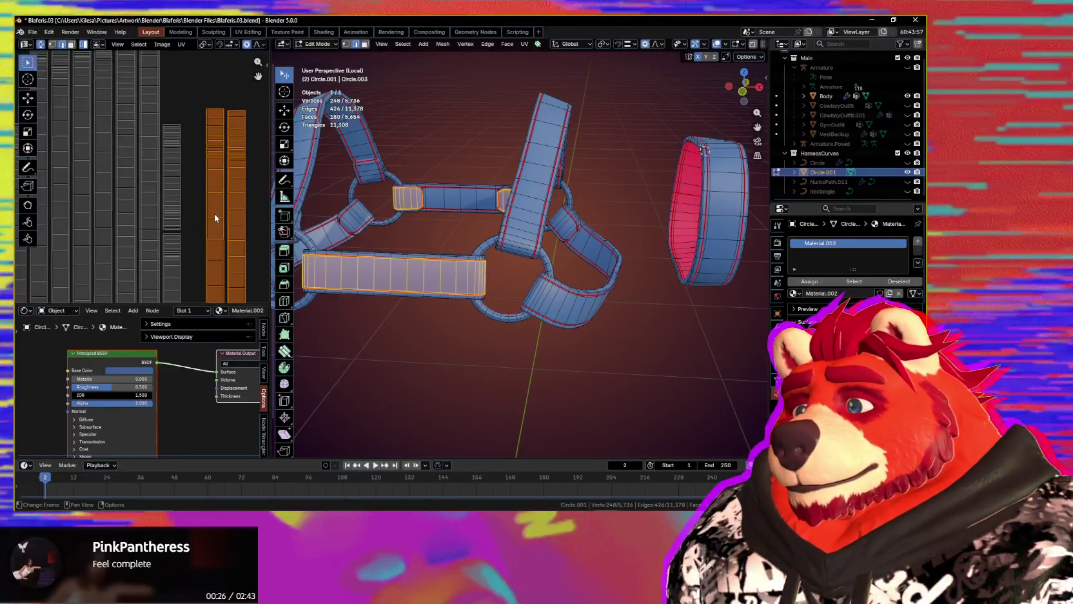
{"action": "scroll", "coordinate": [214, 213], "scroll_direction": "down", "scroll_amount": 1}
{"action": "left_click", "coordinate": [159, 223]}
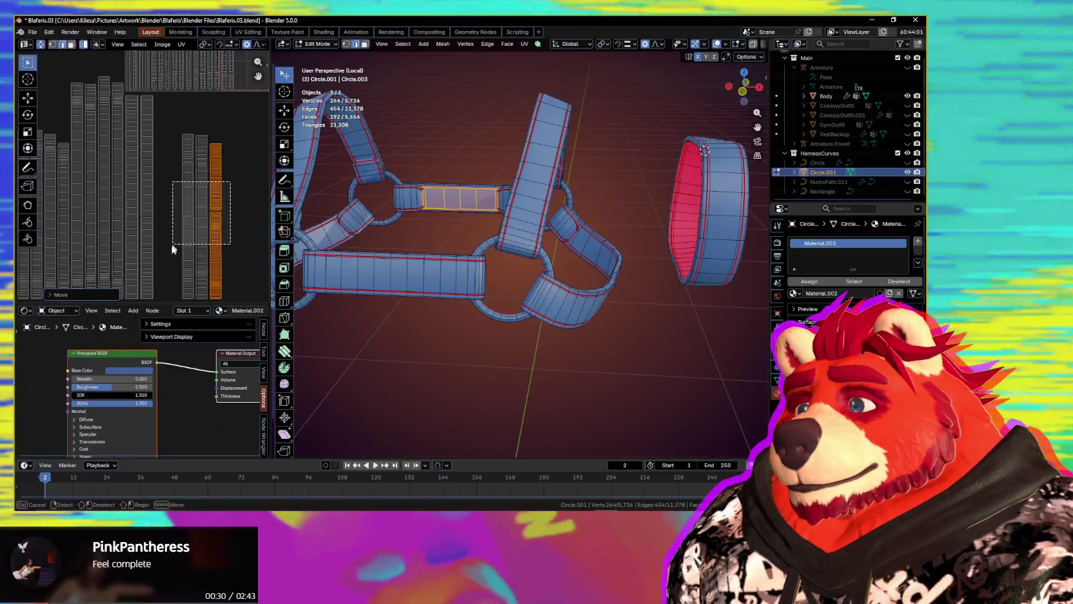
- Slide three strap islands horizontally along X and raise a column of islands upward
{"action": "left_click_drag", "start_coordinate": [172, 247], "coordinate": [191, 246]}
{"action": "key", "text": "g"}
{"action": "key", "text": "x"}
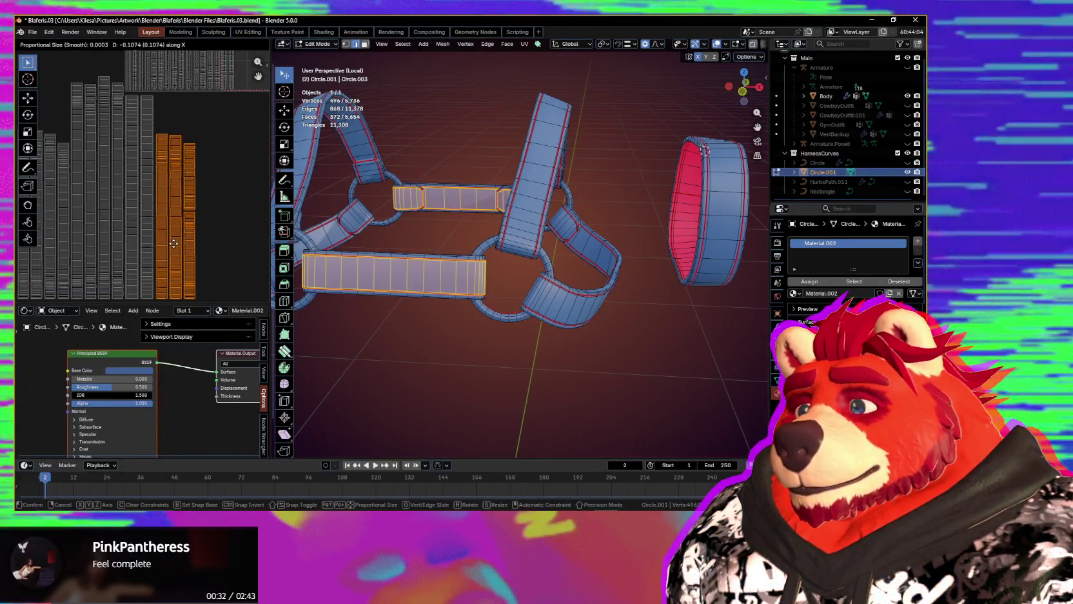
{"action": "mouse_move", "coordinate": [163, 124]}
{"action": "middle_mouse_down"}
{"action": "mouse_move", "coordinate": [131, 283]}
{"action": "mouse_move", "coordinate": [173, 242]}
{"action": "middle_mouse_up"}
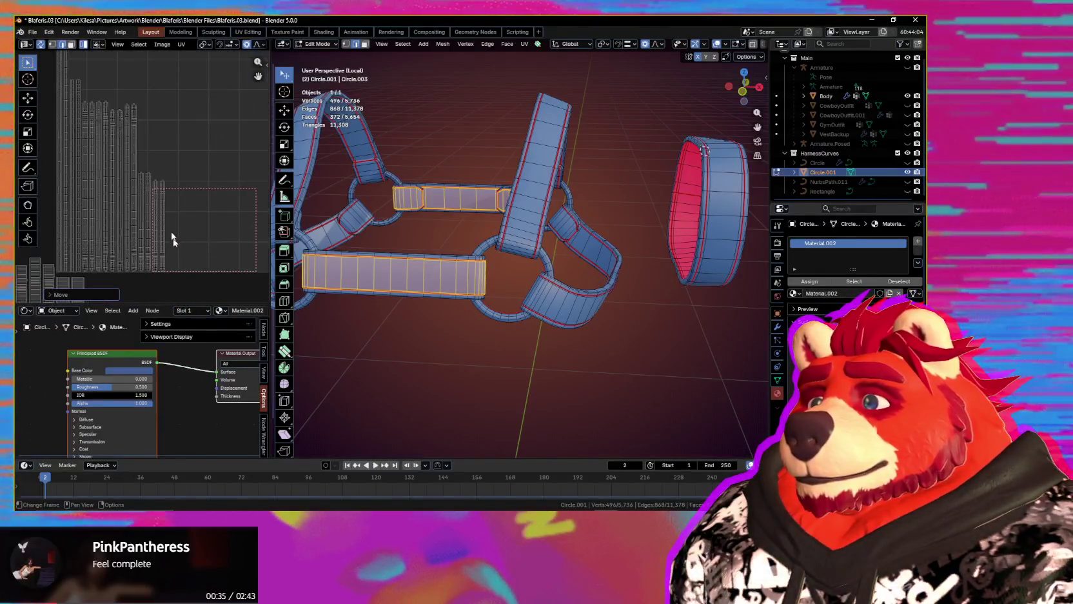
{"action": "left_click_drag", "start_coordinate": [155, 237], "coordinate": [155, 236]}
{"action": "key", "text": "g"}
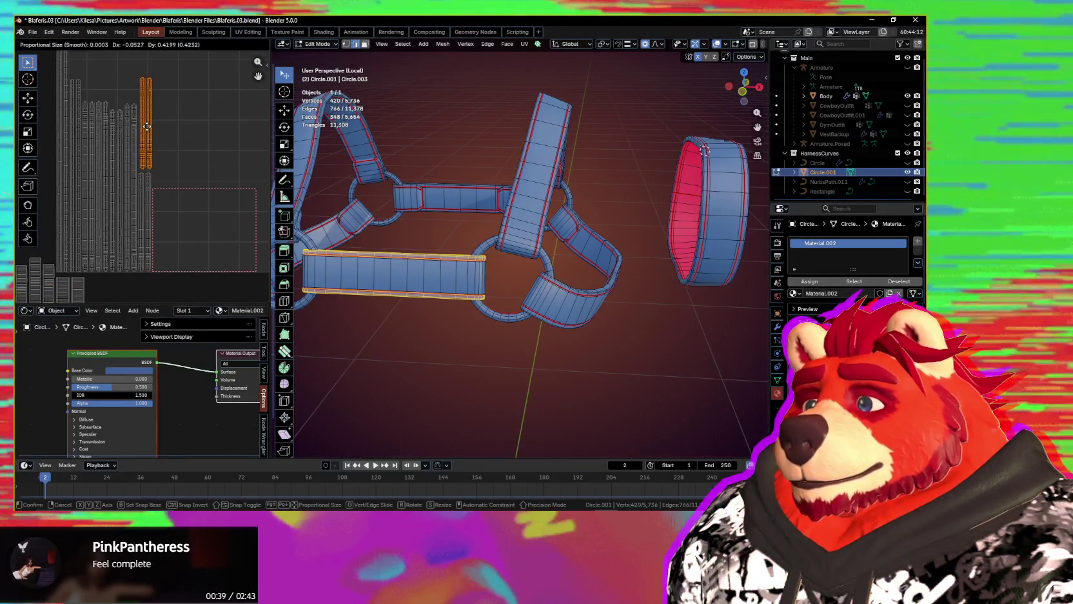
{"action": "scroll", "coordinate": [154, 163], "scroll_direction": "down", "scroll_amount": 2}
{"action": "middle_click_drag", "start_coordinate": [154, 162], "coordinate": [97, 174]}
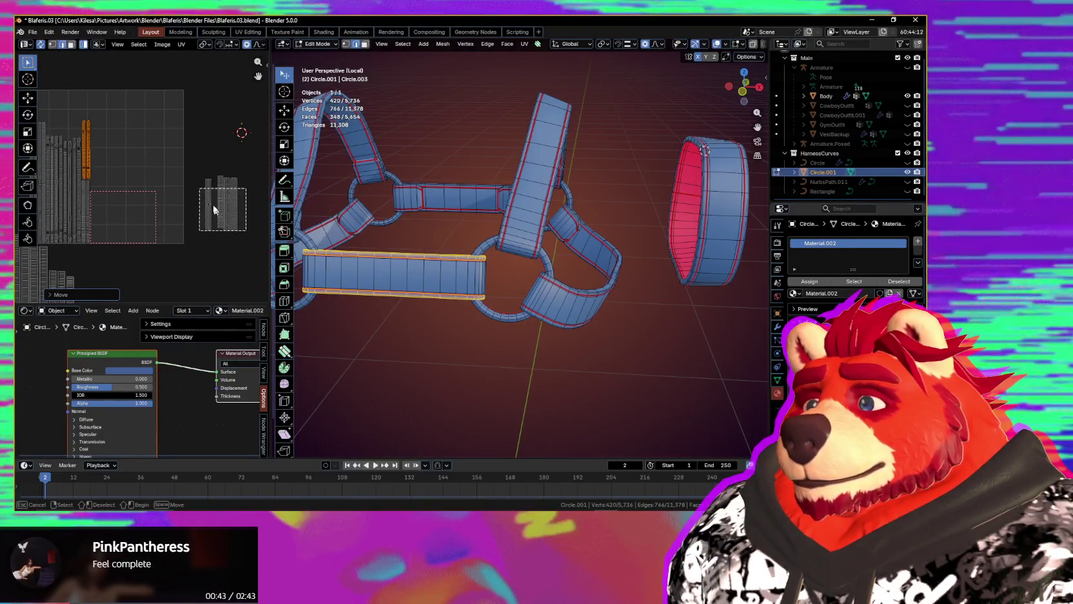
{"action": "key", "text": "ctrl+z"}
{"action": "key", "text": "n"}
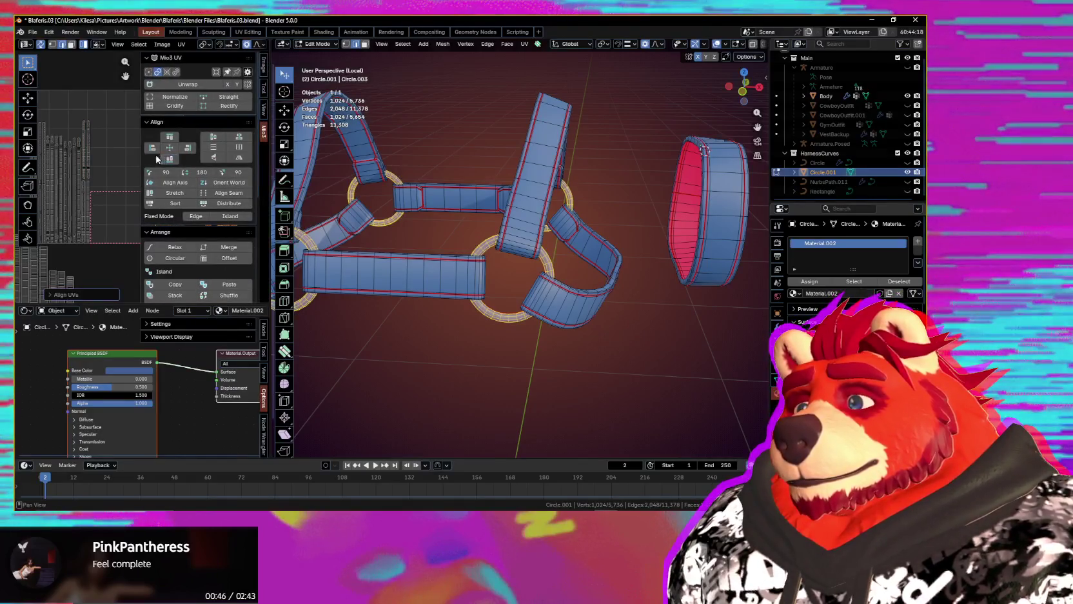
- Distribute the ring islands evenly at the upper left, then select every UV island
{"action": "left_click", "coordinate": [216, 205]}
{"action": "key", "text": "n"}
{"action": "key", "text": "g"}
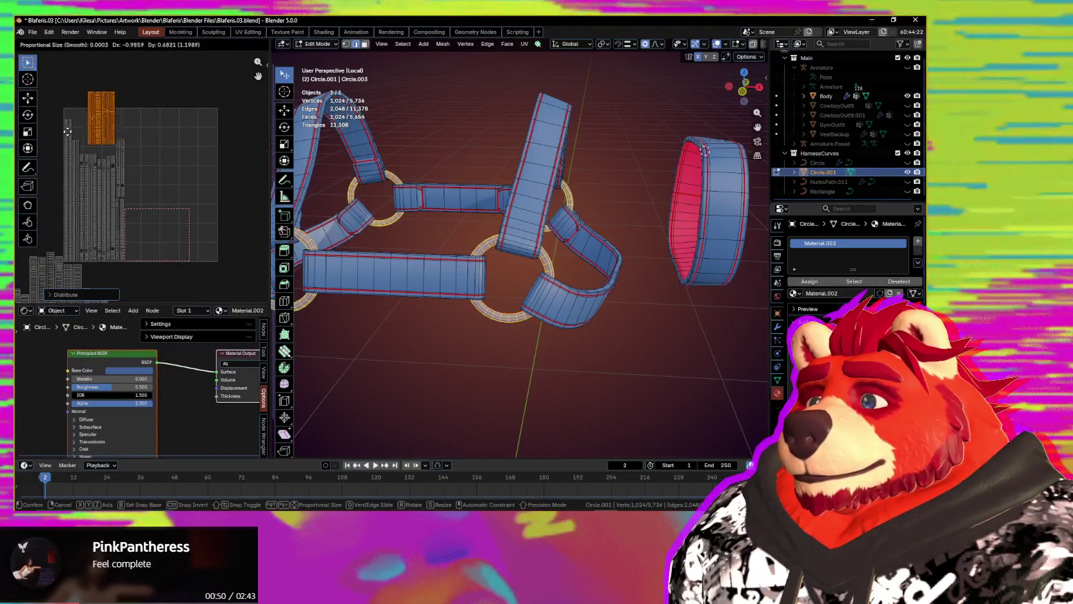
{"action": "left_click", "coordinate": [49, 107]}
{"action": "scroll", "coordinate": [32, 113], "scroll_direction": "up", "scroll_amount": 1}
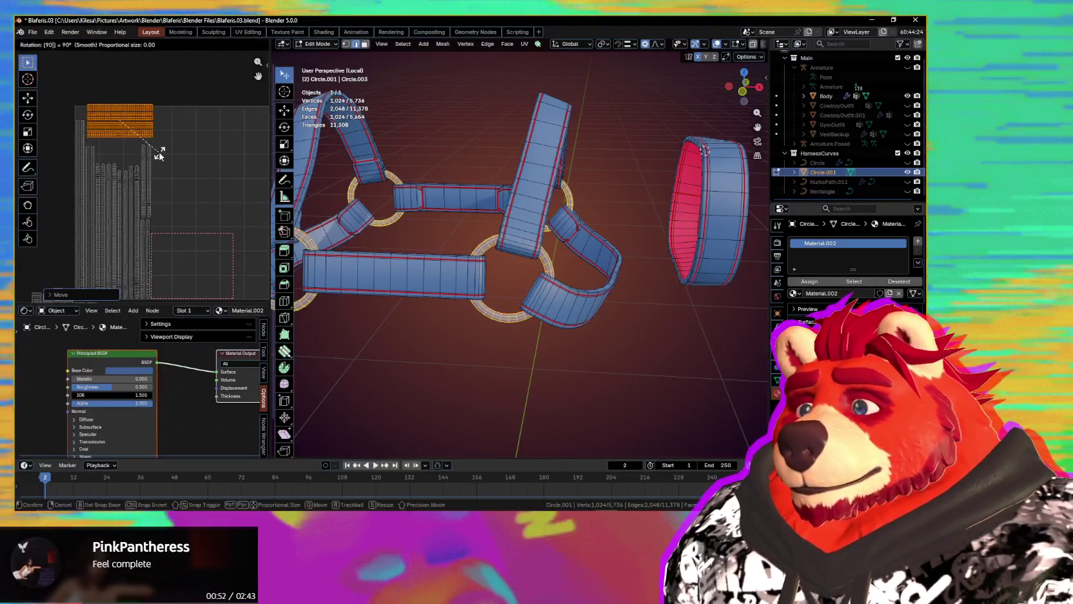
{"action": "scroll", "coordinate": [161, 158], "scroll_direction": "up", "scroll_amount": 2}
{"action": "scroll", "coordinate": [194, 178], "scroll_direction": "up", "scroll_amount": 2}
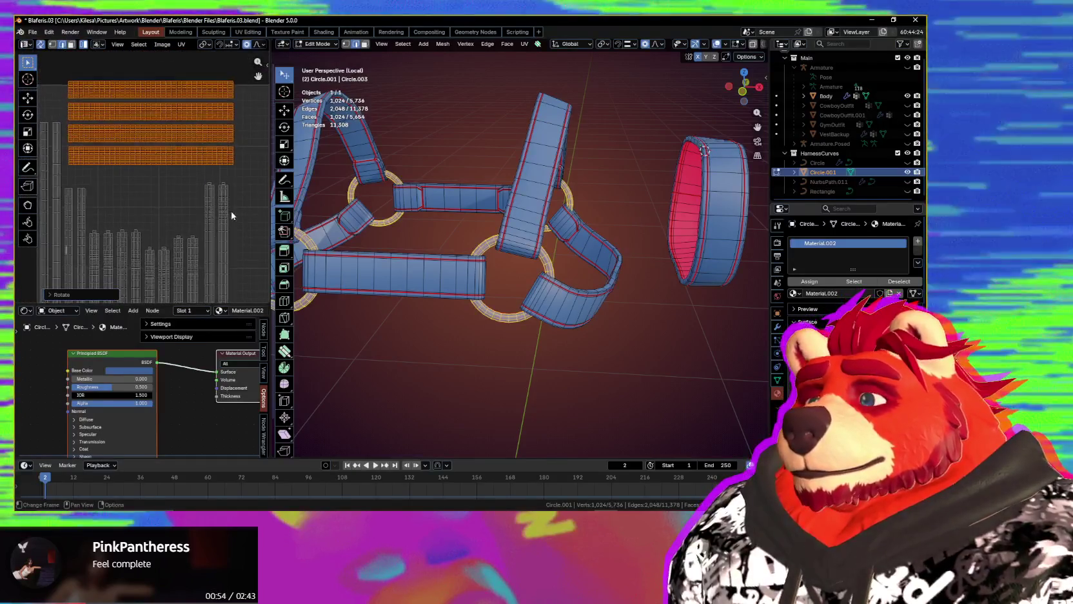
{"action": "key", "text": "g"}
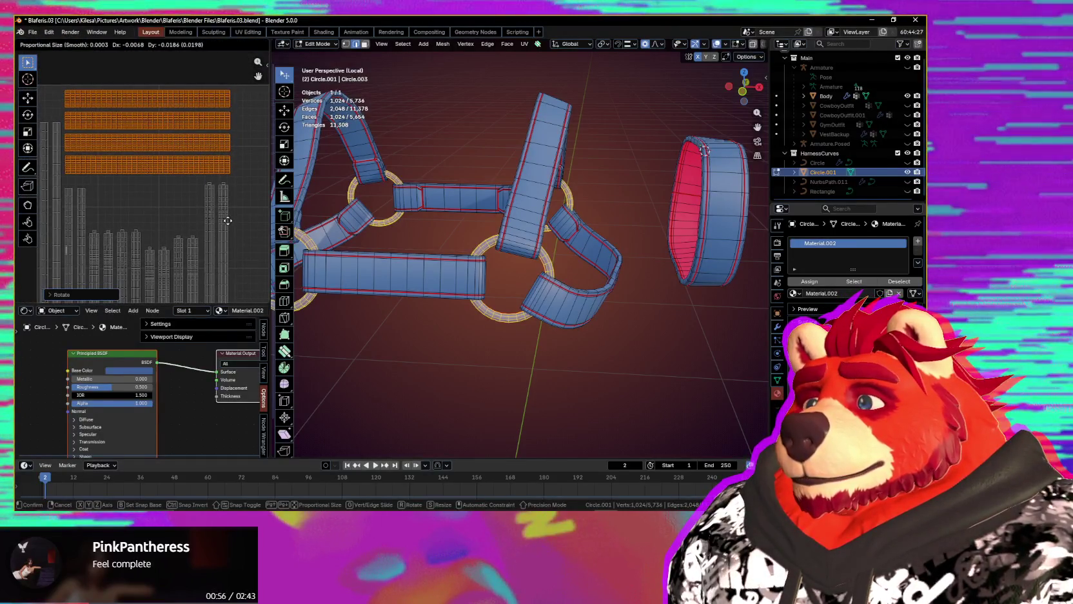
{"action": "scroll", "coordinate": [228, 225], "scroll_direction": "down", "scroll_amount": 2}
{"action": "scroll", "coordinate": [213, 134], "scroll_direction": "down", "scroll_amount": 3}
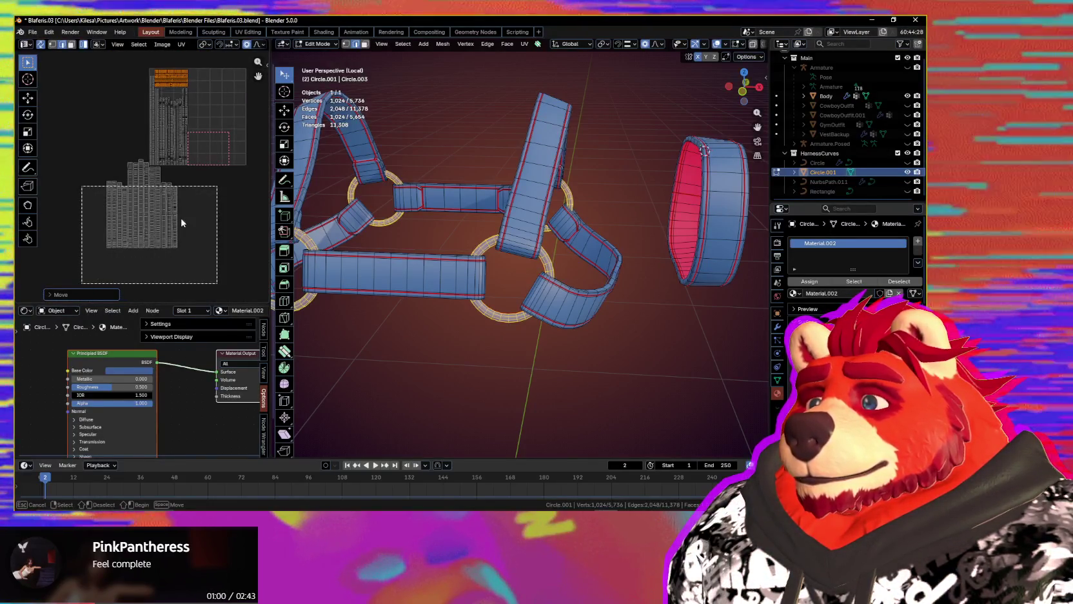
{"action": "key", "text": "a"}
{"action": "middle_click_drag", "start_coordinate": [187, 208], "coordinate": [126, 227]}
- Move all UV islands up-right and box-select the entire layout
{"action": "key", "text": "g"}
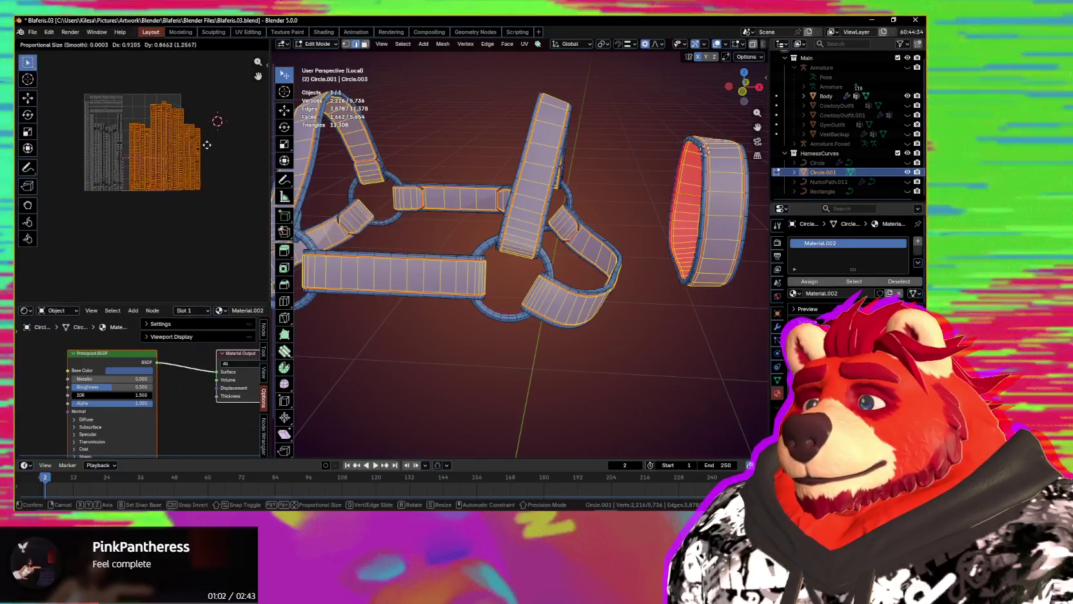
{"action": "left_click", "coordinate": [203, 149]}
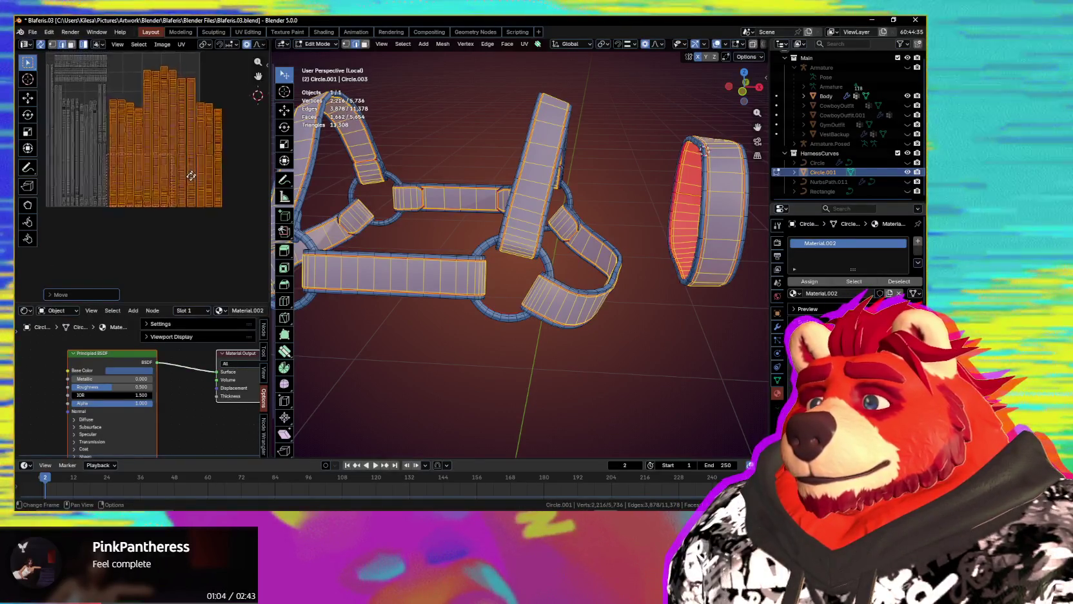
{"action": "scroll", "coordinate": [199, 165], "scroll_direction": "up", "scroll_amount": 3}
{"action": "left_click_drag", "start_coordinate": [236, 89], "coordinate": [78, 251]}
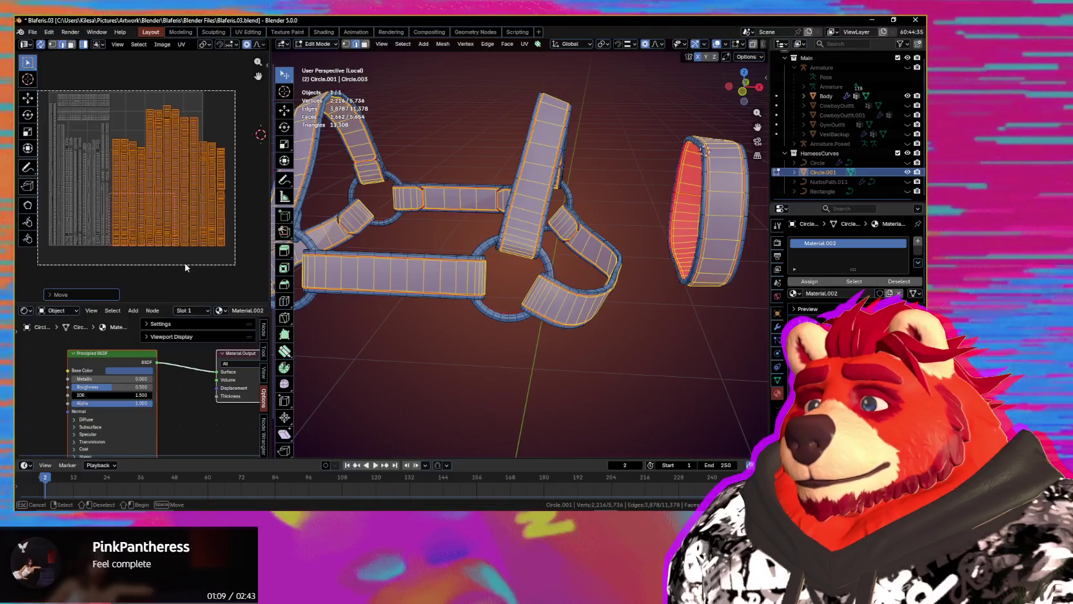
{"action": "left_click_drag", "start_coordinate": [189, 268], "coordinate": [193, 266]}
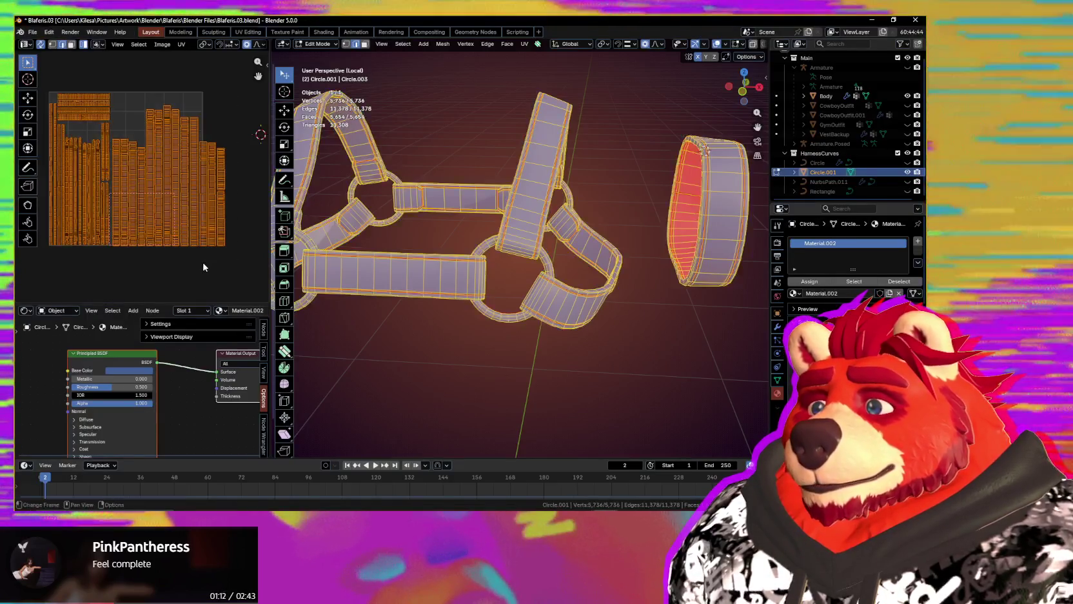
{"action": "scroll", "coordinate": [203, 268], "scroll_direction": "up", "scroll_amount": 2}
{"action": "scroll", "coordinate": [213, 270], "scroll_direction": "up", "scroll_amount": 1}
{"action": "scroll", "coordinate": [226, 265], "scroll_direction": "down", "scroll_amount": 1}
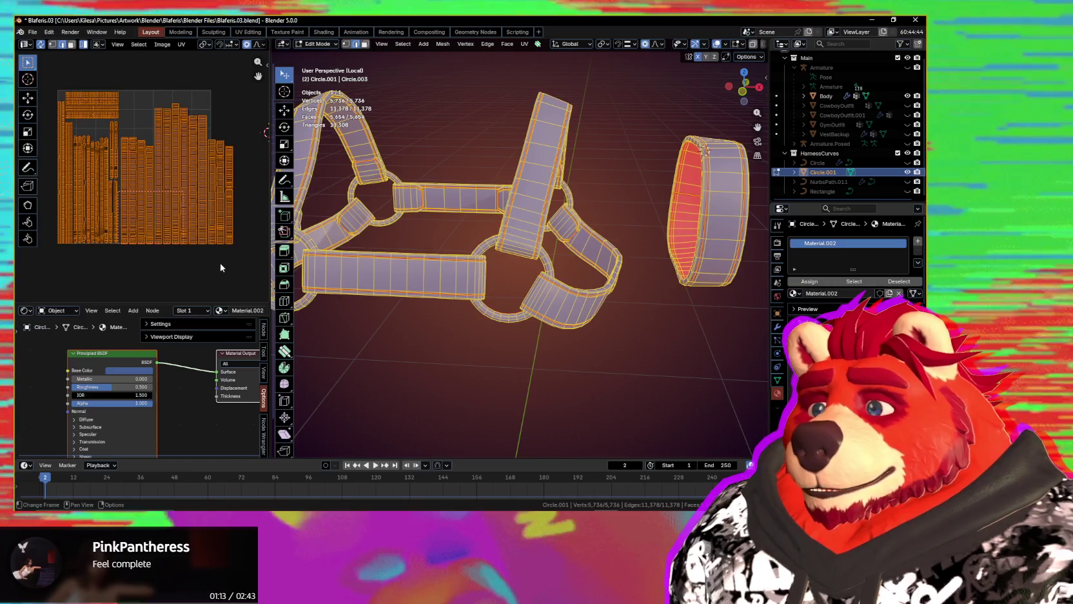
- Scale the whole UV layout down and fit it inside the 0–1 UV square
{"action": "key", "text": "s"}
{"action": "left_click", "coordinate": [217, 248]}
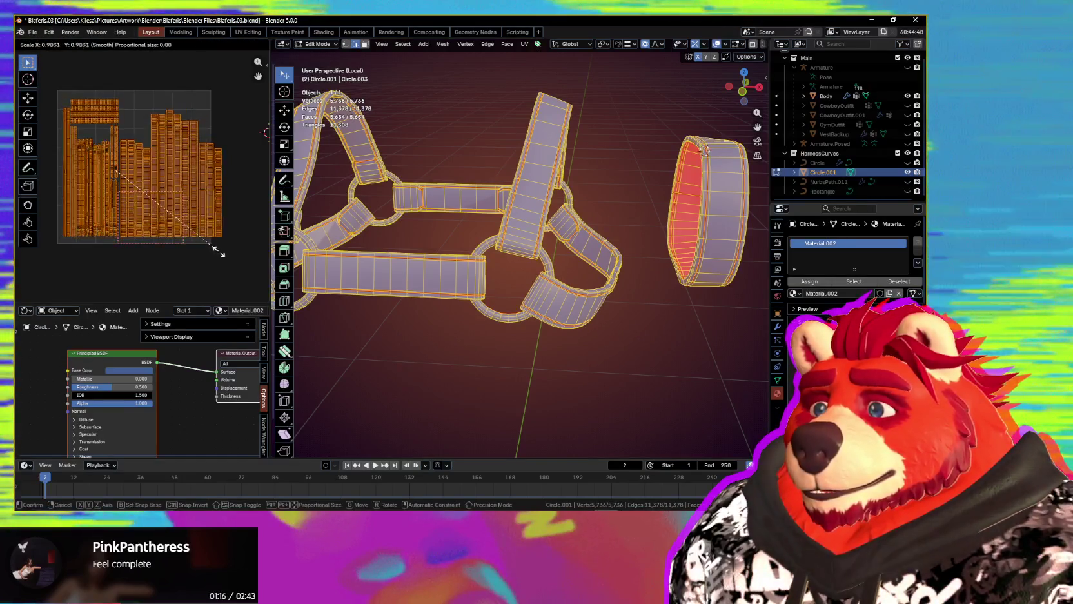
{"action": "key", "text": "g"}
{"action": "key", "text": "s"}
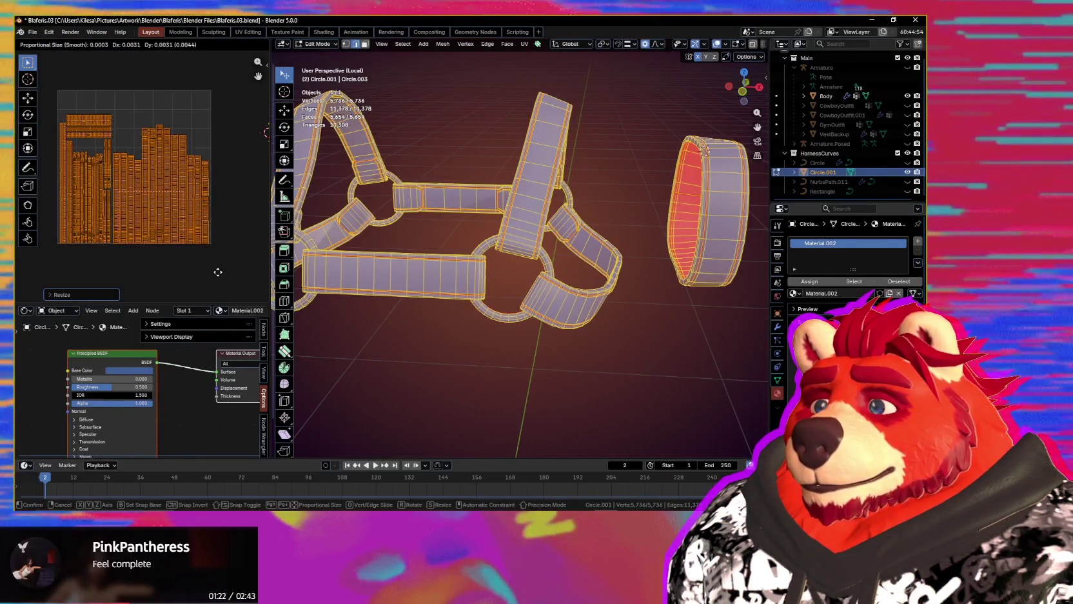
{"action": "left_click", "coordinate": [218, 272]}
{"action": "key", "text": "s"}
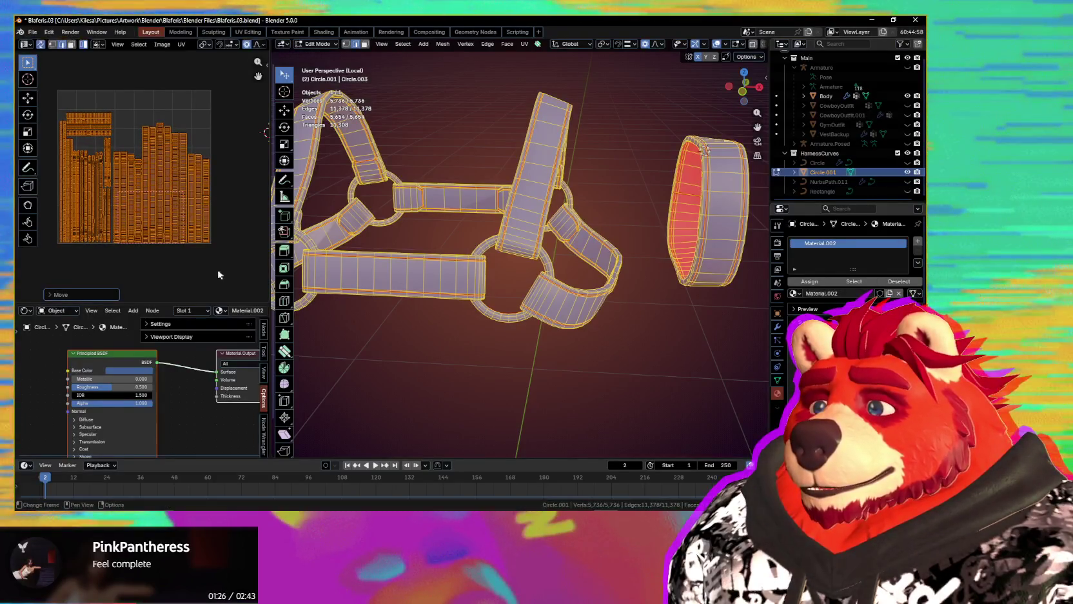
{"action": "scroll", "coordinate": [148, 213], "scroll_direction": "up", "scroll_amount": 3}
- Box-select the ring UV islands and shift them aside
{"action": "key", "text": "b"}
{"action": "left_click_drag", "start_coordinate": [103, 172], "coordinate": [112, 207]}
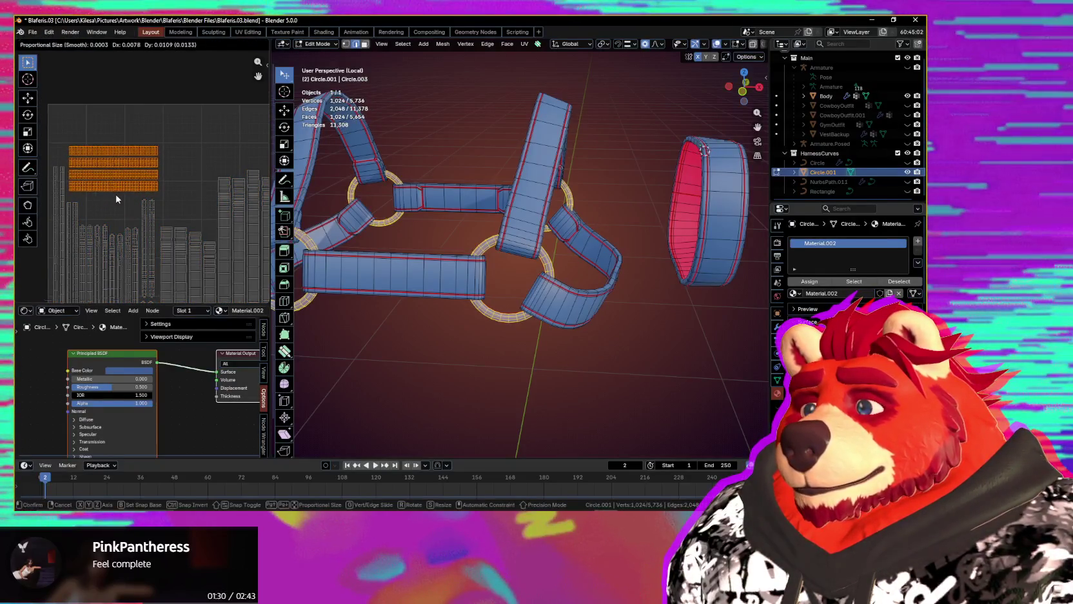
{"action": "left_click", "coordinate": [115, 195]}
{"action": "scroll", "coordinate": [129, 204], "scroll_direction": "down", "scroll_amount": 5, "text": "shift"}
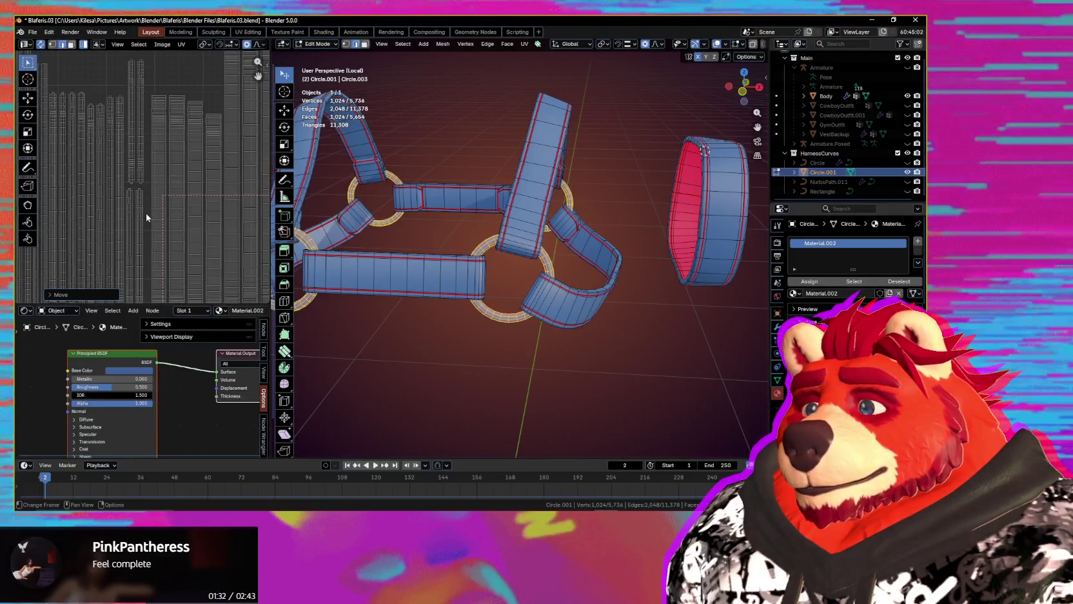
{"action": "scroll", "coordinate": [147, 215], "scroll_direction": "down", "scroll_amount": 2}
{"action": "scroll", "coordinate": [155, 218], "scroll_direction": "down", "scroll_amount": 2}
{"action": "scroll", "coordinate": [164, 222], "scroll_direction": "down", "scroll_amount": 2}
{"action": "scroll", "coordinate": [174, 226], "scroll_direction": "down", "scroll_amount": 2}
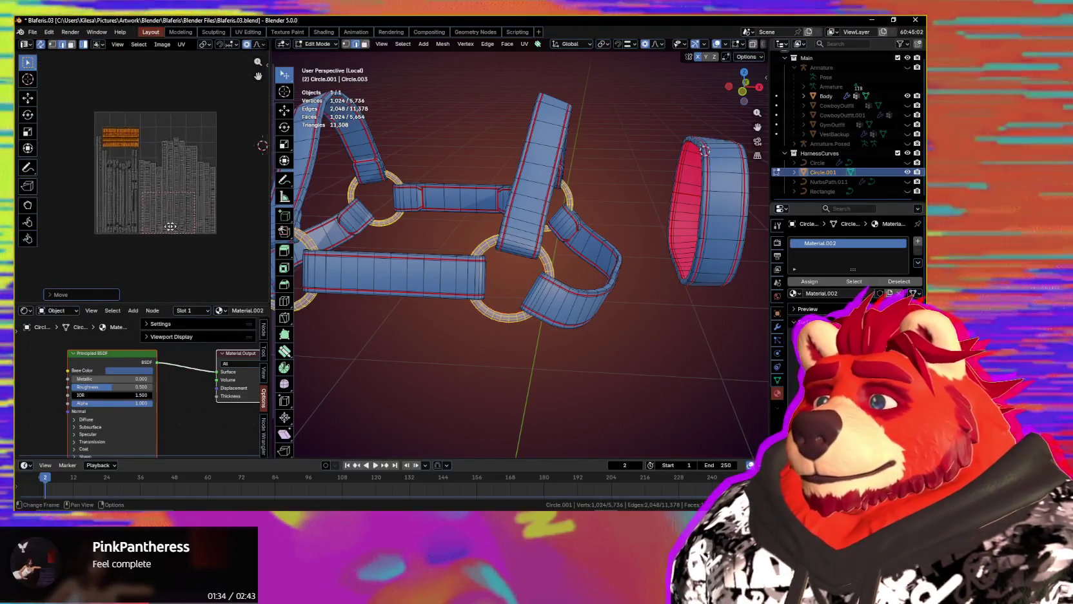
{"action": "scroll", "coordinate": [165, 221], "scroll_direction": "down", "scroll_amount": 2, "text": "ctrl"}
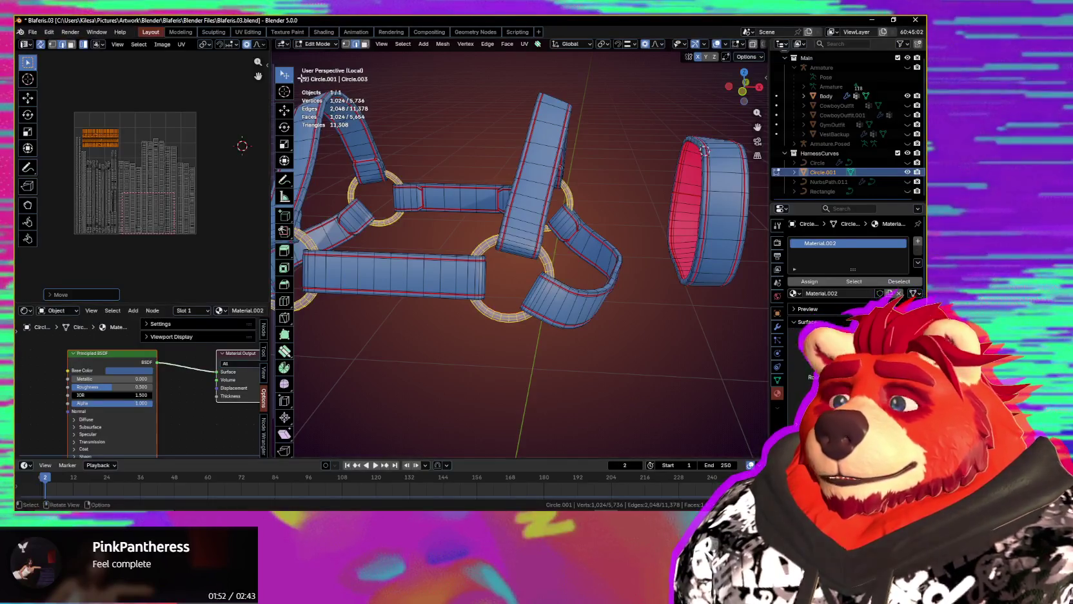
{"action": "scroll", "coordinate": [139, 249], "scroll_direction": "up", "scroll_amount": 1}
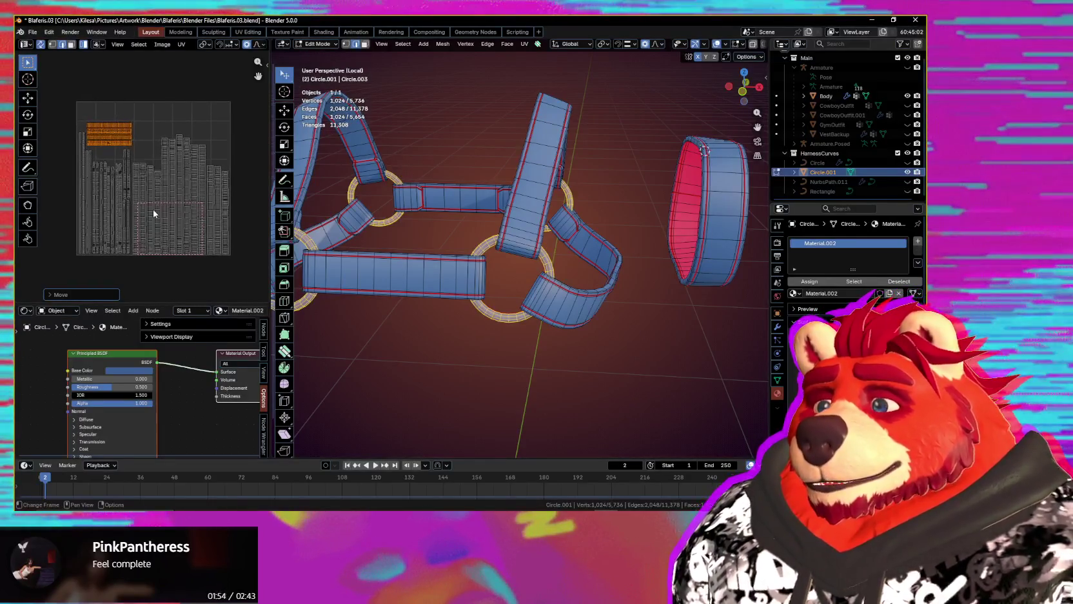
{"action": "scroll", "coordinate": [170, 211], "scroll_direction": "up", "scroll_amount": 2}
{"action": "scroll", "coordinate": [198, 239], "scroll_direction": "up", "scroll_amount": 2}
{"action": "scroll", "coordinate": [199, 240], "scroll_direction": "up", "scroll_amount": 3}
- Box-select the ring UV islands again
{"action": "middle_click_drag", "start_coordinate": [150, 168], "coordinate": [210, 180]}
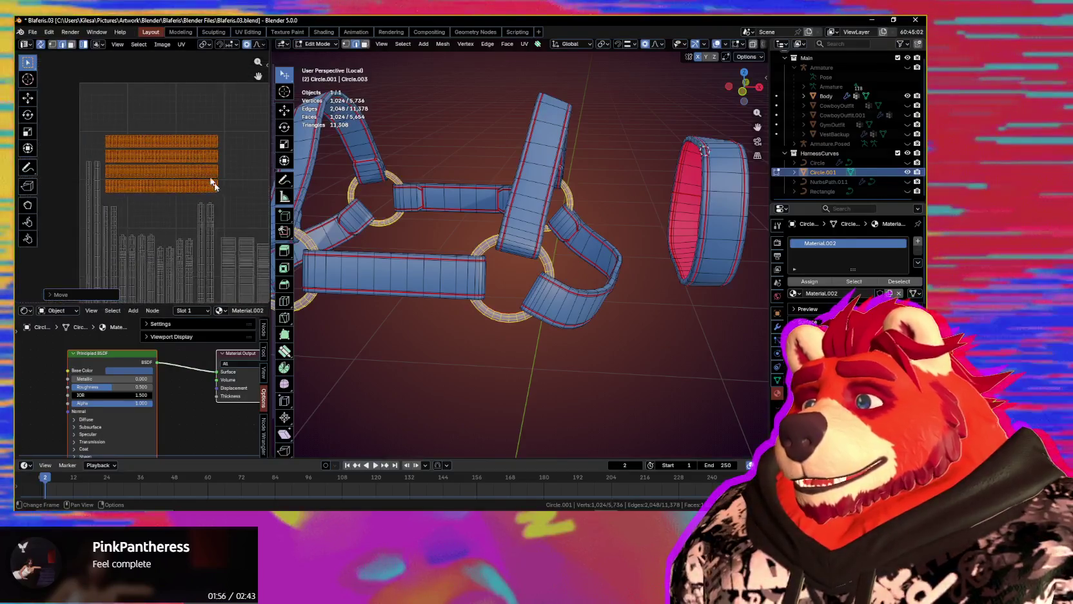
{"action": "mouse_move", "coordinate": [186, 110]}
{"action": "left_mouse_down"}
{"action": "mouse_move", "coordinate": [129, 216]}
{"action": "mouse_move", "coordinate": [134, 206]}
{"action": "left_mouse_up"}
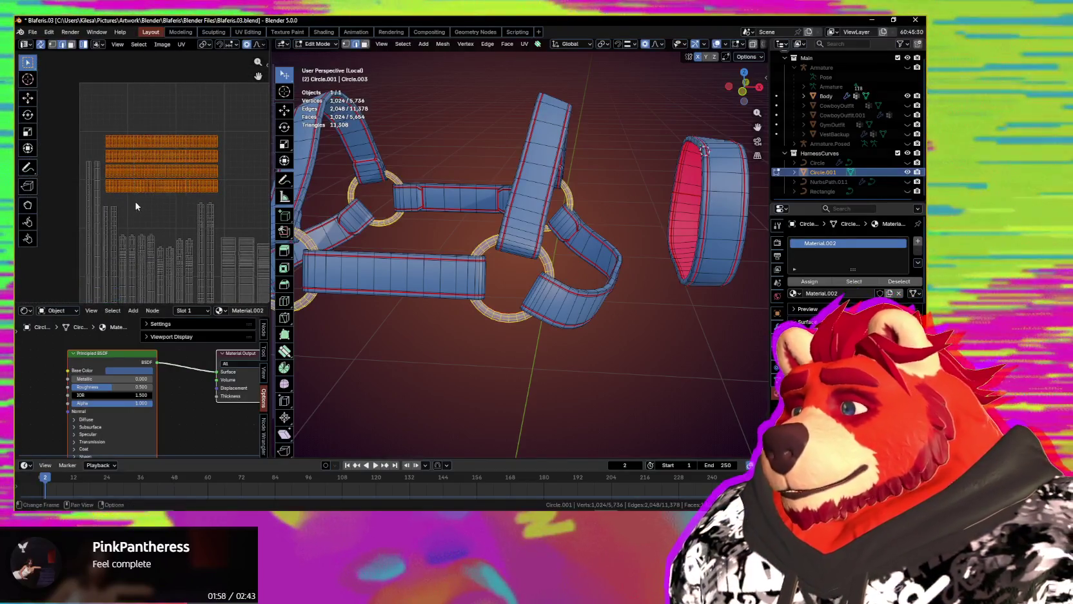
{"action": "scroll", "coordinate": [136, 206], "scroll_direction": "up", "scroll_amount": 1}
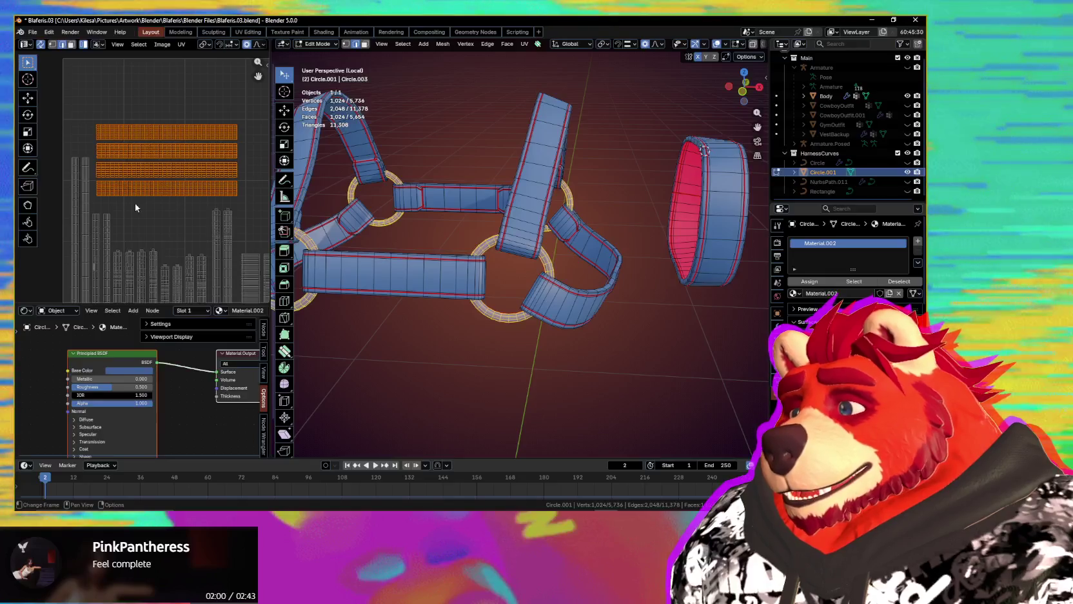
{"action": "scroll", "coordinate": [139, 193], "scroll_direction": "down", "scroll_amount": 2}
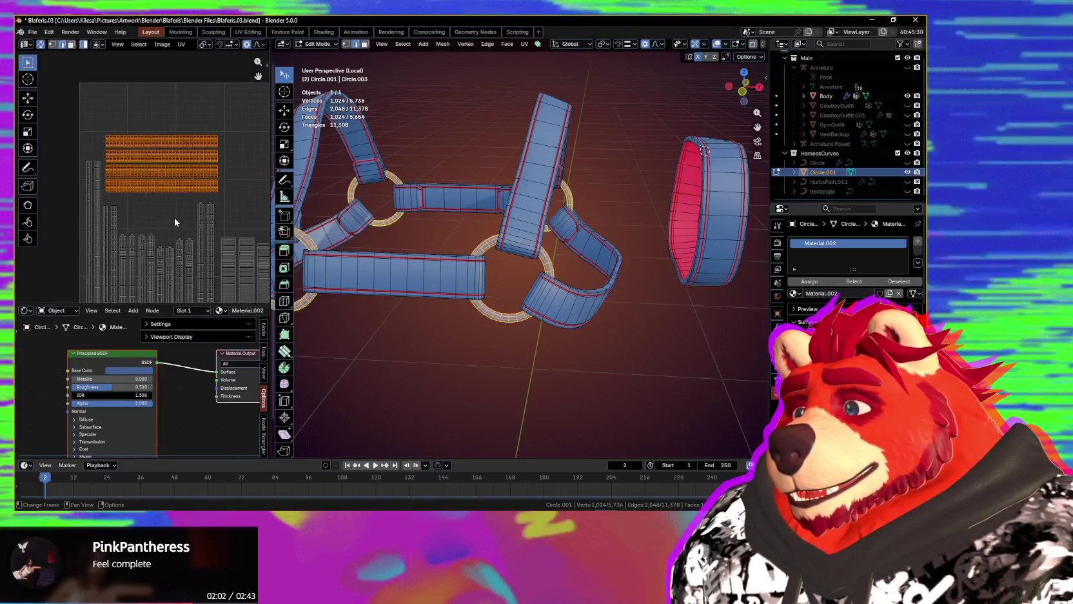
{"action": "scroll", "coordinate": [148, 159], "scroll_direction": "down", "scroll_amount": 1}
{"action": "scroll", "coordinate": [158, 193], "scroll_direction": "up", "scroll_amount": 1}
{"action": "scroll", "coordinate": [159, 193], "scroll_direction": "up", "scroll_amount": 1}
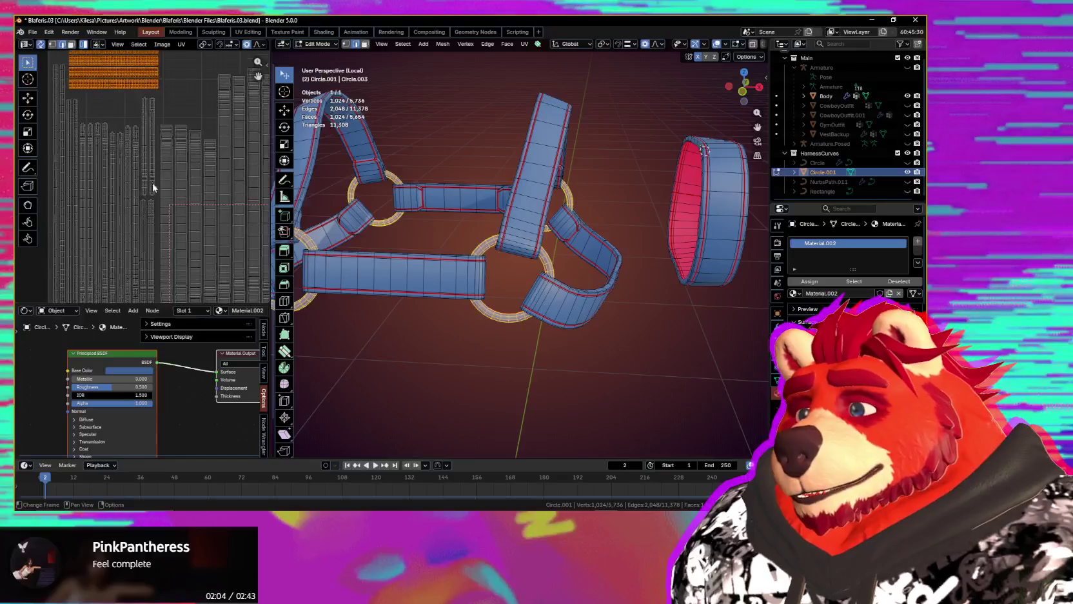
{"action": "scroll", "coordinate": [159, 192], "scroll_direction": "up", "scroll_amount": 2}
- Move a strap edge UV strip to a new spot in the UV square
{"action": "mouse_move", "coordinate": [157, 210]}
{"action": "left_mouse_down"}
{"action": "mouse_move", "coordinate": [177, 193]}
{"action": "mouse_move", "coordinate": [145, 219]}
{"action": "left_mouse_up"}
{"action": "key", "text": "g"}
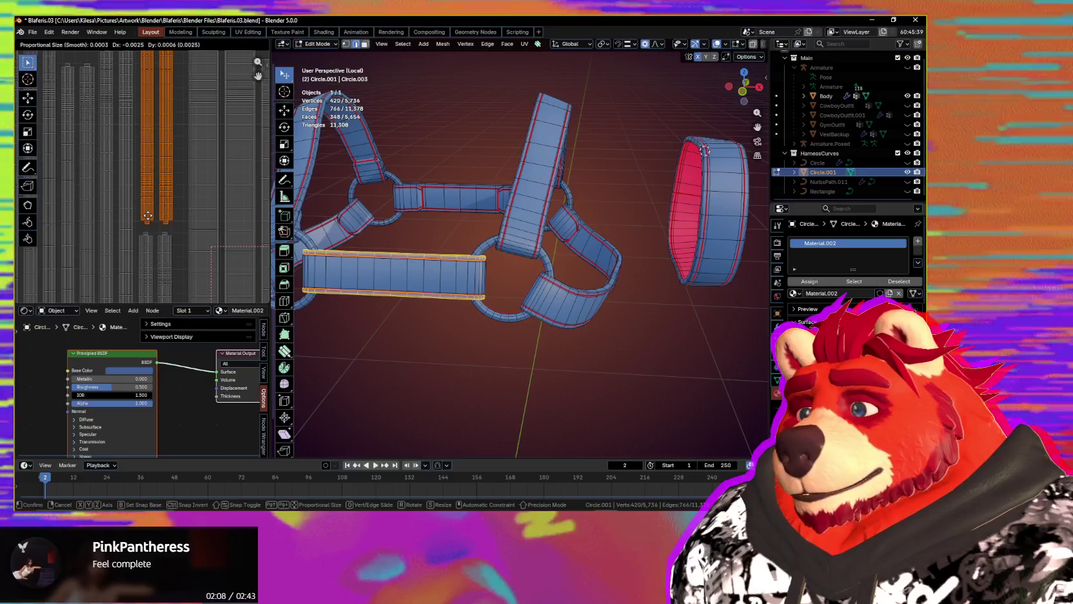
{"action": "left_click", "coordinate": [147, 217]}
{"action": "scroll", "coordinate": [147, 216], "scroll_direction": "down", "scroll_amount": 3}
{"action": "scroll", "coordinate": [147, 216], "scroll_direction": "down", "scroll_amount": 2}
{"action": "middle_click_drag", "start_coordinate": [147, 216], "coordinate": [177, 199]}
{"action": "scroll", "coordinate": [177, 199], "scroll_direction": "down", "scroll_amount": 3}
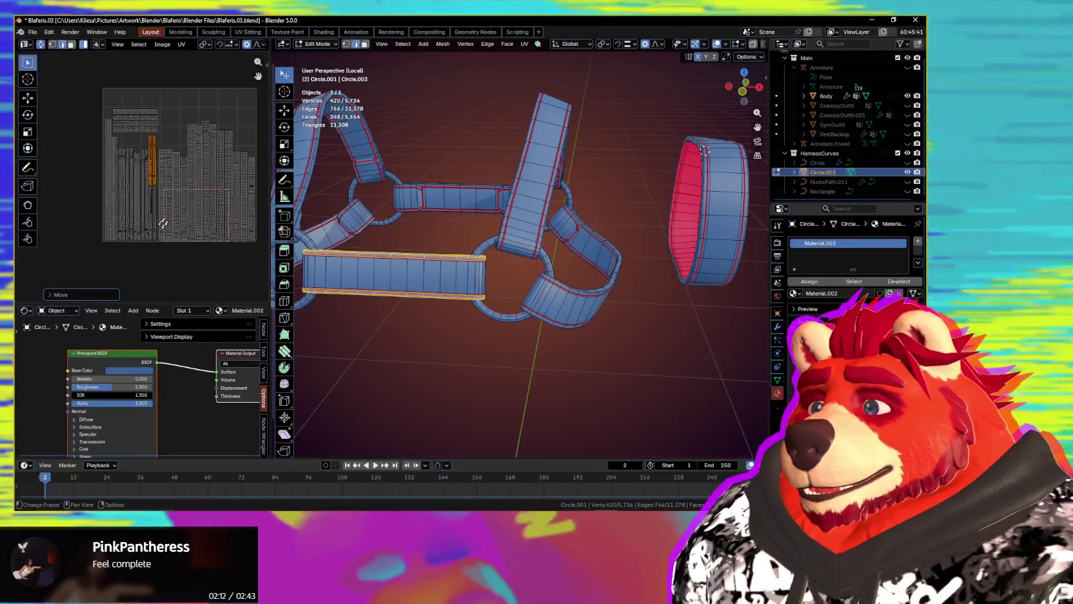
{"action": "scroll", "coordinate": [142, 174], "scroll_direction": "up", "scroll_amount": 2}
- Place the ring UV islands compactly in the top-left corner of the UV square
{"action": "key", "text": "b"}
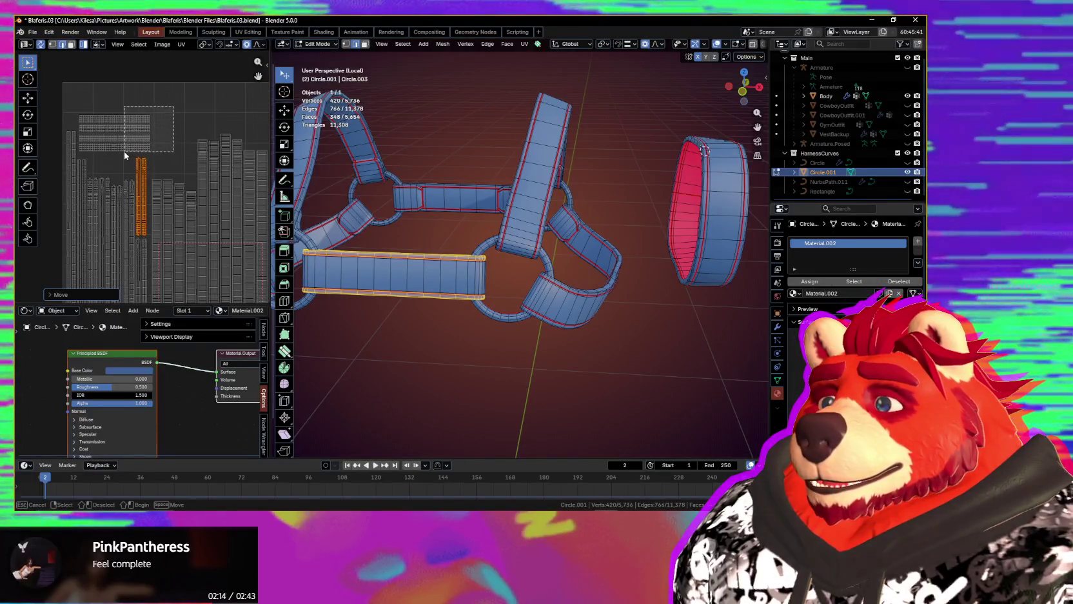
{"action": "left_click_drag", "start_coordinate": [125, 155], "coordinate": [76, 155]}
{"action": "key", "text": "g"}
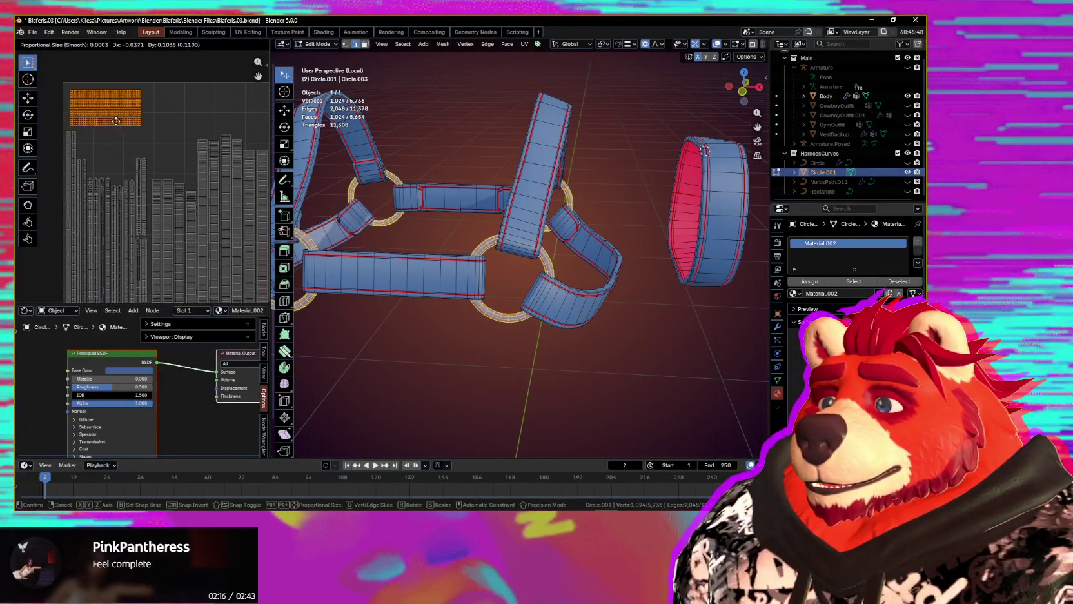
{"action": "left_click", "coordinate": [116, 122]}
{"action": "mouse_move", "coordinate": [147, 146]}
{"action": "middle_mouse_down"}
{"action": "mouse_move", "coordinate": [40, 123]}
{"action": "mouse_move", "coordinate": [179, 167]}
{"action": "middle_mouse_up"}
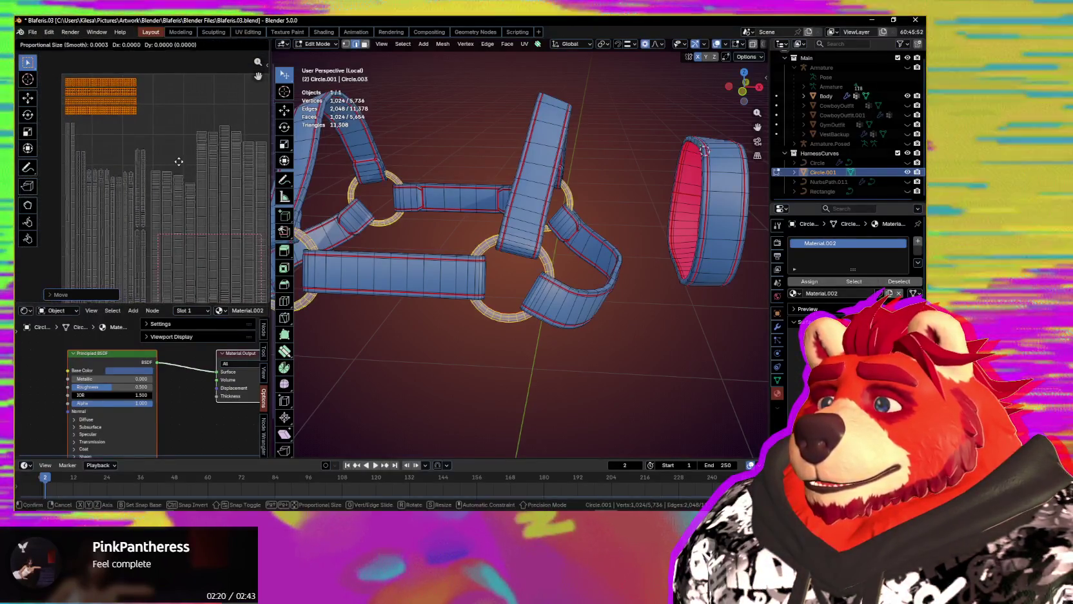
{"action": "scroll", "coordinate": [143, 174], "scroll_direction": "down", "scroll_amount": 2}
{"action": "middle_click_drag", "start_coordinate": [199, 187], "coordinate": [140, 176]}
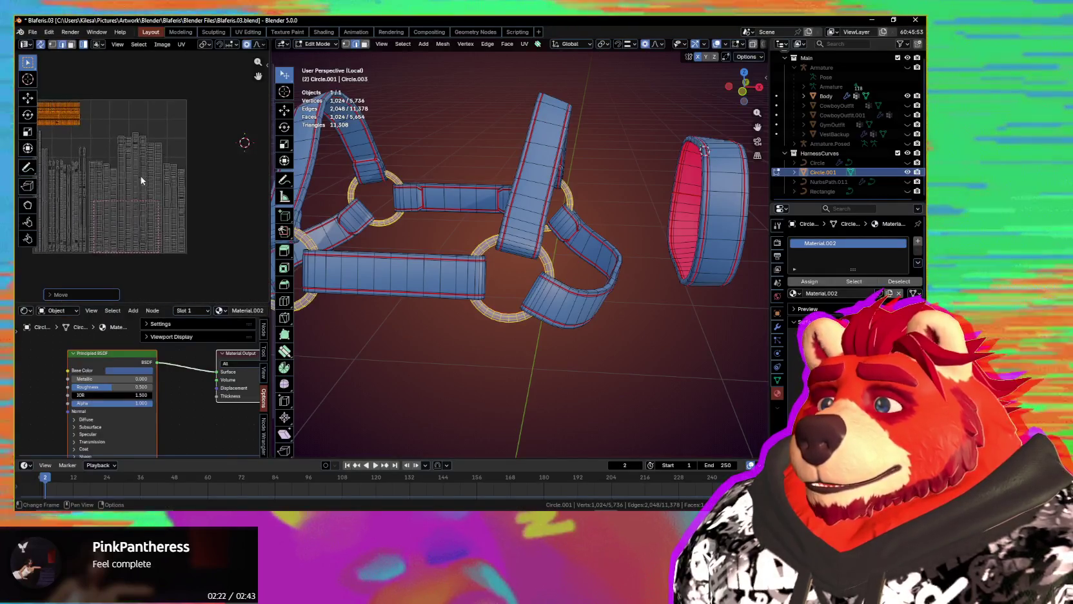
{"action": "scroll", "coordinate": [207, 197], "scroll_direction": "up", "scroll_amount": 2}
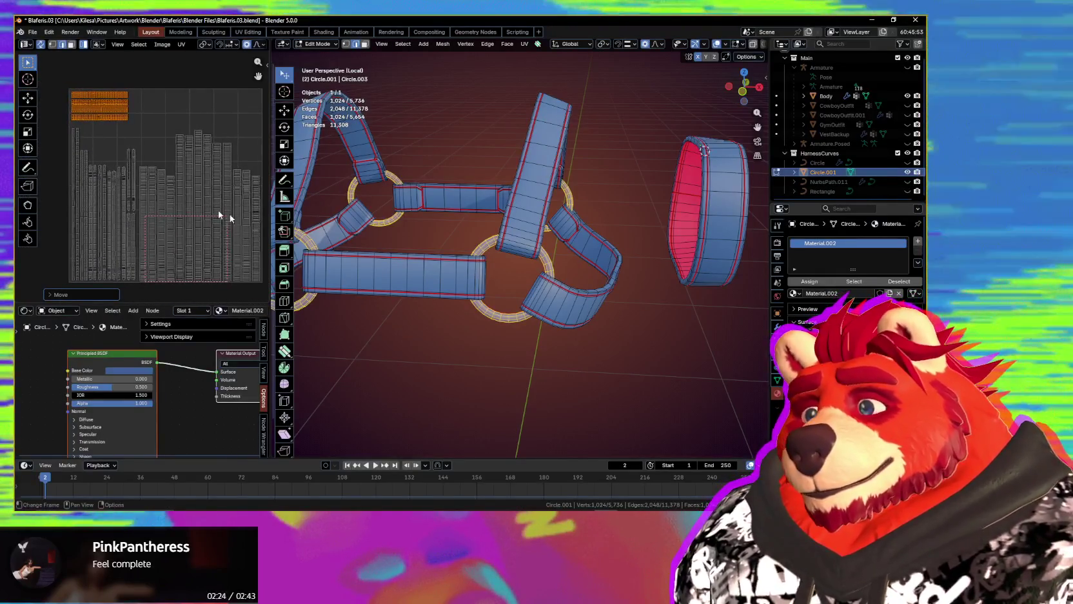
{"action": "mouse_move", "coordinate": [580, 337]}
{"action": "middle_mouse_down"}
{"action": "mouse_move", "coordinate": [570, 306]}
{"action": "mouse_move", "coordinate": [396, 259]}
{"action": "mouse_move", "coordinate": [623, 256]}
{"action": "middle_mouse_up"}
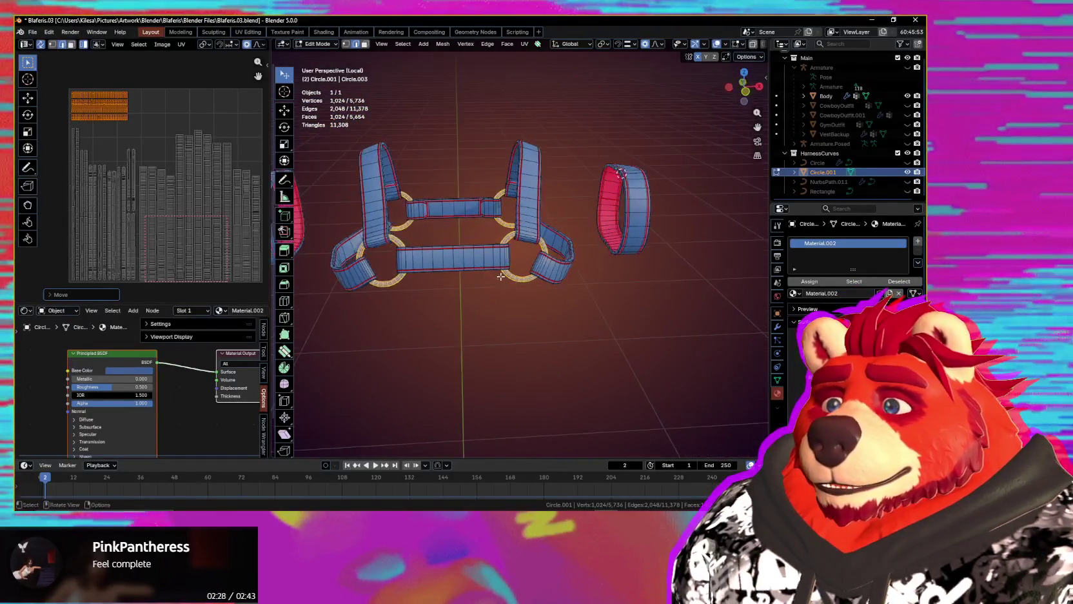
- Create a Ucupaint node tree with Color, Metallic, Roughness and Normal channels for the harness material
{"action": "key", "text": "n"}
{"action": "left_click", "coordinate": [703, 121]}
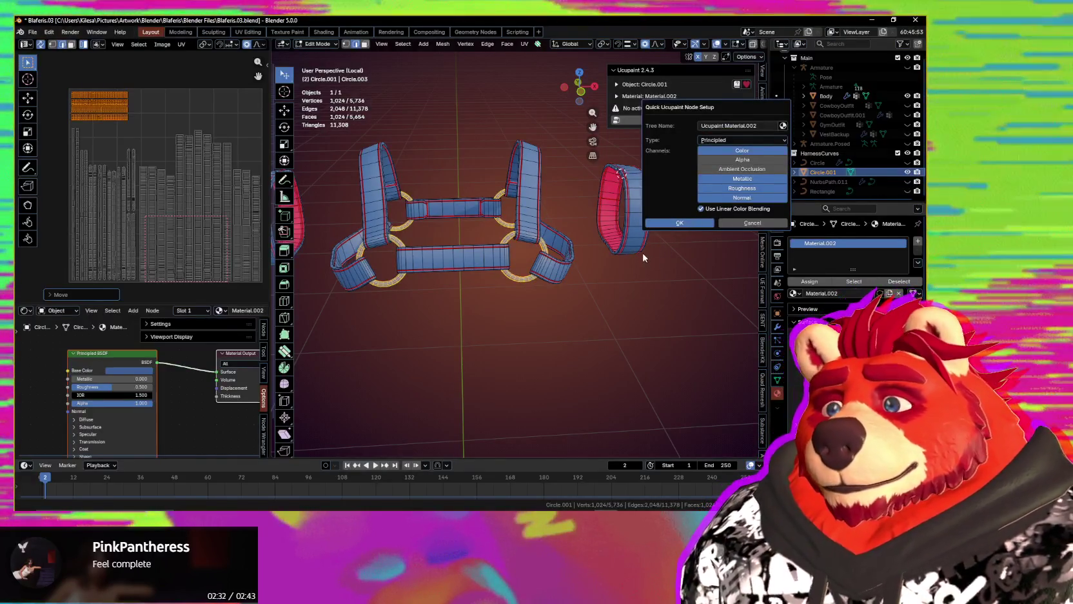
{"action": "left_click", "coordinate": [680, 223]}
{"action": "scroll", "coordinate": [553, 267], "scroll_direction": "down", "scroll_amount": 3}
{"action": "scroll", "coordinate": [553, 267], "scroll_direction": "down", "scroll_amount": 3}
{"action": "middle_click_drag", "start_coordinate": [553, 267], "coordinate": [585, 325], "text": "shift"}
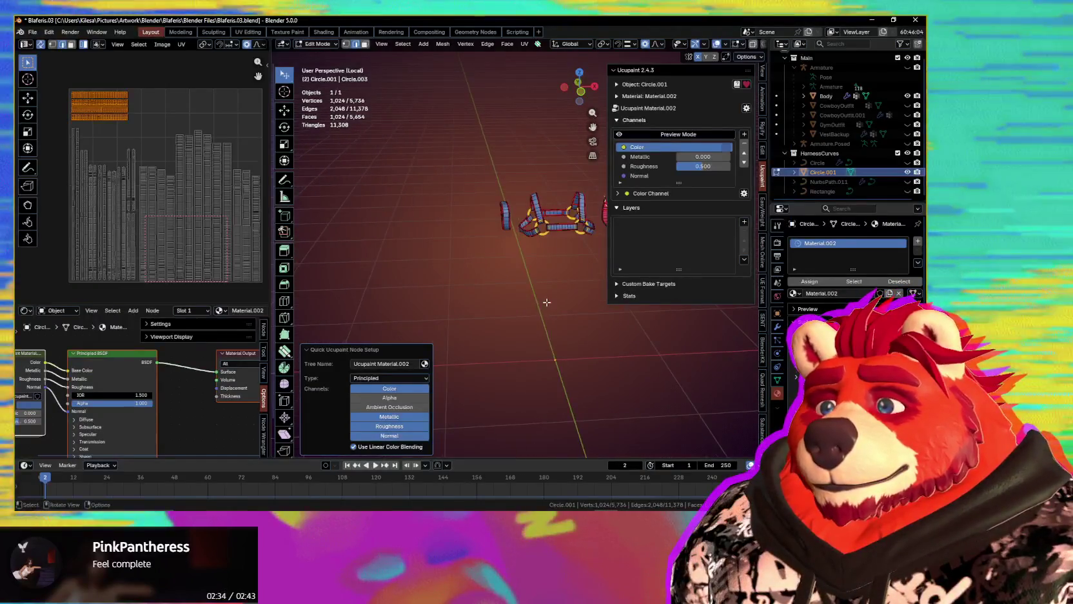
- Return the harness to Object Mode and deselect it
{"action": "key", "text": "ctrl+Tab"}
{"action": "left_click", "coordinate": [480, 326]}
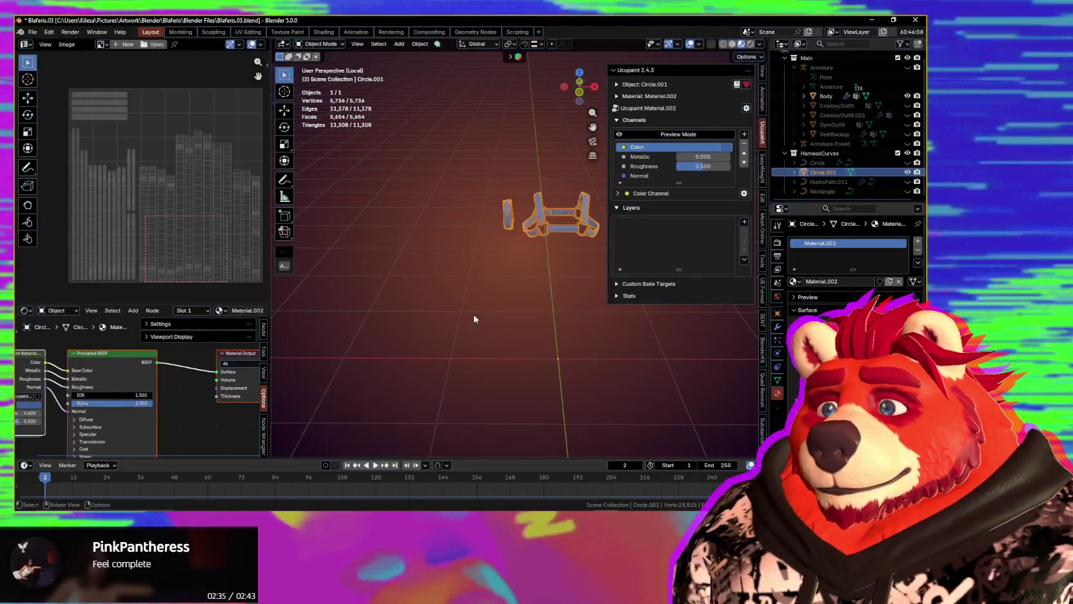
{"action": "left_click", "coordinate": [473, 319]}
{"action": "key", "text": "shift+a"}
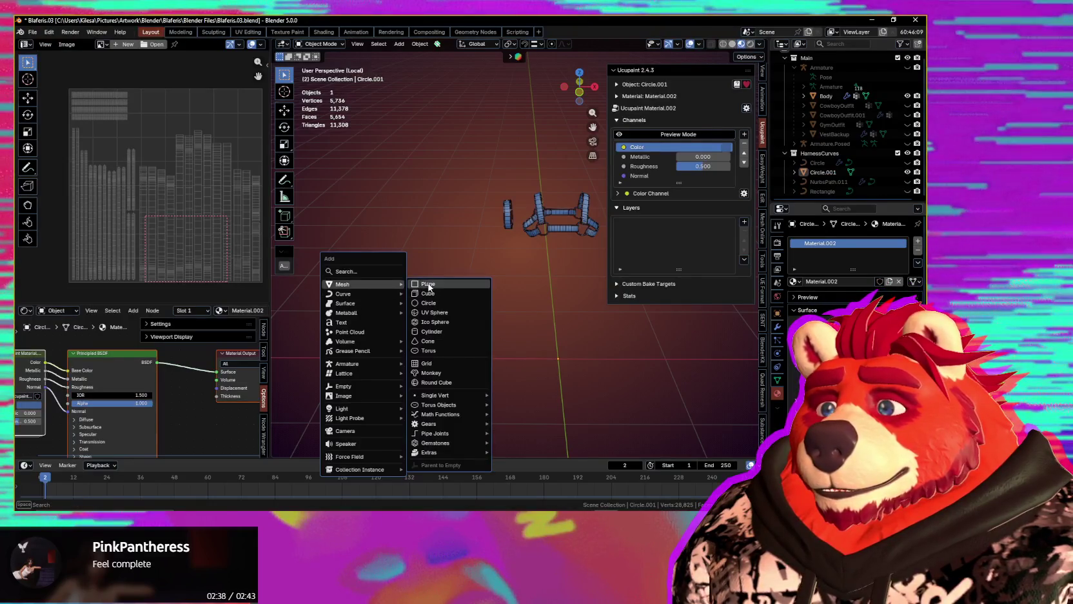
- Add a cube, scale it to 0.414 and place it left of the harness
{"action": "key", "text": "Return"}
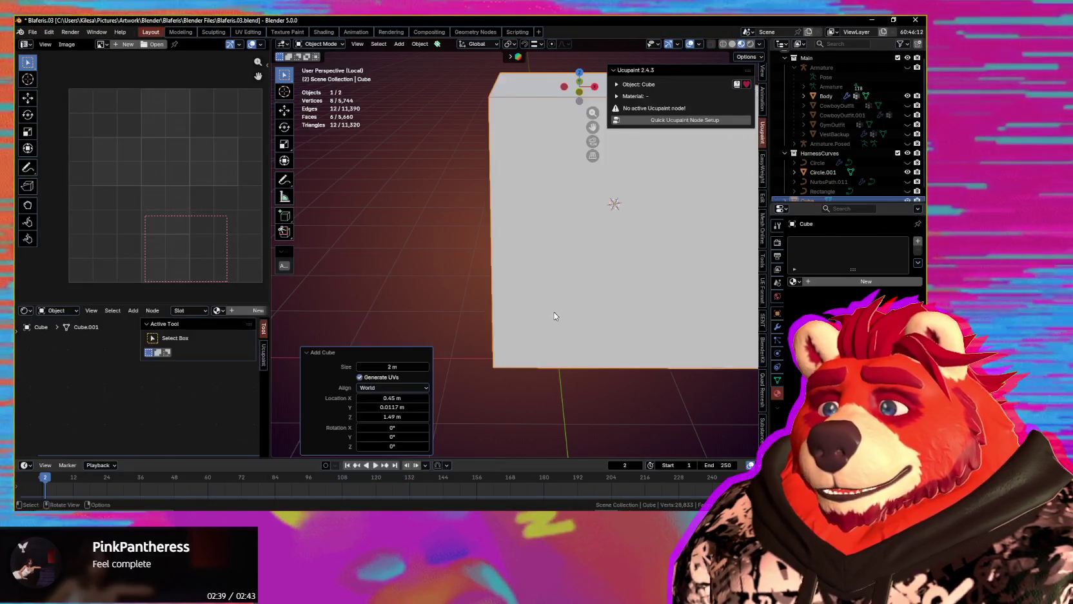
{"action": "key", "text": "g"}
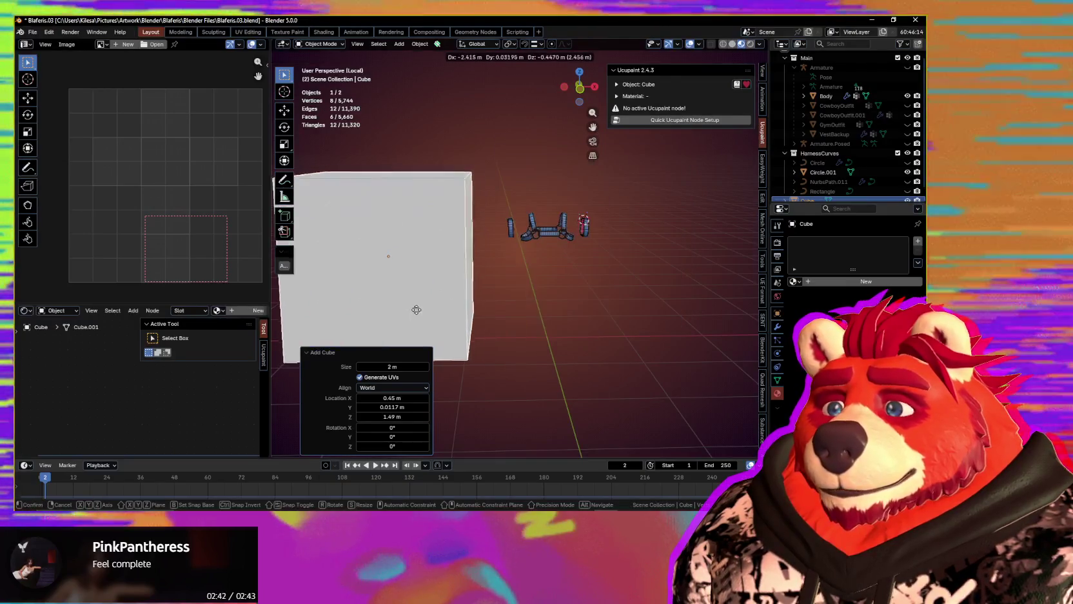
{"action": "left_click", "coordinate": [500, 330]}
{"action": "key", "text": "s"}
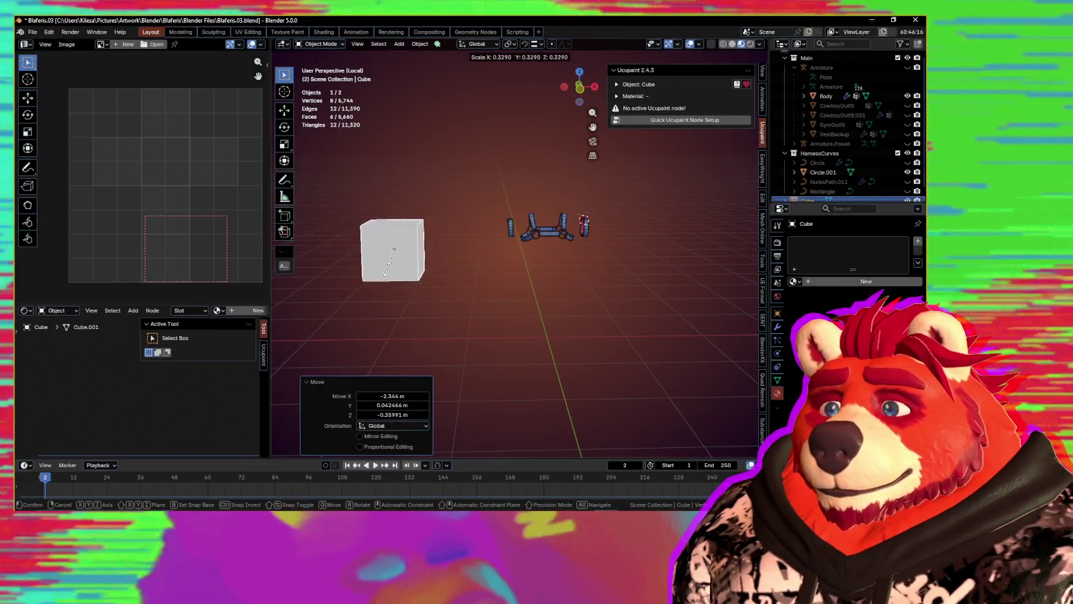
{"action": "left_click", "coordinate": [472, 295]}
{"action": "key", "text": "g"}
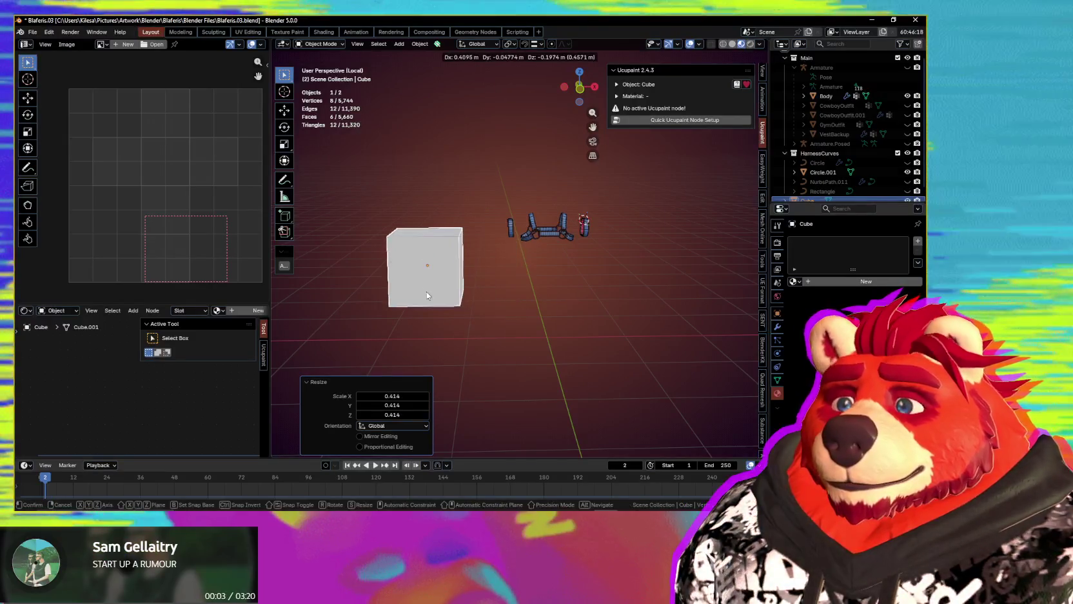
{"action": "left_click", "coordinate": [444, 294]}
{"action": "key", "text": "g"}
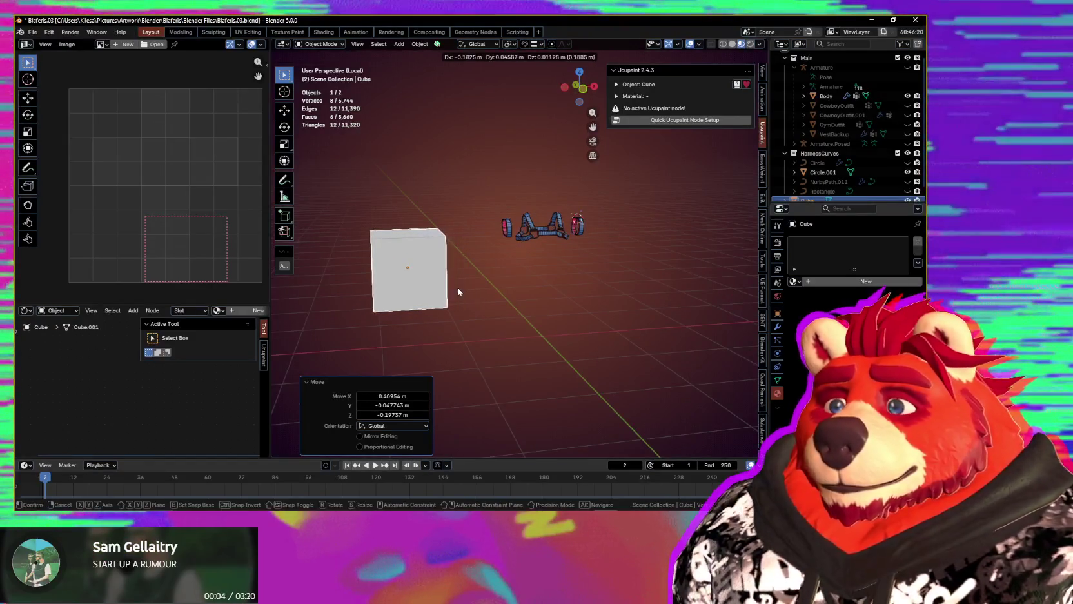
{"action": "left_click", "coordinate": [454, 295]}
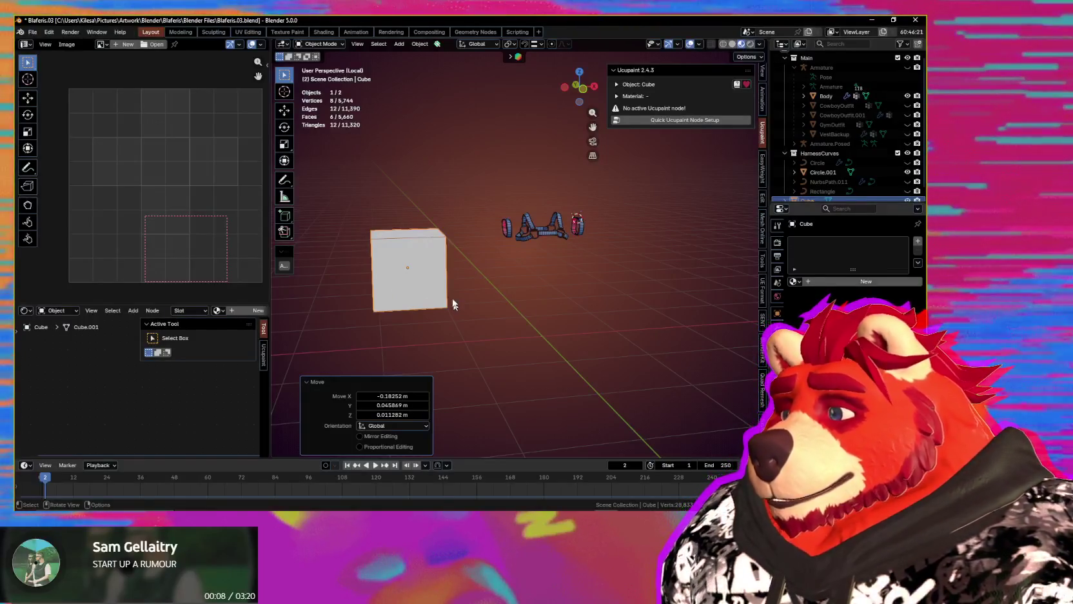
{"action": "scroll", "coordinate": [413, 239], "scroll_direction": "up", "scroll_amount": 1}
{"action": "scroll", "coordinate": [452, 284], "scroll_direction": "up", "scroll_amount": 1}
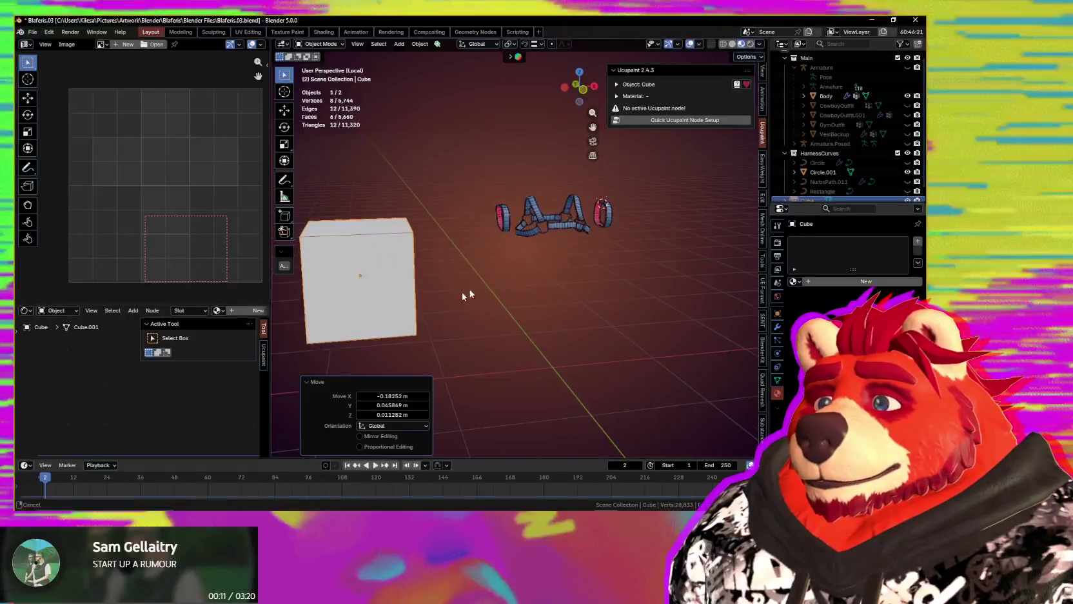
{"action": "scroll", "coordinate": [477, 283], "scroll_direction": "up", "scroll_amount": 1}
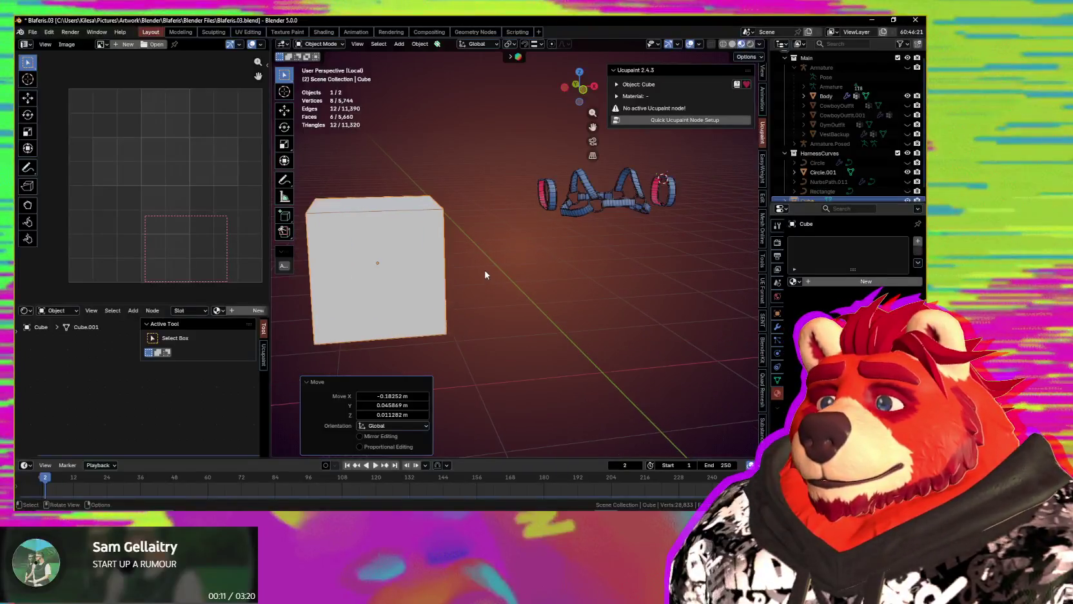
{"action": "left_click", "coordinate": [516, 57]}
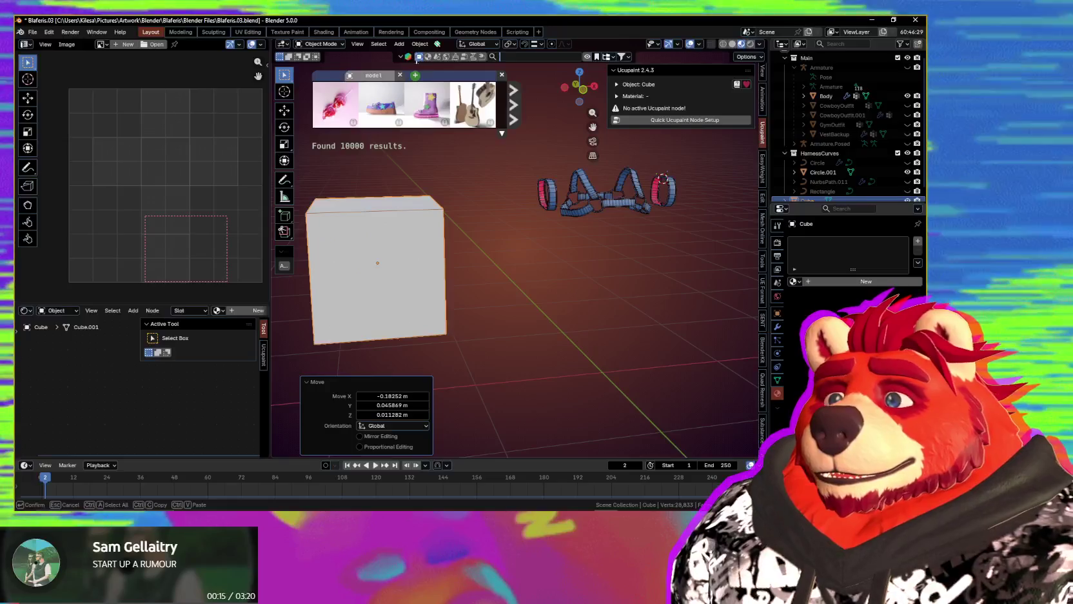
- Search the BlenderKit library for leather materials, filtered to Texture based only
{"action": "left_click", "coordinate": [428, 57]}
{"action": "type", "text": "leather"}
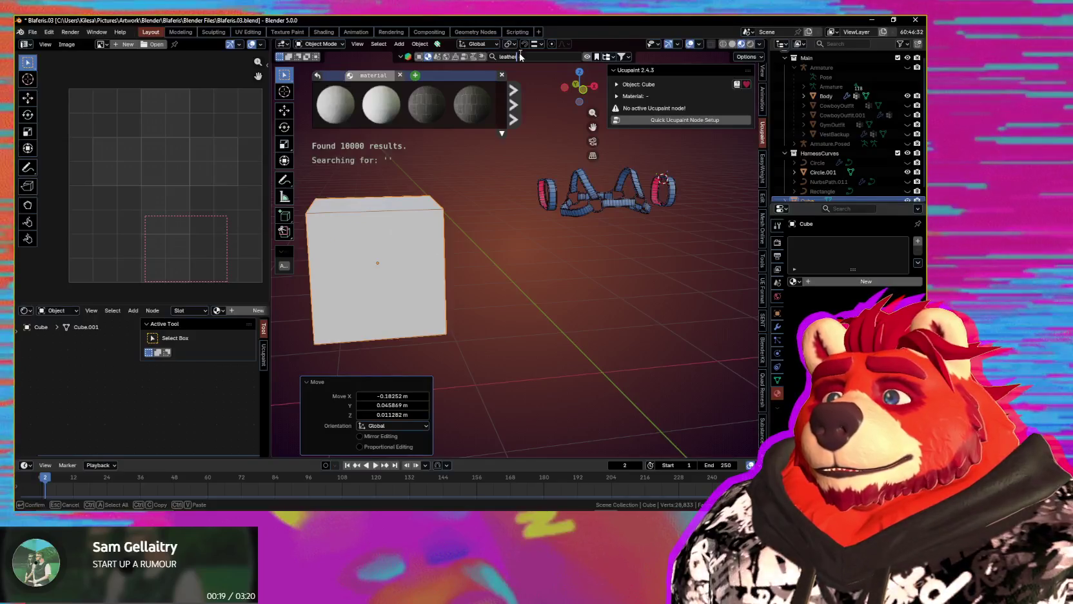
{"action": "key", "text": "Return"}
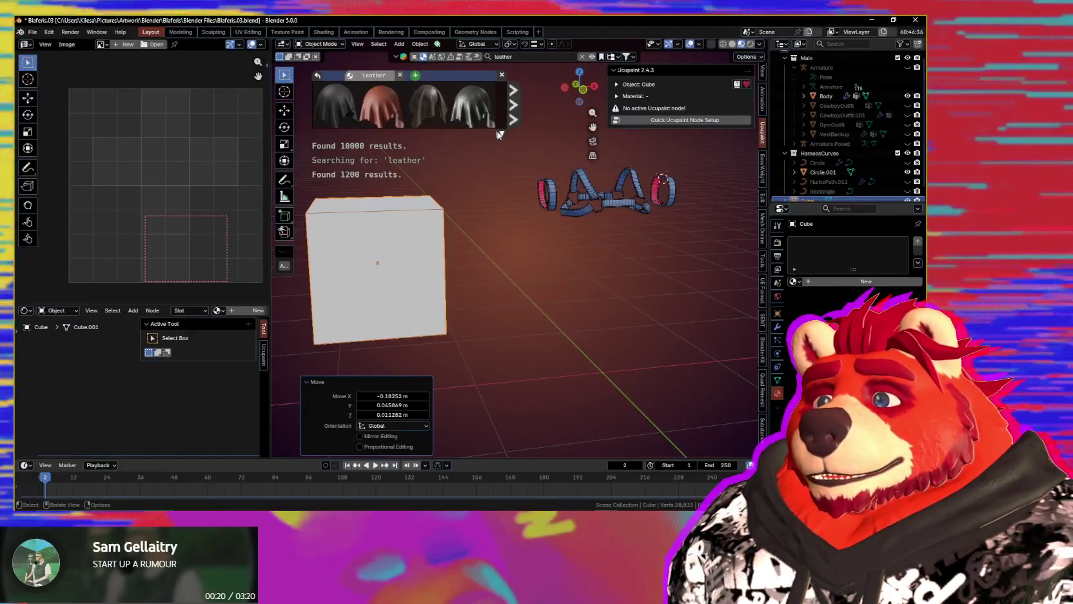
{"action": "left_click", "coordinate": [501, 133]}
{"action": "mouse_move", "coordinate": [381, 104]}
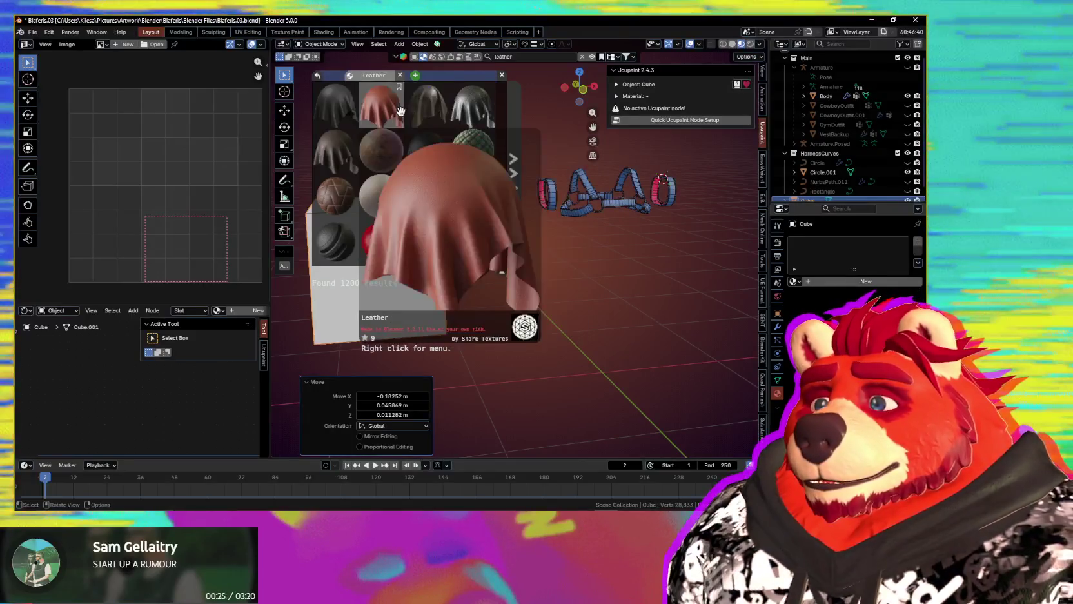
{"action": "left_click", "coordinate": [614, 58]}
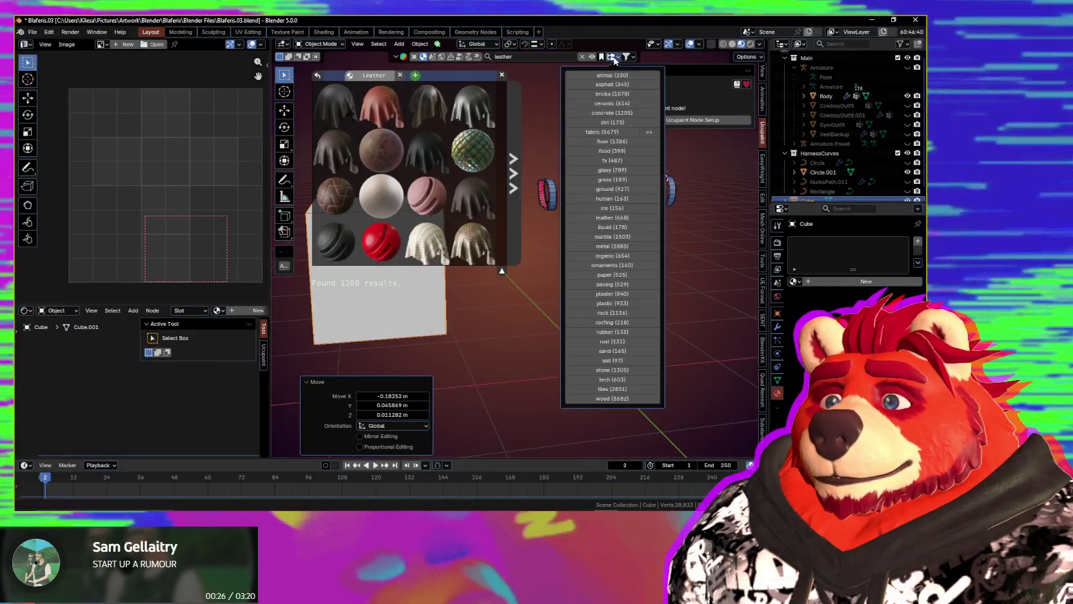
{"action": "left_click", "coordinate": [627, 57]}
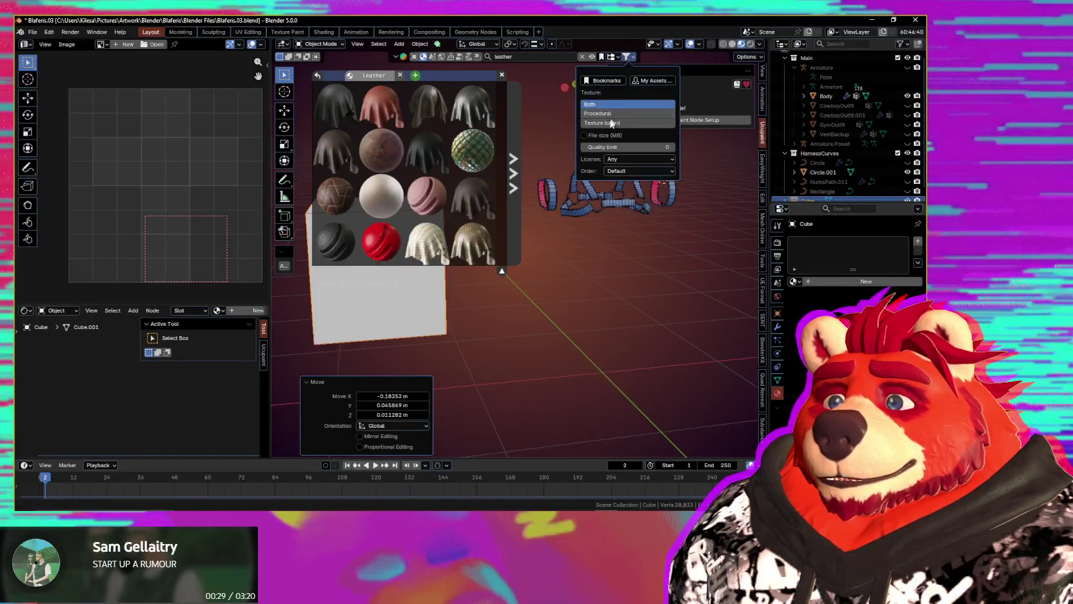
{"action": "left_click", "coordinate": [611, 122]}
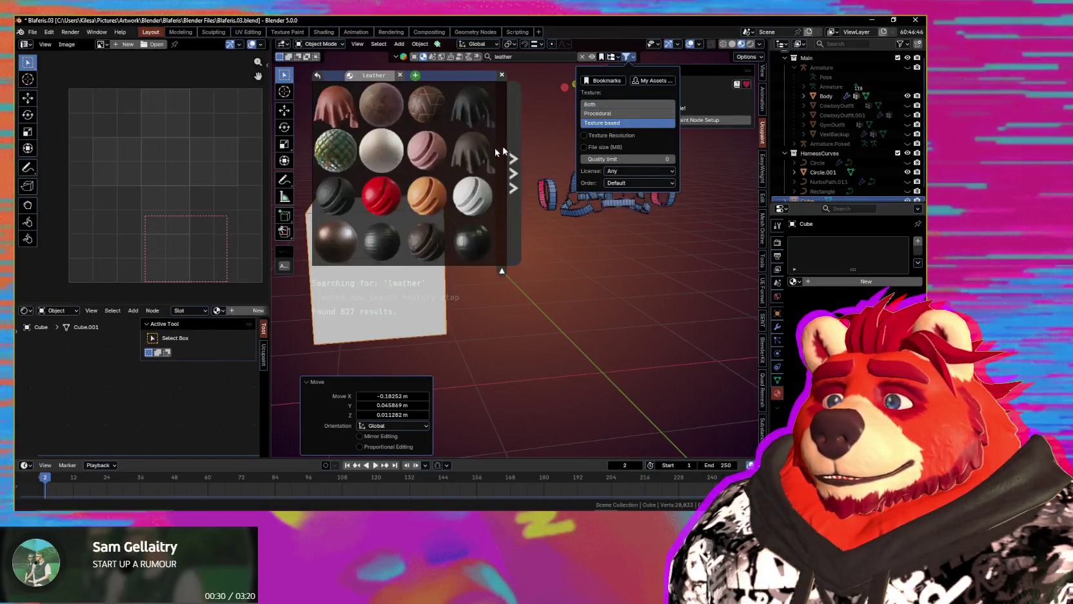
{"action": "left_click", "coordinate": [614, 183]}
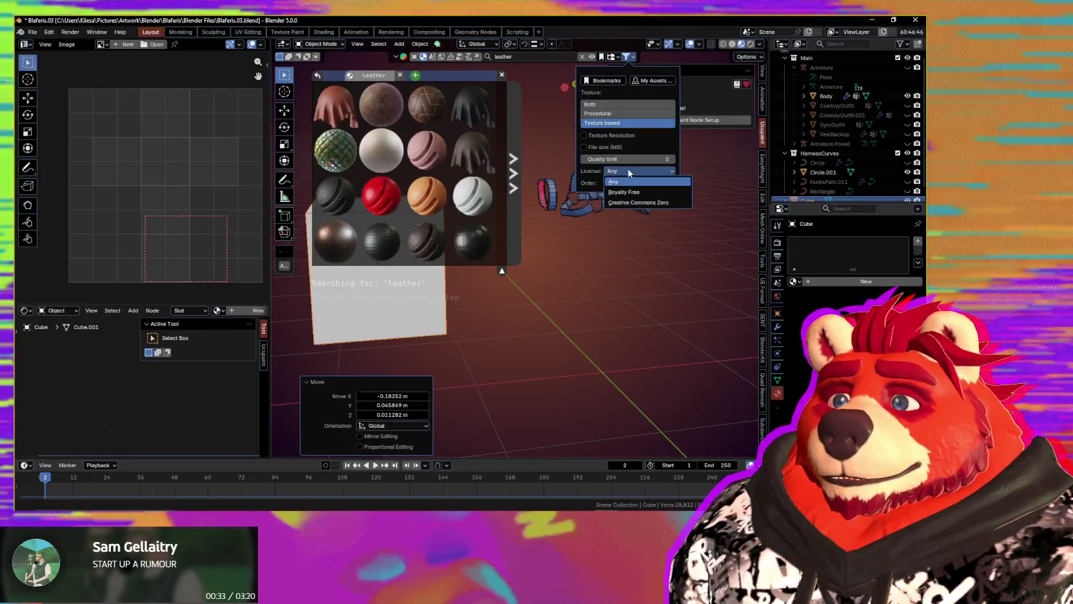
{"action": "left_click", "coordinate": [614, 183]}
{"action": "left_click", "coordinate": [614, 184]}
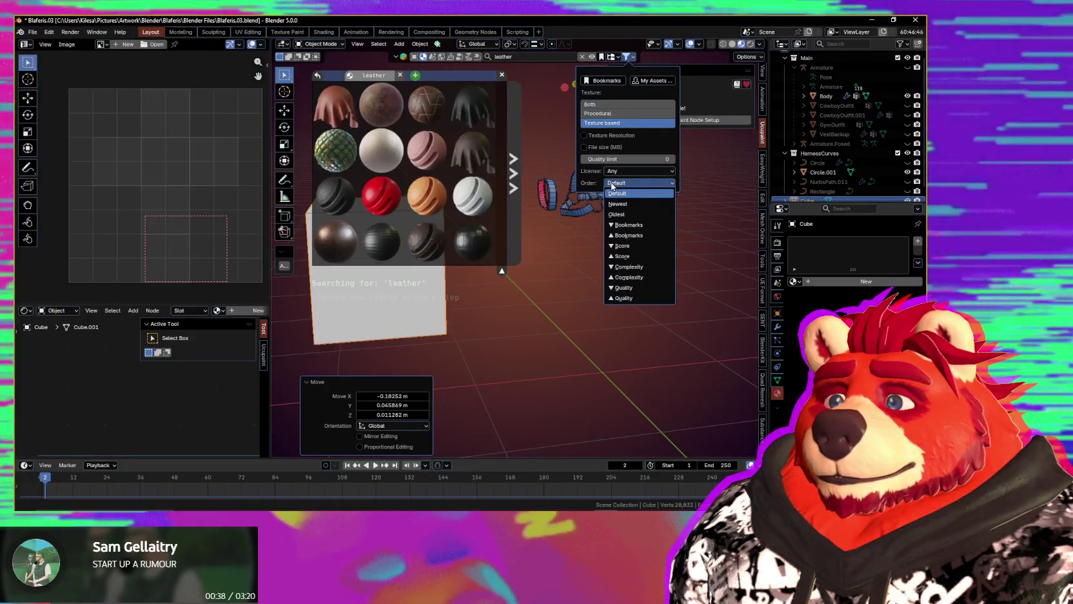
{"action": "left_click", "coordinate": [591, 184]}
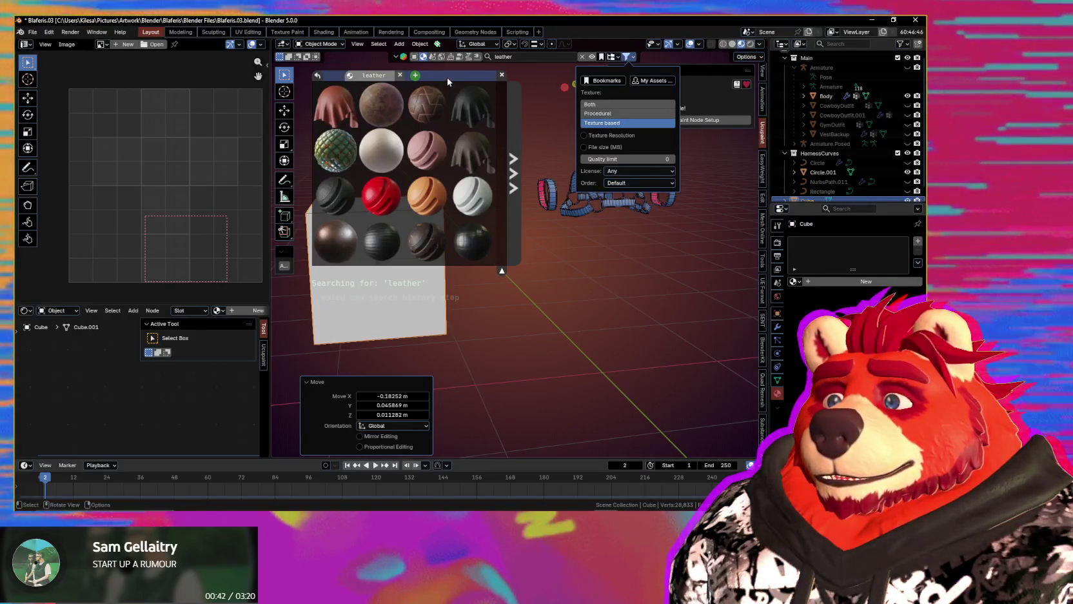
{"action": "mouse_move", "coordinate": [335, 241]}
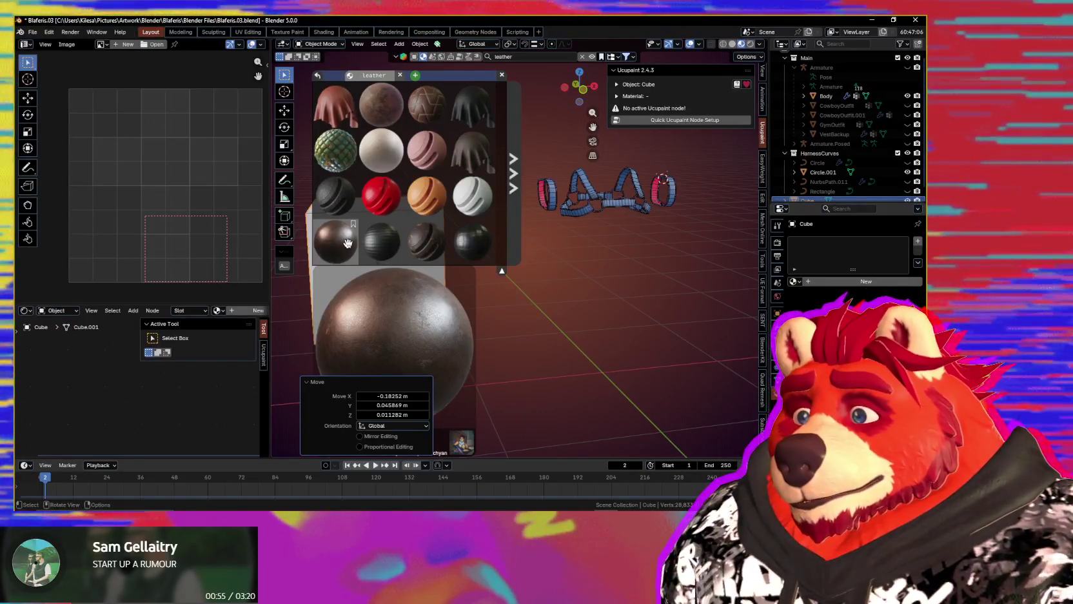
- Drop the dark leather material from the results onto the cube
{"action": "mouse_move", "coordinate": [347, 243]}
{"action": "left_mouse_down"}
{"action": "mouse_move", "coordinate": [395, 328]}
{"action": "mouse_move", "coordinate": [455, 287]}
{"action": "left_mouse_up"}
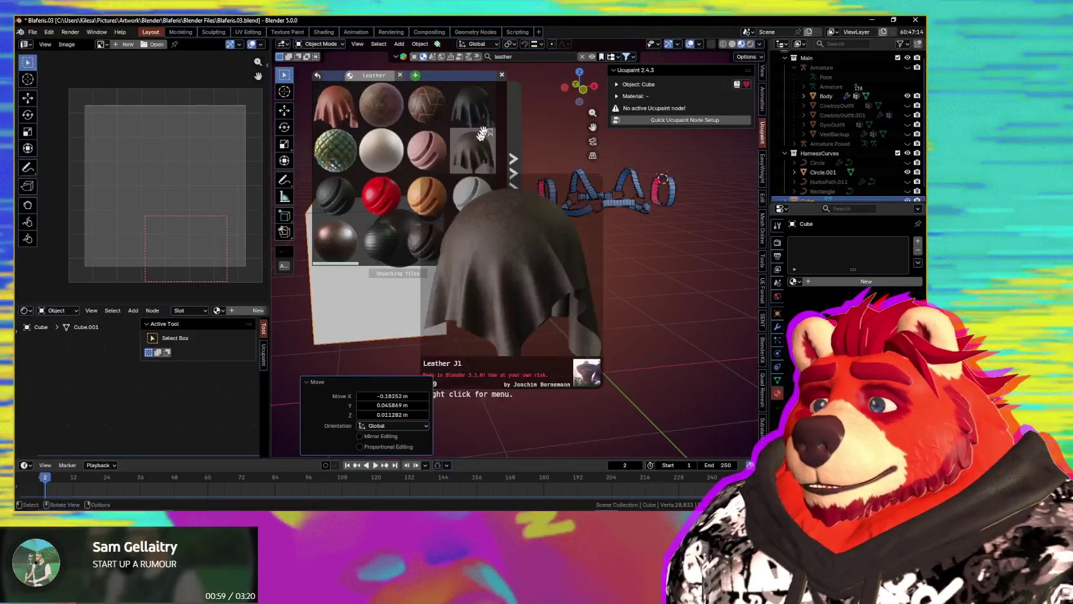
{"action": "left_click", "coordinate": [502, 75]}
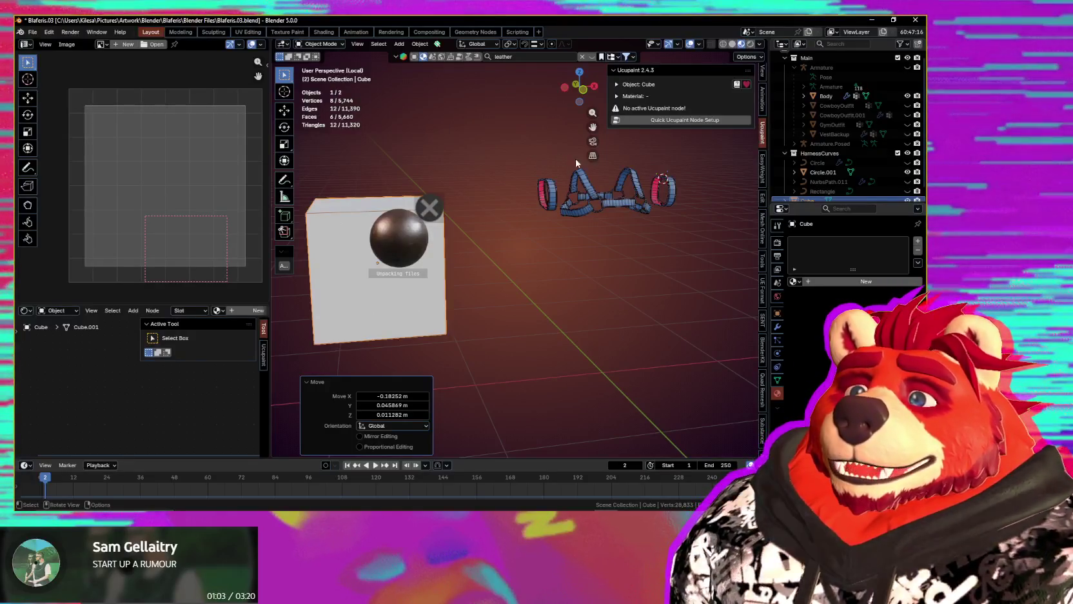
{"action": "middle_click_drag", "start_coordinate": [591, 182], "coordinate": [521, 249]}
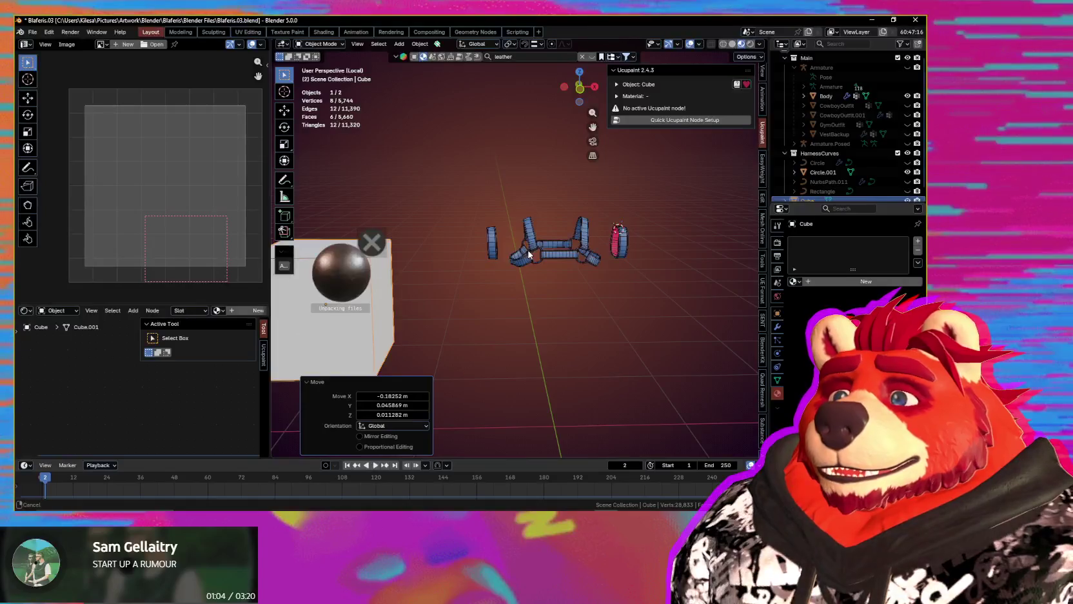
- Select the harness and show its Ucupaint layer stack in the side panel
{"action": "scroll", "coordinate": [565, 237], "scroll_direction": "up", "scroll_amount": 4}
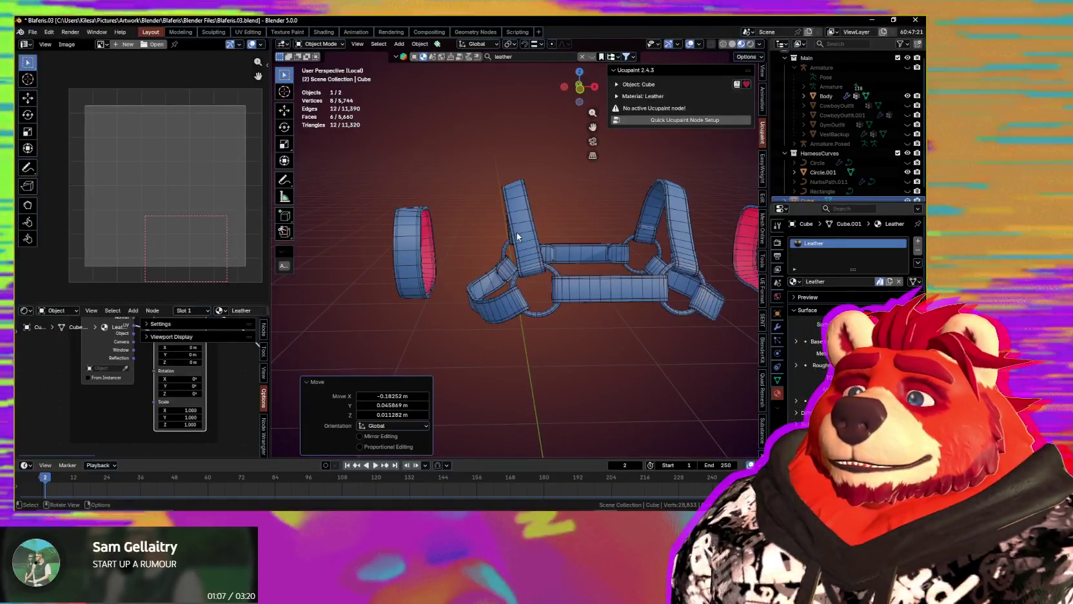
{"action": "left_click", "coordinate": [553, 236]}
{"action": "mouse_move", "coordinate": [559, 225]}
{"action": "middle_mouse_down", "text": "shift"}
{"action": "mouse_move", "coordinate": [505, 227]}
{"action": "mouse_move", "coordinate": [546, 249]}
{"action": "middle_mouse_up", "text": "shift"}
{"action": "key", "text": "n"}
{"action": "scroll", "coordinate": [508, 233], "scroll_direction": "up", "scroll_amount": 1}
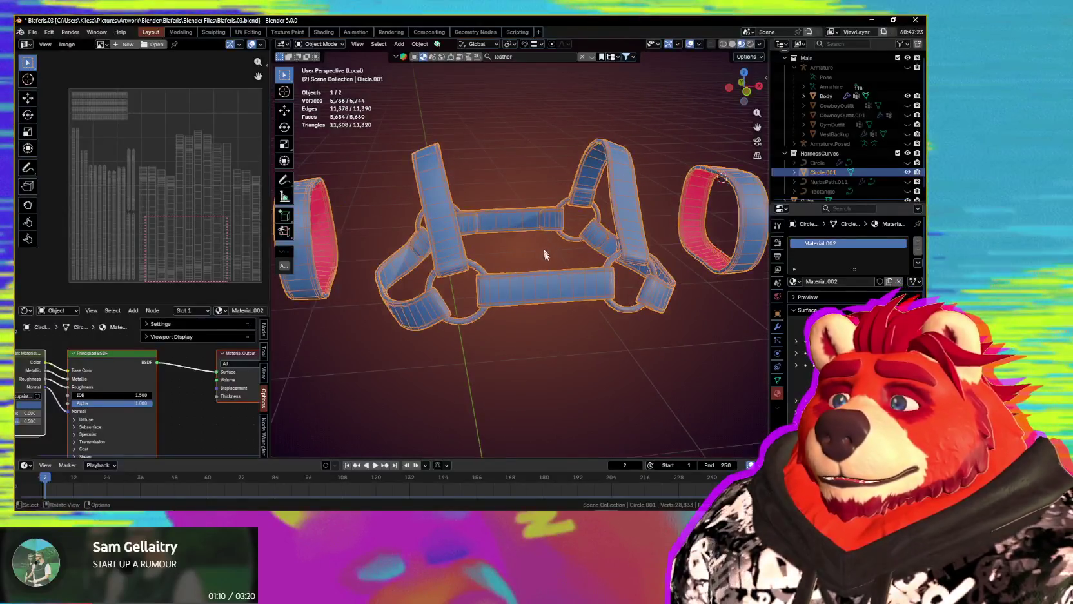
{"action": "key", "text": "ctrl+Tab"}
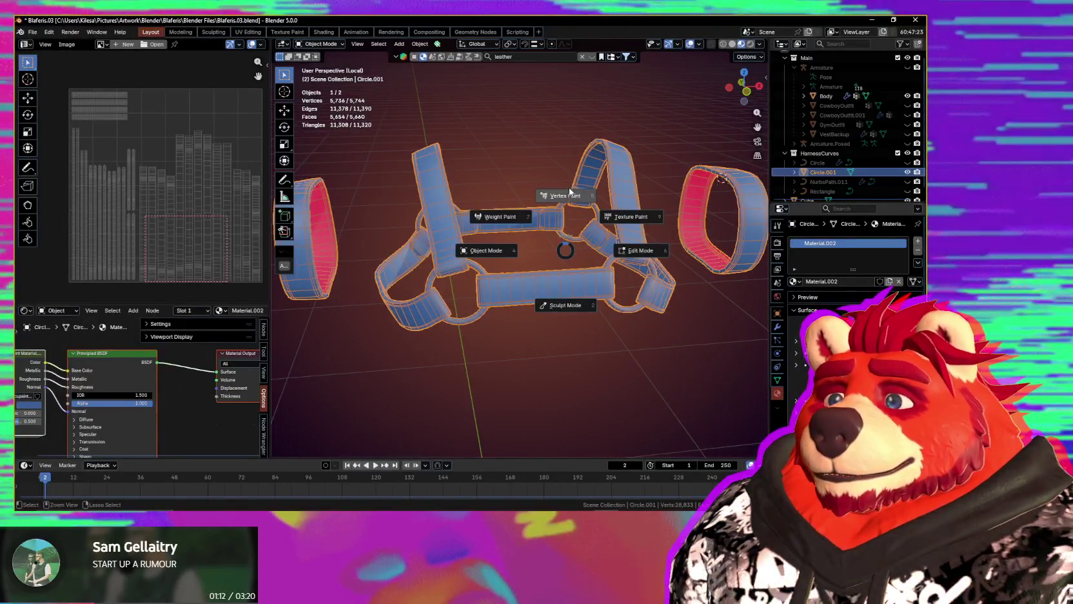
{"action": "key", "text": "Escape"}
{"action": "key", "text": "n"}
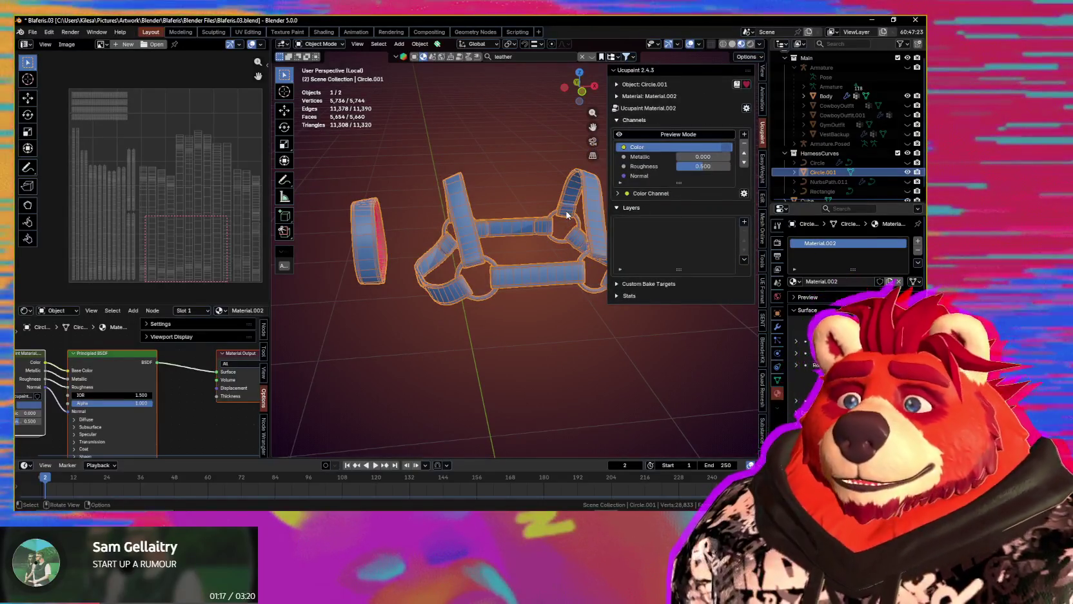
- Add a Solid Color w/ Color Attribute Mask layer and start sampling its colour from Photoshop
{"action": "left_click", "coordinate": [744, 221]}
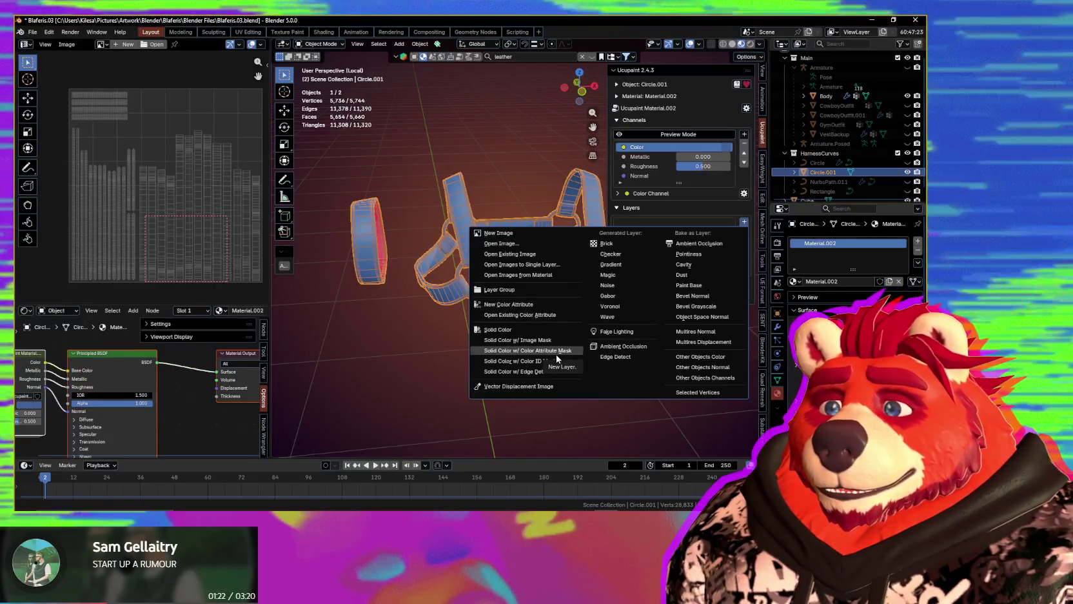
{"action": "left_click", "coordinate": [553, 352]}
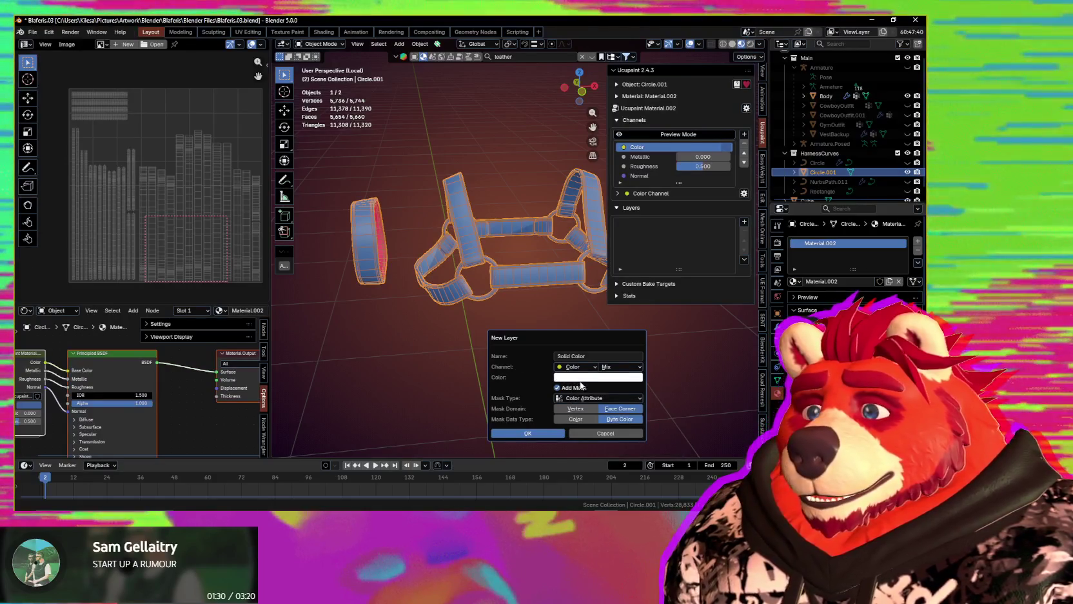
{"action": "left_click", "coordinate": [584, 379]}
{"action": "left_click", "coordinate": [640, 363]}
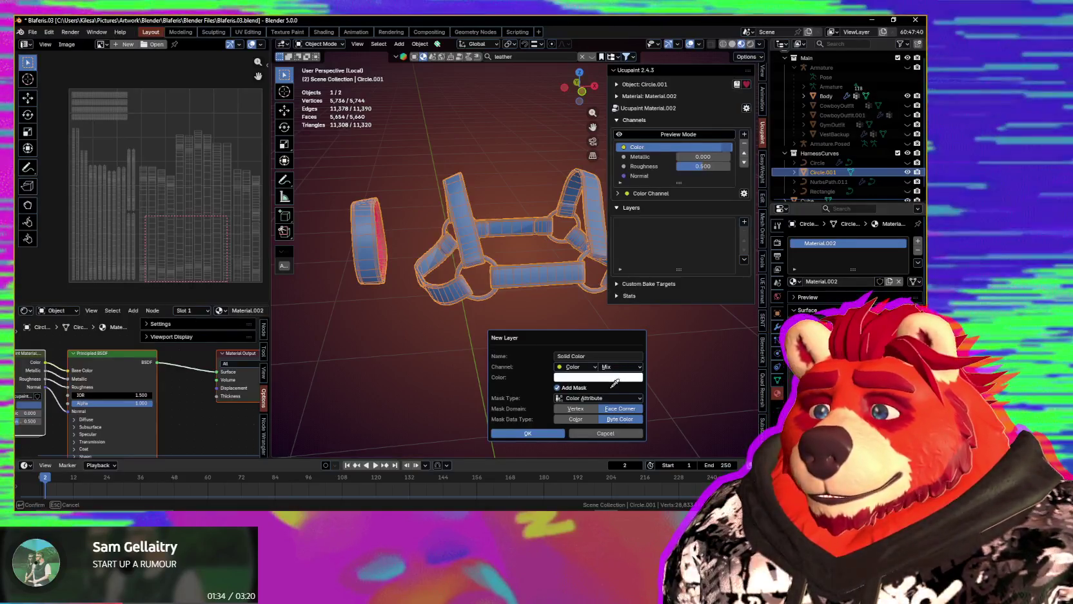
{"action": "key", "text": "alt+Tab"}
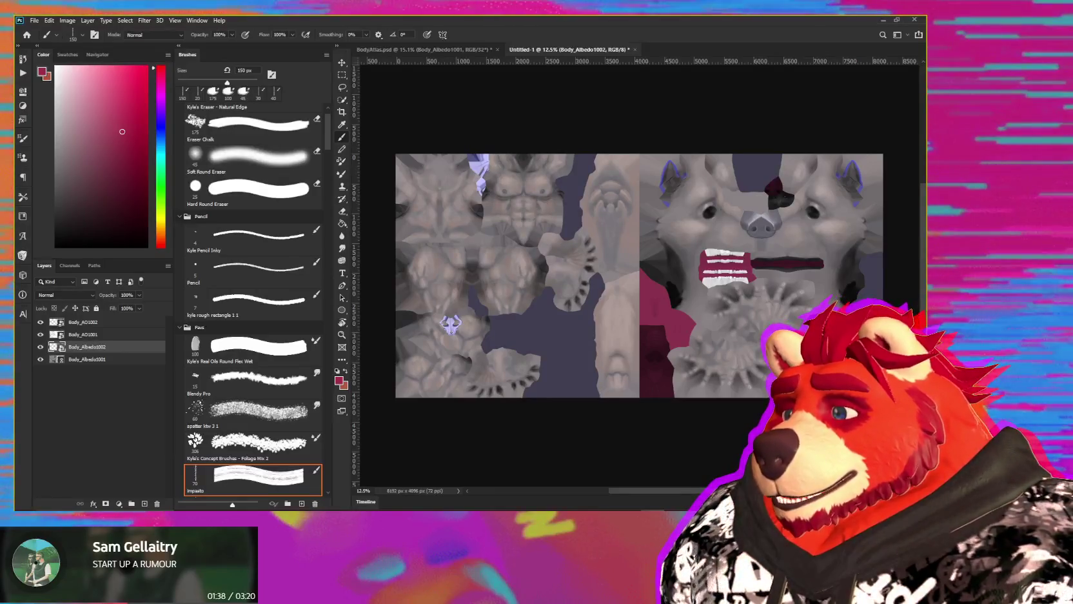
- Paste the harness reference photo as the top layer and shift it left
{"action": "key", "text": "ctrl+v"}
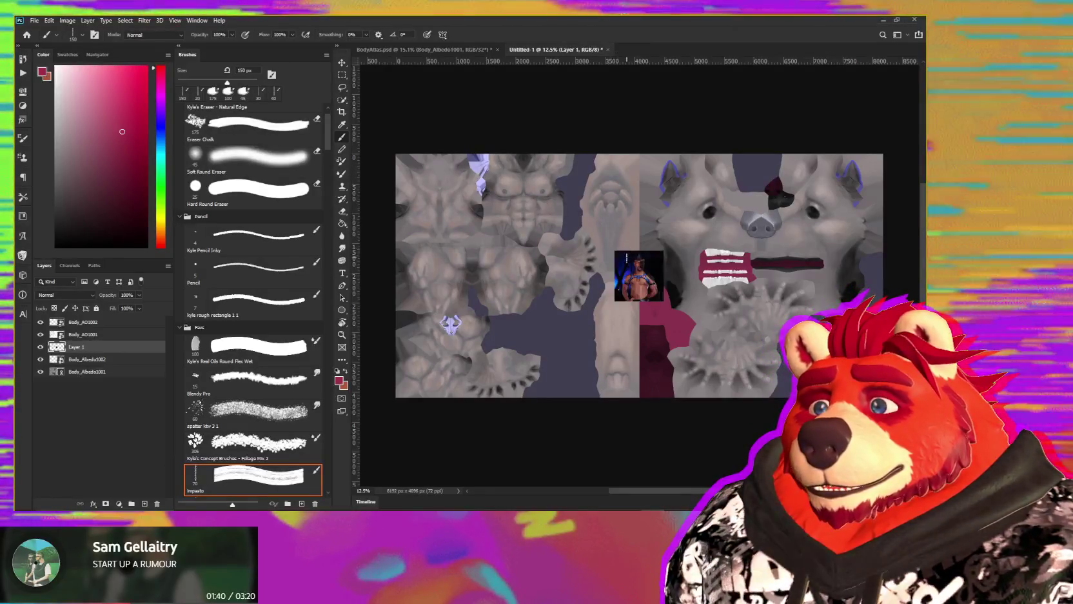
{"action": "scroll", "coordinate": [648, 275], "scroll_direction": "up", "scroll_amount": 3, "text": "alt"}
{"action": "scroll", "coordinate": [646, 277], "scroll_direction": "up", "scroll_amount": 2, "text": "alt"}
{"action": "key", "text": "v"}
{"action": "scroll", "coordinate": [645, 280], "scroll_direction": "up", "scroll_amount": 1, "text": "alt"}
{"action": "left_click_drag", "start_coordinate": [605, 298], "coordinate": [544, 298]}
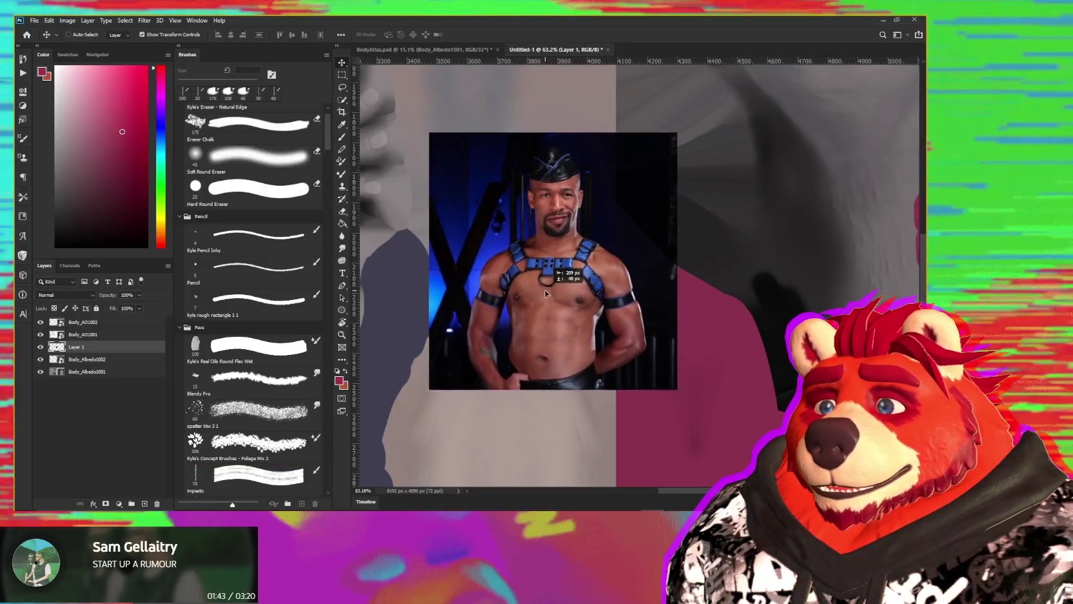
{"action": "key", "text": "ctrl+shift+bracketright"}
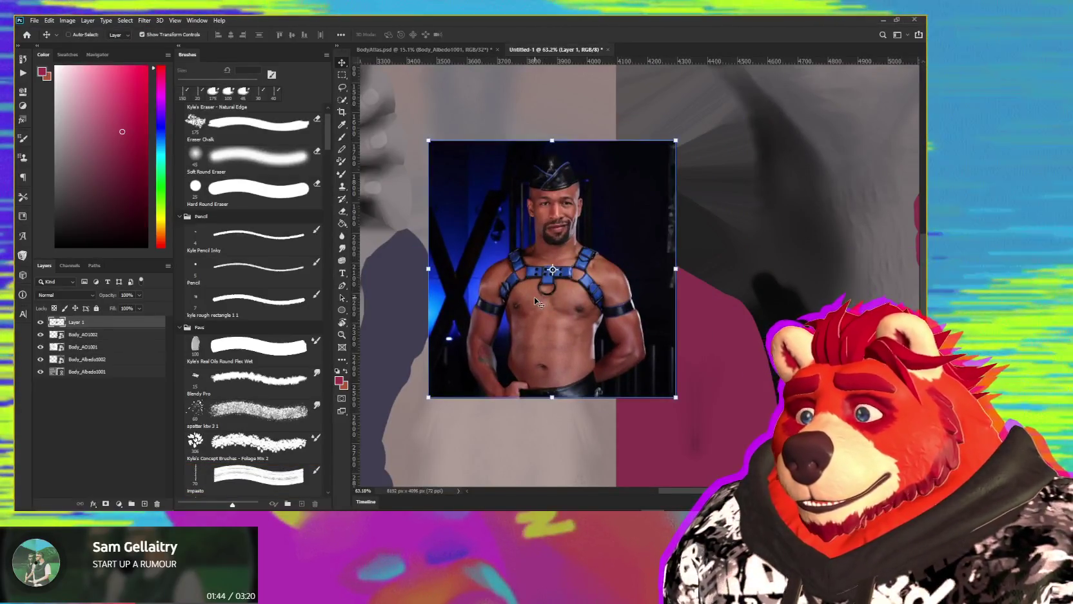
{"action": "scroll", "coordinate": [555, 287], "scroll_direction": "up", "scroll_amount": 2, "text": "alt"}
{"action": "scroll", "coordinate": [574, 271], "scroll_direction": "up", "scroll_amount": 3, "text": "alt"}
{"action": "scroll", "coordinate": [587, 253], "scroll_direction": "up", "scroll_amount": 2, "text": "alt"}
{"action": "scroll", "coordinate": [573, 238], "scroll_direction": "up", "scroll_amount": 2, "text": "alt"}
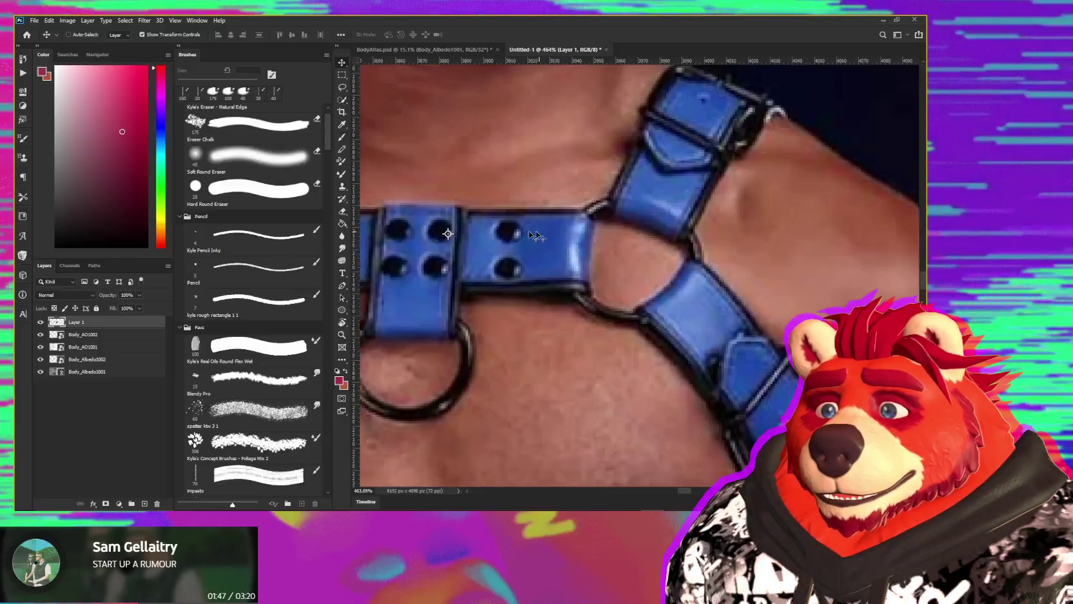
- Sample the strap blue #3d65bd and verify it in the Color Picker
{"action": "key", "text": "b"}
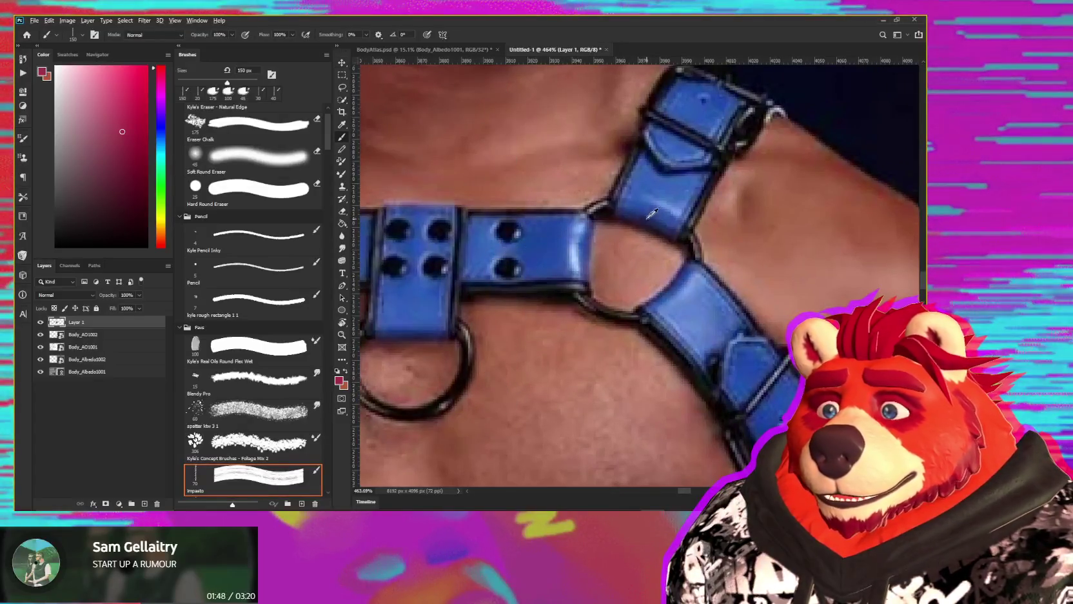
{"action": "left_click", "coordinate": [671, 185], "text": "alt"}
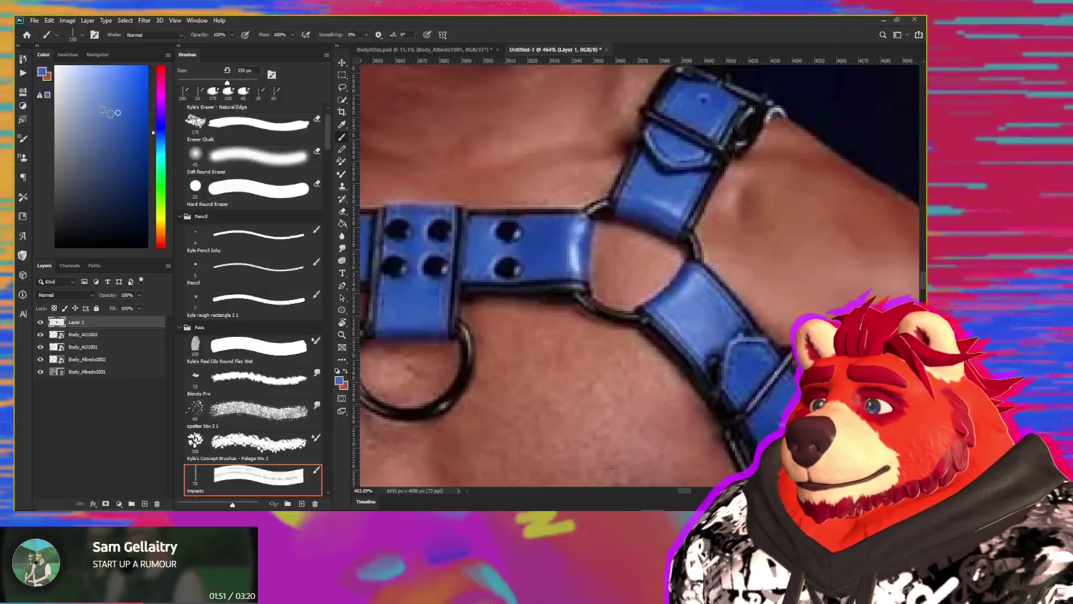
{"action": "left_click", "coordinate": [43, 71]}
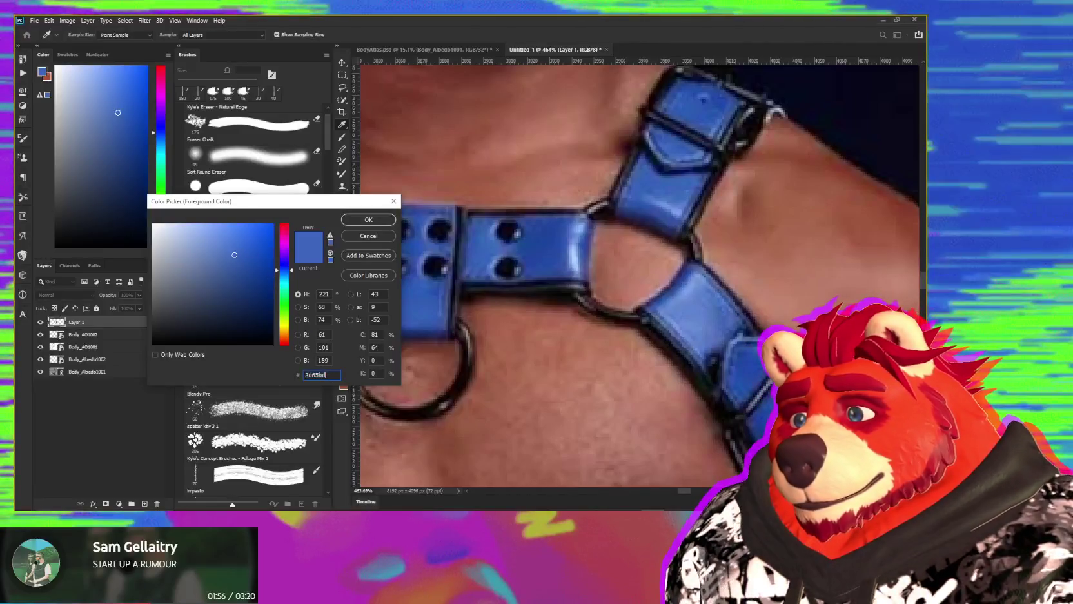
{"action": "left_click", "coordinate": [360, 223]}
- Delete the reference photo layer from the texture atlas
{"action": "key", "text": "b"}
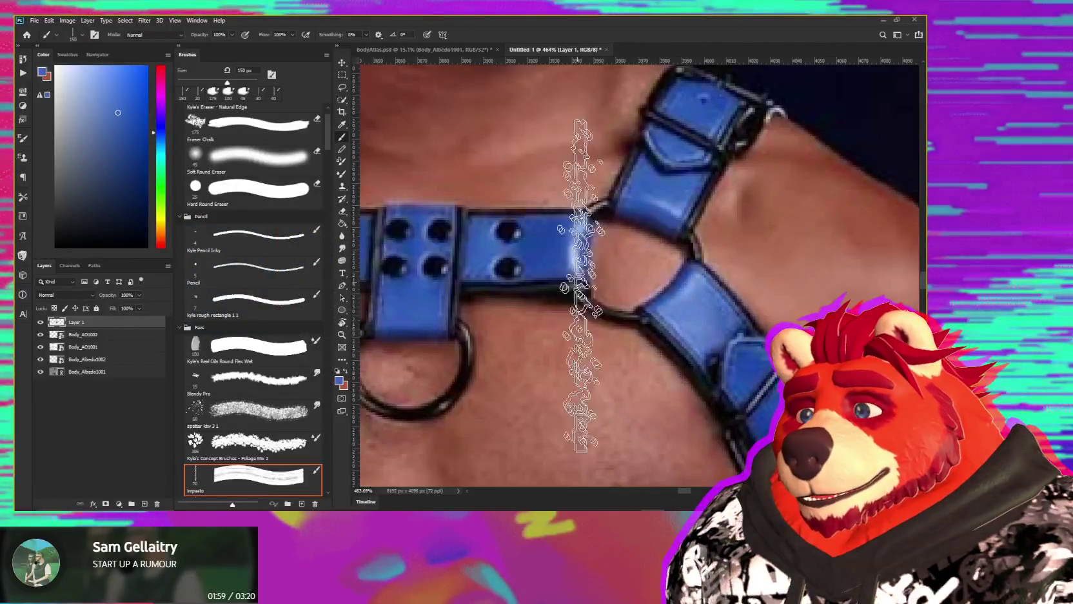
{"action": "scroll", "coordinate": [612, 284], "scroll_direction": "down", "scroll_amount": 2, "text": "alt"}
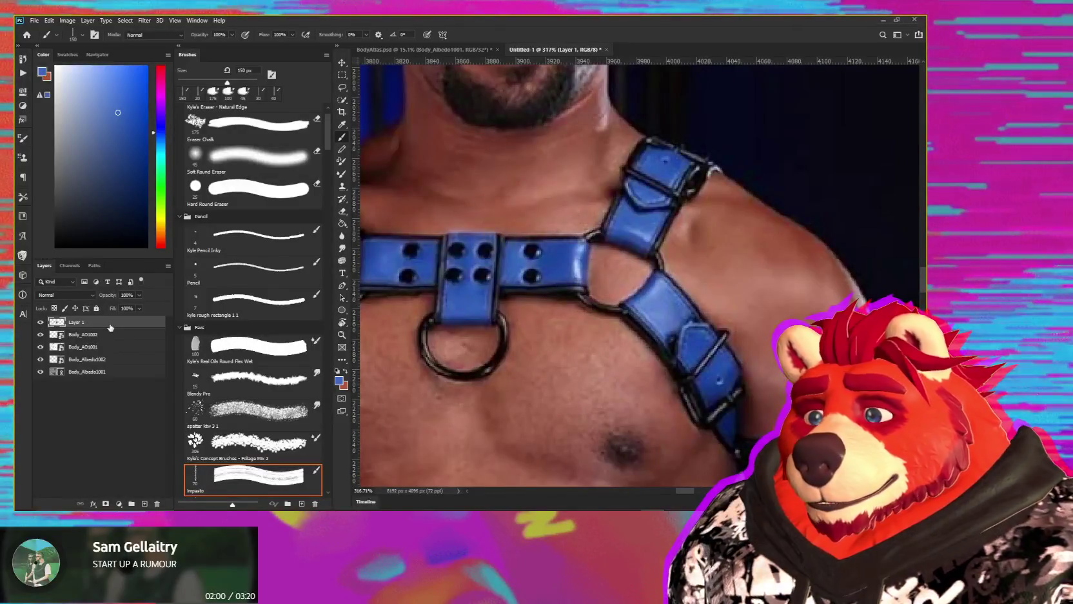
{"action": "key", "text": "Delete"}
{"action": "scroll", "coordinate": [597, 316], "scroll_direction": "down", "scroll_amount": 3, "text": "alt"}
{"action": "scroll", "coordinate": [597, 316], "scroll_direction": "down", "scroll_amount": 3, "text": "alt"}
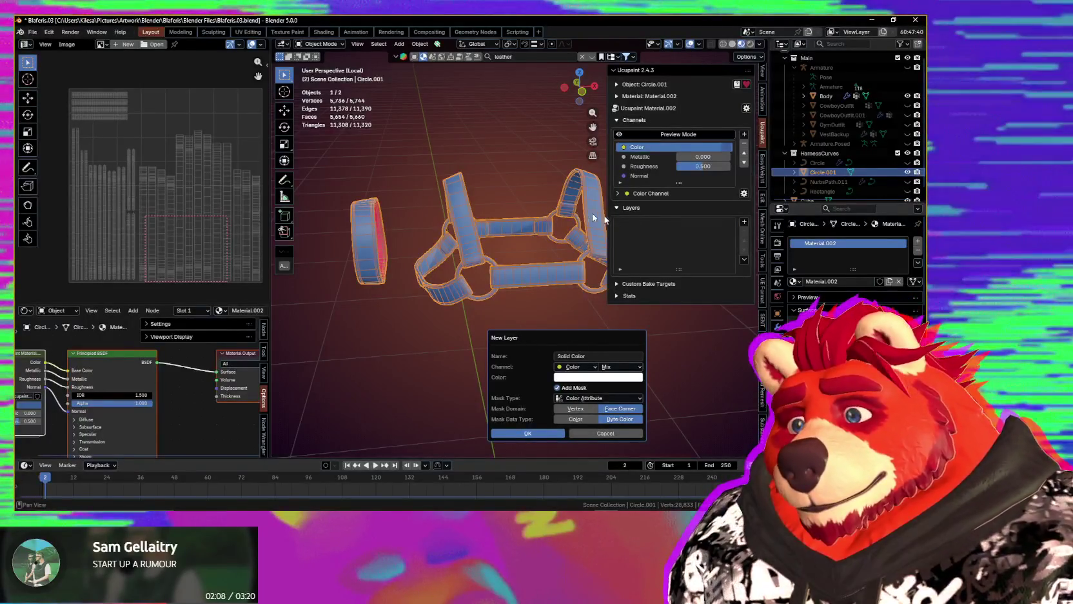
- Set the new layer's colour to hex 3D65BD, slightly more saturated, and confirm it
{"action": "left_click", "coordinate": [574, 377]}
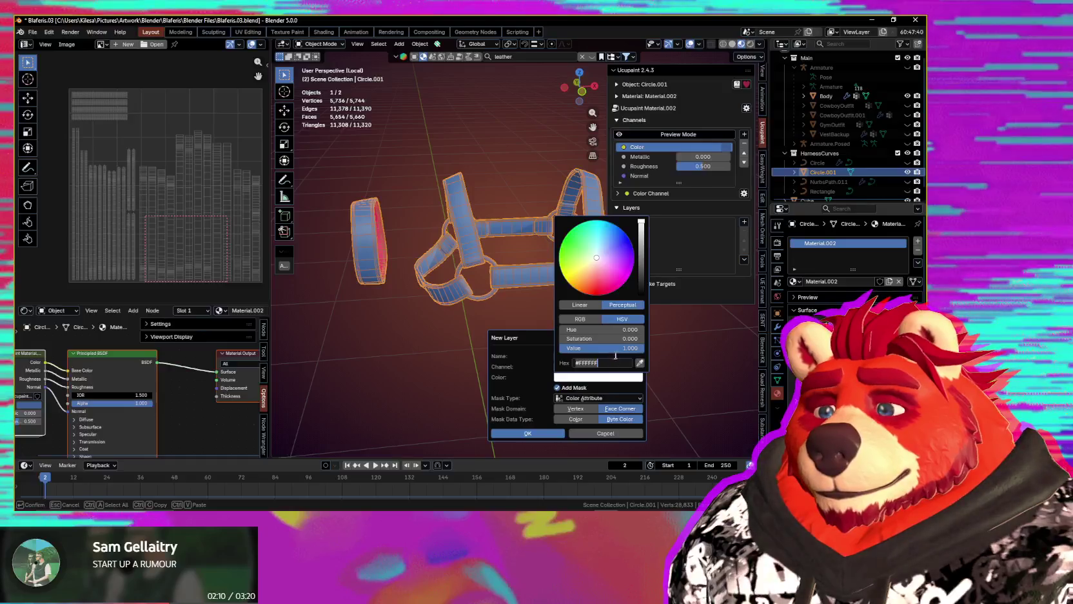
{"action": "type", "text": "#3A638D"}
{"action": "key", "text": "Return"}
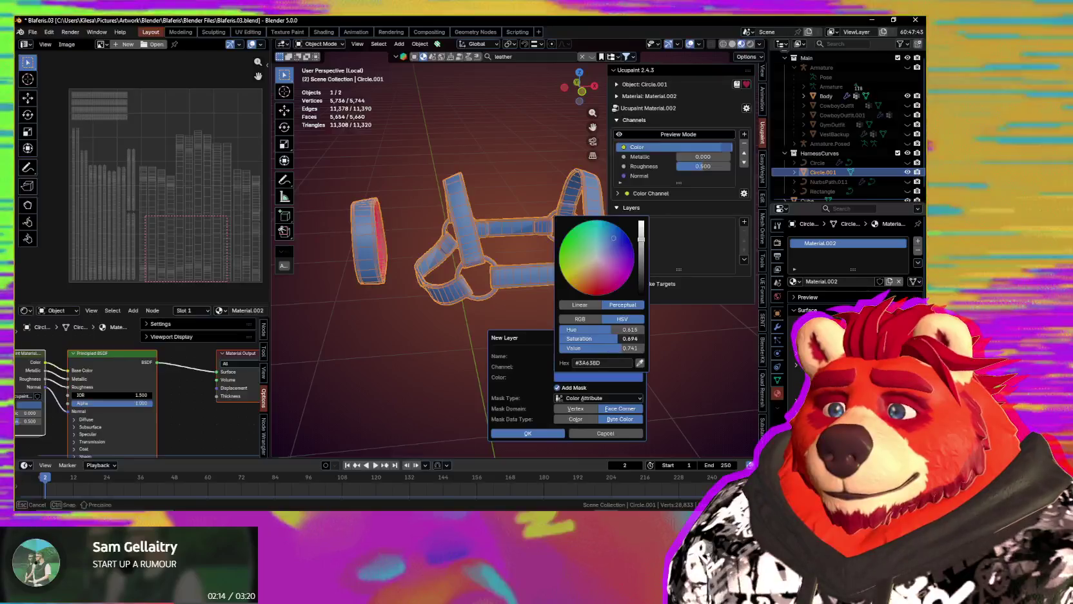
{"action": "left_click_drag", "start_coordinate": [618, 338], "coordinate": [629, 338]}
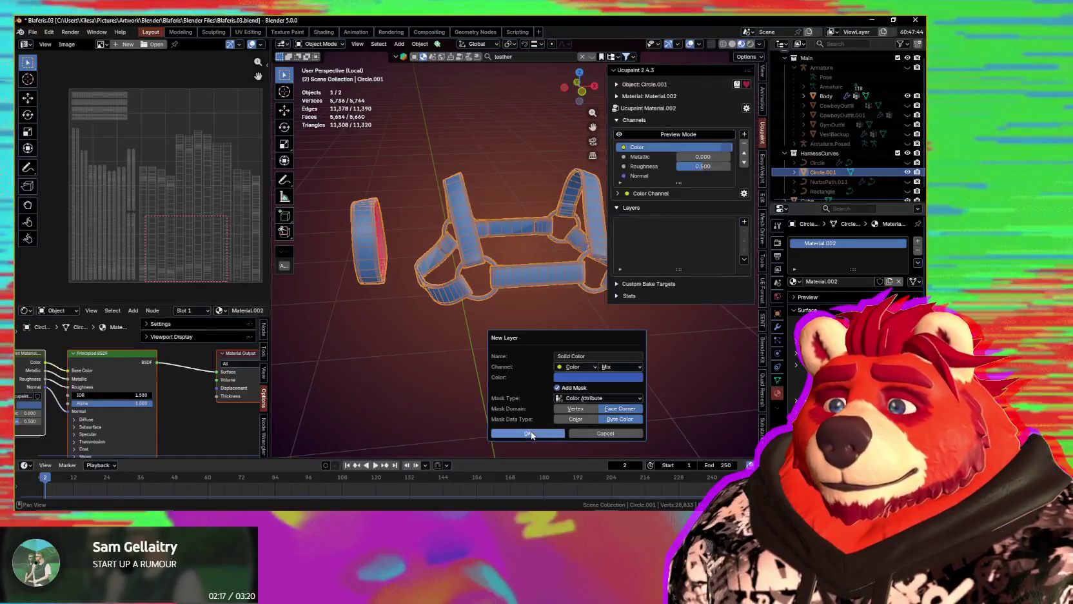
{"action": "left_click", "coordinate": [596, 377]}
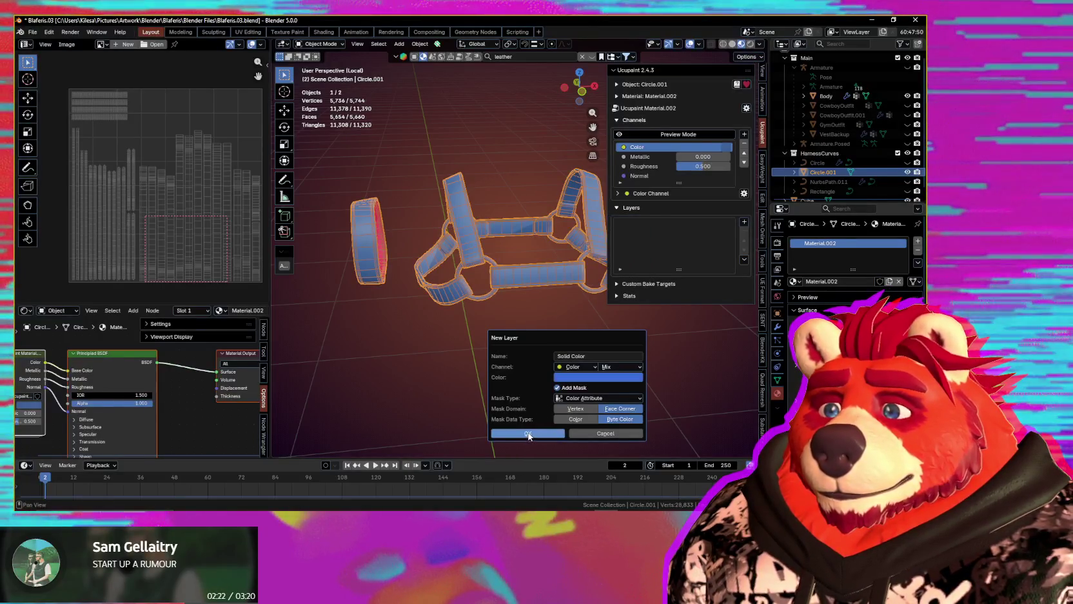
{"action": "key", "text": "Return"}
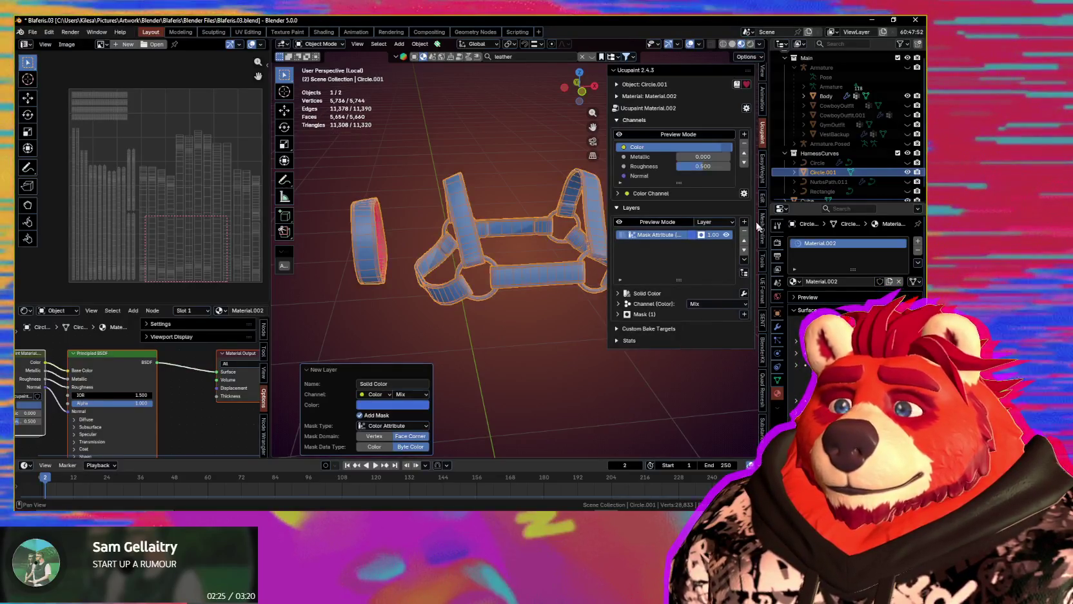
- Add a second Solid Color w/ Color Attribute Mask layer coloured dark navy
{"action": "left_click", "coordinate": [744, 222]}
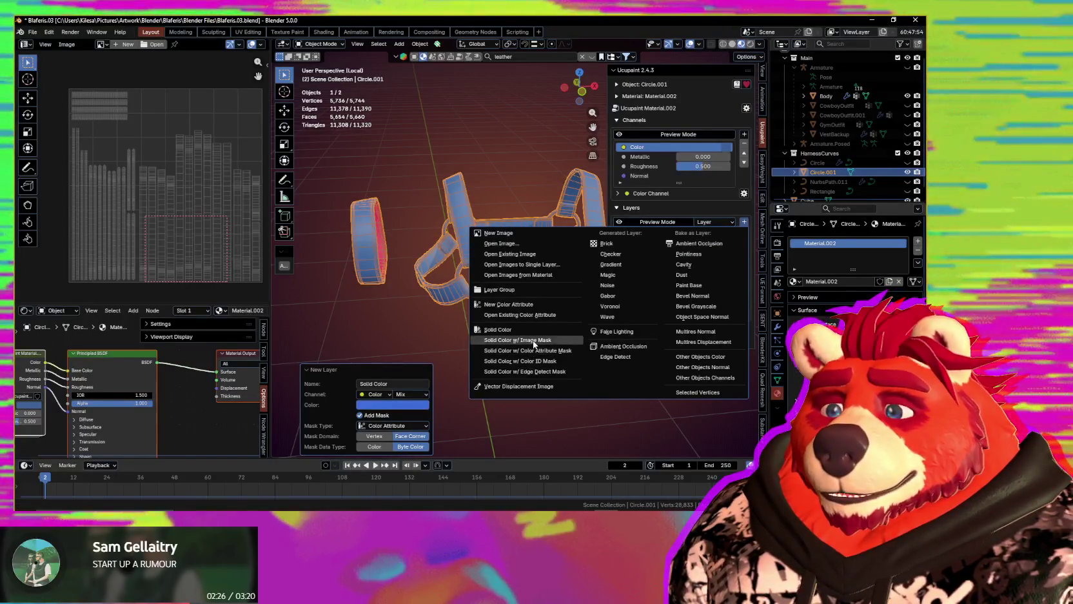
{"action": "left_click", "coordinate": [533, 350]}
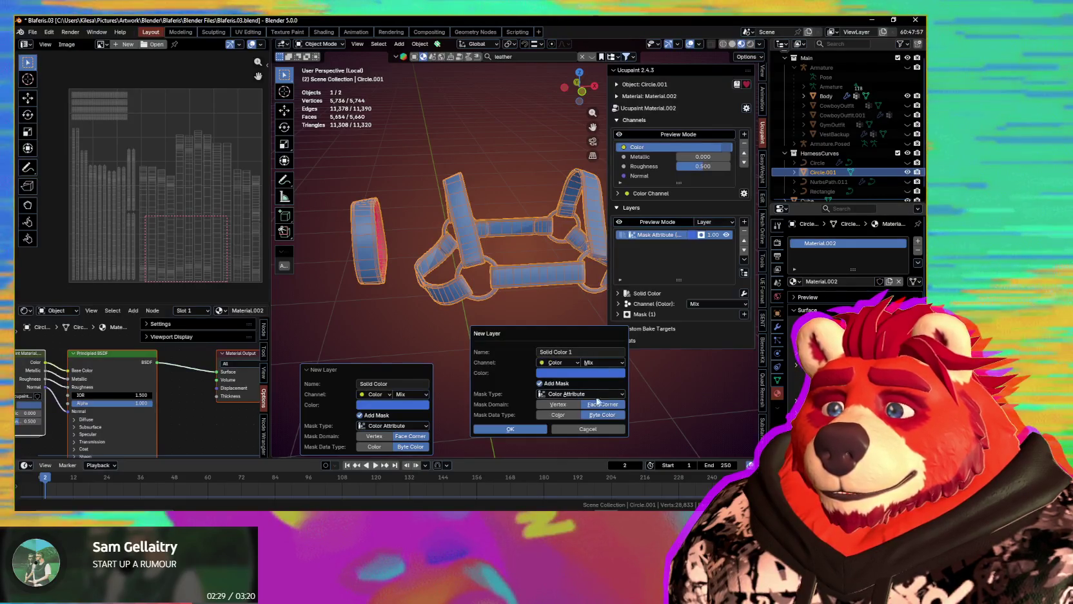
{"action": "left_click", "coordinate": [586, 373]}
{"action": "left_click_drag", "start_coordinate": [624, 222], "coordinate": [624, 279]}
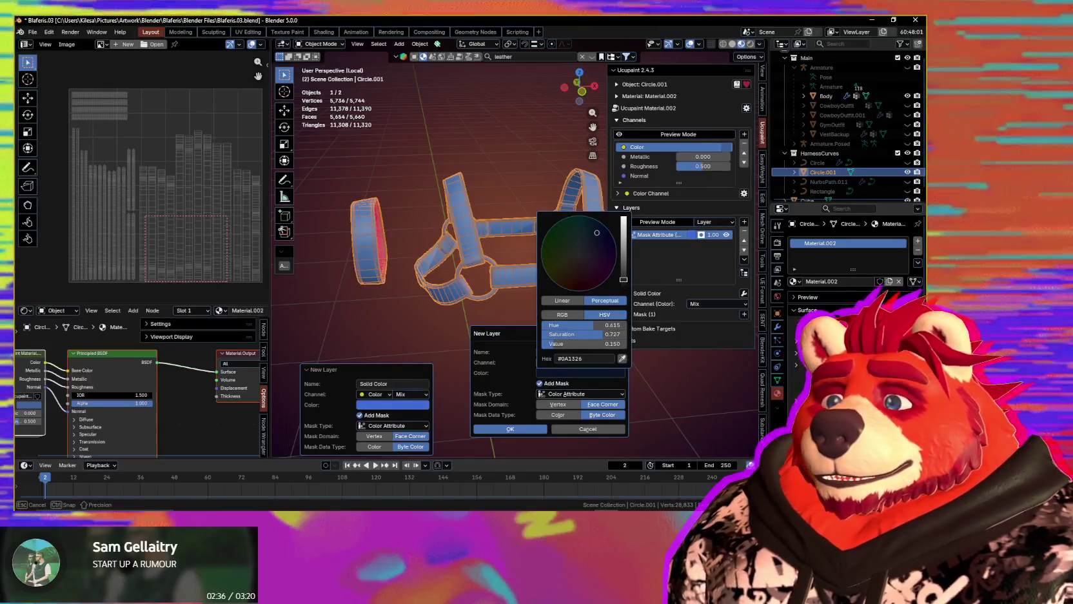
{"action": "left_click_drag", "start_coordinate": [602, 334], "coordinate": [559, 334]}
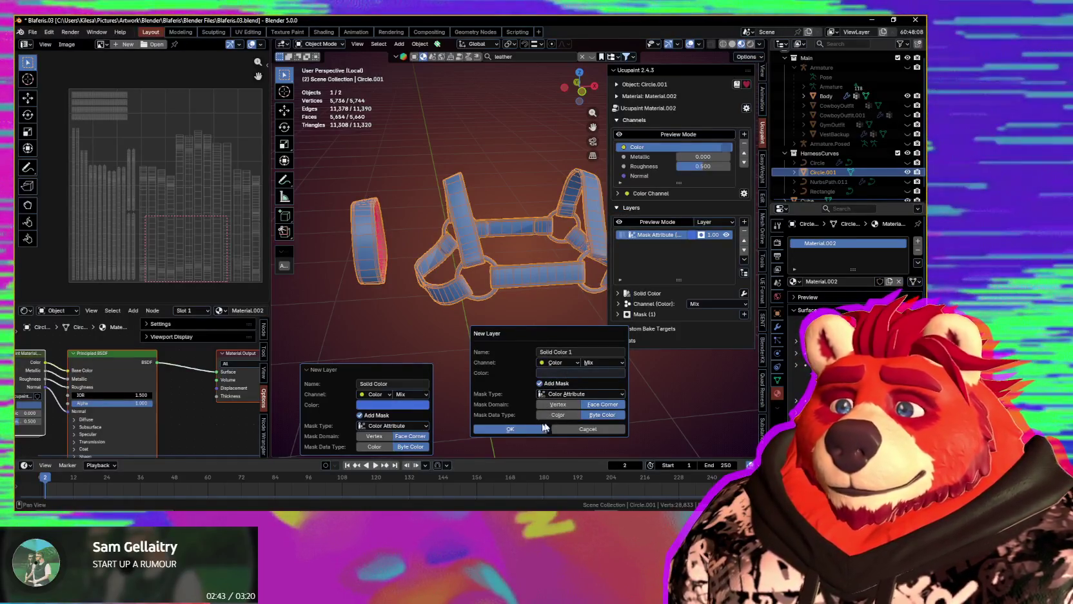
{"action": "key", "text": "Return"}
{"action": "mouse_move", "coordinate": [571, 419]}
{"action": "middle_mouse_down"}
{"action": "mouse_move", "coordinate": [467, 313]}
{"action": "mouse_move", "coordinate": [522, 301]}
{"action": "middle_mouse_up"}
{"action": "scroll", "coordinate": [522, 298], "scroll_direction": "up", "scroll_amount": 4}
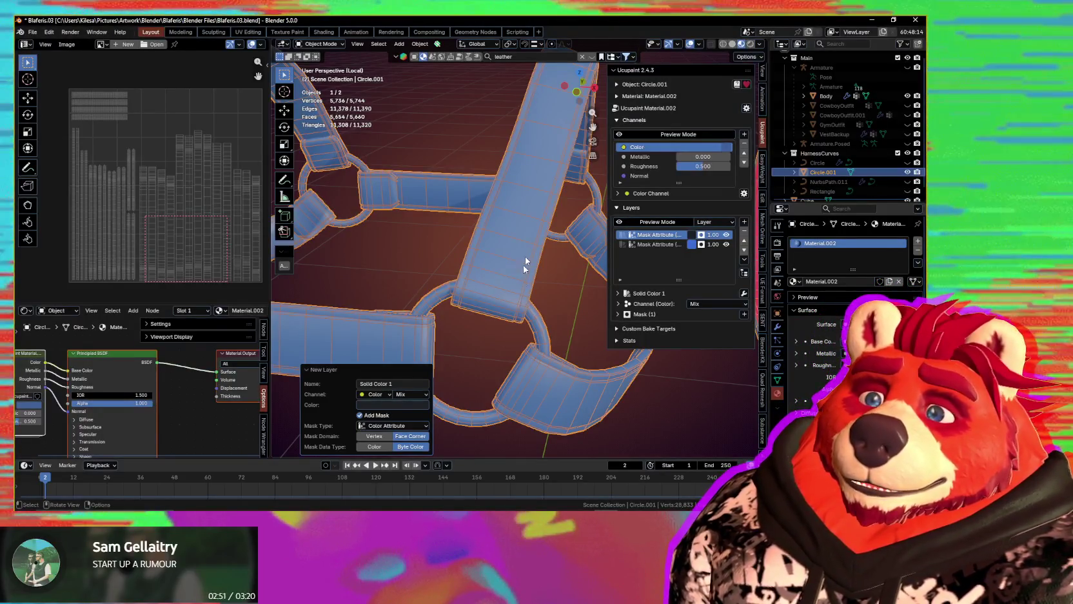
{"action": "middle_click_drag", "start_coordinate": [524, 268], "coordinate": [412, 352]}
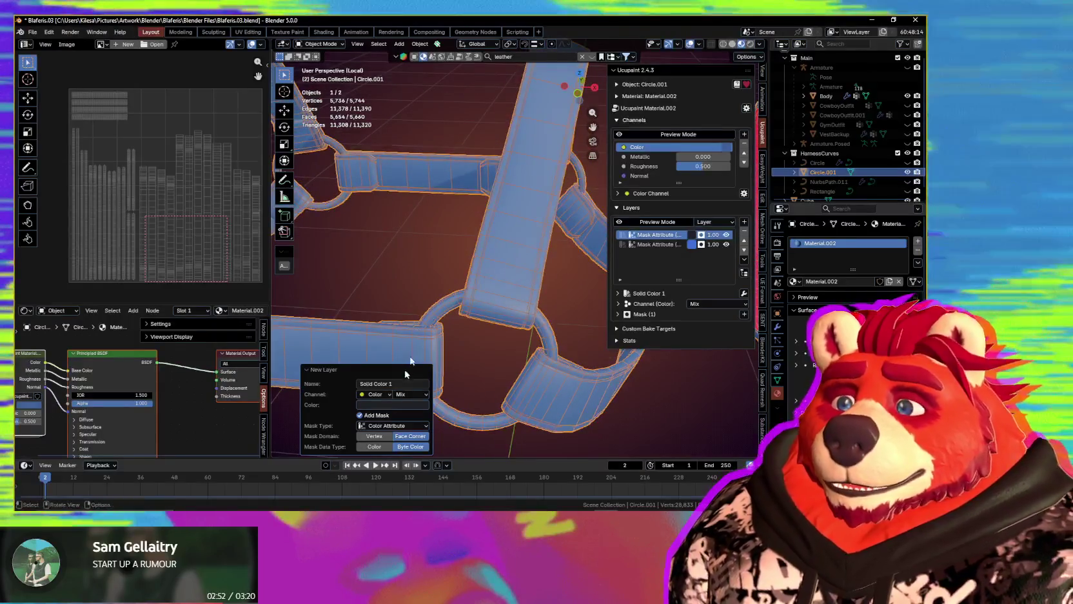
{"action": "left_click", "coordinate": [392, 368]}
{"action": "middle_click_drag", "start_coordinate": [392, 365], "coordinate": [565, 303]}
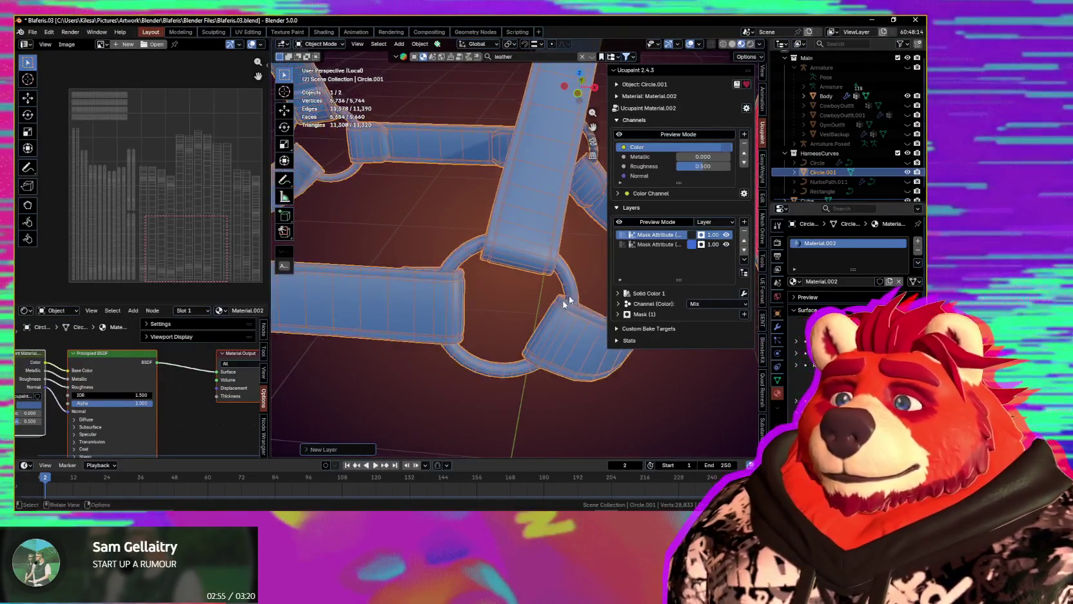
- Add a third attribute-masked Solid Color layer in desaturated near-black grey (#252525)
{"action": "left_click", "coordinate": [743, 222]}
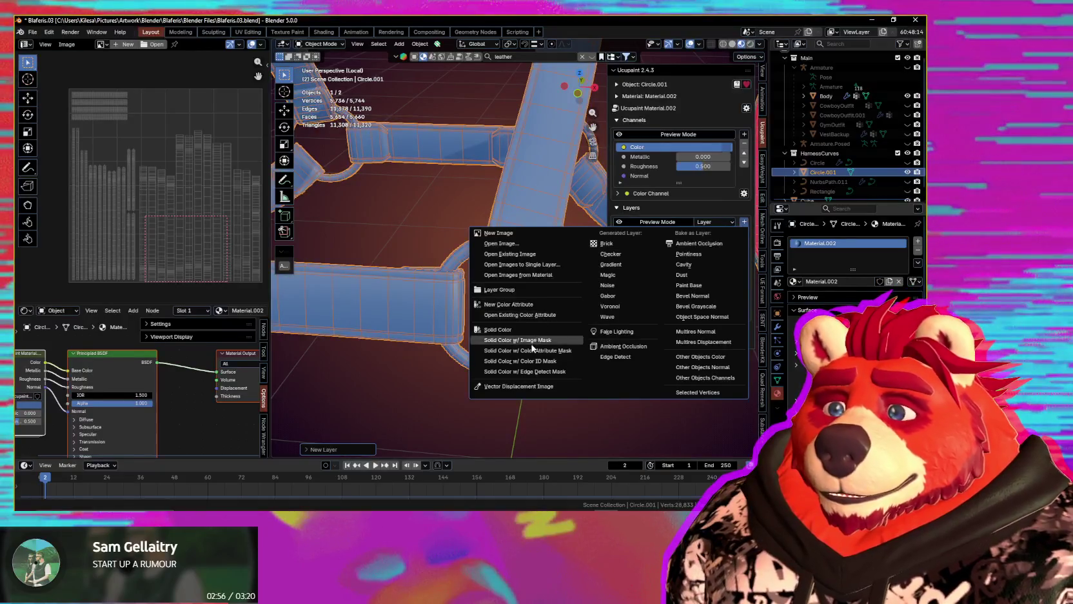
{"action": "left_click", "coordinate": [533, 350]}
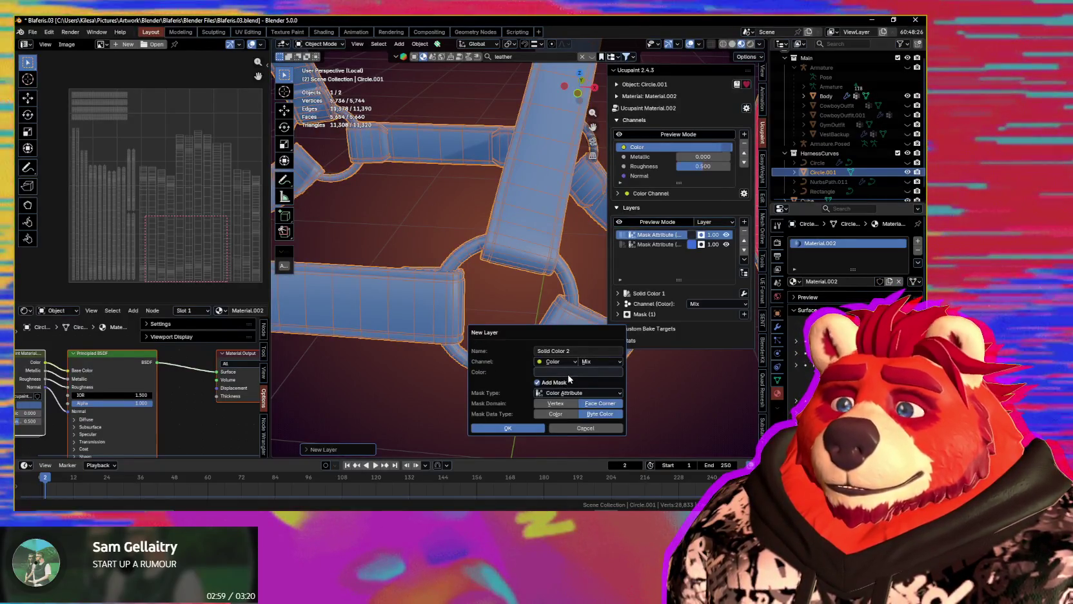
{"action": "left_click", "coordinate": [568, 374]}
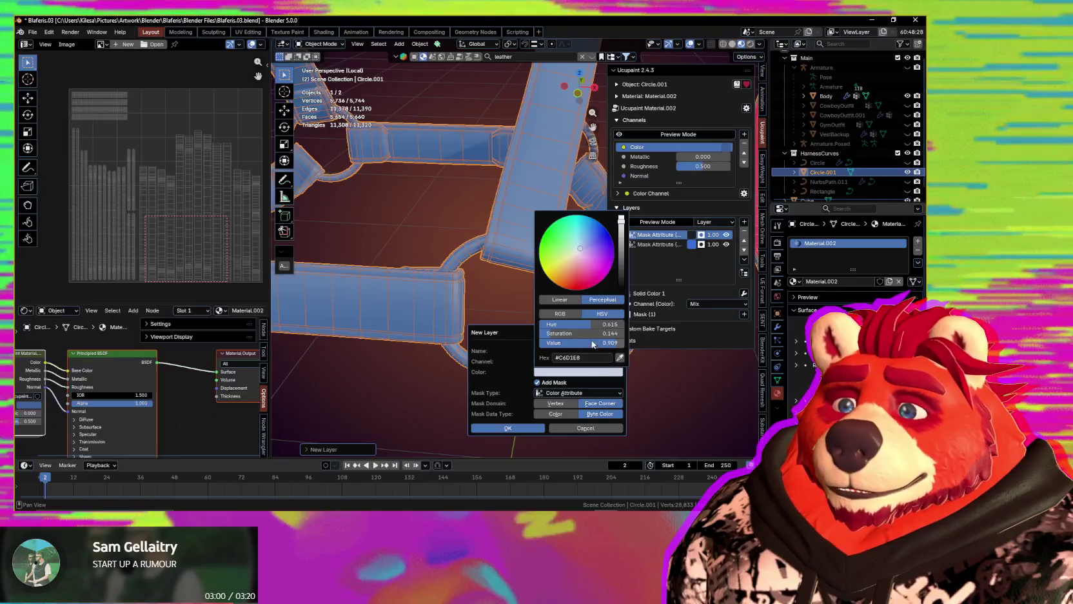
{"action": "left_click_drag", "start_coordinate": [584, 334], "coordinate": [541, 336]}
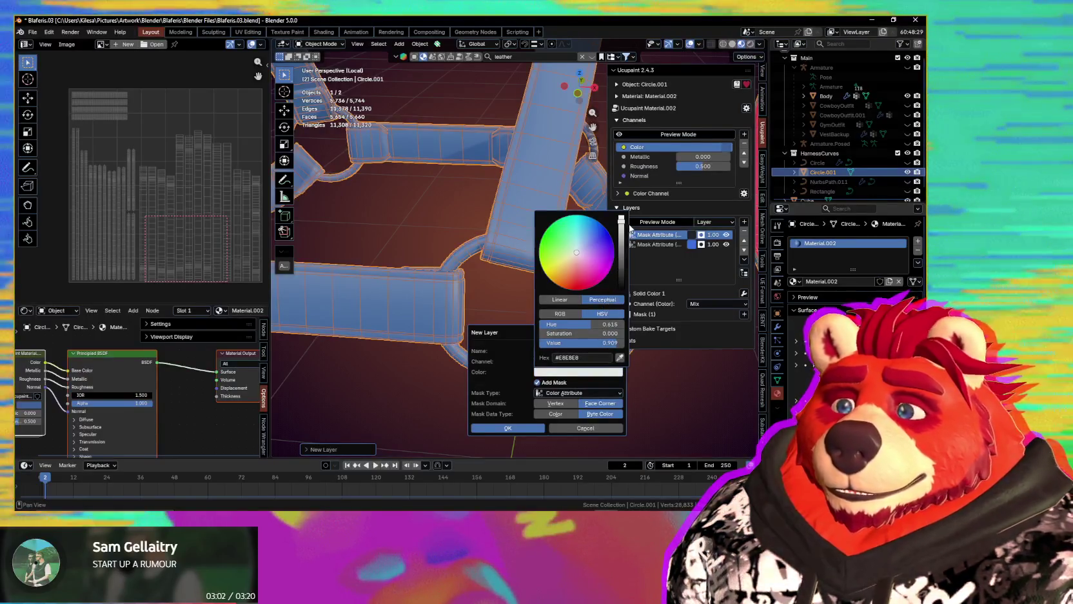
{"action": "left_click_drag", "start_coordinate": [621, 226], "coordinate": [621, 279]}
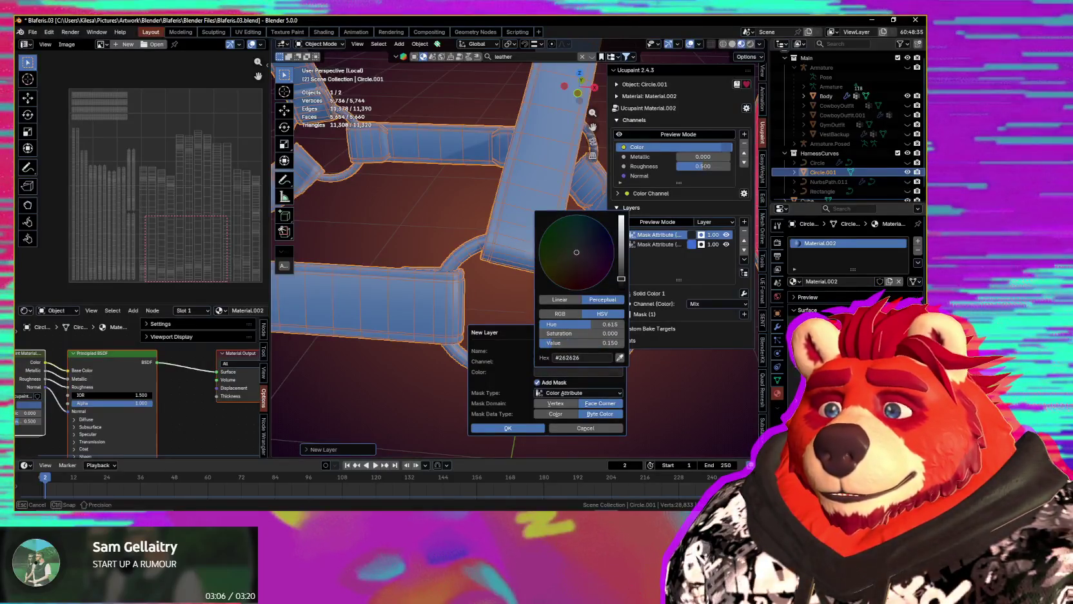
{"action": "left_click", "coordinate": [590, 372]}
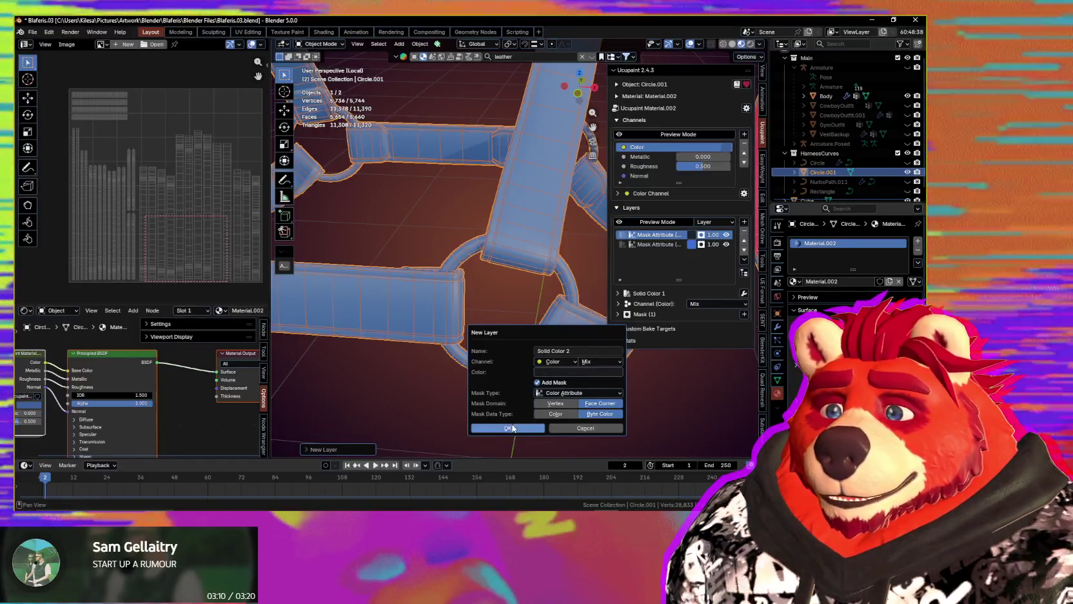
{"action": "key", "text": "Return"}
{"action": "middle_click_drag", "start_coordinate": [687, 387], "coordinate": [520, 294]}
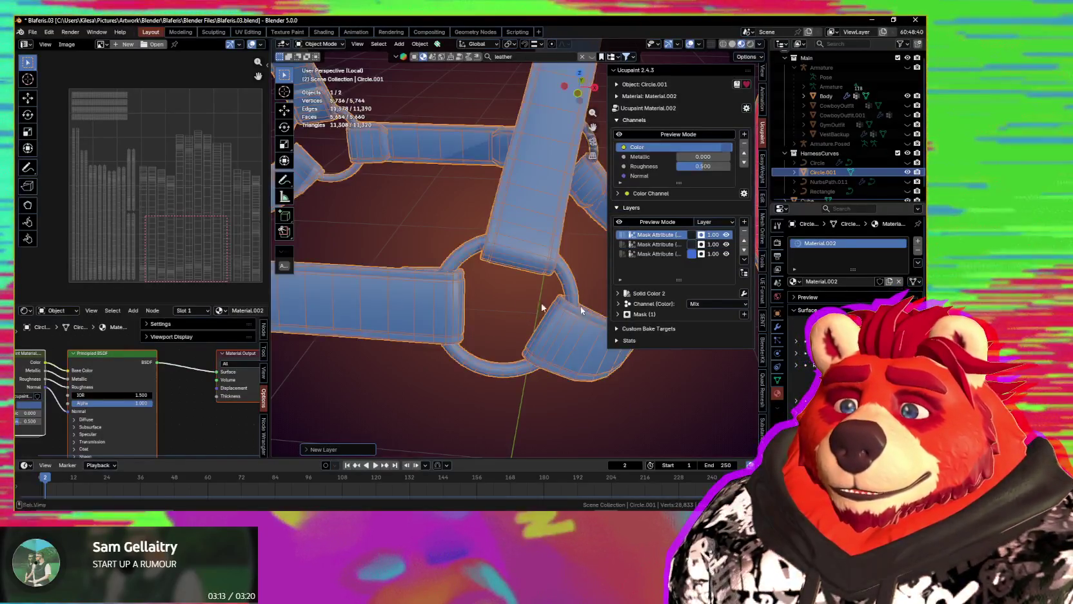
{"action": "key", "text": "ctrl+Tab"}
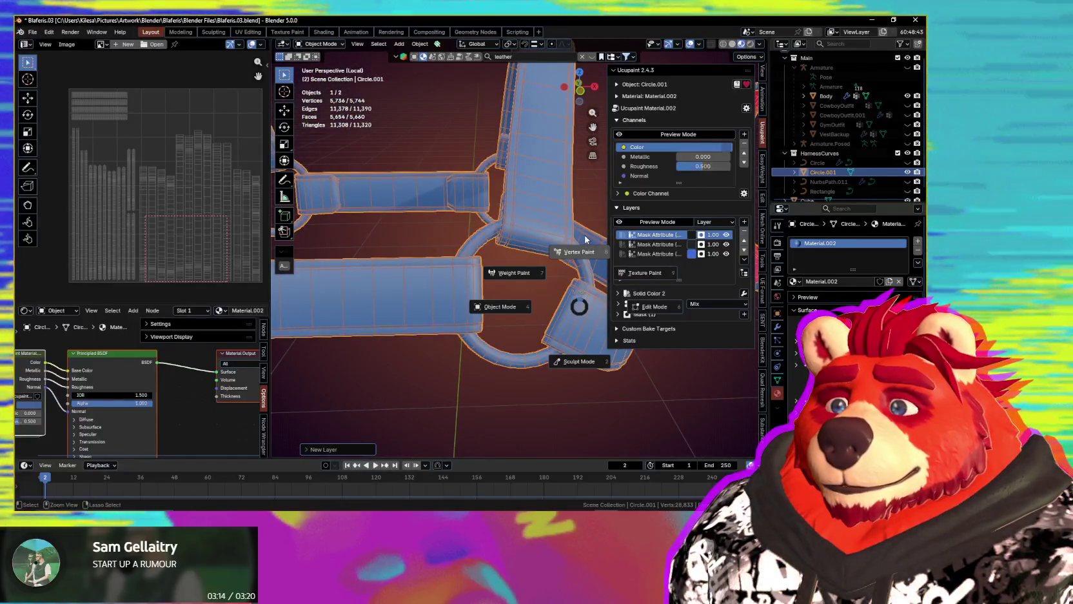
- In Vertex Paint, fill the selected harness rings into the first mask with Set Vertex Colors
{"action": "left_click", "coordinate": [566, 308]}
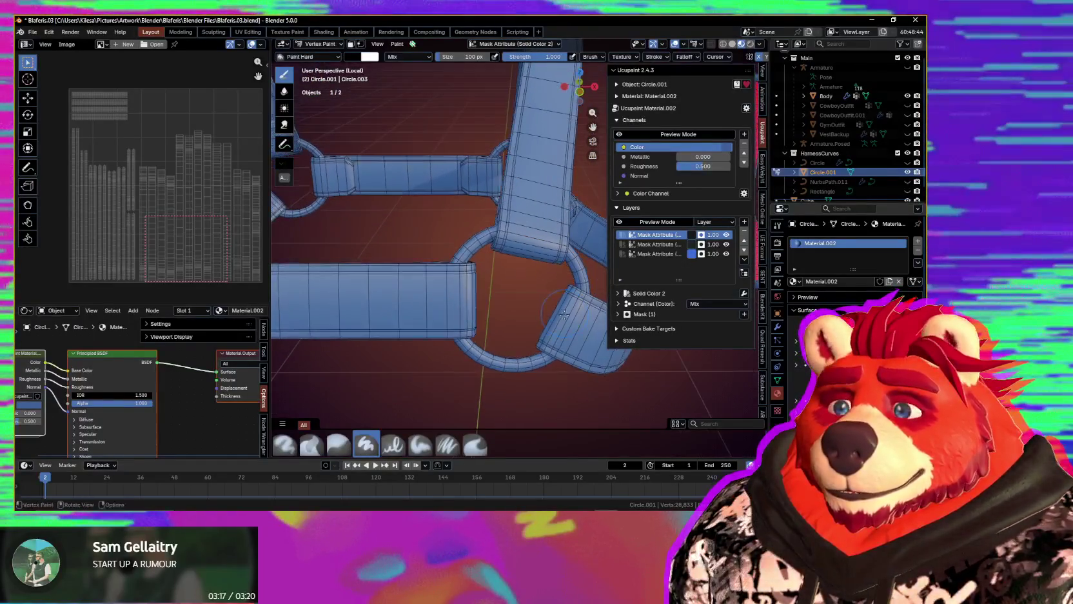
{"action": "scroll", "coordinate": [537, 288], "scroll_direction": "down", "scroll_amount": 3}
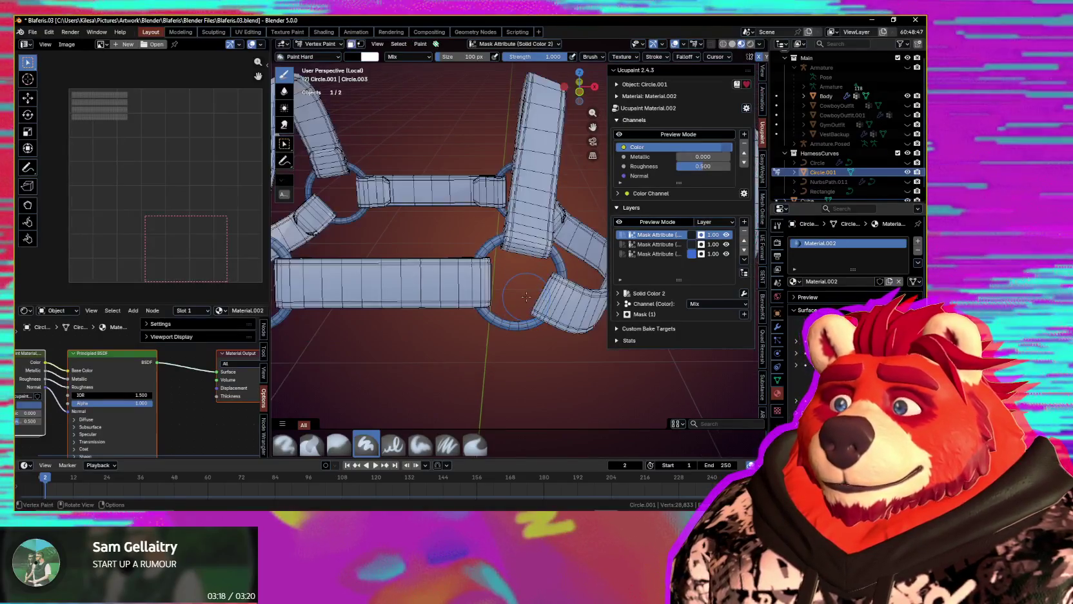
{"action": "key", "text": "Tab"}
{"action": "middle_click_drag", "start_coordinate": [537, 287], "coordinate": [428, 311]}
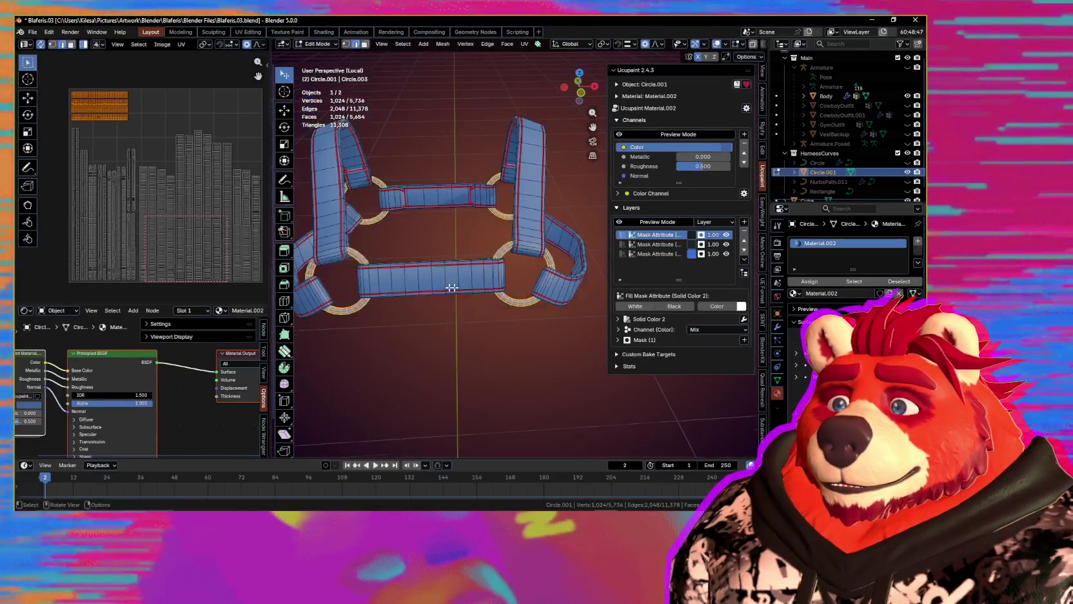
{"action": "scroll", "coordinate": [428, 311], "scroll_direction": "up", "scroll_amount": 4}
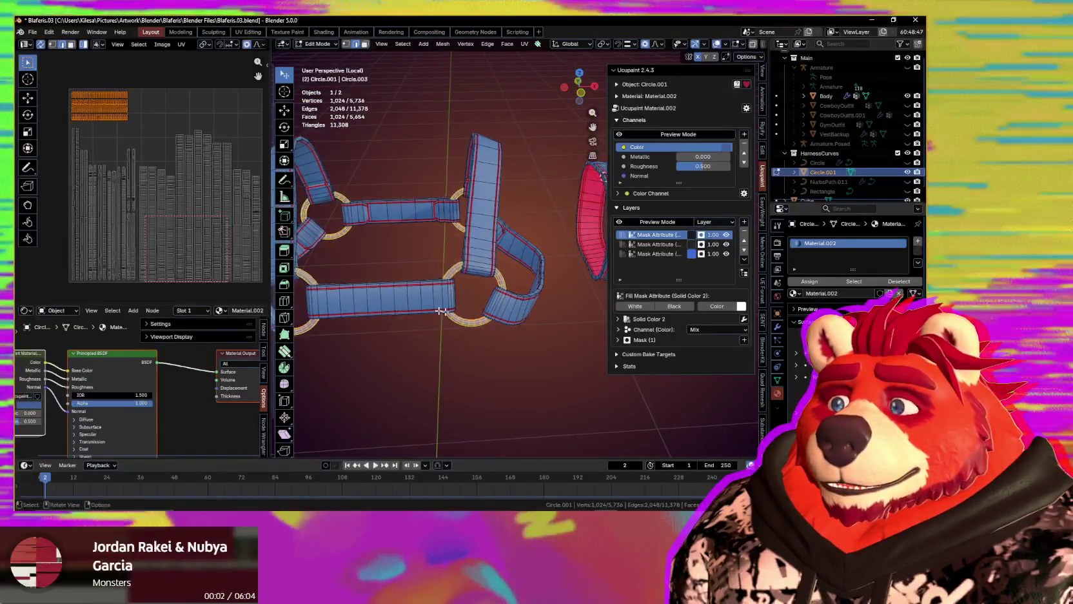
{"action": "middle_click_drag", "start_coordinate": [497, 316], "coordinate": [495, 310]}
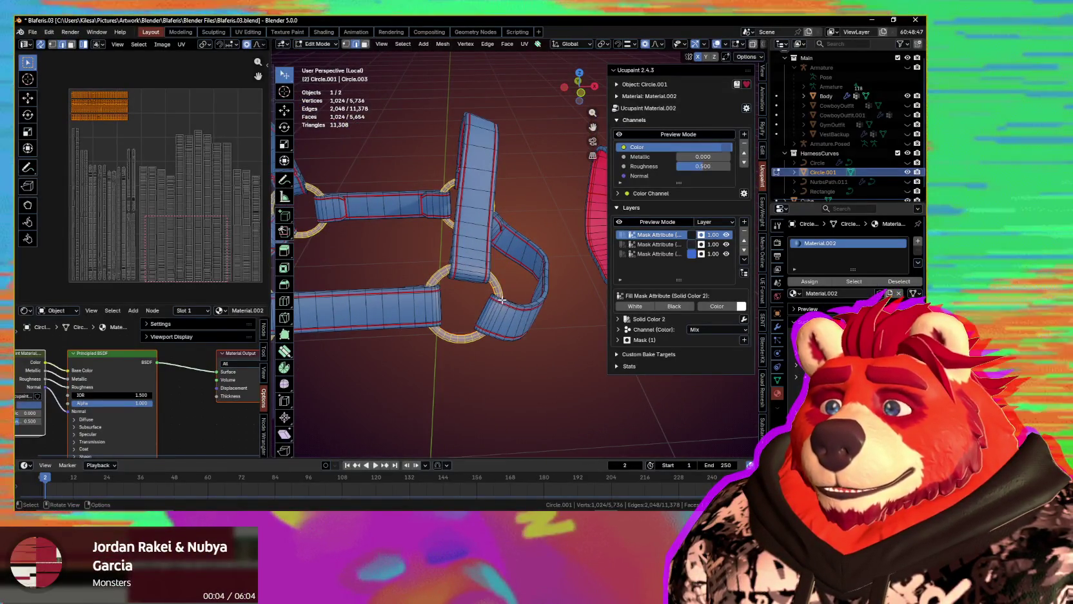
{"action": "key", "text": "Tab"}
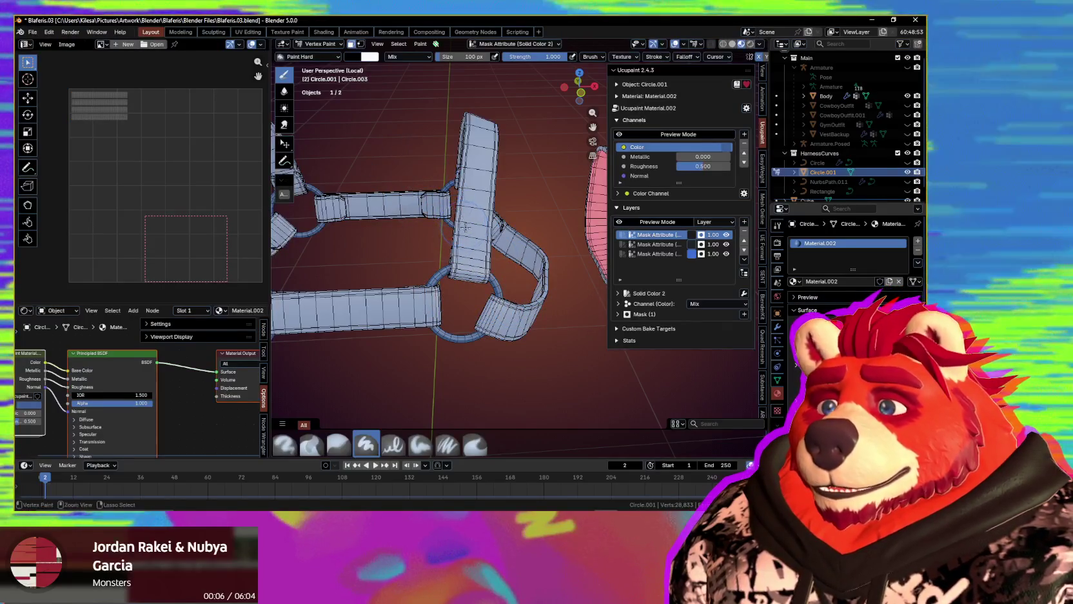
{"action": "key", "text": "shift+k"}
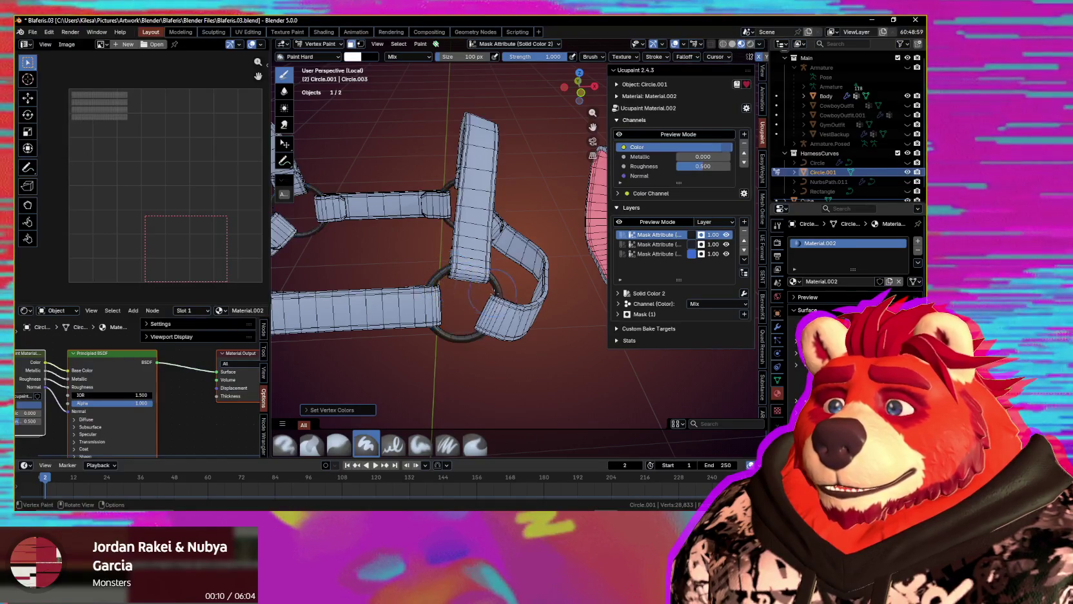
- Box-select the strap edge islands in the UV layout and fill them into the second mask
{"action": "middle_click_drag", "start_coordinate": [493, 294], "coordinate": [490, 294]}
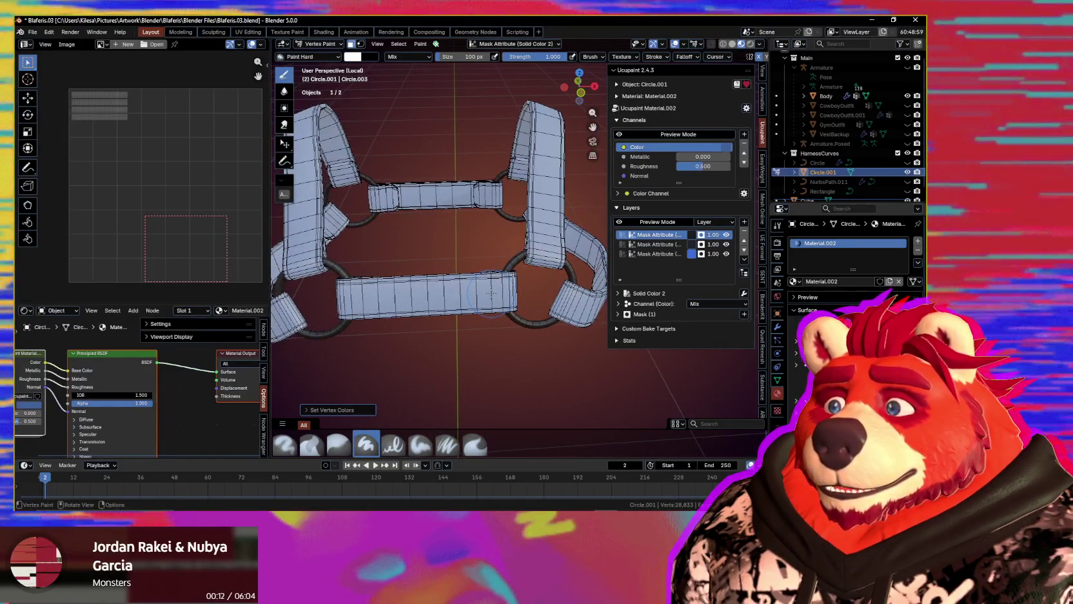
{"action": "key", "text": "Tab"}
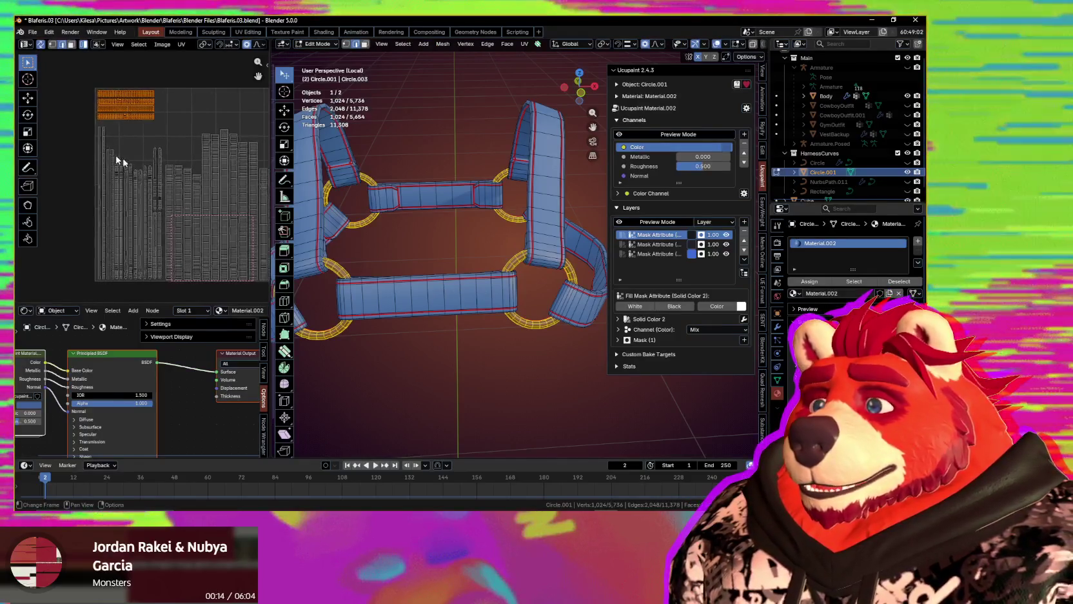
{"action": "left_click_drag", "start_coordinate": [80, 134], "coordinate": [164, 290]}
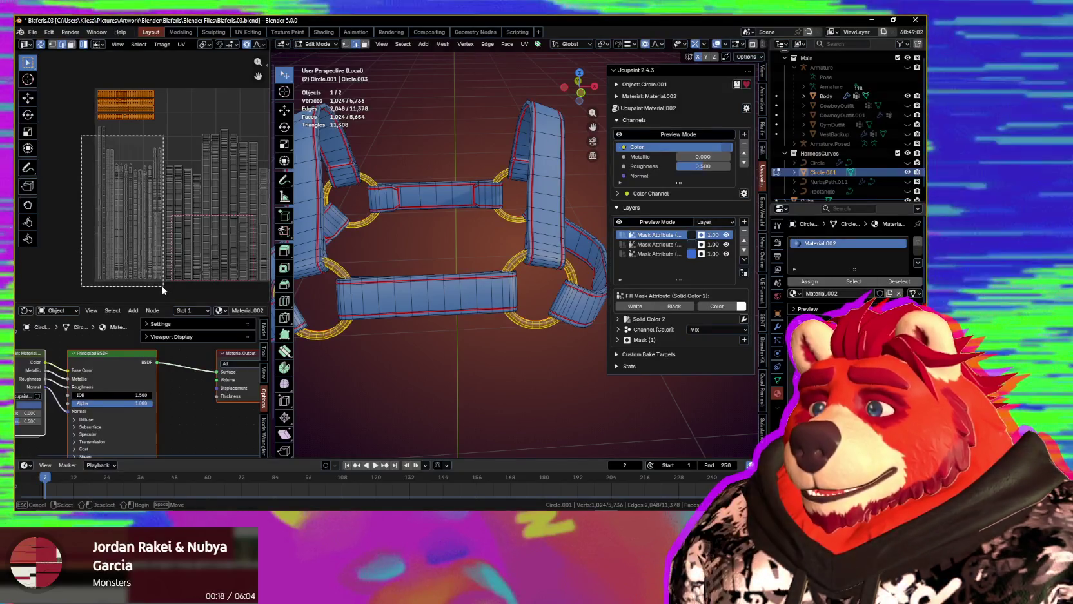
{"action": "left_click_drag", "start_coordinate": [163, 287], "coordinate": [164, 286]}
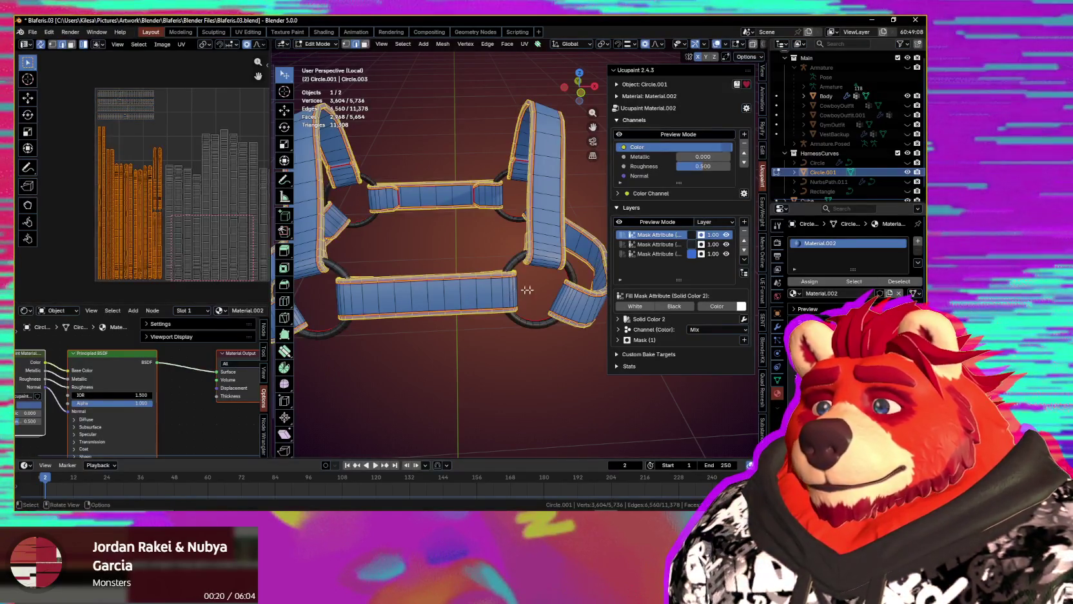
{"action": "left_click", "coordinate": [660, 245]}
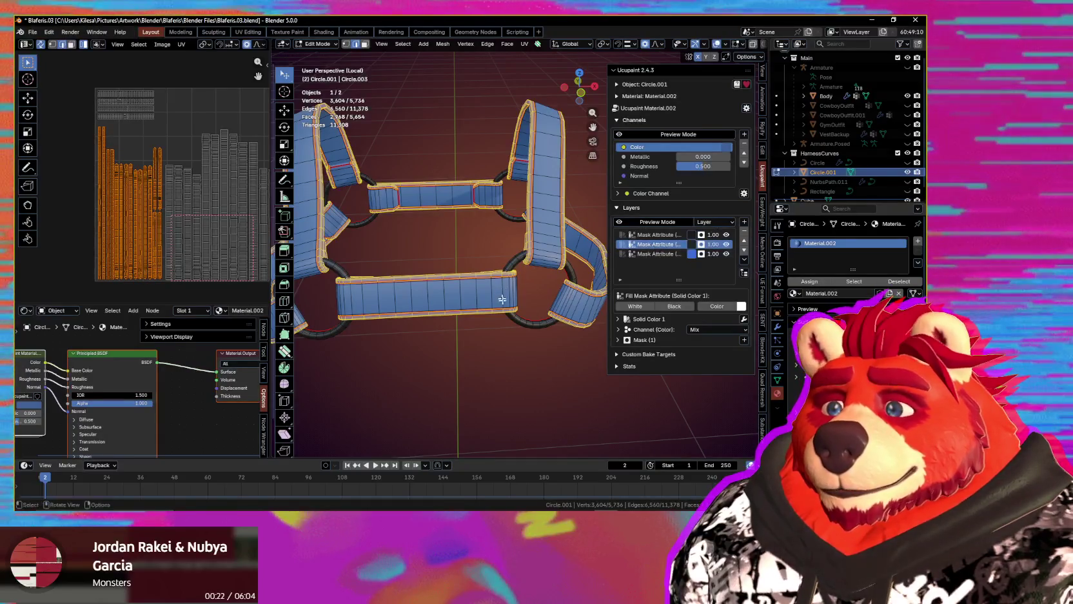
{"action": "middle_click_drag", "start_coordinate": [516, 297], "coordinate": [565, 303]}
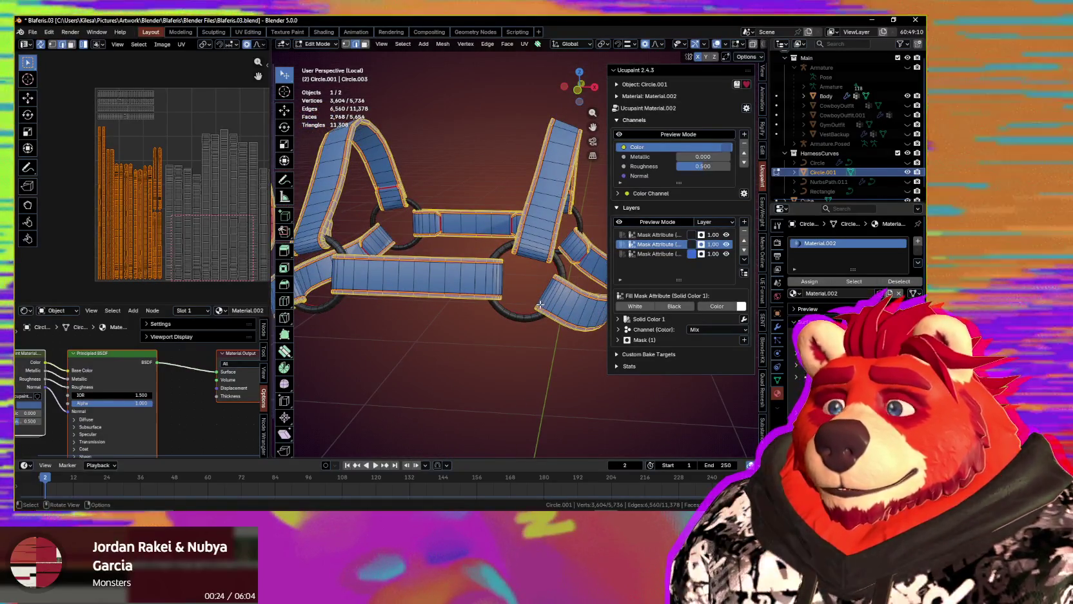
{"action": "key", "text": "ctrl+Tab"}
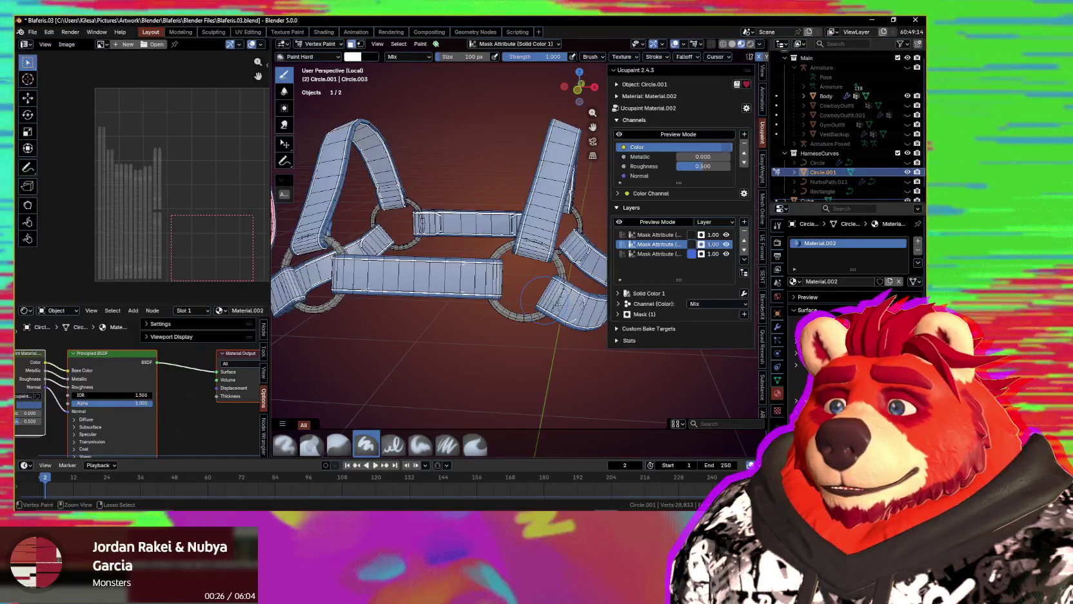
{"action": "key", "text": "shift+k"}
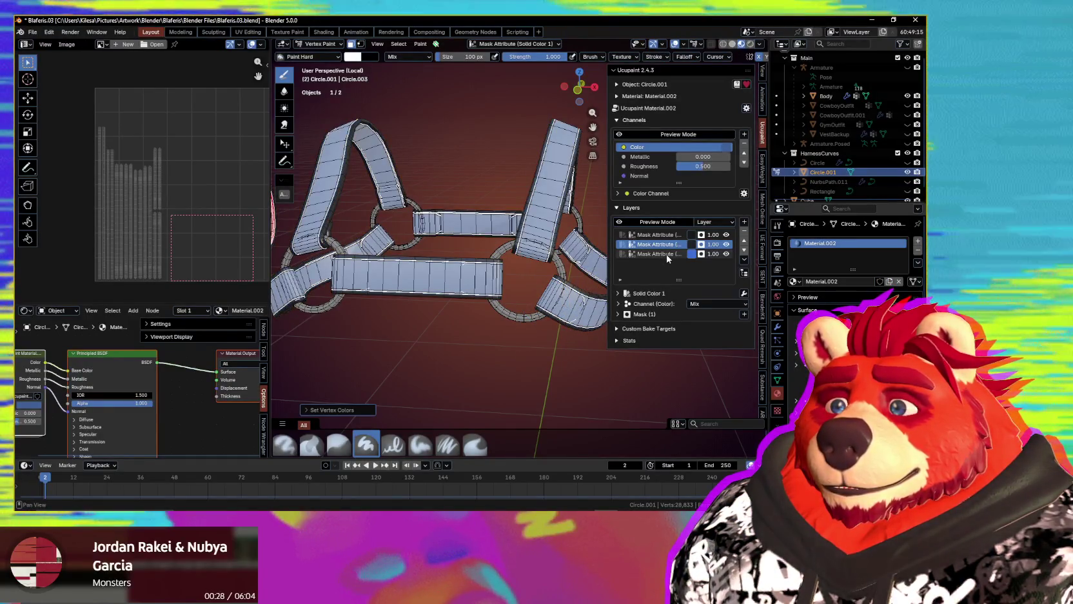
- Pick the third mask attribute, box-select its UV islands, and view the harness from the front
{"action": "left_click", "coordinate": [667, 255]}
{"action": "key", "text": "Tab"}
{"action": "mouse_move", "coordinate": [245, 153]}
{"action": "left_mouse_down"}
{"action": "mouse_move", "coordinate": [103, 290]}
{"action": "mouse_move", "coordinate": [115, 290]}
{"action": "left_mouse_up"}
{"action": "key", "text": "Tab"}
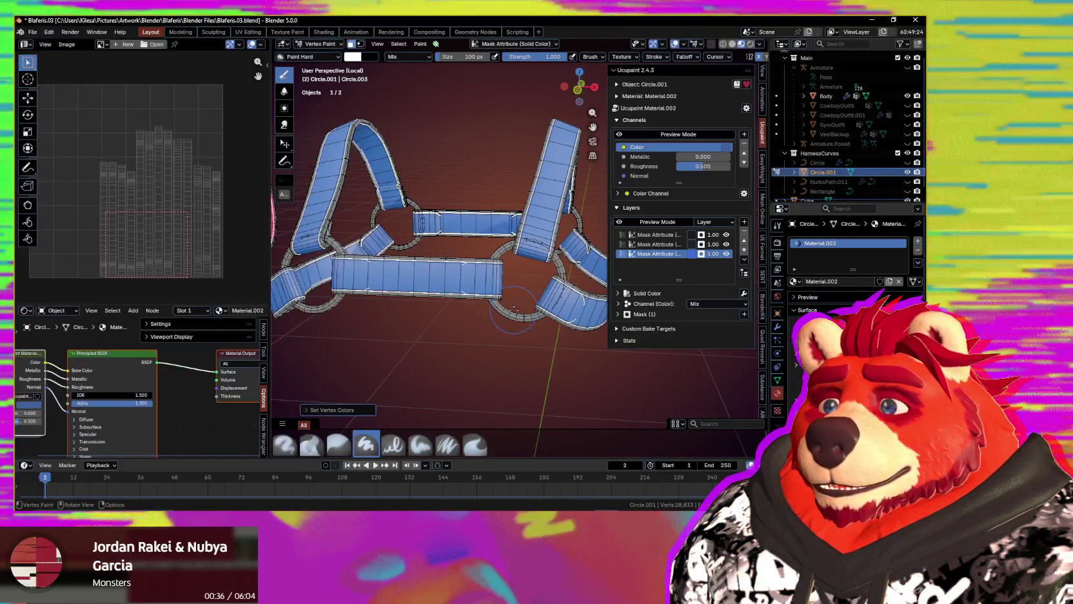
{"action": "scroll", "coordinate": [514, 307], "scroll_direction": "up", "scroll_amount": 4}
{"action": "mouse_move", "coordinate": [521, 322]}
{"action": "middle_mouse_down"}
{"action": "mouse_move", "coordinate": [465, 323]}
{"action": "mouse_move", "coordinate": [508, 298]}
{"action": "middle_mouse_up"}
{"action": "scroll", "coordinate": [520, 329], "scroll_direction": "down", "scroll_amount": 4}
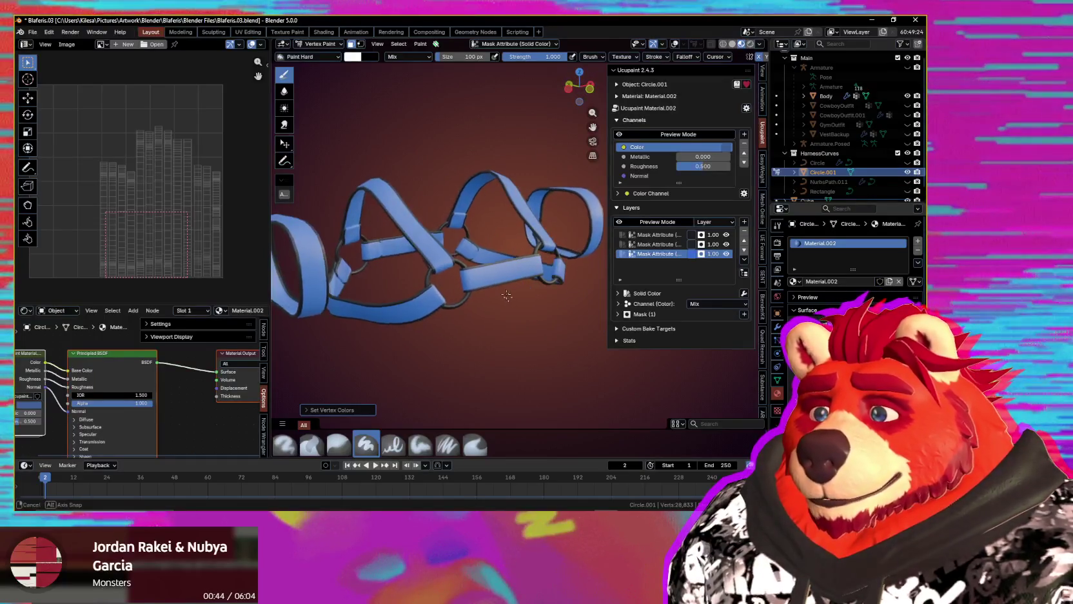
{"action": "mouse_move", "coordinate": [508, 298]}
{"action": "middle_mouse_down"}
{"action": "mouse_move", "coordinate": [481, 325]}
{"action": "mouse_move", "coordinate": [540, 308]}
{"action": "mouse_move", "coordinate": [511, 297]}
{"action": "middle_mouse_up"}
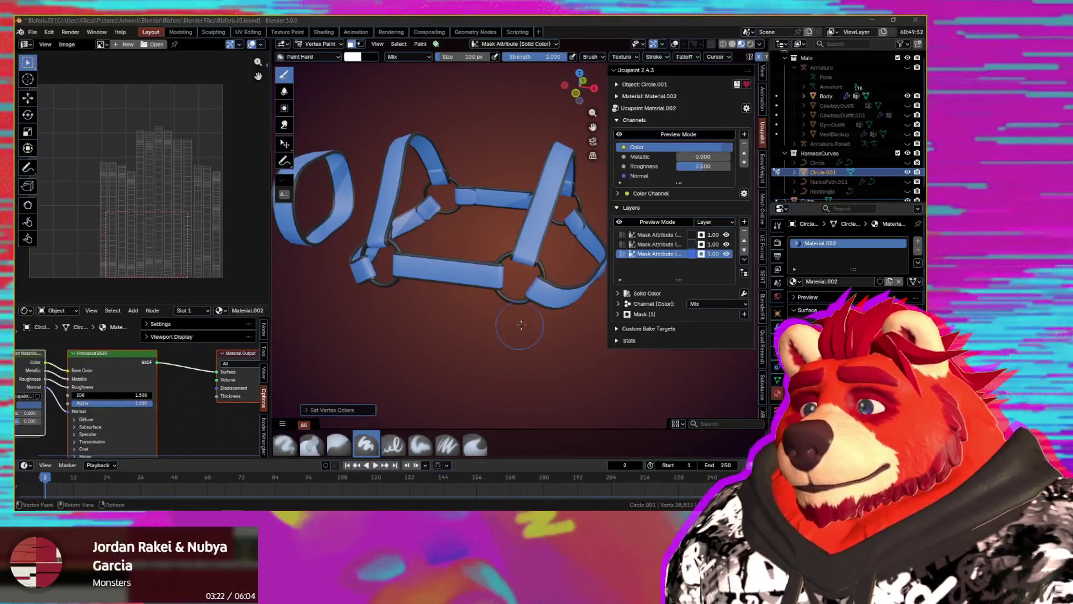
- Orbit and pan around the painted harness, then switch over to the Mix It Up window
{"action": "middle_click_drag", "start_coordinate": [517, 325], "coordinate": [320, 296]}
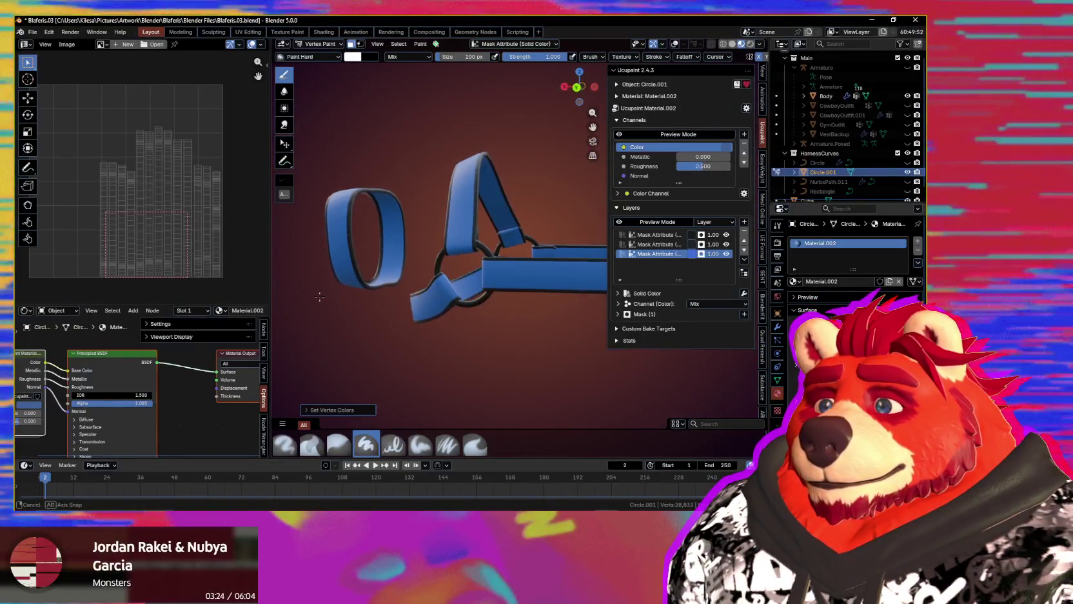
{"action": "middle_click_drag", "start_coordinate": [319, 296], "coordinate": [529, 310]}
{"action": "middle_click_drag", "start_coordinate": [529, 310], "coordinate": [612, 316], "text": "shift"}
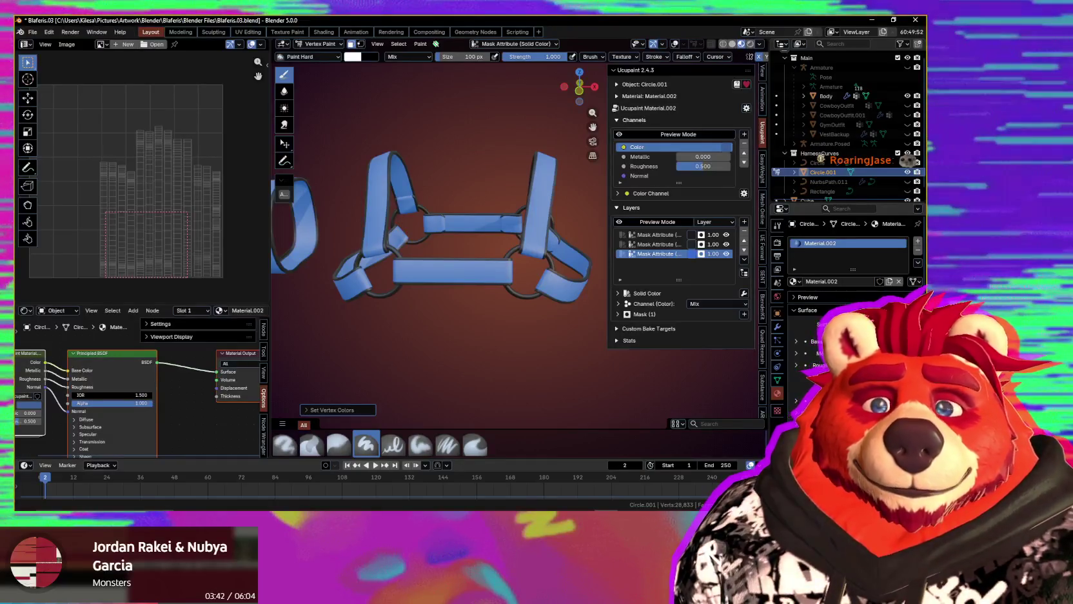
{"action": "key", "text": "alt+Tab"}
- View the Twitch Channel Points reward list in Mix It Up, then minimize it
{"action": "left_click", "coordinate": [61, 181]}
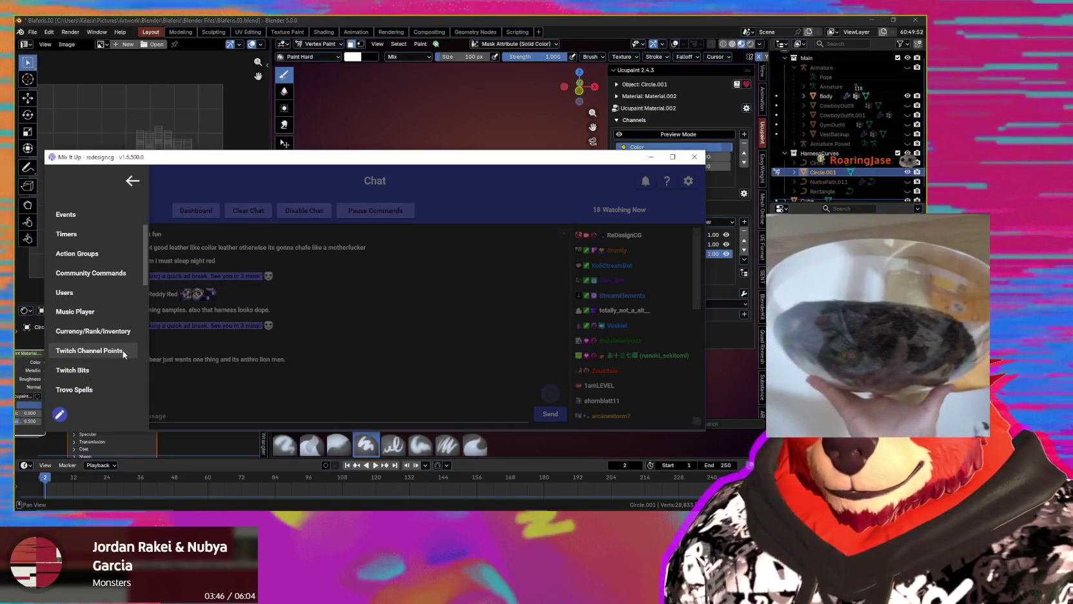
{"action": "left_click", "coordinate": [90, 352]}
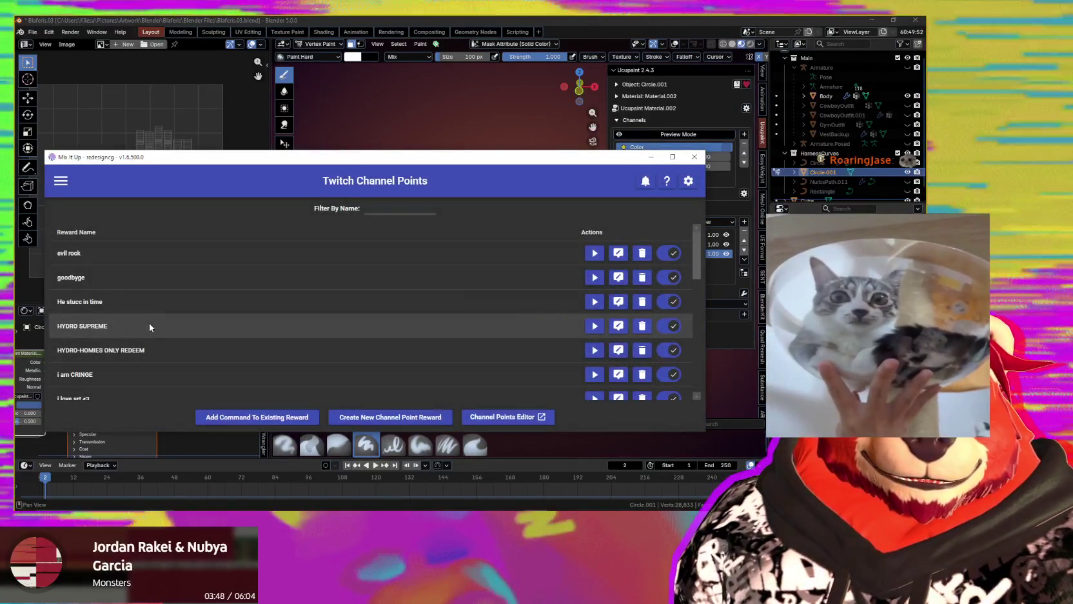
{"action": "left_click", "coordinate": [651, 158]}
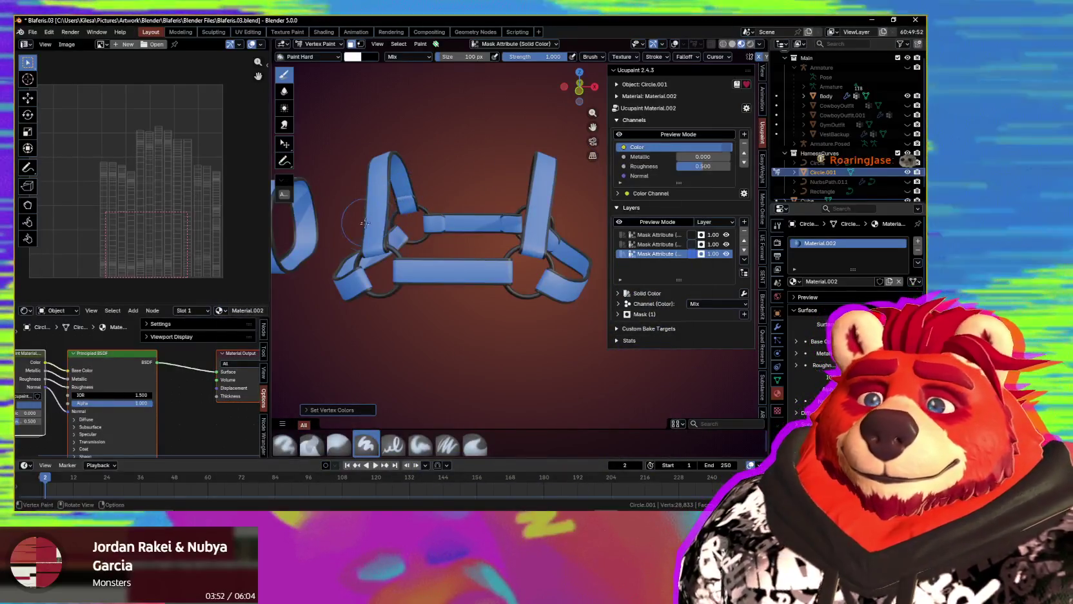
- Inspect the harness from tilted angles, then switch from Vertex Paint to Object Mode
{"action": "mouse_move", "coordinate": [366, 221]}
{"action": "middle_mouse_down"}
{"action": "mouse_move", "coordinate": [516, 318]}
{"action": "mouse_move", "coordinate": [517, 304]}
{"action": "middle_mouse_up"}
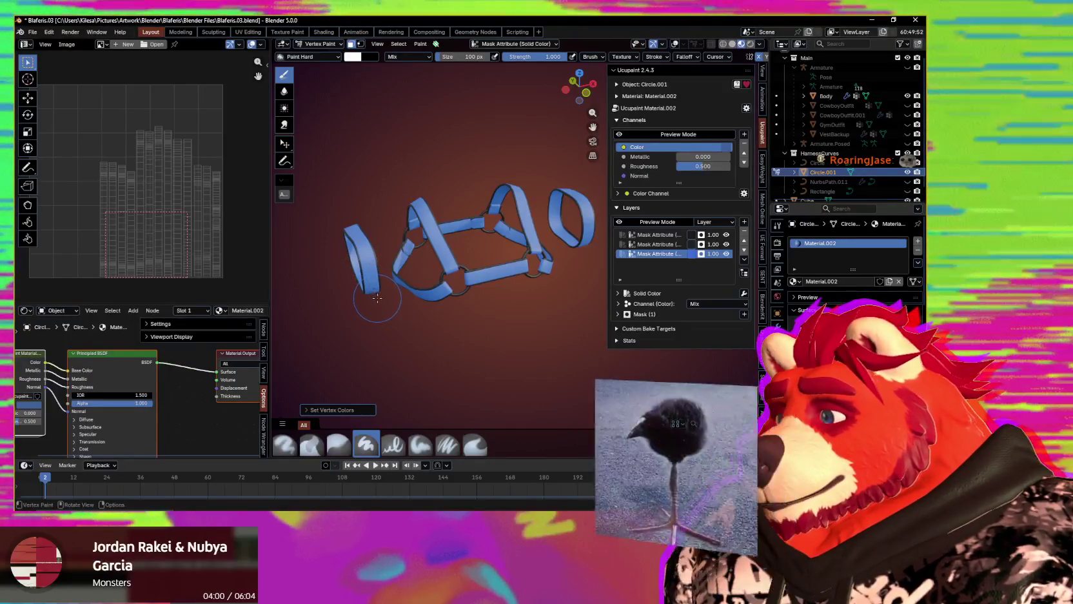
{"action": "middle_click_drag", "start_coordinate": [426, 325], "coordinate": [445, 258]}
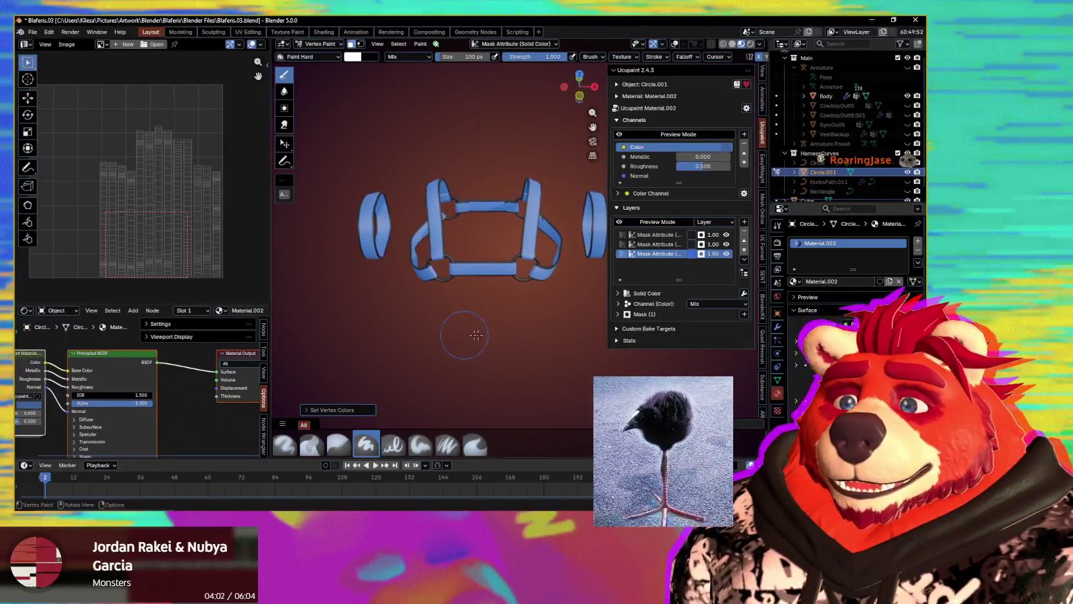
{"action": "scroll", "coordinate": [823, 174], "scroll_direction": "down", "scroll_amount": 1}
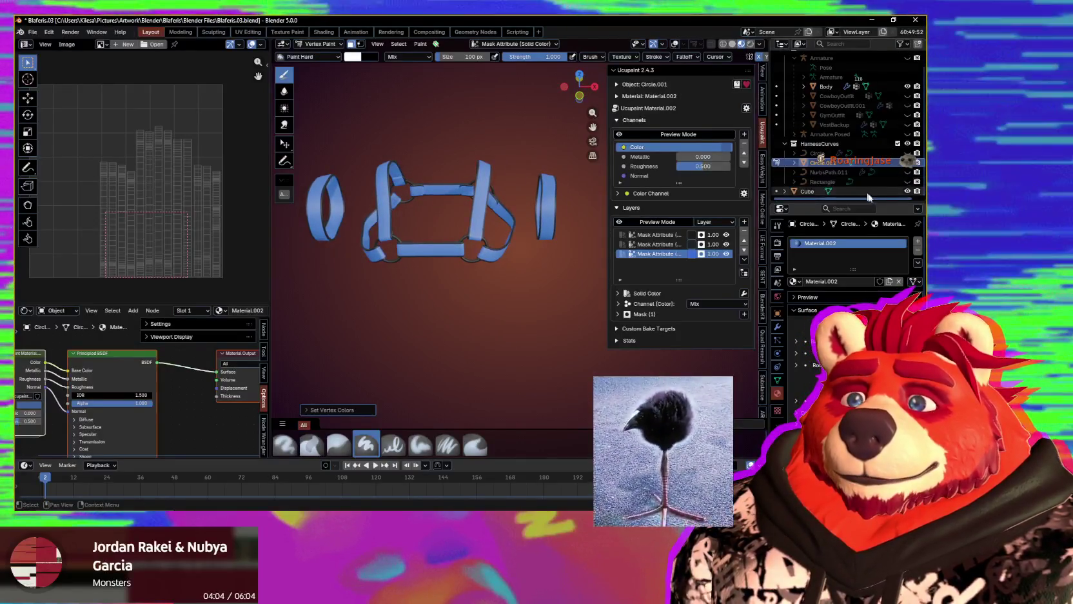
{"action": "middle_click_drag", "start_coordinate": [445, 258], "coordinate": [451, 258]}
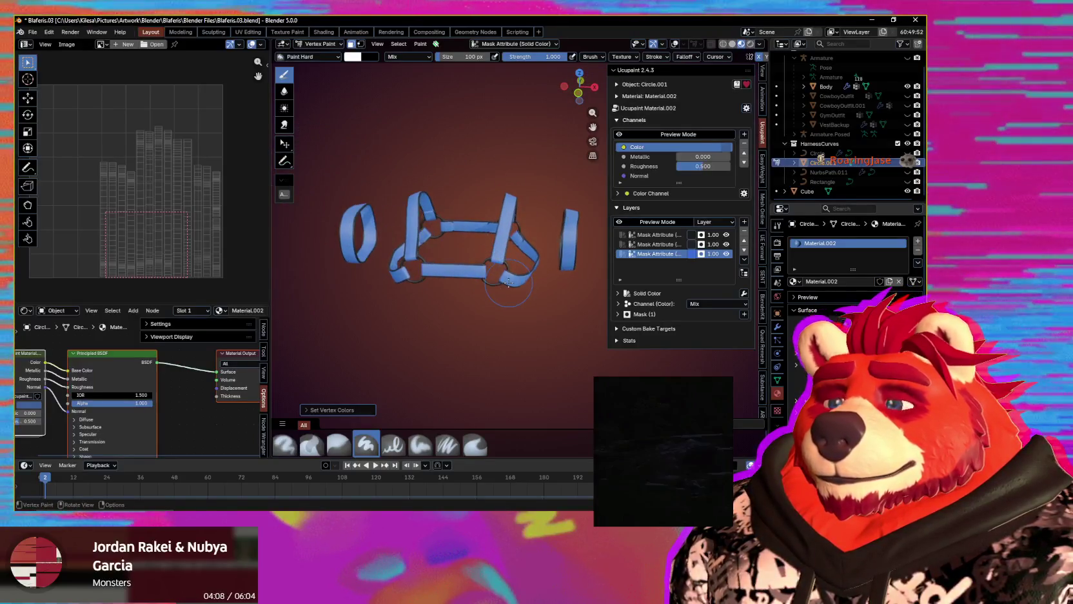
{"action": "scroll", "coordinate": [451, 258], "scroll_direction": "up", "scroll_amount": 4}
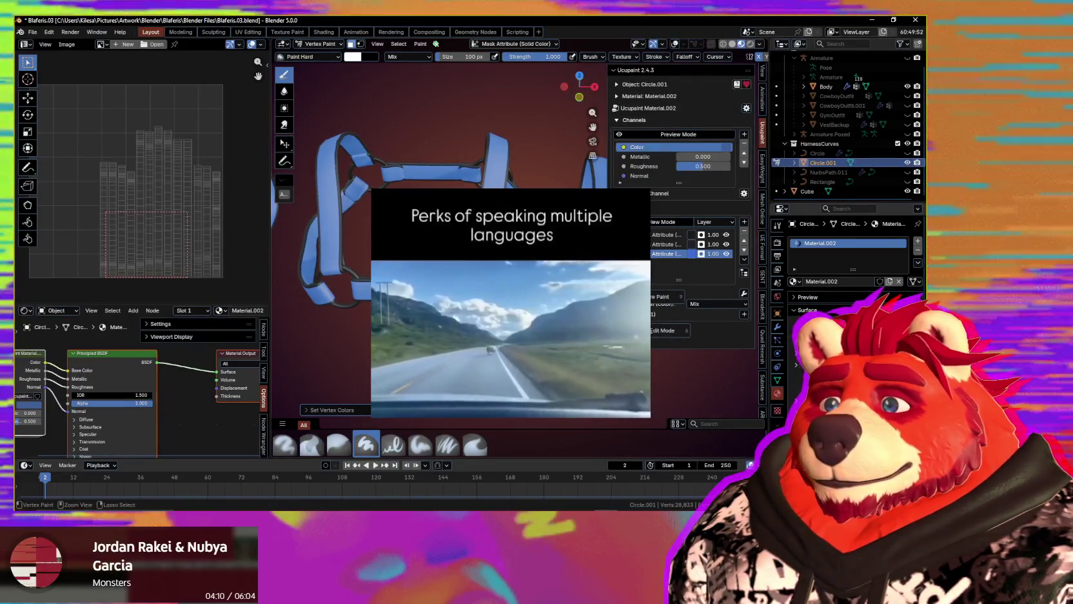
{"action": "key", "text": "ctrl+Tab"}
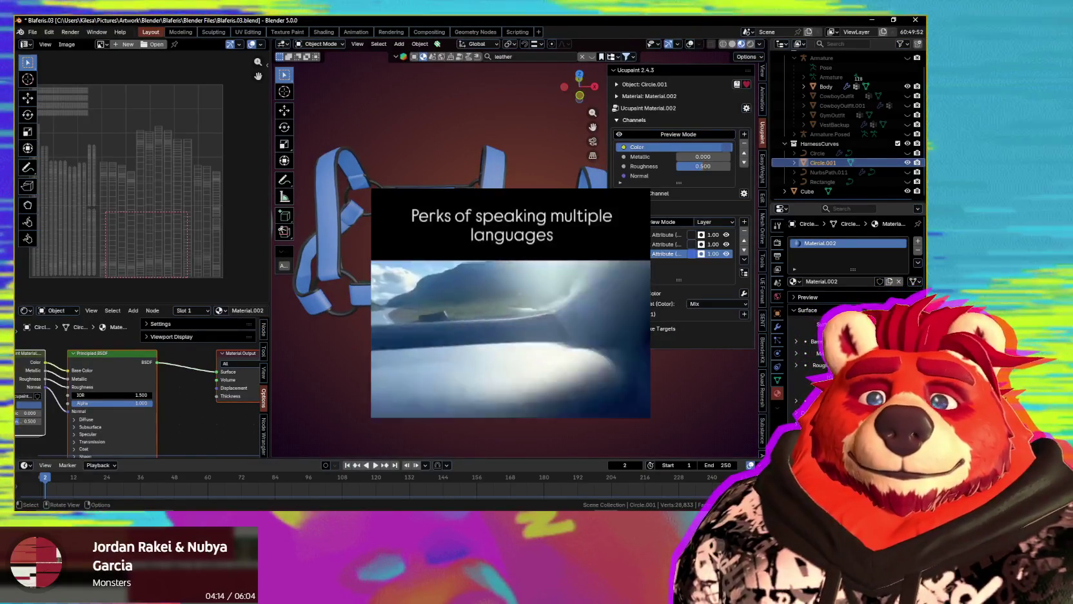
- Look around the isolated harness, then exit Local View to show the full character
{"action": "middle_click_drag", "start_coordinate": [510, 303], "coordinate": [503, 316], "text": "shift"}
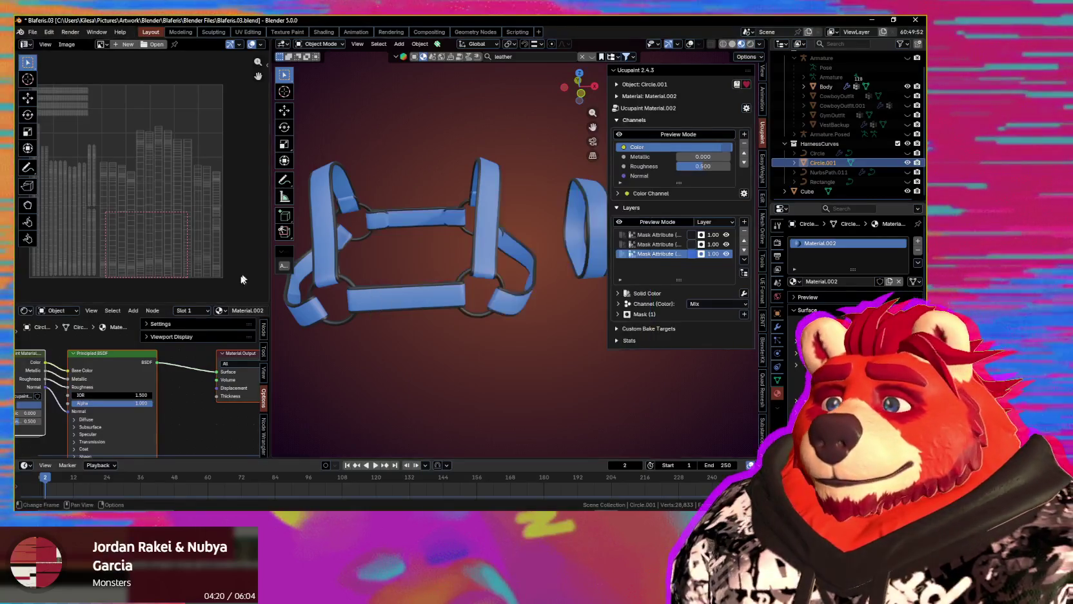
{"action": "mouse_move", "coordinate": [422, 303]}
{"action": "middle_mouse_down"}
{"action": "mouse_move", "coordinate": [564, 238]}
{"action": "mouse_move", "coordinate": [552, 182]}
{"action": "mouse_move", "coordinate": [687, 294]}
{"action": "mouse_move", "coordinate": [405, 342]}
{"action": "middle_mouse_up"}
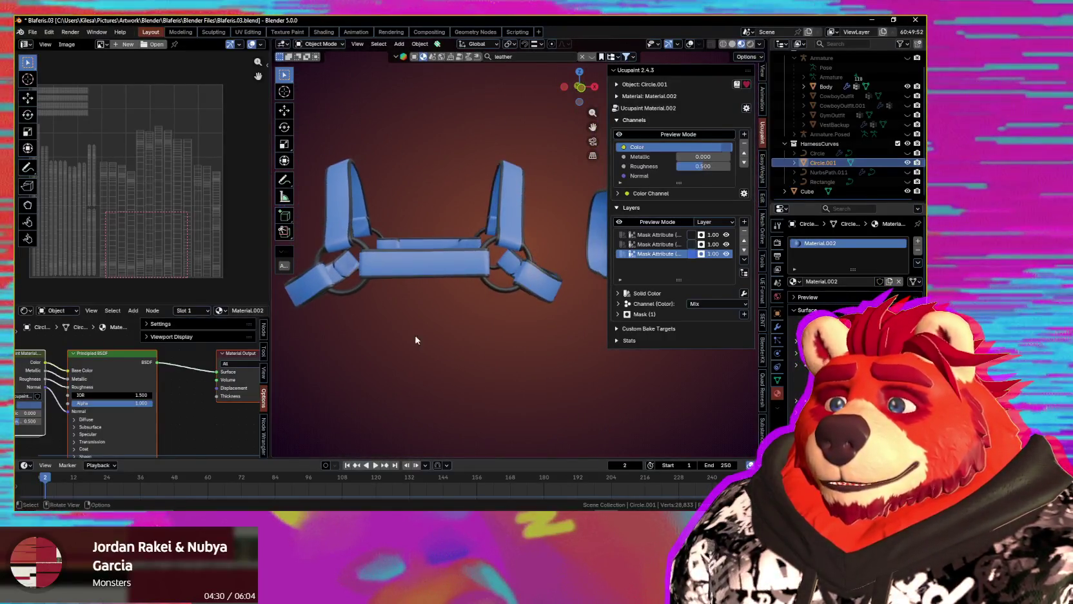
{"action": "middle_click_drag", "start_coordinate": [468, 280], "coordinate": [533, 299], "text": "shift"}
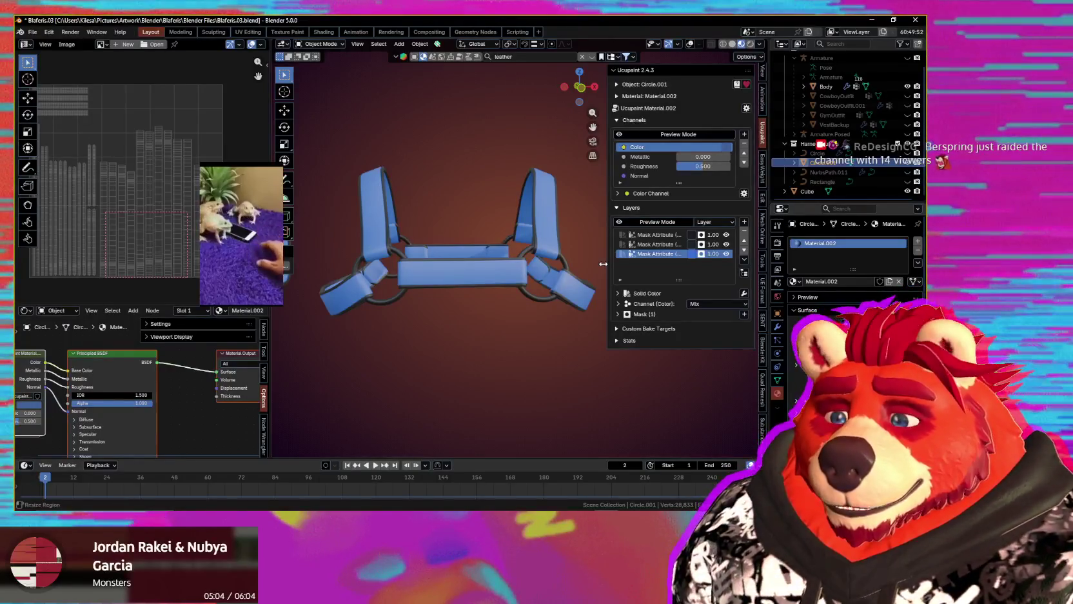
{"action": "middle_click_drag", "start_coordinate": [333, 165], "coordinate": [556, 233]}
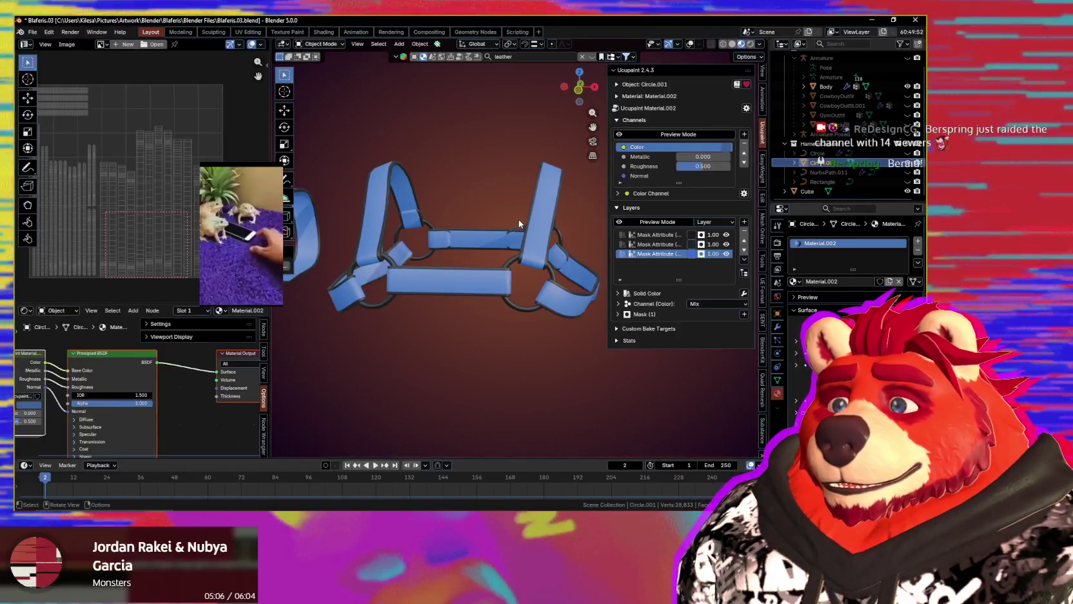
{"action": "key", "text": "slash"}
- Orbit and zoom onto the chest harness, then select the second Mask Attribute layer in Ucupaint
{"action": "mouse_move", "coordinate": [536, 228]}
{"action": "middle_mouse_down"}
{"action": "mouse_move", "coordinate": [486, 277]}
{"action": "mouse_move", "coordinate": [547, 271]}
{"action": "mouse_move", "coordinate": [521, 278]}
{"action": "mouse_move", "coordinate": [528, 273]}
{"action": "middle_mouse_up"}
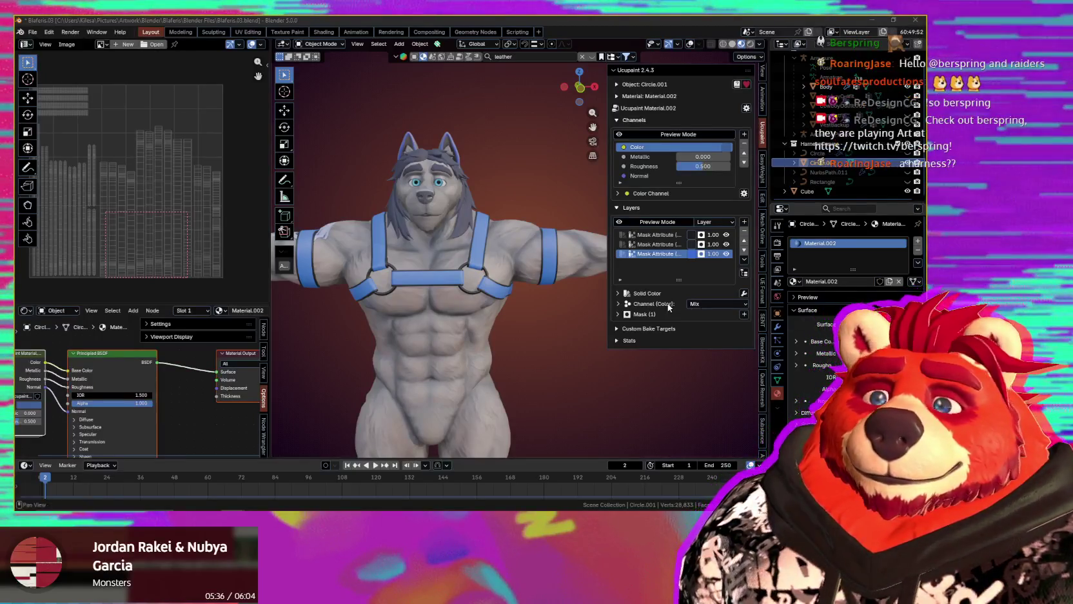
{"action": "mouse_move", "coordinate": [555, 329]}
{"action": "middle_mouse_down"}
{"action": "mouse_move", "coordinate": [619, 352]}
{"action": "mouse_move", "coordinate": [376, 340]}
{"action": "mouse_move", "coordinate": [415, 329]}
{"action": "mouse_move", "coordinate": [380, 330]}
{"action": "mouse_move", "coordinate": [463, 329]}
{"action": "middle_mouse_up"}
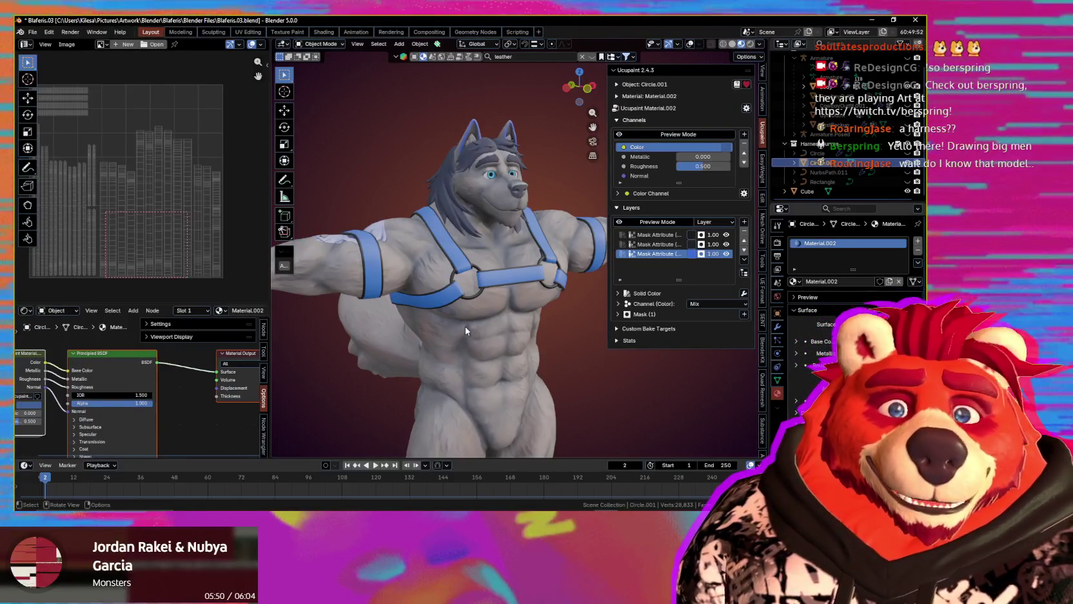
{"action": "mouse_move", "coordinate": [463, 327]}
{"action": "middle_mouse_down"}
{"action": "mouse_move", "coordinate": [436, 358]}
{"action": "mouse_move", "coordinate": [426, 332]}
{"action": "middle_mouse_up"}
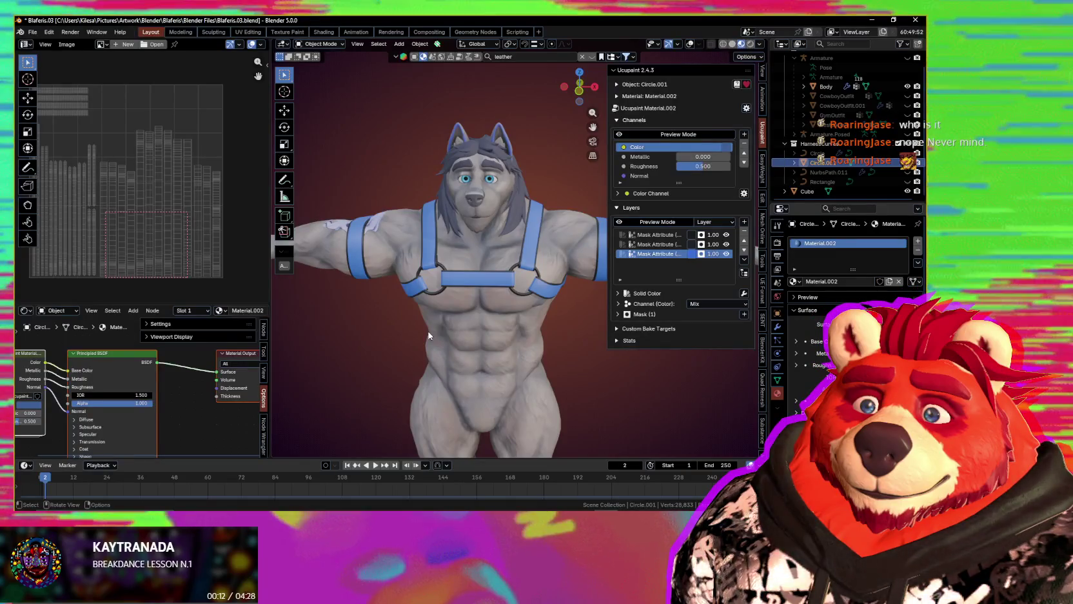
{"action": "middle_click_drag", "start_coordinate": [417, 272], "coordinate": [453, 260]}
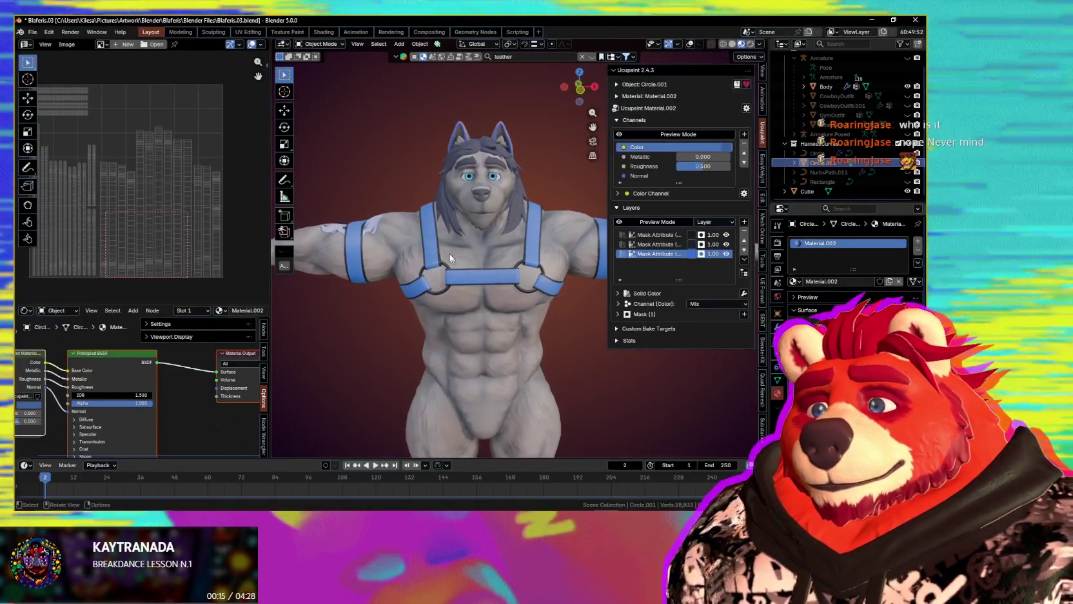
{"action": "scroll", "coordinate": [510, 253], "scroll_direction": "up", "scroll_amount": 2}
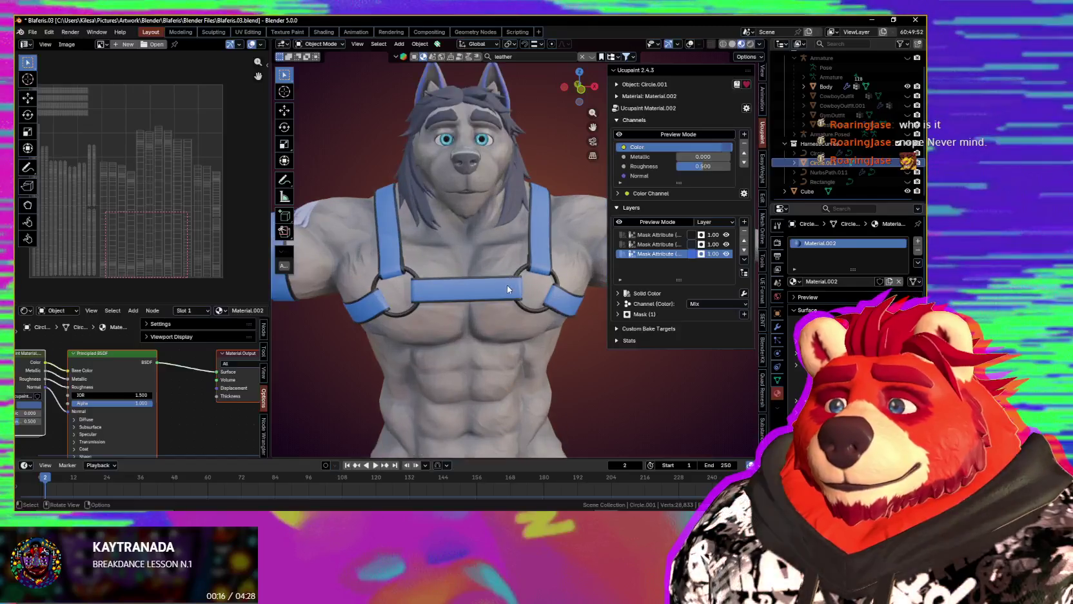
{"action": "scroll", "coordinate": [557, 258], "scroll_direction": "up", "scroll_amount": 1}
{"action": "scroll", "coordinate": [490, 293], "scroll_direction": "up", "scroll_amount": 1}
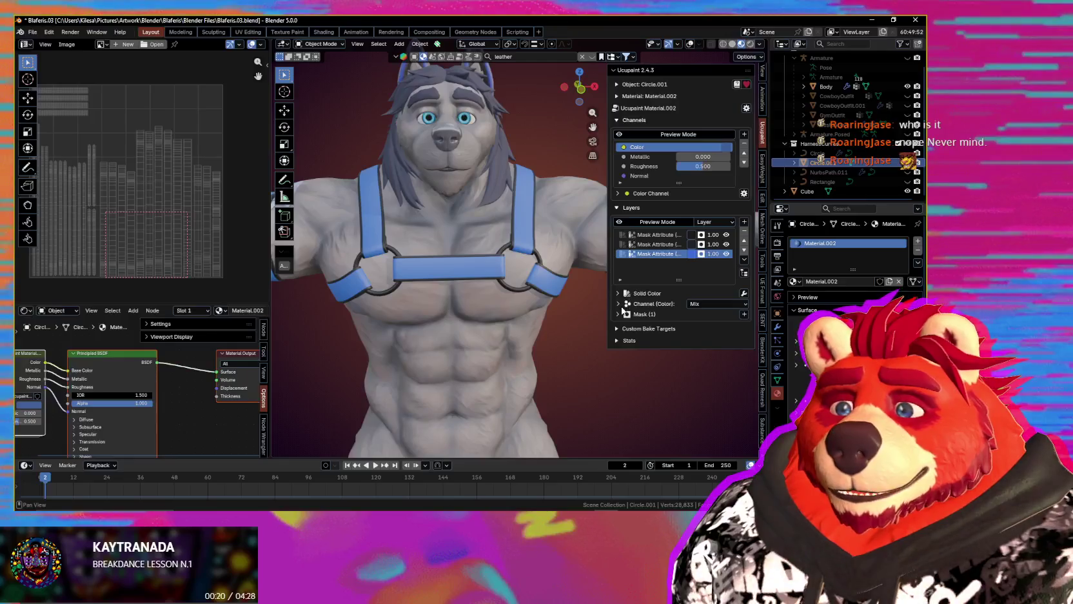
{"action": "left_click", "coordinate": [685, 244]}
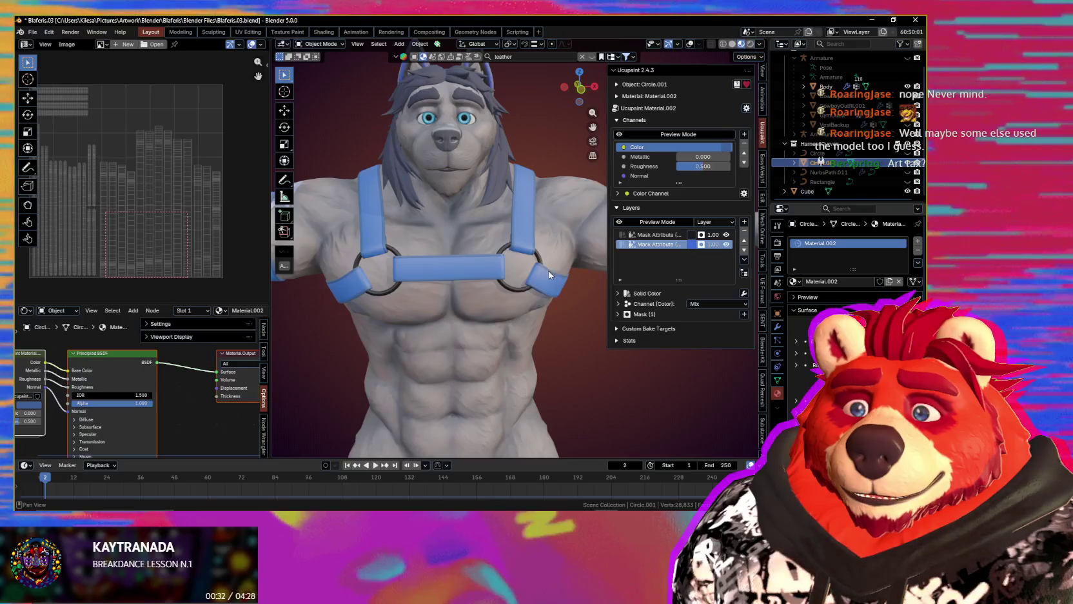
- Enable the layer's Bump channel, sourced from the existing leather roughness image
{"action": "middle_click_drag", "start_coordinate": [490, 277], "coordinate": [567, 298]}
{"action": "scroll", "coordinate": [566, 299], "scroll_direction": "up", "scroll_amount": 4}
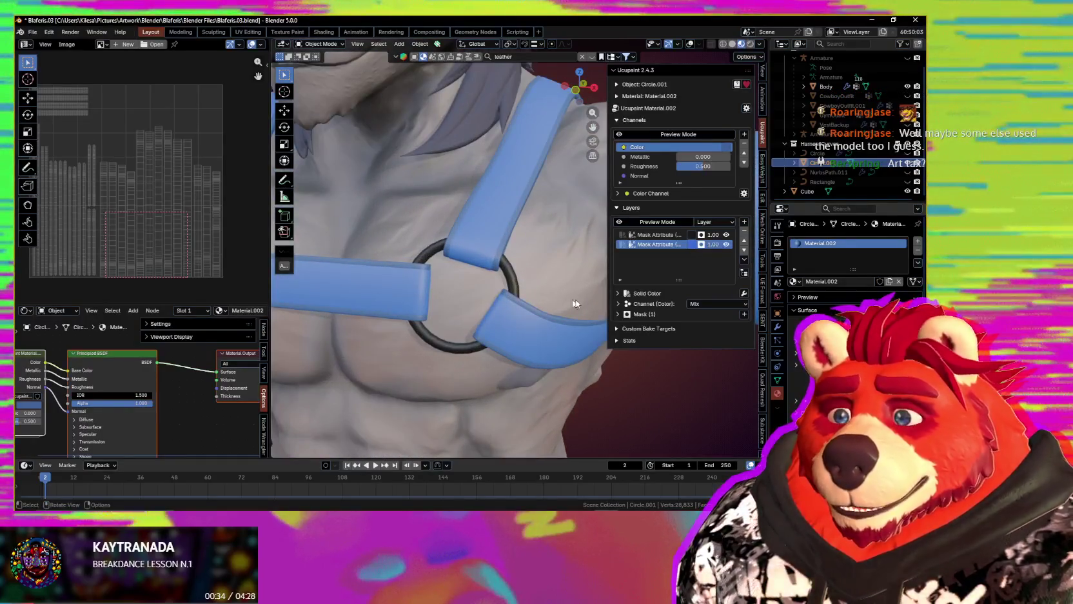
{"action": "left_click", "coordinate": [619, 303]}
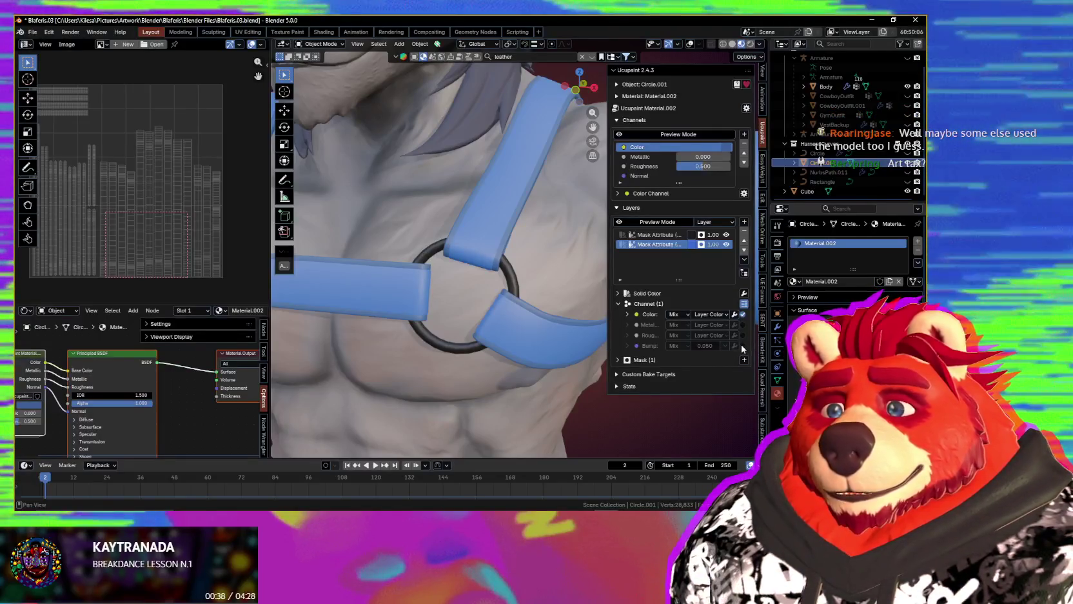
{"action": "left_click", "coordinate": [742, 346]}
{"action": "left_click", "coordinate": [628, 347]}
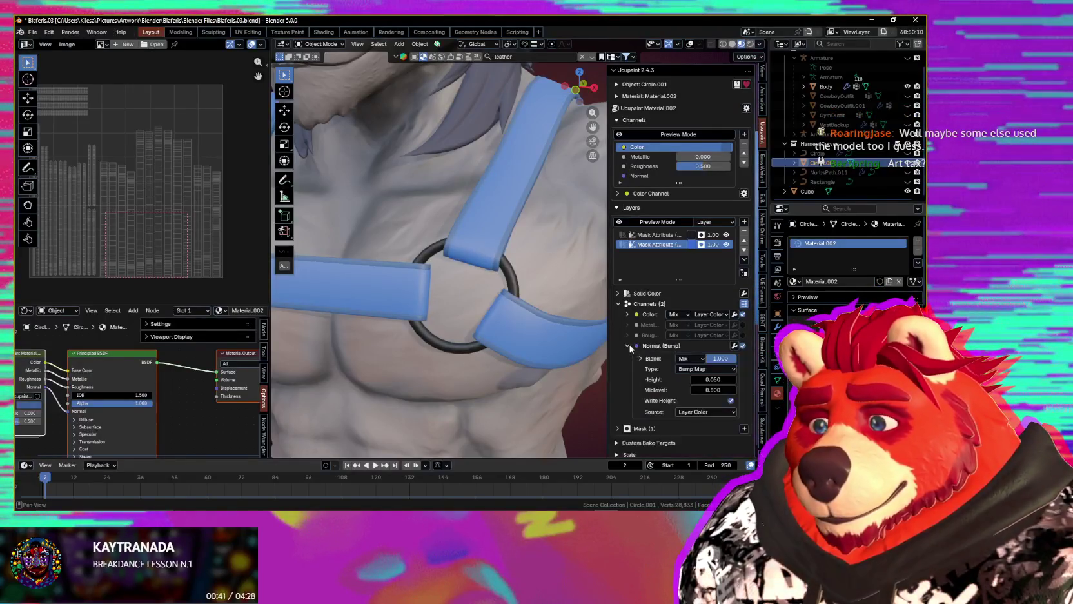
{"action": "left_click", "coordinate": [707, 412]}
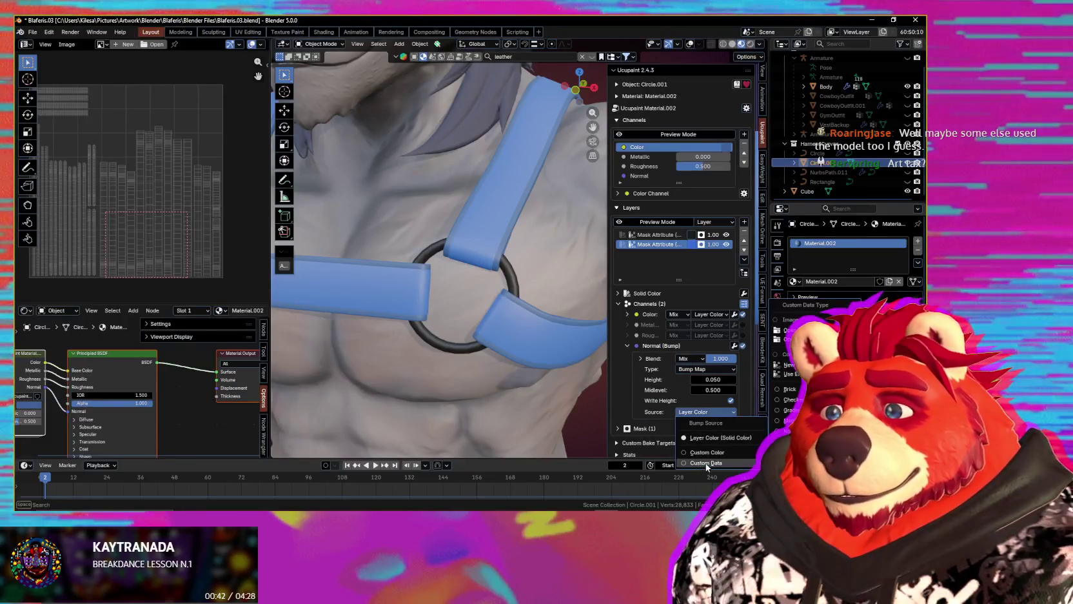
{"action": "left_click", "coordinate": [706, 463]}
{"action": "left_click", "coordinate": [782, 343]}
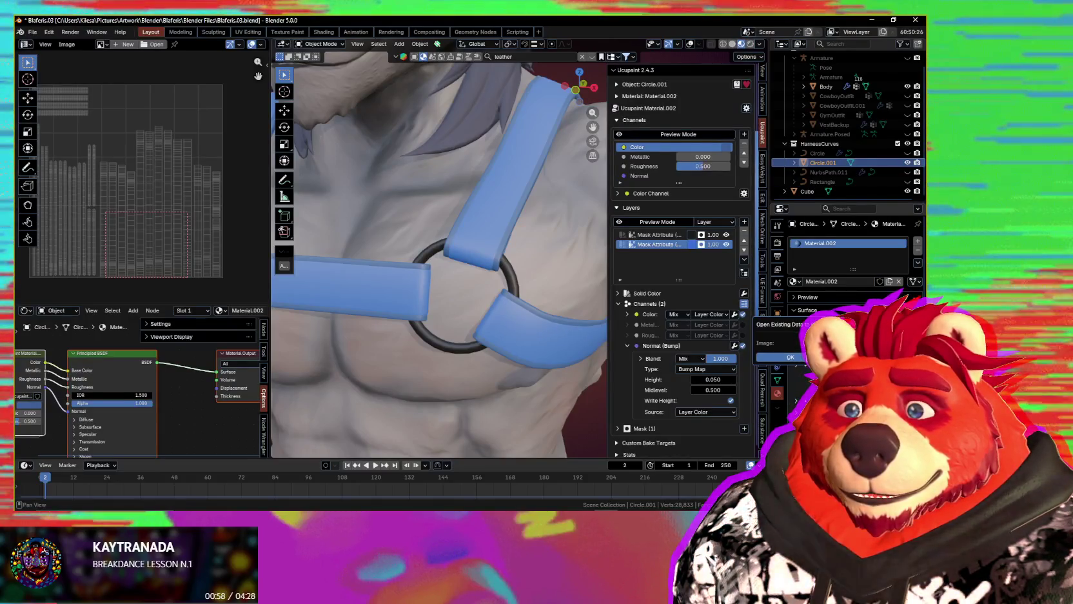
{"action": "key", "text": "Return"}
- Set the bump height to 0.01 and check the leather grain on the strap
{"action": "scroll", "coordinate": [509, 280], "scroll_direction": "up", "scroll_amount": 2}
{"action": "mouse_move", "coordinate": [509, 279]}
{"action": "middle_mouse_down"}
{"action": "mouse_move", "coordinate": [527, 266]}
{"action": "mouse_move", "coordinate": [506, 303]}
{"action": "mouse_move", "coordinate": [608, 321]}
{"action": "middle_mouse_up"}
{"action": "left_click", "coordinate": [724, 389]}
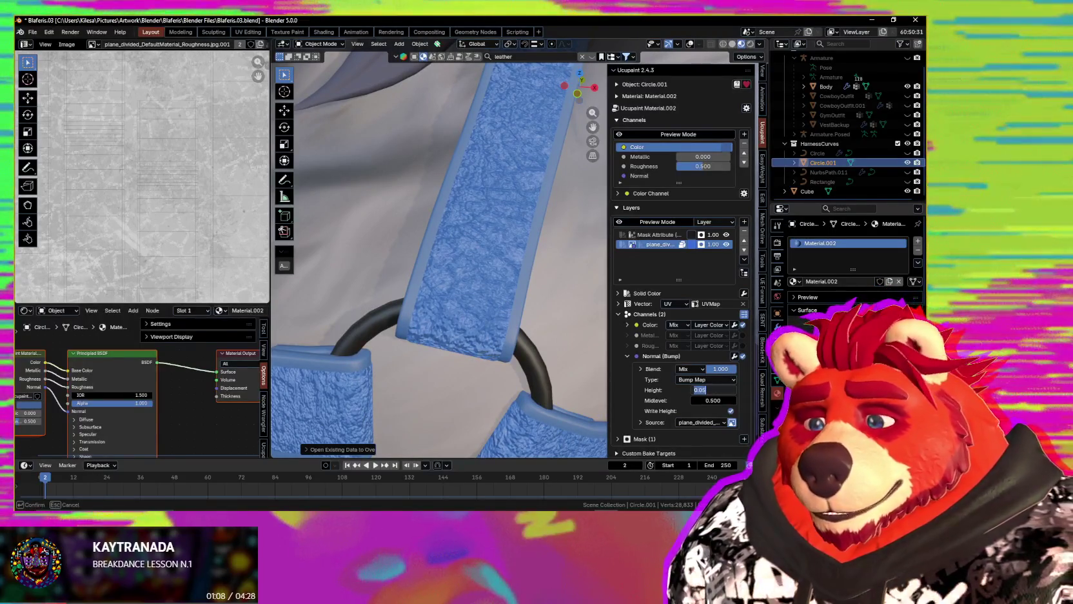
{"action": "type", "text": "0.01"}
{"action": "key", "text": "Return"}
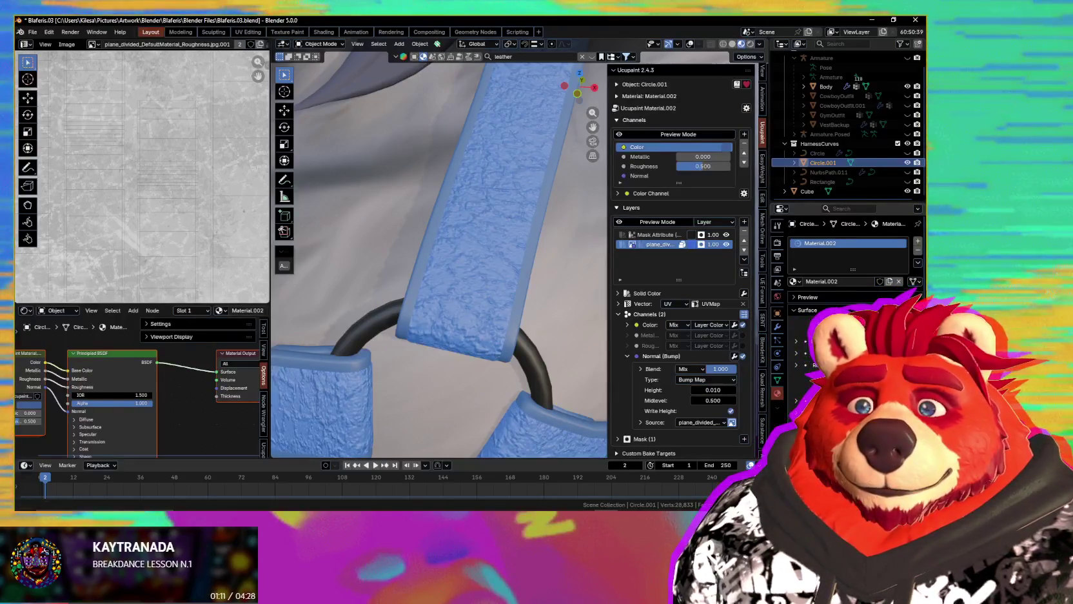
{"action": "scroll", "coordinate": [490, 332], "scroll_direction": "down", "scroll_amount": 3}
{"action": "scroll", "coordinate": [490, 332], "scroll_direction": "down", "scroll_amount": 2}
{"action": "scroll", "coordinate": [480, 338], "scroll_direction": "down", "scroll_amount": 1}
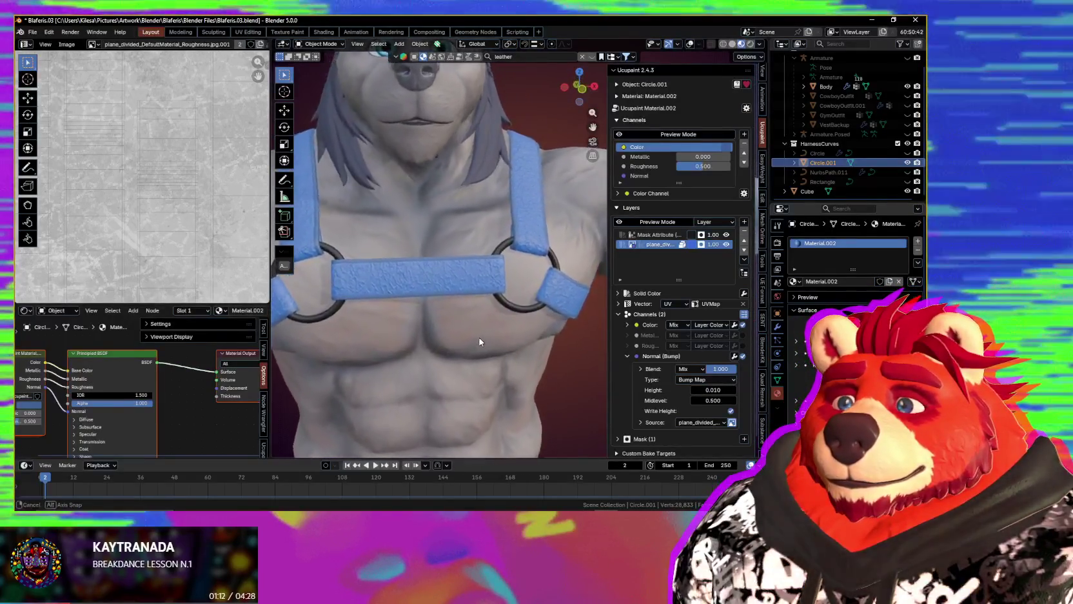
{"action": "scroll", "coordinate": [502, 325], "scroll_direction": "down", "scroll_amount": 1}
{"action": "scroll", "coordinate": [501, 323], "scroll_direction": "up", "scroll_amount": 3}
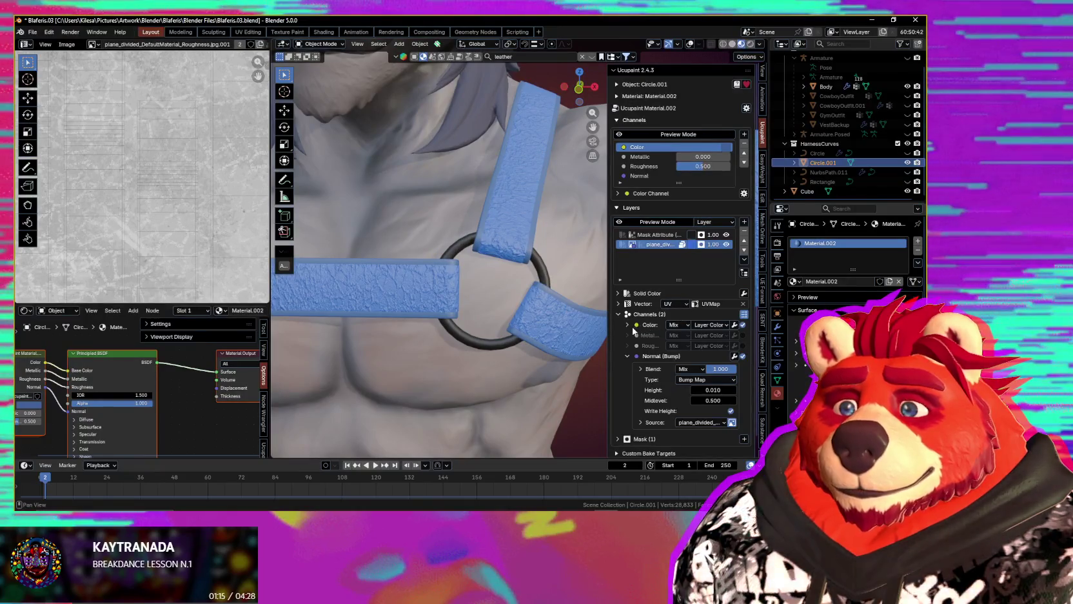
{"action": "left_click", "coordinate": [622, 304]}
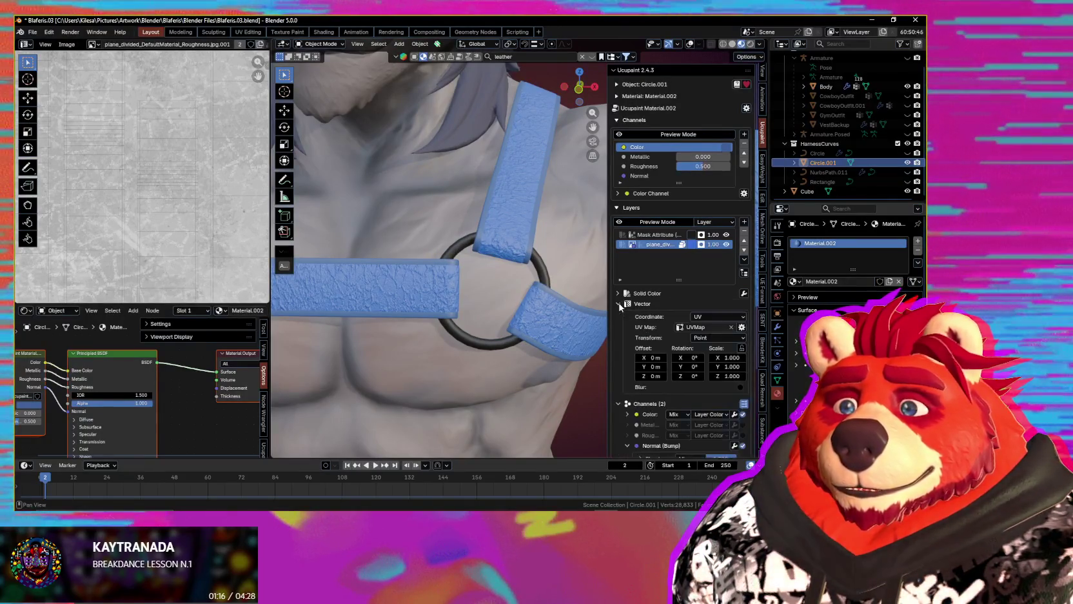
- Raise the leather texture scale to 12.6 on X, Y and Z, then inspect the finer grain
{"action": "mouse_move", "coordinate": [727, 357]}
{"action": "left_mouse_down"}
{"action": "mouse_move", "coordinate": [749, 357]}
{"action": "mouse_move", "coordinate": [735, 357]}
{"action": "left_mouse_up"}
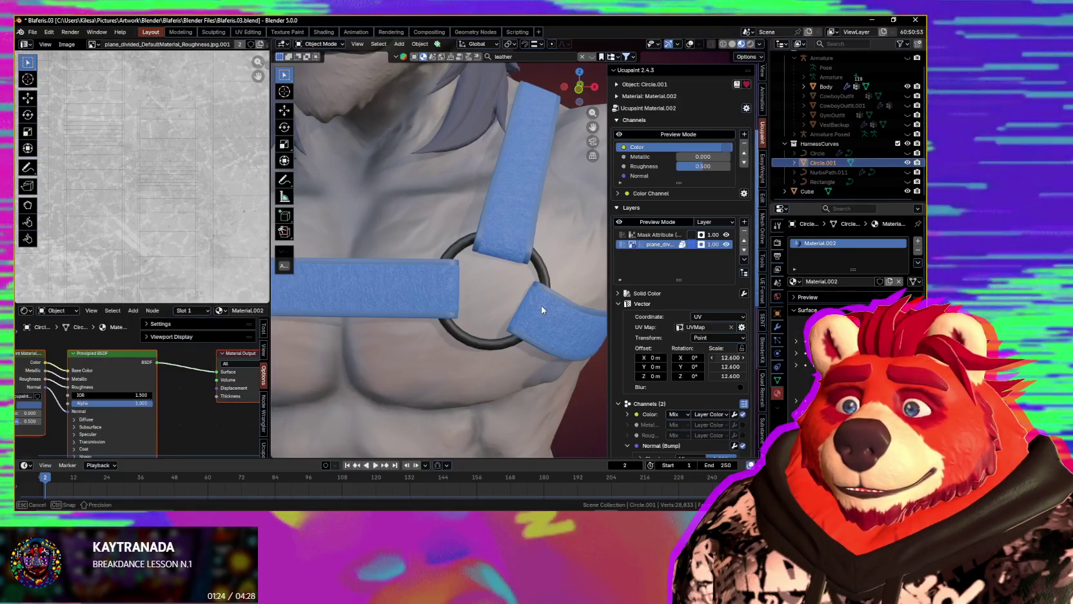
{"action": "mouse_move", "coordinate": [536, 310]}
{"action": "middle_mouse_down"}
{"action": "mouse_move", "coordinate": [524, 316]}
{"action": "mouse_move", "coordinate": [528, 308]}
{"action": "middle_mouse_up"}
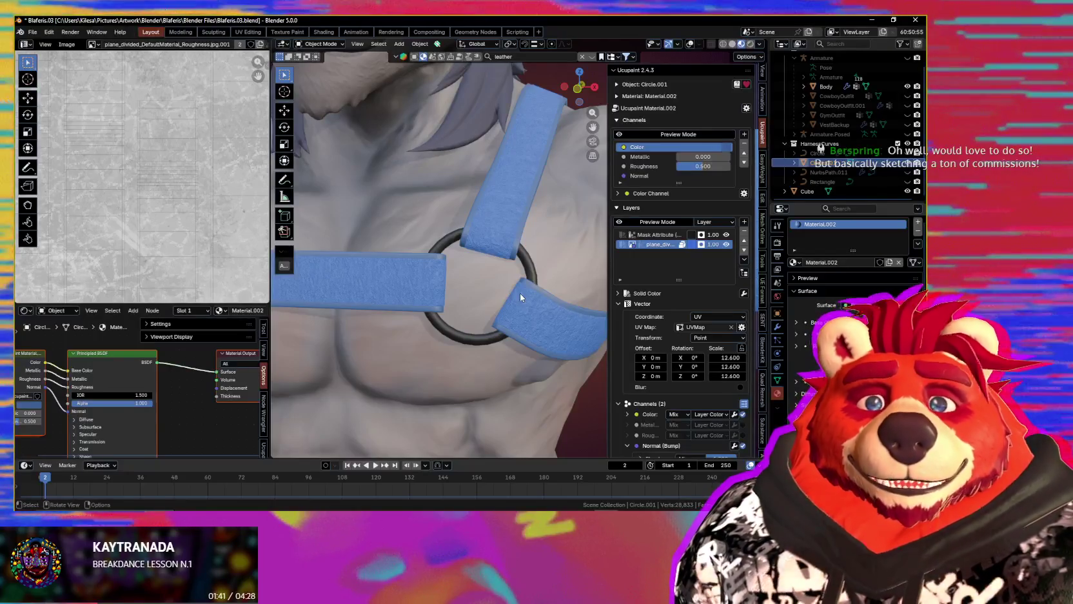
{"action": "mouse_move", "coordinate": [511, 295]}
{"action": "middle_mouse_down"}
{"action": "mouse_move", "coordinate": [468, 333]}
{"action": "mouse_move", "coordinate": [480, 346]}
{"action": "mouse_move", "coordinate": [546, 254]}
{"action": "mouse_move", "coordinate": [529, 267]}
{"action": "middle_mouse_up"}
{"action": "scroll", "coordinate": [480, 346], "scroll_direction": "up", "scroll_amount": 5}
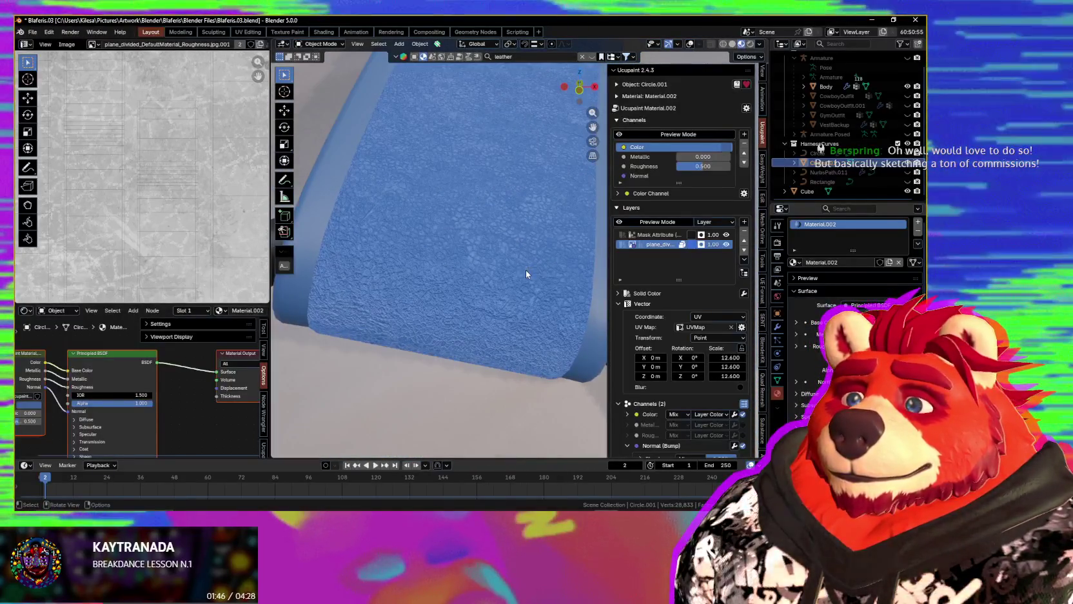
{"action": "scroll", "coordinate": [635, 380], "scroll_direction": "down", "scroll_amount": 1}
{"action": "scroll", "coordinate": [635, 406], "scroll_direction": "down", "scroll_amount": 2}
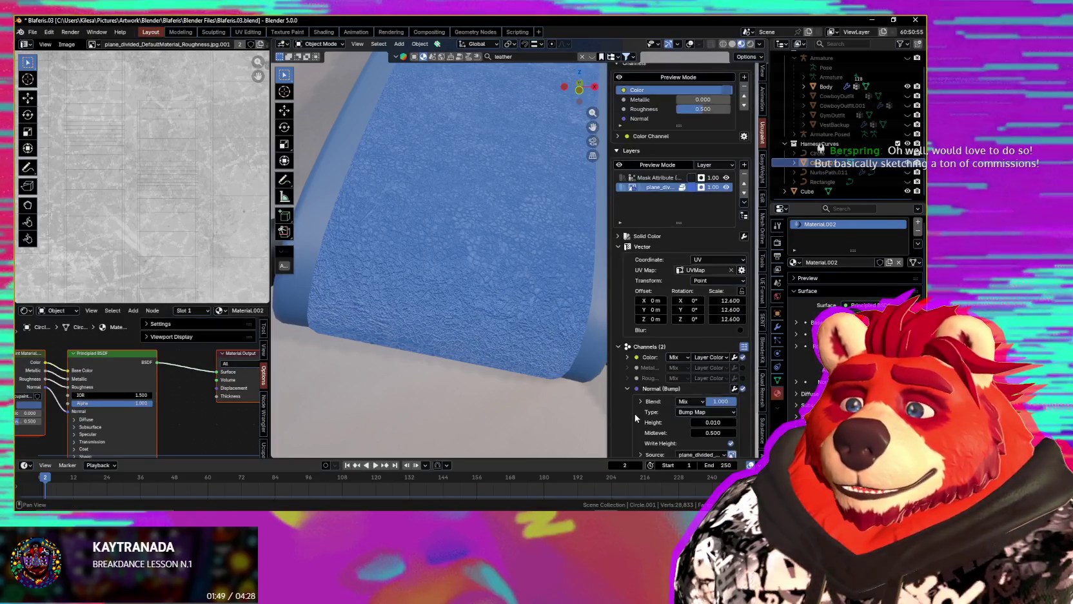
{"action": "scroll", "coordinate": [636, 418], "scroll_direction": "down", "scroll_amount": 2}
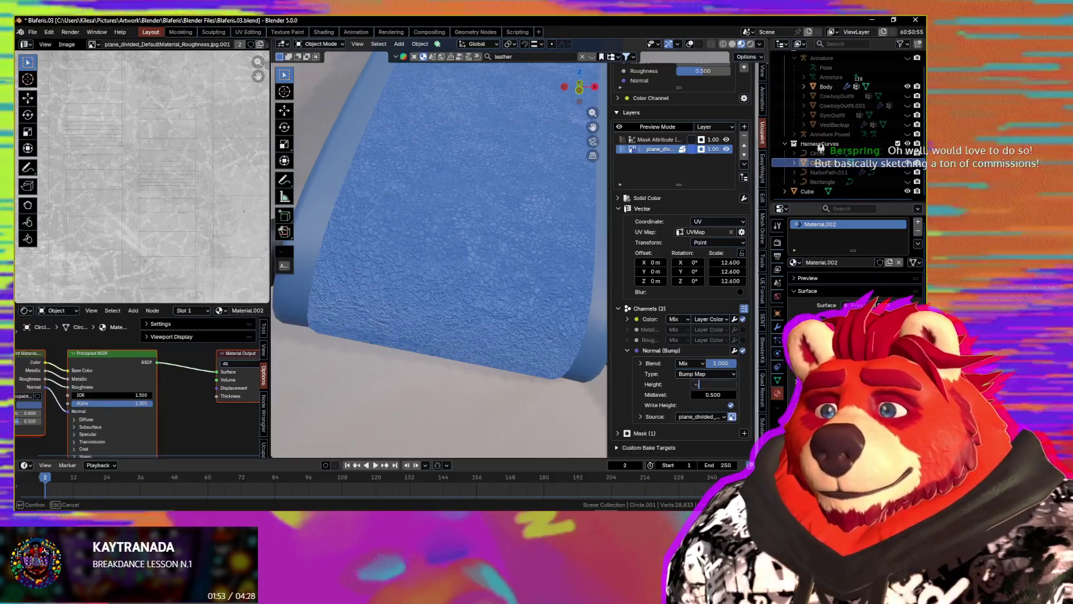
{"action": "type", "text": "-0.01"}
{"action": "key", "text": "Return"}
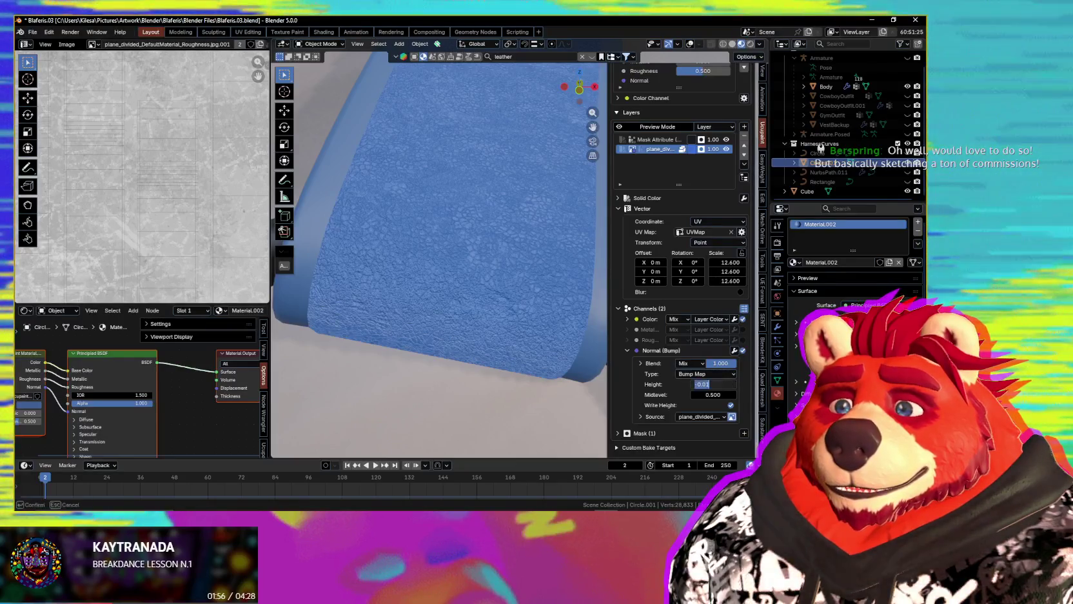
{"action": "left_click", "coordinate": [728, 383]}
{"action": "key", "text": "BackSpace"}
{"action": "type", "text": "05"}
{"action": "middle_click_drag", "start_coordinate": [530, 287], "coordinate": [522, 325]}
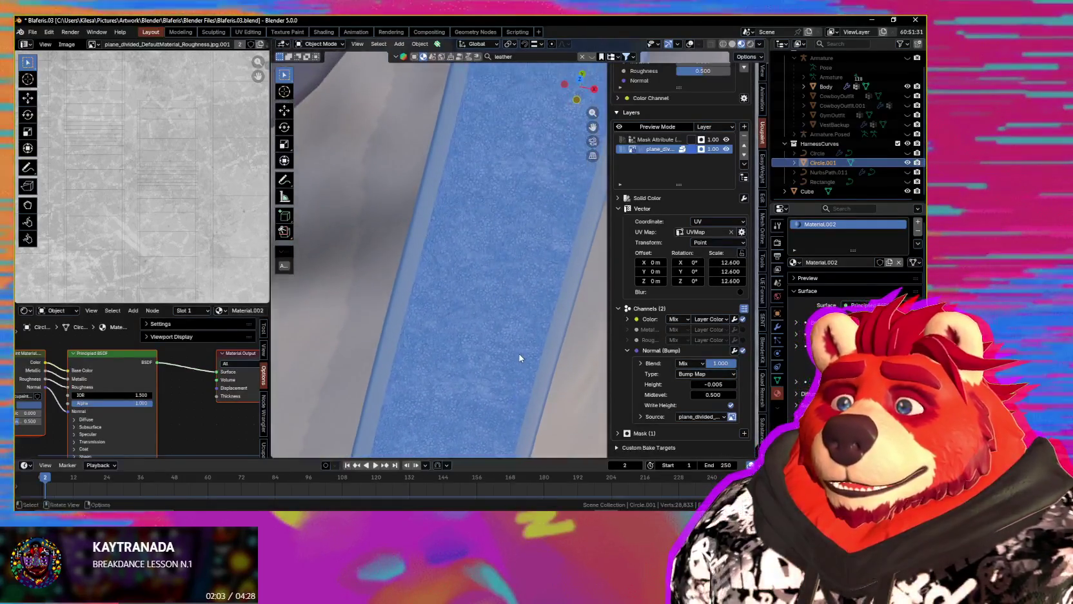
{"action": "middle_click_drag", "start_coordinate": [522, 325], "coordinate": [526, 349]}
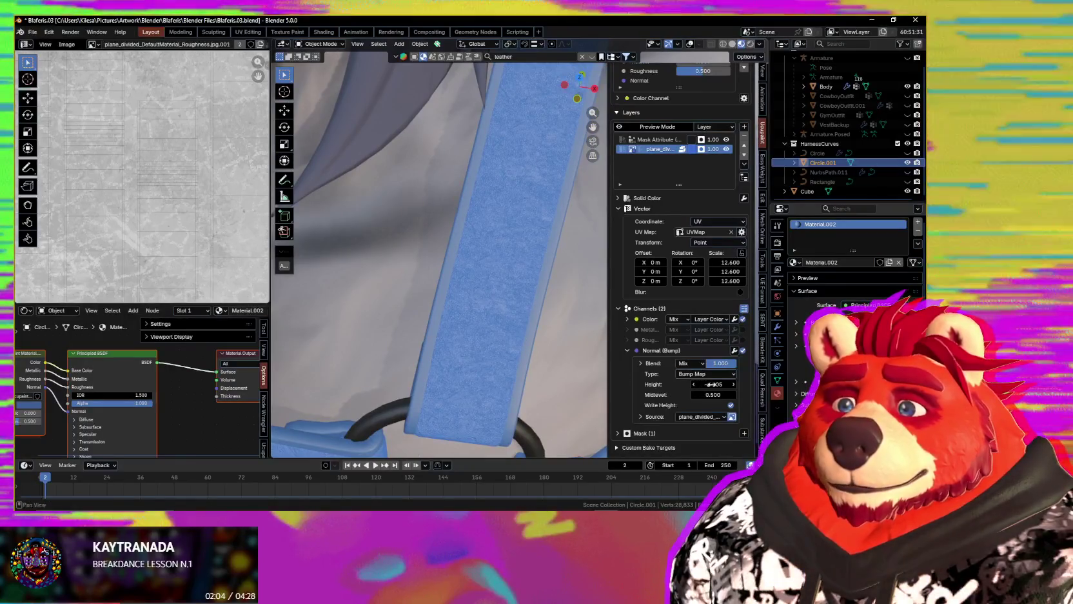
{"action": "left_click_drag", "start_coordinate": [734, 269], "coordinate": [706, 261]}
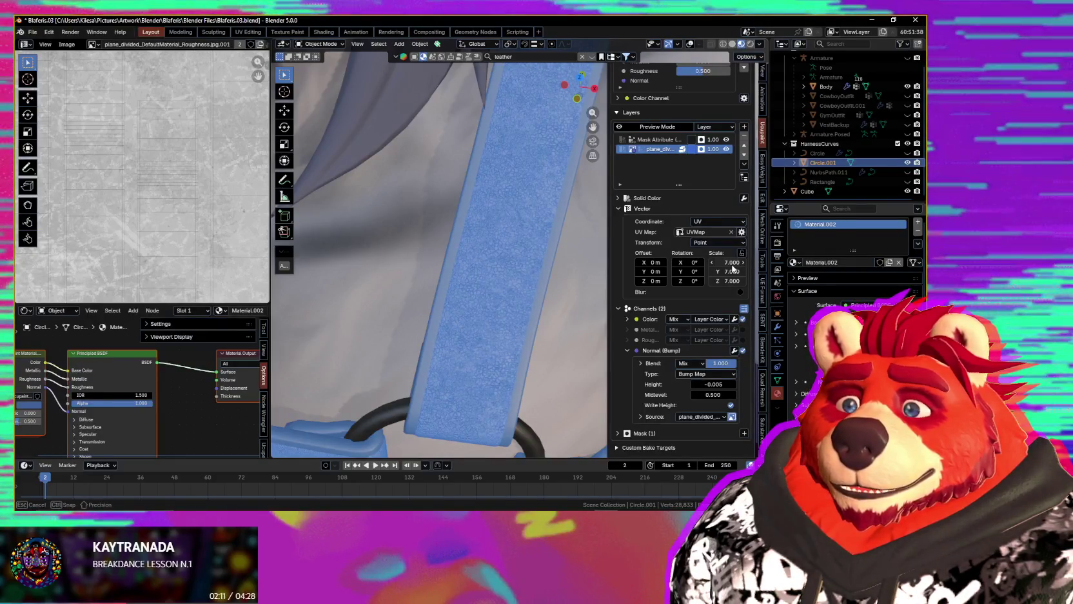
{"action": "scroll", "coordinate": [514, 302], "scroll_direction": "down", "scroll_amount": 2}
{"action": "mouse_move", "coordinate": [513, 299]}
{"action": "middle_mouse_down"}
{"action": "mouse_move", "coordinate": [516, 239]}
{"action": "mouse_move", "coordinate": [513, 295]}
{"action": "middle_mouse_up"}
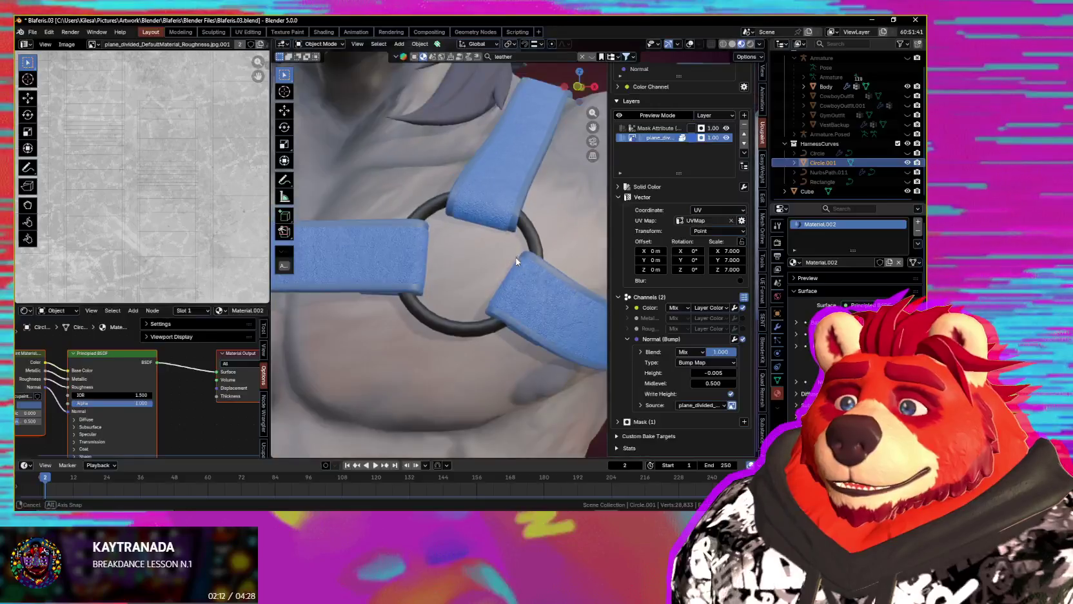
{"action": "scroll", "coordinate": [514, 295], "scroll_direction": "up", "scroll_amount": 1}
{"action": "scroll", "coordinate": [524, 291], "scroll_direction": "up", "scroll_amount": 2}
{"action": "scroll", "coordinate": [529, 289], "scroll_direction": "up", "scroll_amount": 3}
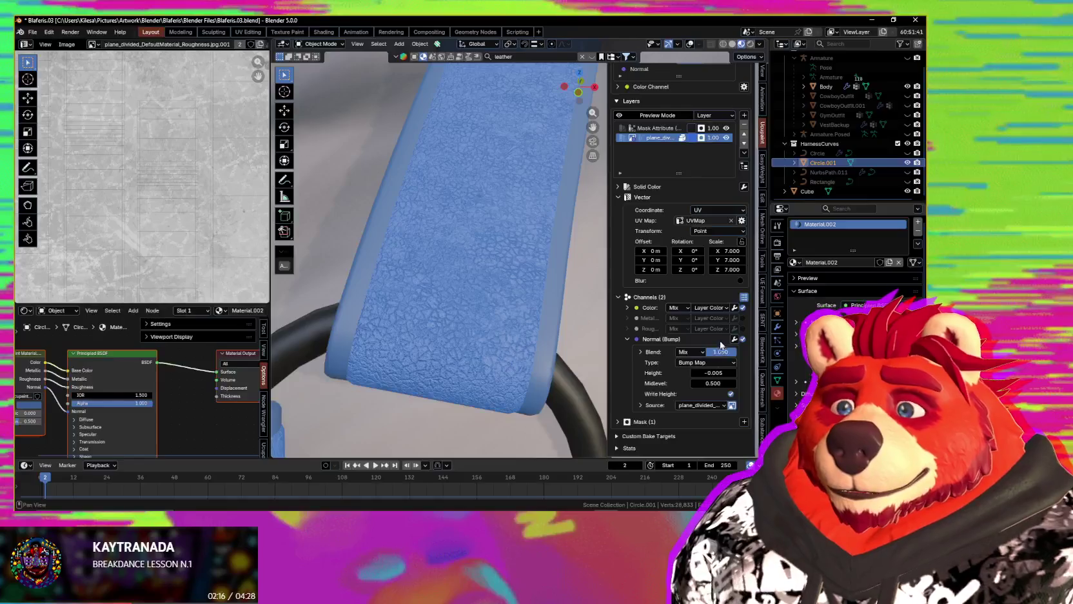
{"action": "left_click", "coordinate": [743, 329]}
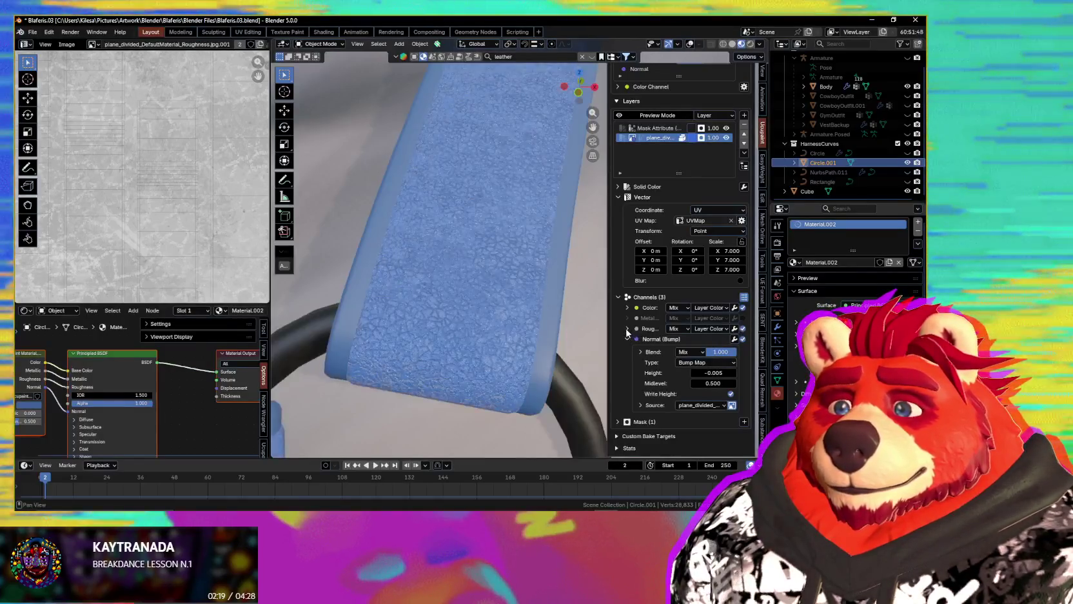
- Feed the Roughness channel from the existing leather roughness image and review the strap up close
{"action": "left_click", "coordinate": [627, 329]}
{"action": "left_click", "coordinate": [716, 353]}
{"action": "mouse_move", "coordinate": [706, 403]}
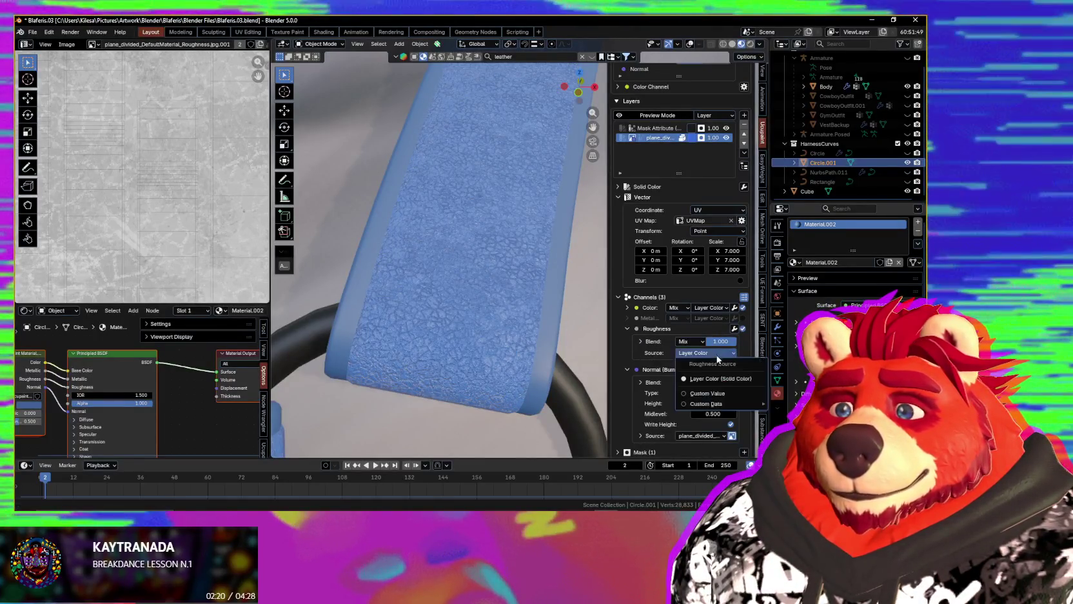
{"action": "left_click", "coordinate": [813, 281]}
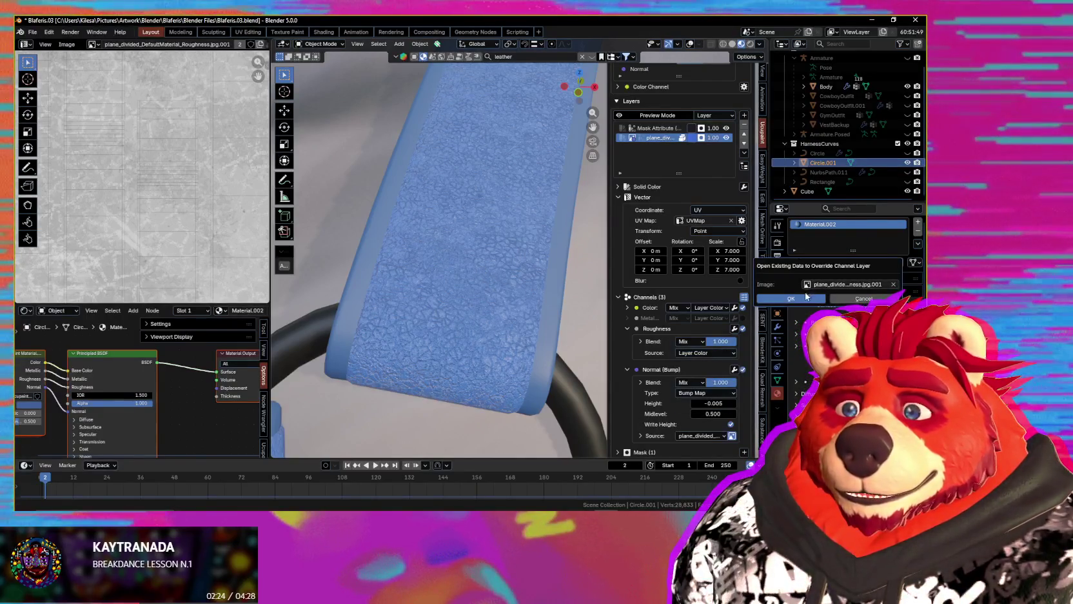
{"action": "key", "text": "Return"}
{"action": "mouse_move", "coordinate": [483, 330]}
{"action": "middle_mouse_down"}
{"action": "mouse_move", "coordinate": [496, 383]}
{"action": "mouse_move", "coordinate": [515, 337]}
{"action": "mouse_move", "coordinate": [506, 332]}
{"action": "mouse_move", "coordinate": [547, 333]}
{"action": "middle_mouse_up"}
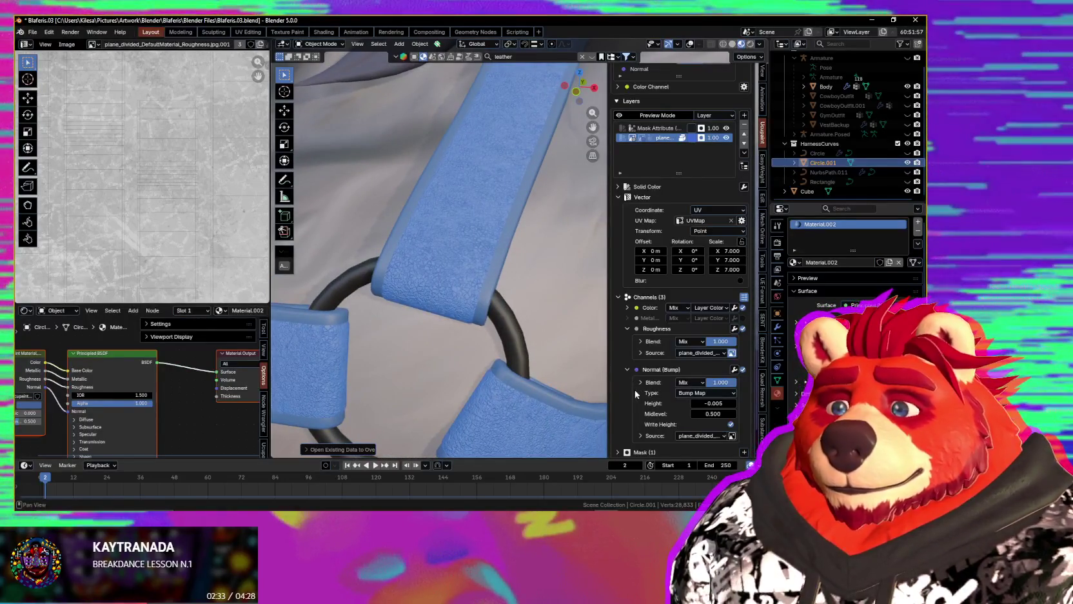
{"action": "mouse_move", "coordinate": [431, 269]}
{"action": "middle_mouse_down"}
{"action": "mouse_move", "coordinate": [416, 329]}
{"action": "mouse_move", "coordinate": [448, 266]}
{"action": "mouse_move", "coordinate": [522, 305]}
{"action": "middle_mouse_up"}
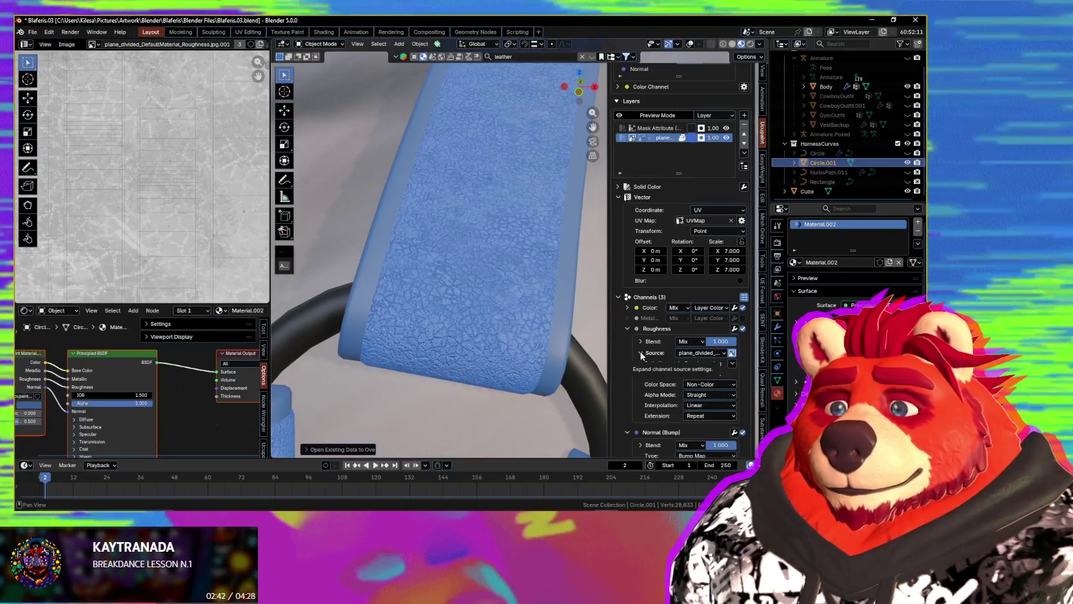
{"action": "middle_click_drag", "start_coordinate": [523, 335], "coordinate": [504, 336]}
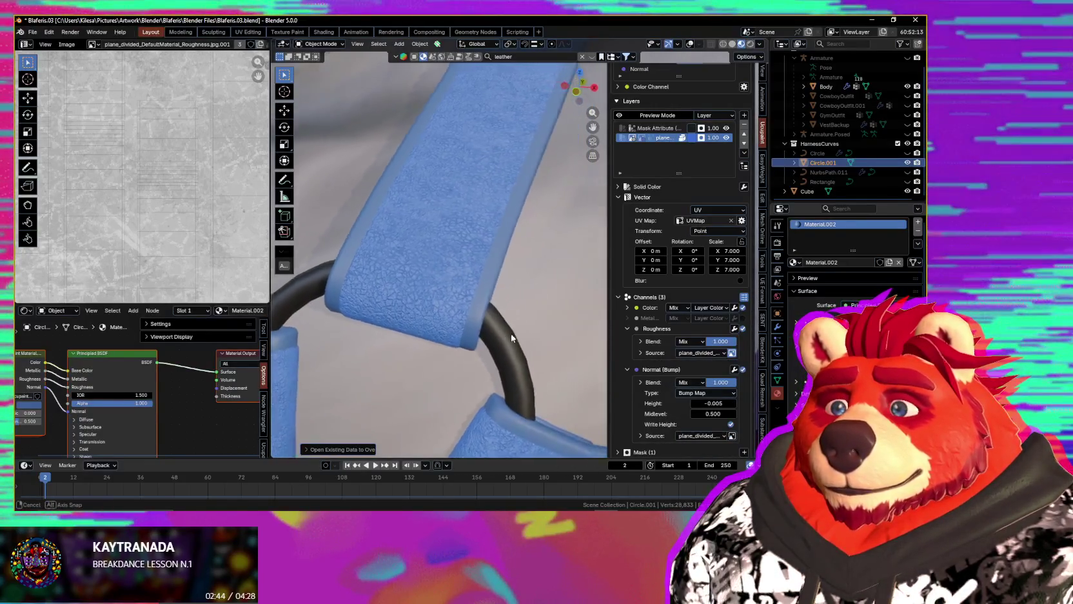
{"action": "left_click", "coordinate": [742, 328]}
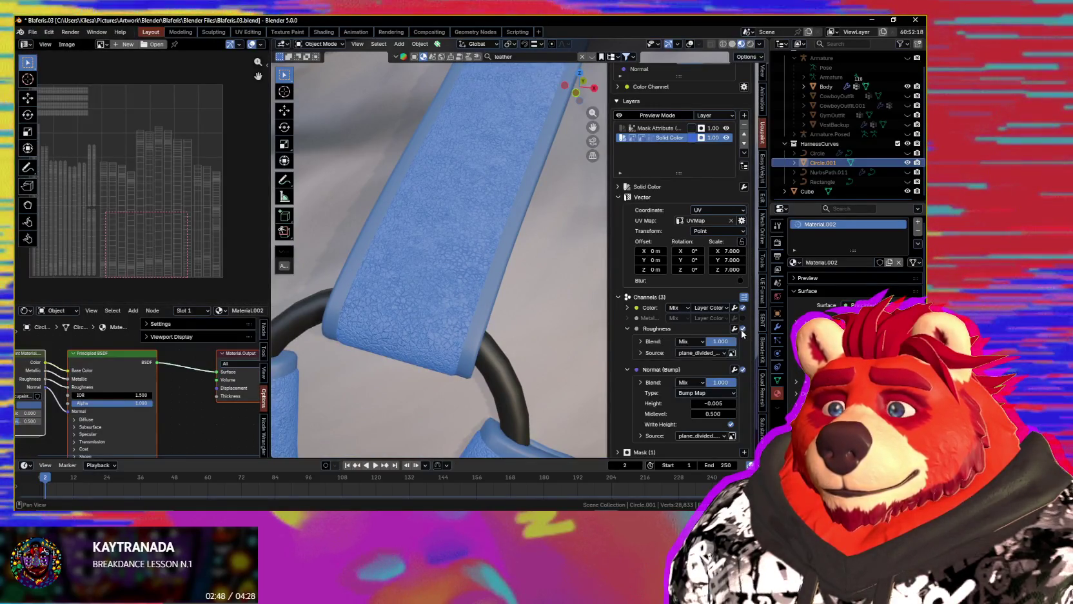
- Toggle the Roughness channel back on, then off again, to compare the strap's look
{"action": "left_click", "coordinate": [743, 329]}
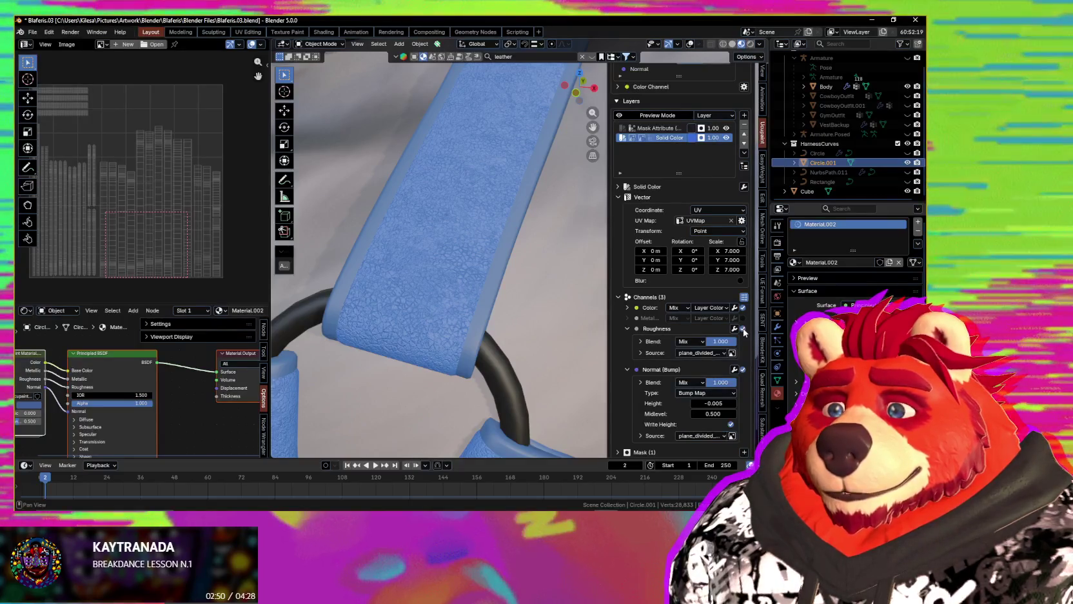
{"action": "left_click", "coordinate": [742, 329]}
{"action": "scroll", "coordinate": [490, 324], "scroll_direction": "up", "scroll_amount": 2}
{"action": "scroll", "coordinate": [490, 325], "scroll_direction": "up", "scroll_amount": 2}
{"action": "scroll", "coordinate": [489, 324], "scroll_direction": "up", "scroll_amount": 2}
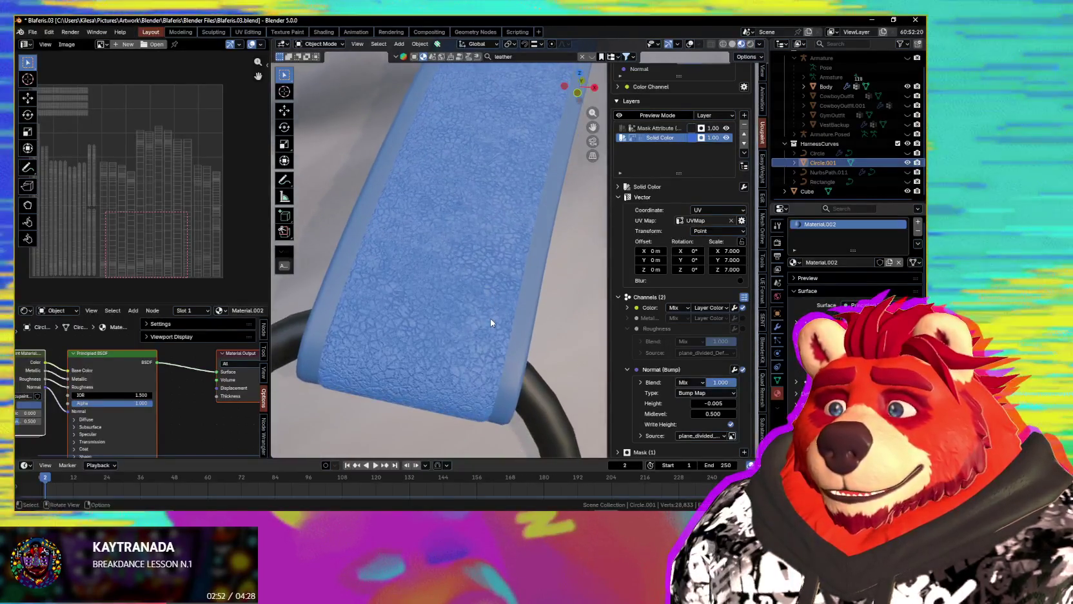
{"action": "scroll", "coordinate": [490, 322], "scroll_direction": "down", "scroll_amount": 2}
{"action": "middle_click_drag", "start_coordinate": [489, 321], "coordinate": [489, 309], "text": "shift"}
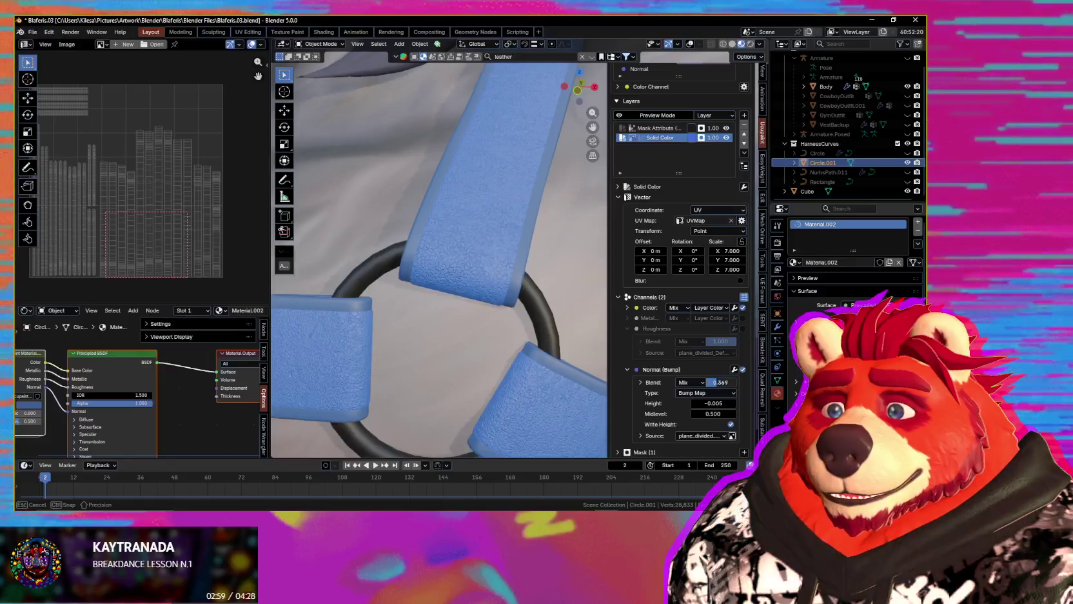
- Lower the Normal bump blend to 0.250 and view the chest harness
{"action": "left_click_drag", "start_coordinate": [721, 381], "coordinate": [709, 382]}
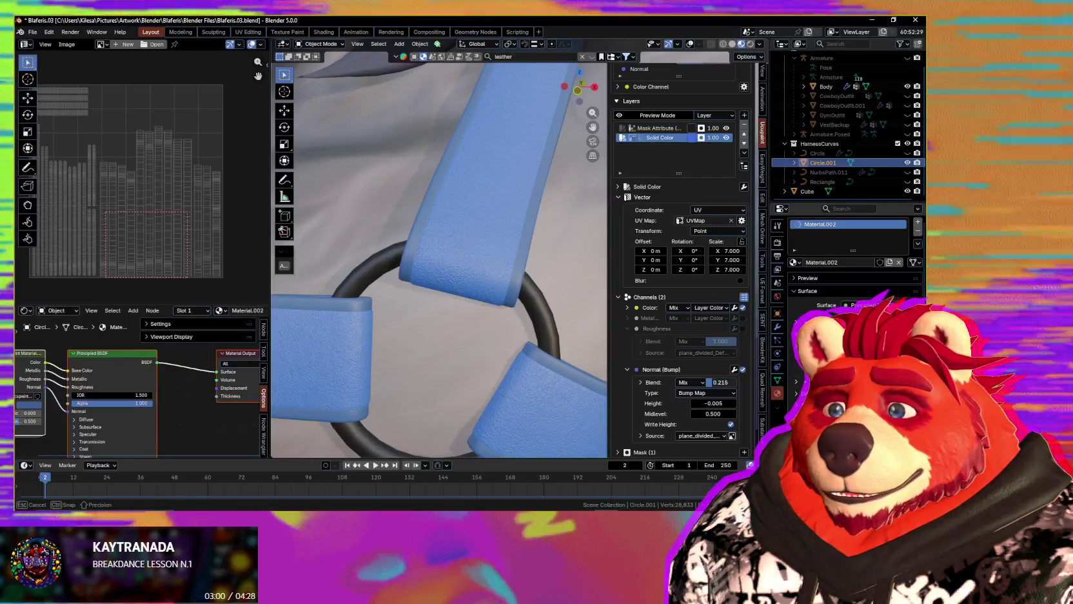
{"action": "left_click", "coordinate": [720, 382]}
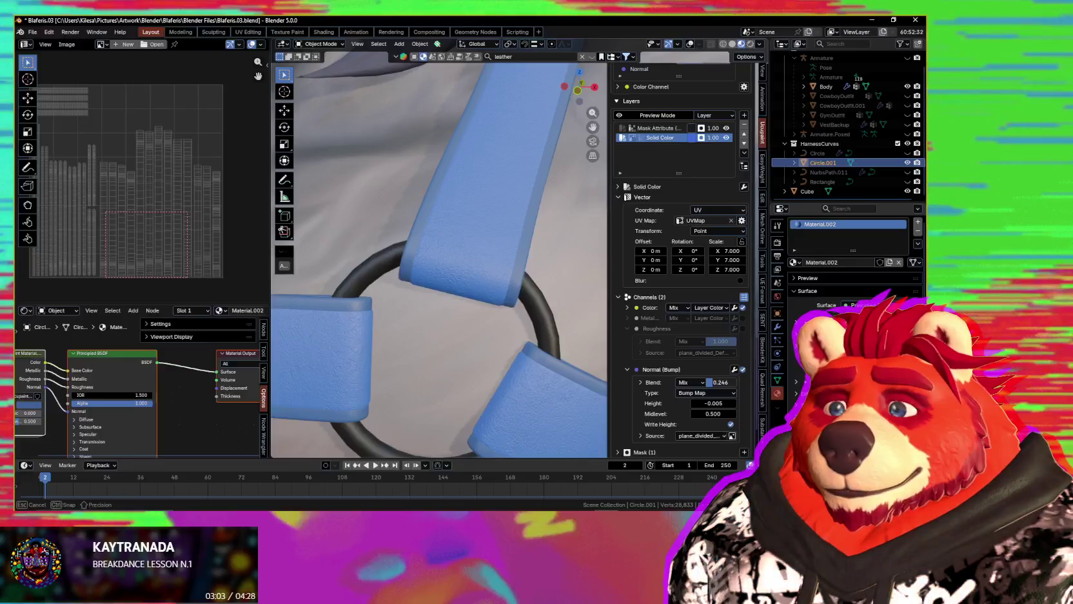
{"action": "type", "text": ".25"}
{"action": "key", "text": "Return"}
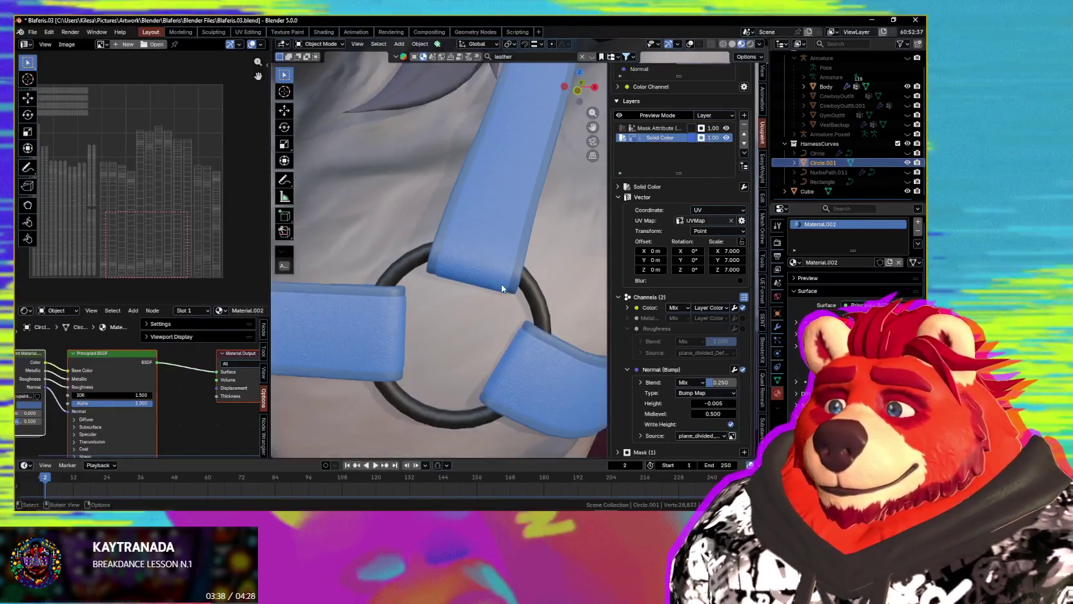
{"action": "scroll", "coordinate": [508, 263], "scroll_direction": "down", "scroll_amount": 5}
{"action": "mouse_move", "coordinate": [508, 263]}
{"action": "middle_mouse_down"}
{"action": "mouse_move", "coordinate": [487, 239]}
{"action": "mouse_move", "coordinate": [517, 295]}
{"action": "mouse_move", "coordinate": [484, 269]}
{"action": "mouse_move", "coordinate": [502, 275]}
{"action": "middle_mouse_up"}
{"action": "scroll", "coordinate": [517, 296], "scroll_direction": "up", "scroll_amount": 4}
{"action": "scroll", "coordinate": [484, 269], "scroll_direction": "up", "scroll_amount": 2}
{"action": "scroll", "coordinate": [501, 274], "scroll_direction": "up", "scroll_amount": 2}
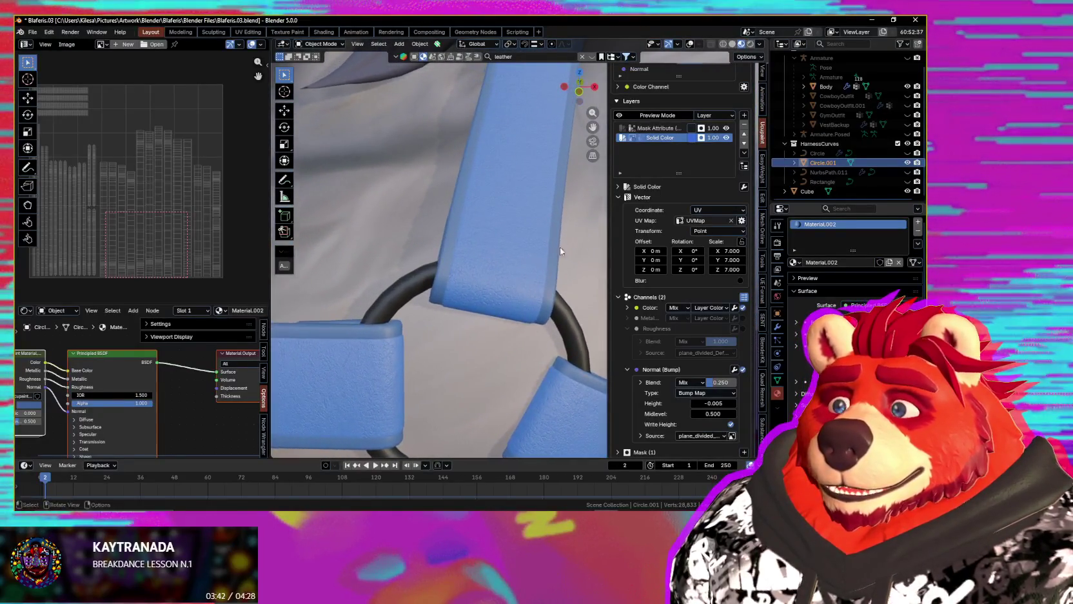
{"action": "right_click", "coordinate": [716, 143]}
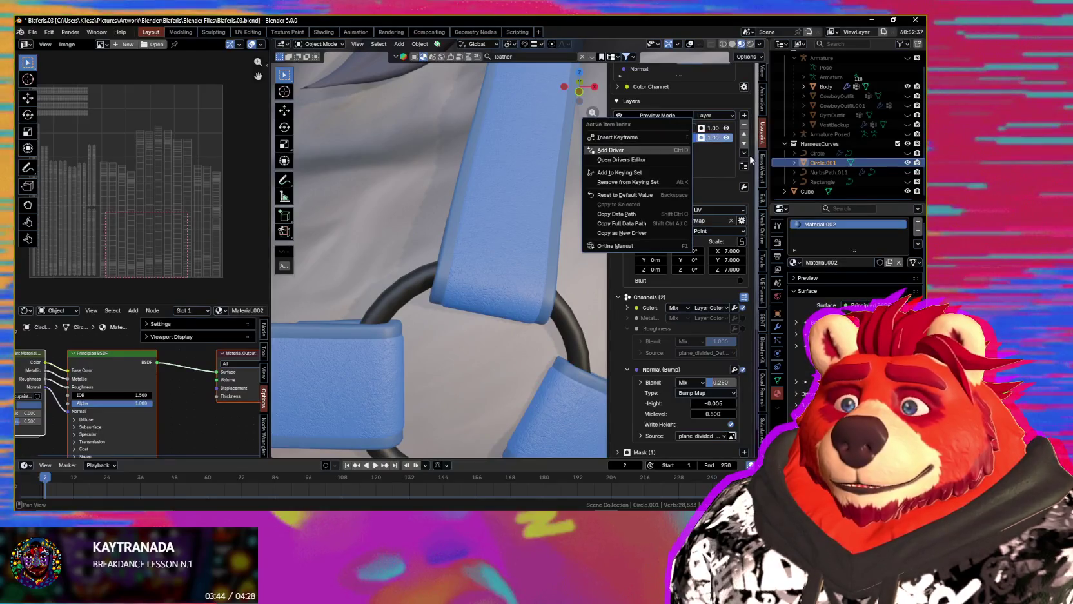
- Duplicate the Solid Color layer without packed images and enable Roughness on Solid Color 1
{"action": "left_click", "coordinate": [745, 152]}
{"action": "left_click", "coordinate": [620, 190]}
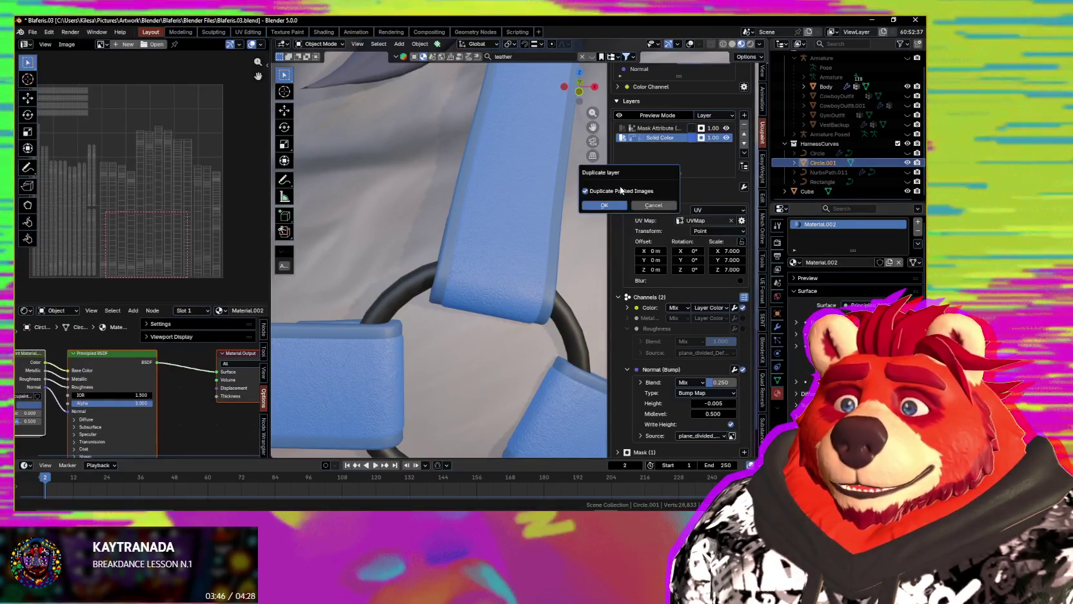
{"action": "left_click", "coordinate": [620, 191]}
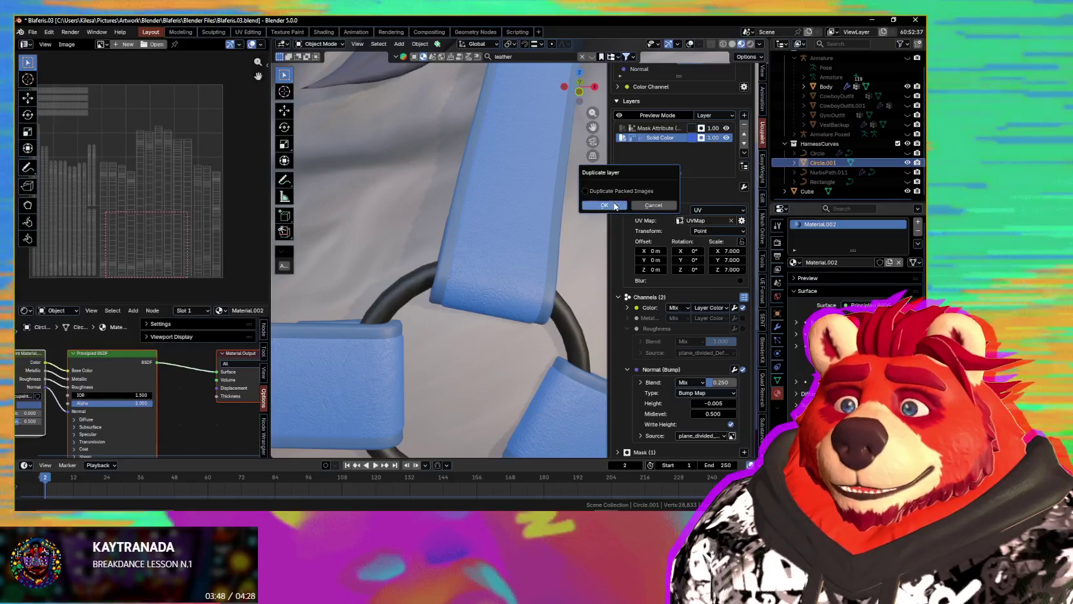
{"action": "left_click", "coordinate": [604, 205]}
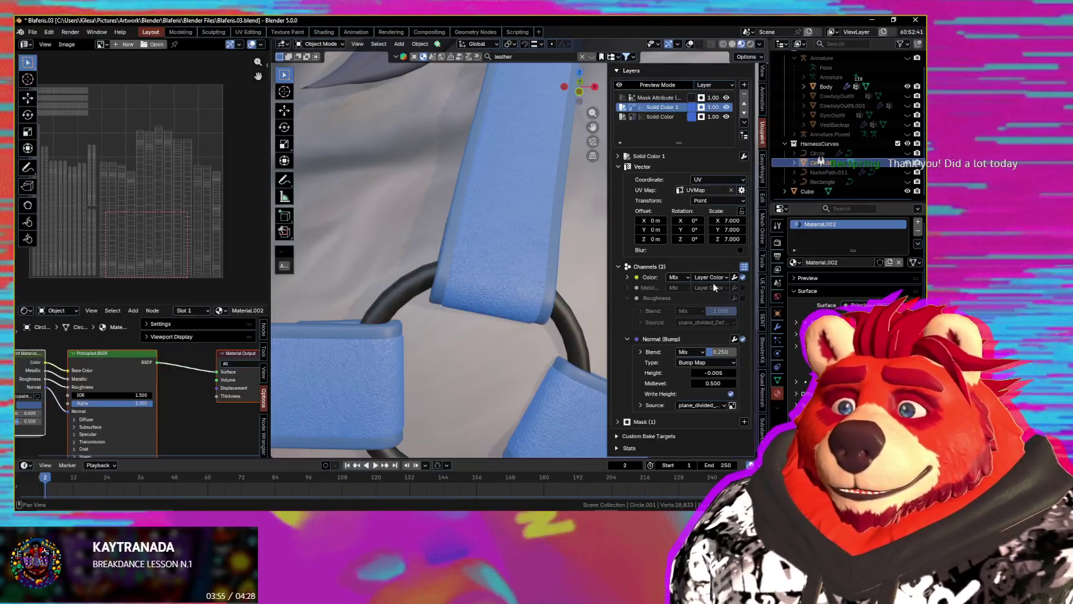
{"action": "left_click", "coordinate": [743, 297]}
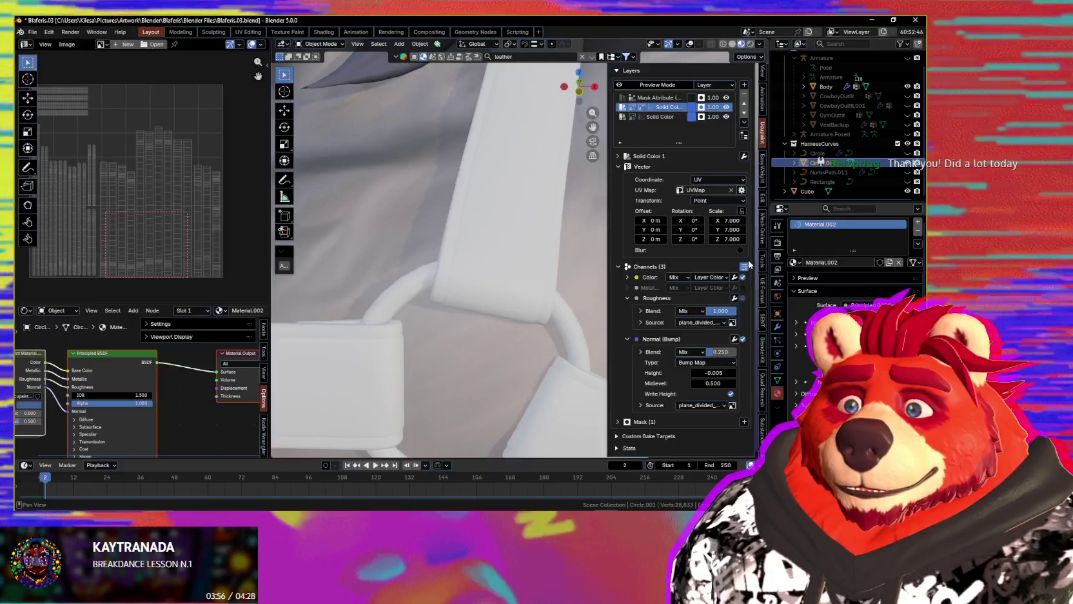
{"action": "left_click", "coordinate": [658, 117]}
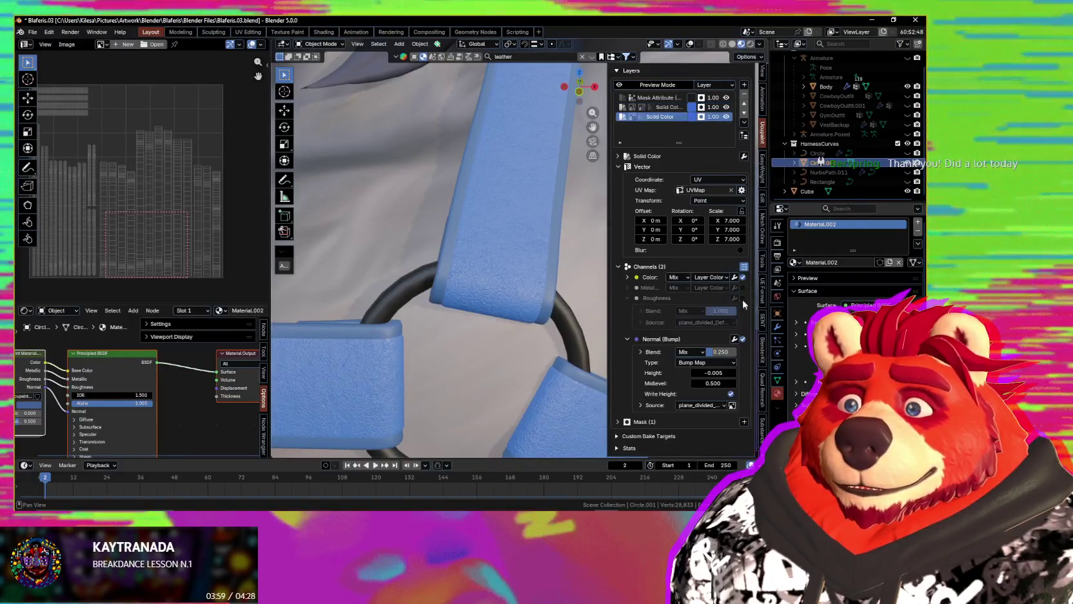
{"action": "left_click", "coordinate": [669, 108]}
- Replace the layer mask's colour attribute with Mask Attribute (Solid Color) 1
{"action": "left_click", "coordinate": [617, 422]}
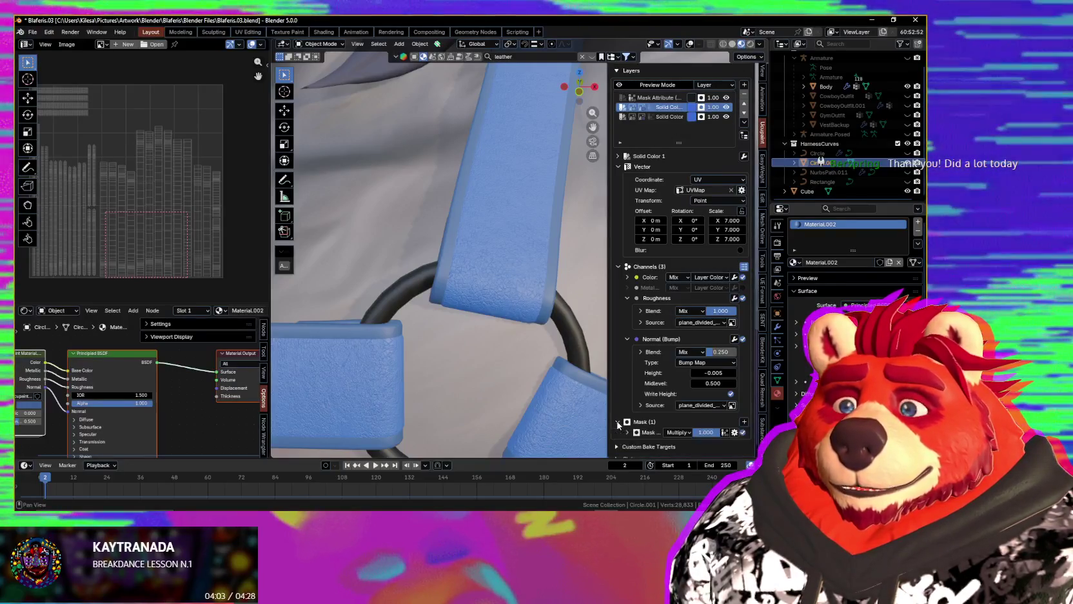
{"action": "scroll", "coordinate": [618, 425], "scroll_direction": "down", "scroll_amount": 1}
{"action": "left_click", "coordinate": [627, 414]}
{"action": "scroll", "coordinate": [664, 423], "scroll_direction": "down", "scroll_amount": 1}
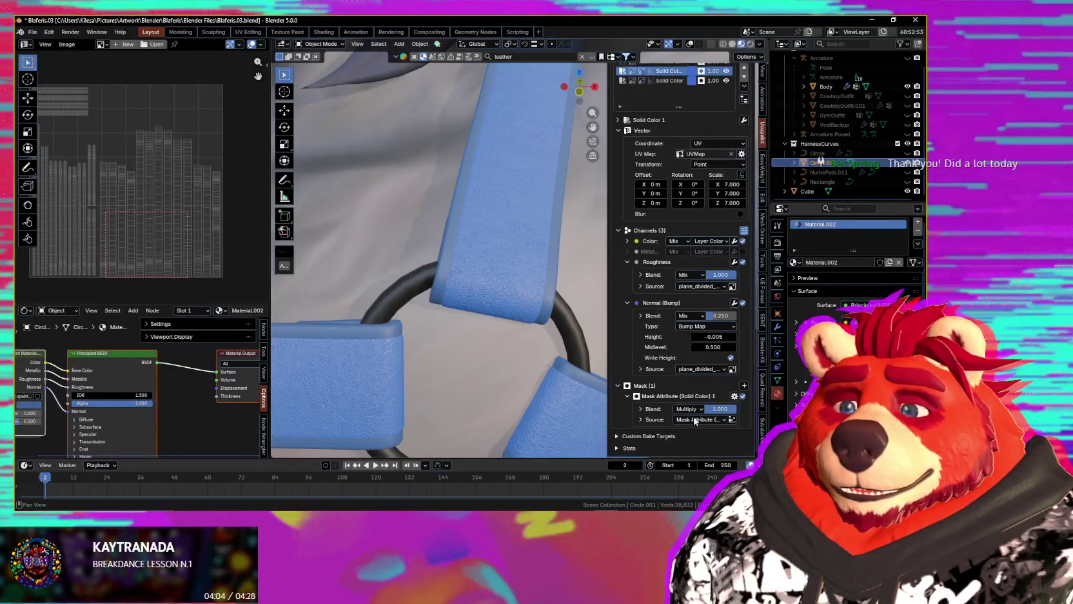
{"action": "left_click", "coordinate": [697, 420]}
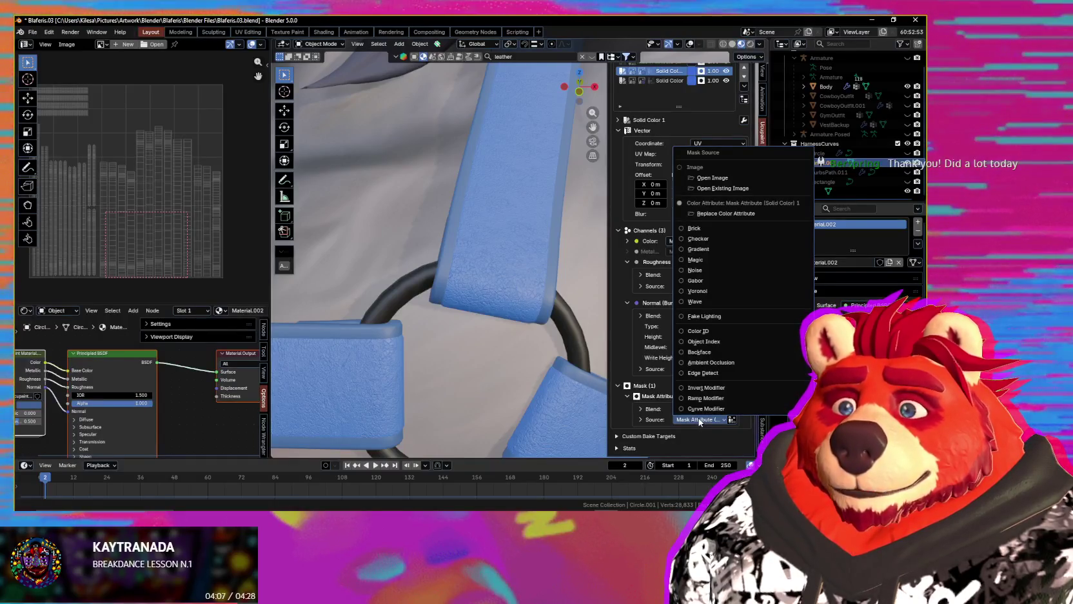
{"action": "left_click", "coordinate": [723, 213]}
{"action": "left_click", "coordinate": [786, 213]}
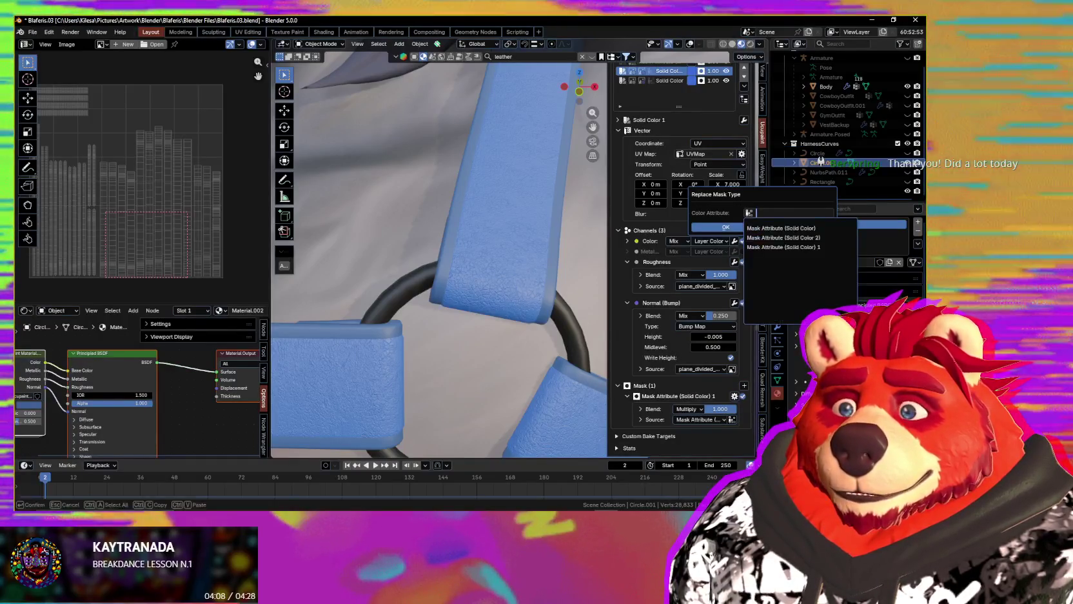
{"action": "key", "text": "Down"}
{"action": "key", "text": "Down"}
{"action": "key", "text": "Down"}
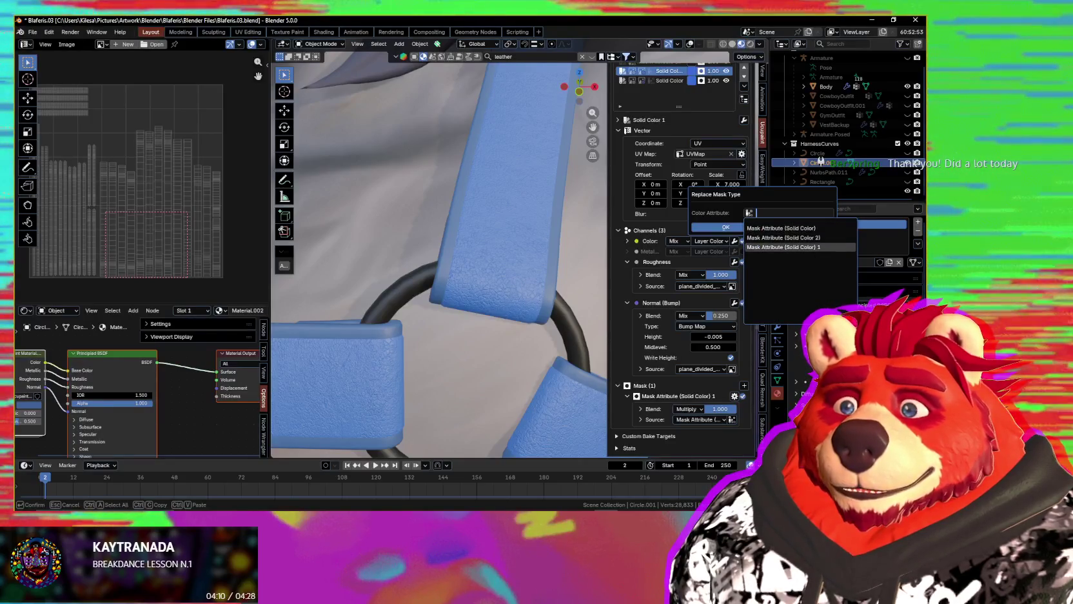
{"action": "left_click", "coordinate": [789, 247]}
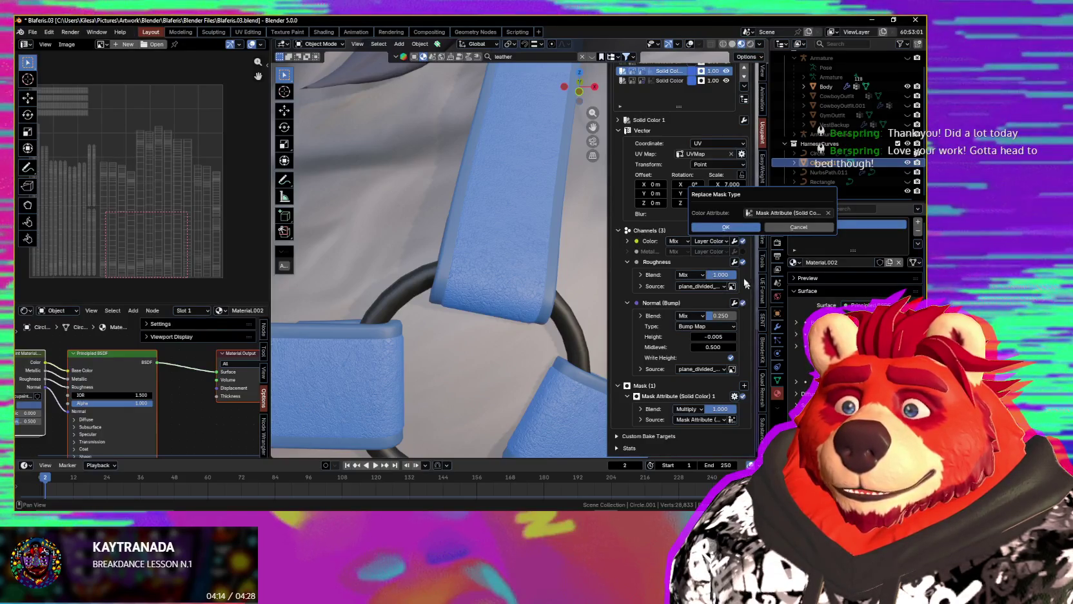
{"action": "key", "text": "Return"}
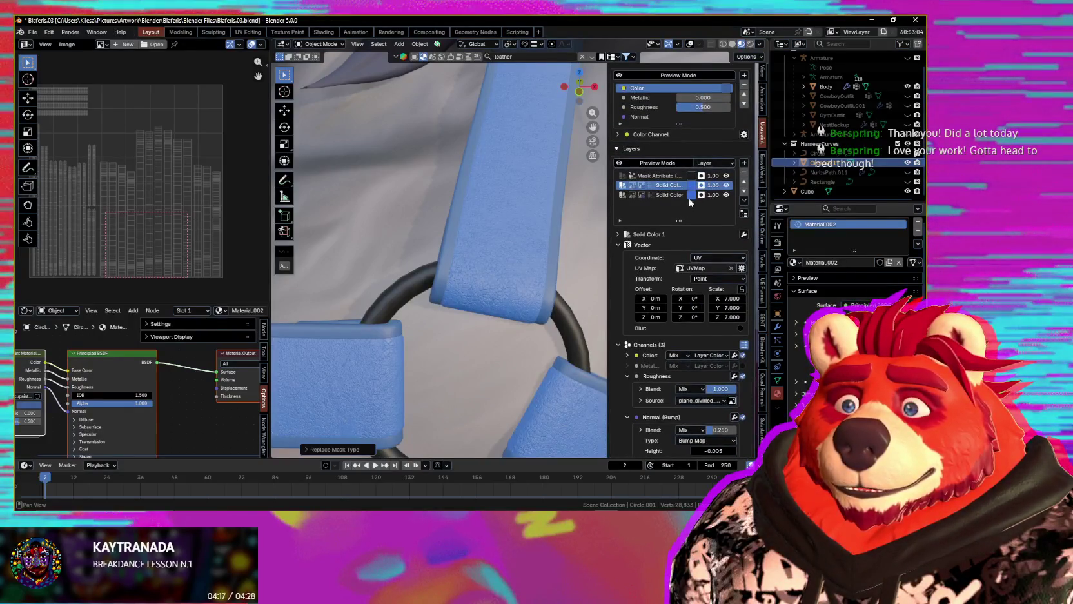
{"action": "left_click", "coordinate": [693, 187]}
- Darken the layer's blue slightly and replace its mask with a different Mask Attribute
{"action": "left_click_drag", "start_coordinate": [772, 237], "coordinate": [774, 205]}
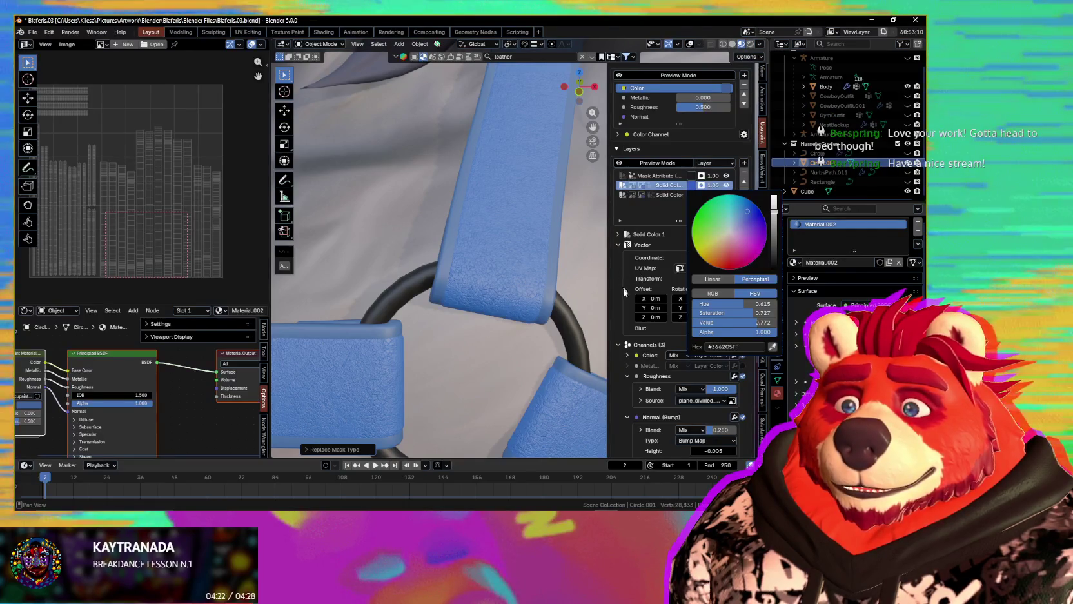
{"action": "scroll", "coordinate": [652, 385], "scroll_direction": "down", "scroll_amount": 5}
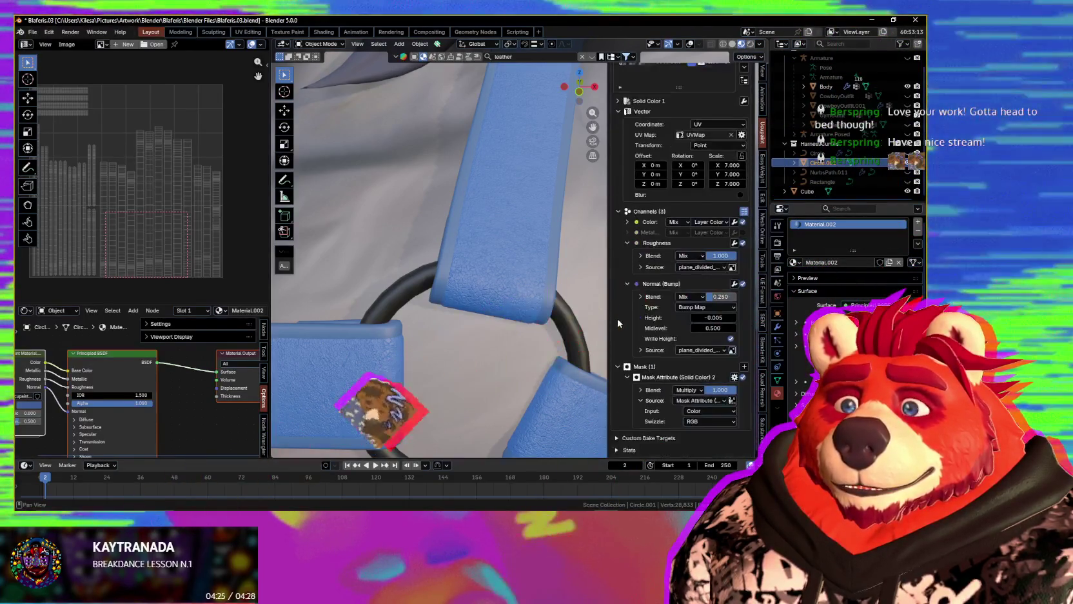
{"action": "left_click", "coordinate": [704, 400]}
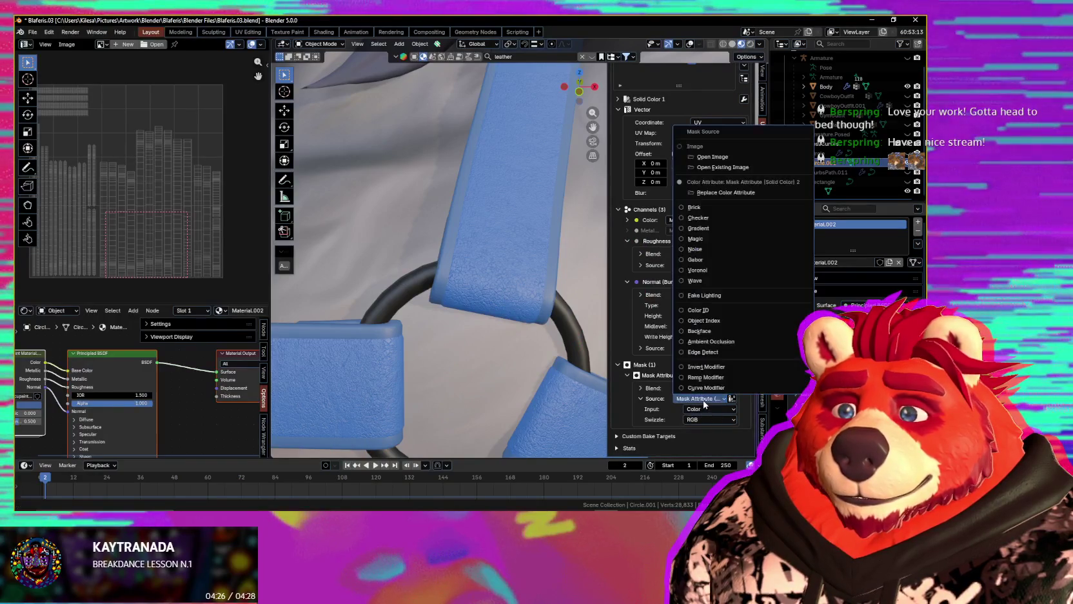
{"action": "left_click", "coordinate": [727, 193]}
{"action": "left_click", "coordinate": [751, 196]}
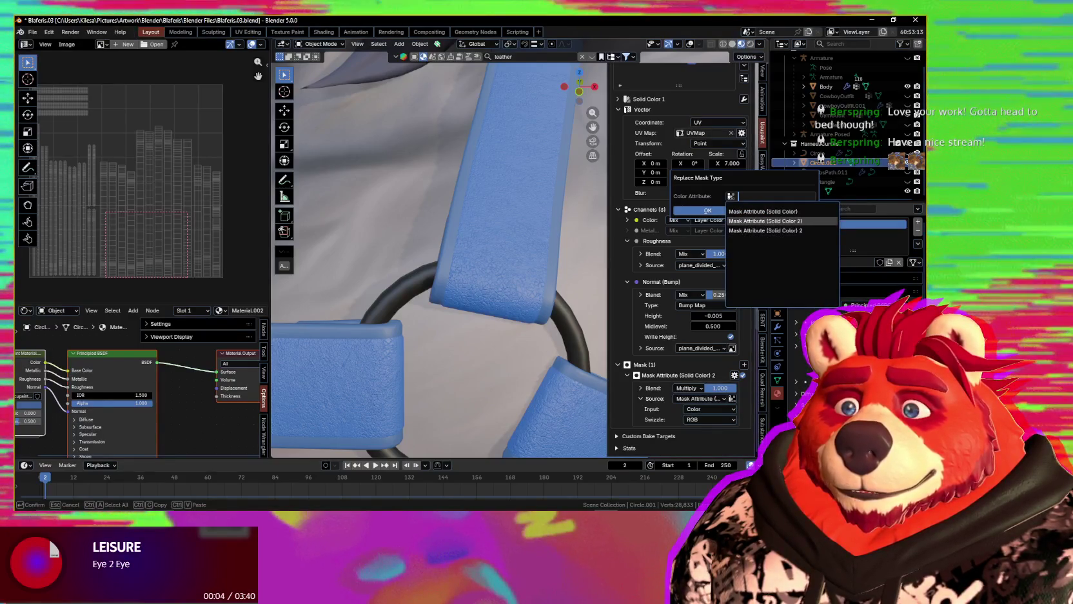
{"action": "left_click", "coordinate": [764, 221]}
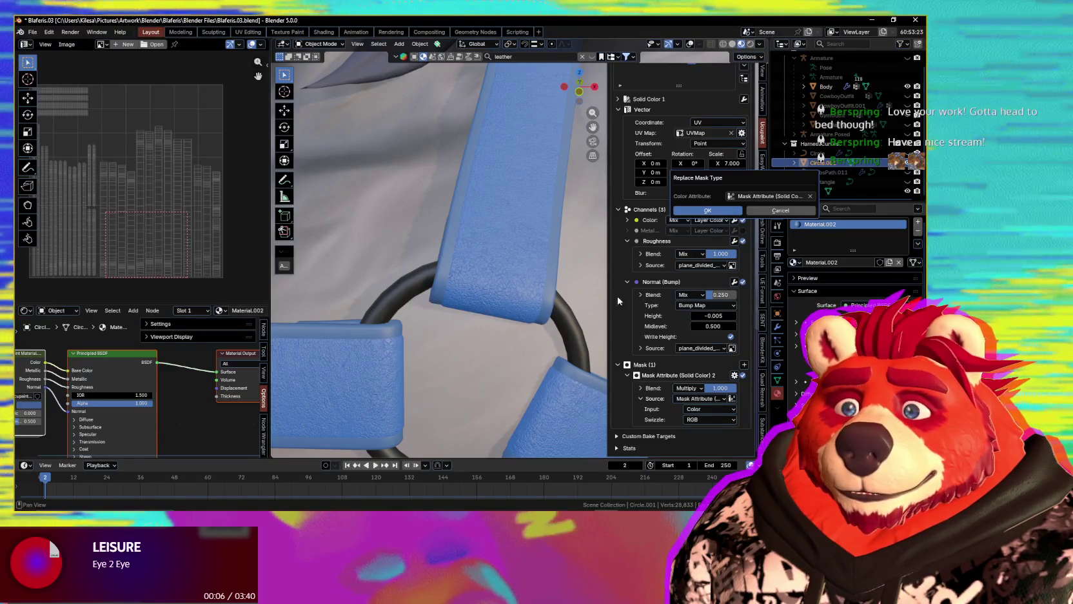
{"action": "left_click", "coordinate": [708, 210]}
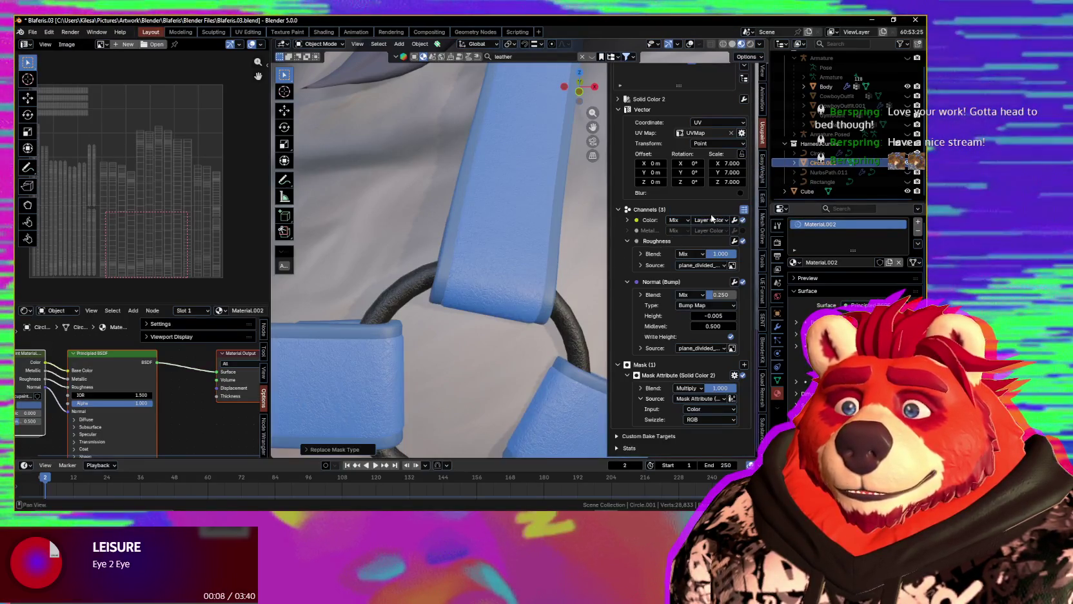
- Replace the mask colour attribute once more, choosing Mask Attribute (Solid Color) 2
{"action": "left_click", "coordinate": [705, 398]}
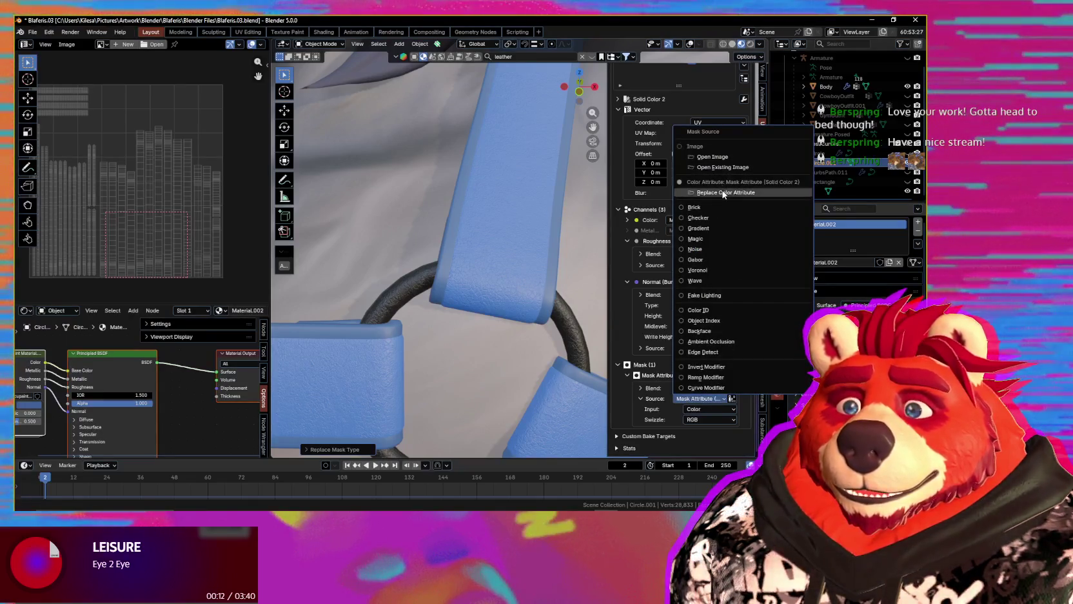
{"action": "left_click", "coordinate": [724, 192]}
{"action": "left_click", "coordinate": [761, 194]}
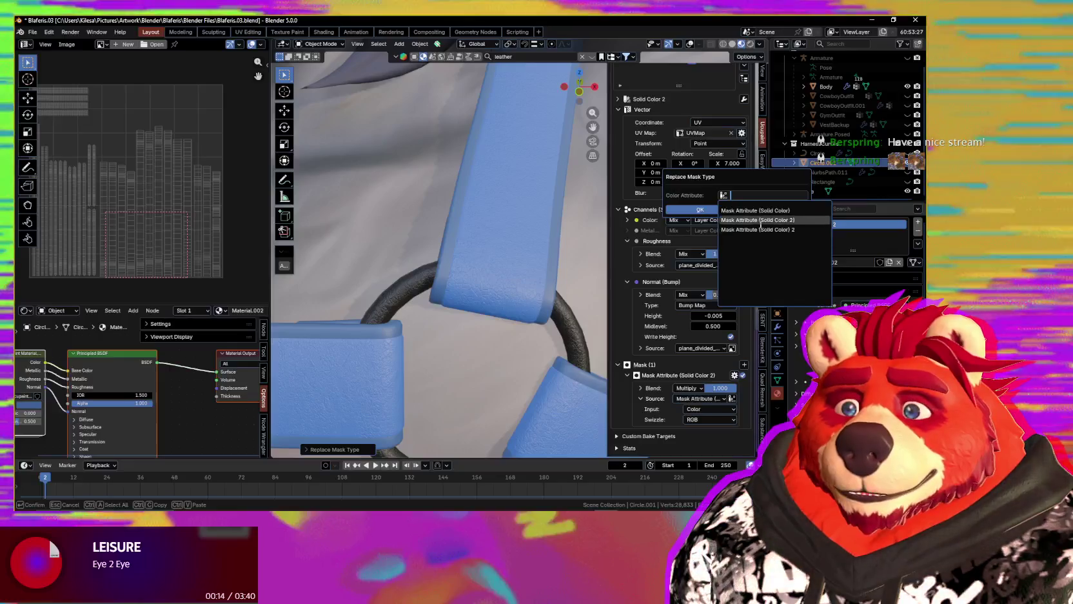
{"action": "left_click", "coordinate": [760, 221]}
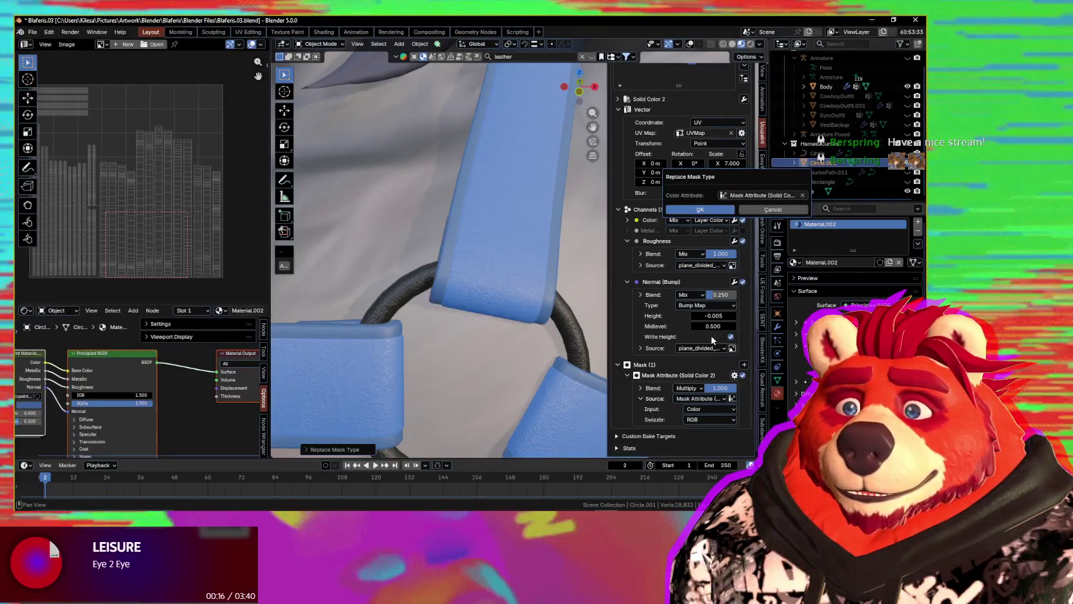
{"action": "key", "text": "Return"}
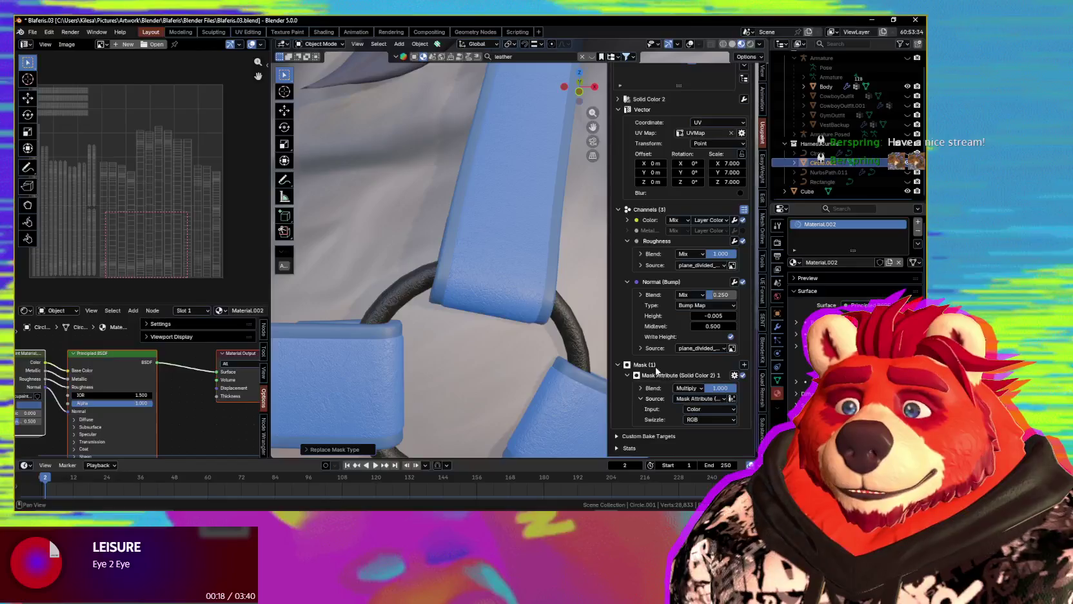
{"action": "scroll", "coordinate": [643, 388], "scroll_direction": "up", "scroll_amount": 4}
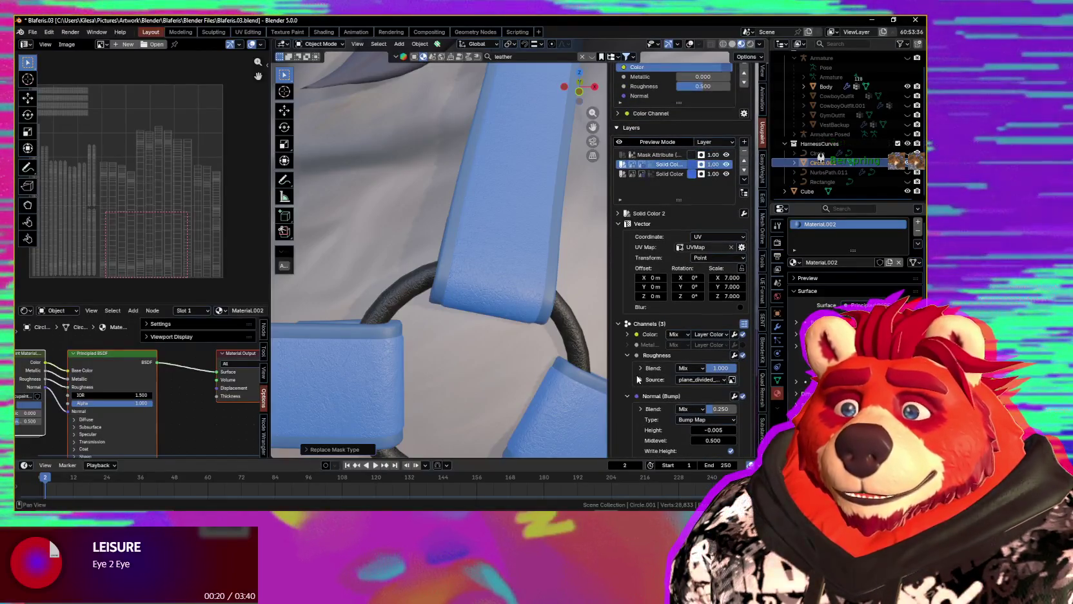
{"action": "scroll", "coordinate": [637, 379], "scroll_direction": "down", "scroll_amount": 2}
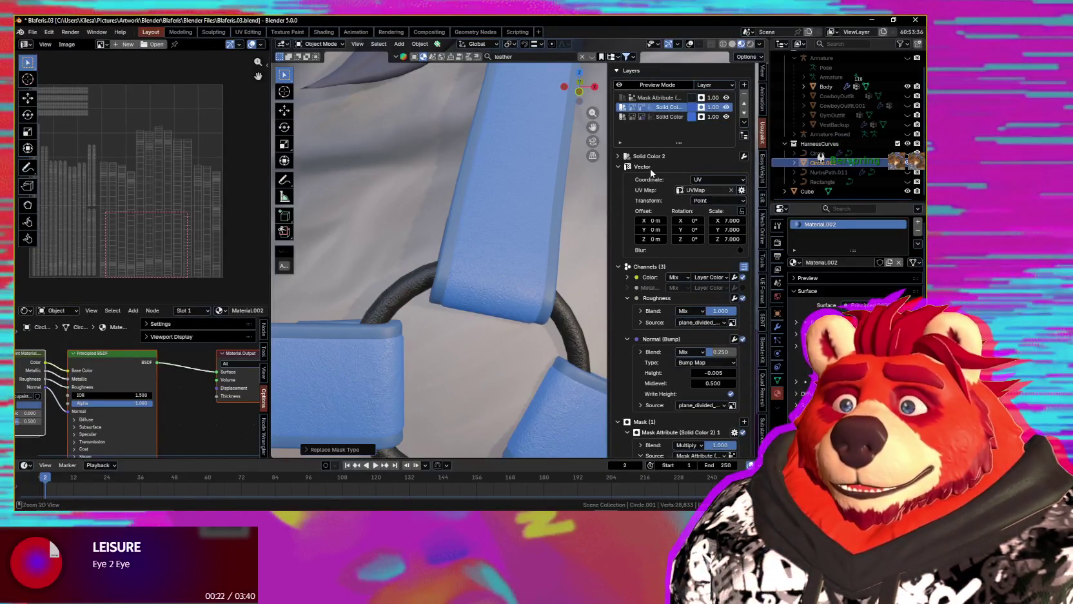
{"action": "scroll", "coordinate": [640, 327], "scroll_direction": "down", "scroll_amount": 2}
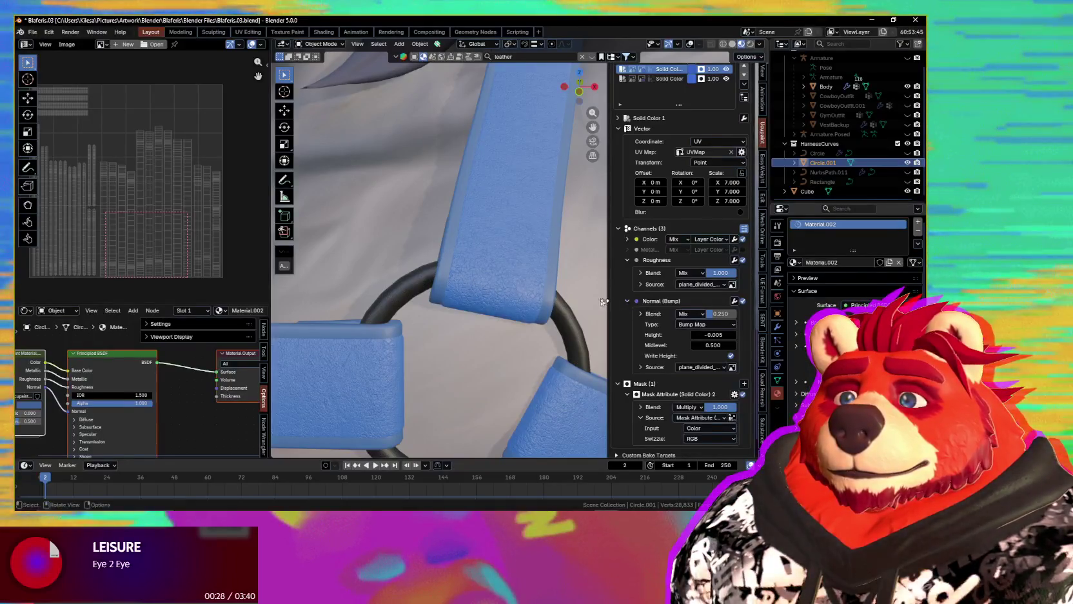
{"action": "scroll", "coordinate": [627, 284], "scroll_direction": "down", "scroll_amount": 1}
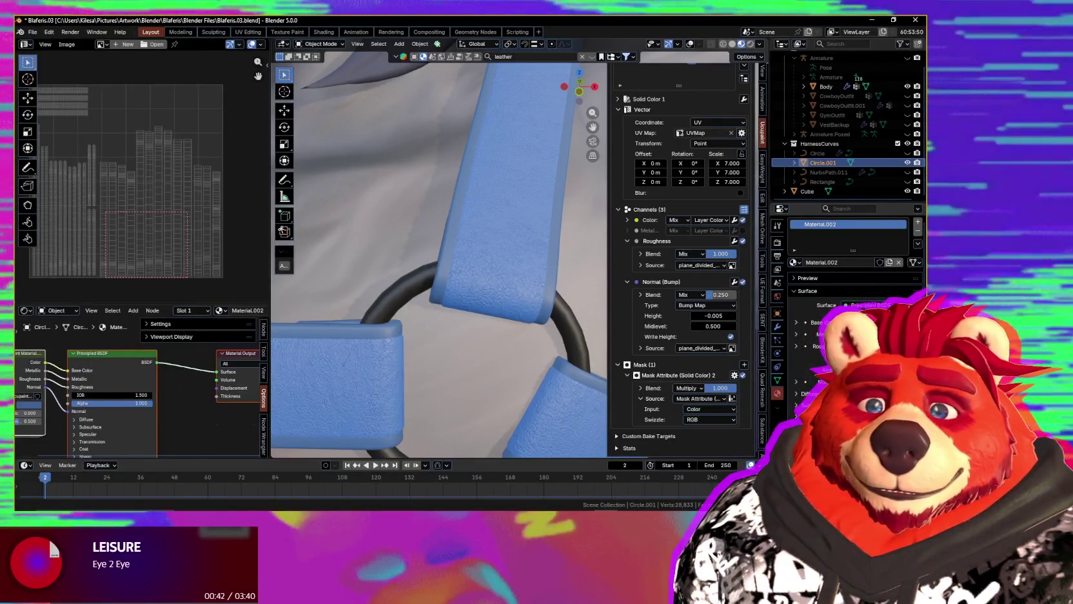
{"action": "middle_click_drag", "start_coordinate": [493, 335], "coordinate": [514, 322]}
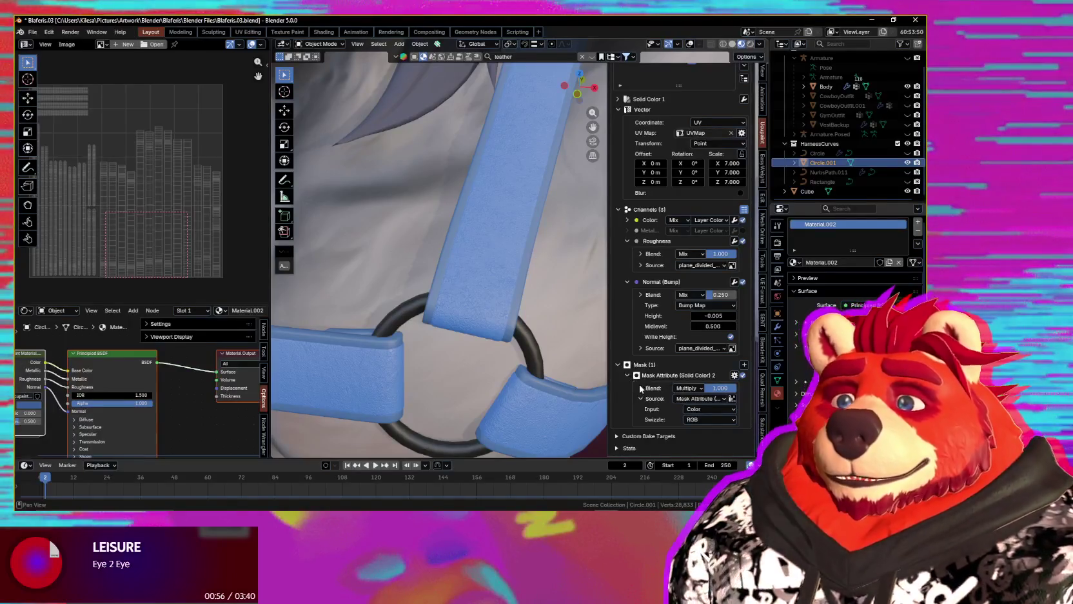
{"action": "scroll", "coordinate": [638, 386], "scroll_direction": "up", "scroll_amount": 3}
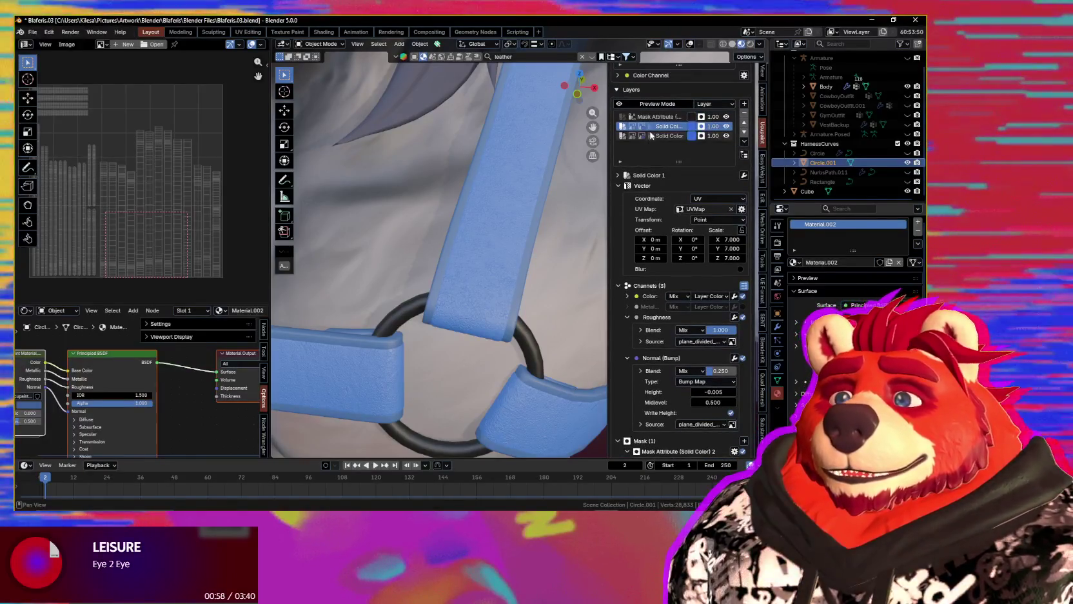
{"action": "mouse_move", "coordinate": [535, 258]}
{"action": "middle_mouse_down"}
{"action": "mouse_move", "coordinate": [555, 264]}
{"action": "mouse_move", "coordinate": [549, 249]}
{"action": "middle_mouse_up"}
- Select the Mask Attribute (Solid Color) 2 layer and lower its colour Value slightly
{"action": "scroll", "coordinate": [555, 265], "scroll_direction": "down", "scroll_amount": 3}
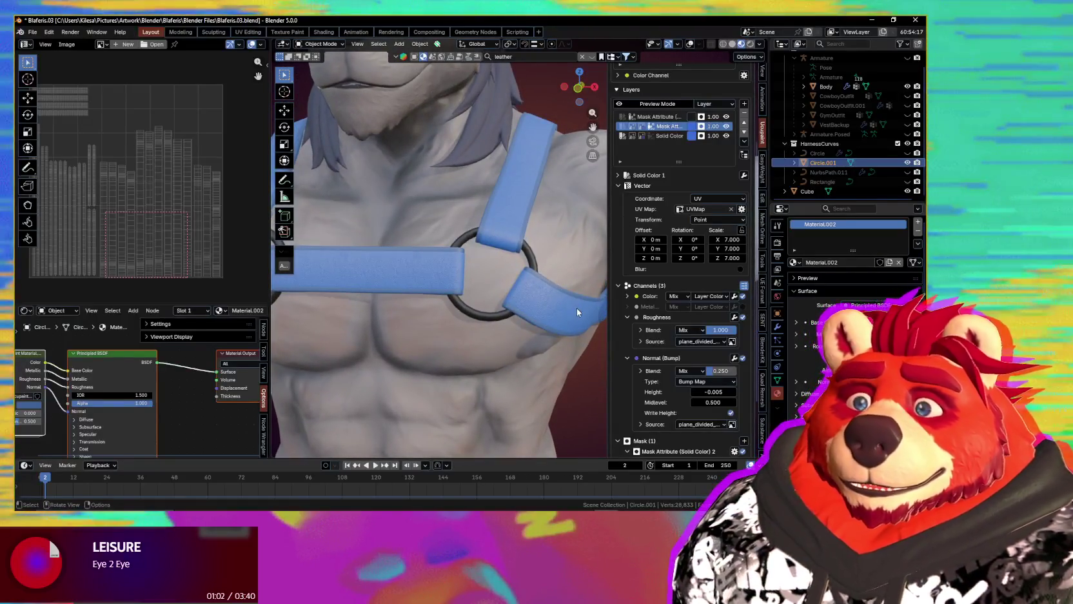
{"action": "scroll", "coordinate": [570, 299], "scroll_direction": "up", "scroll_amount": 3}
{"action": "middle_click_drag", "start_coordinate": [570, 300], "coordinate": [614, 145], "text": "shift"}
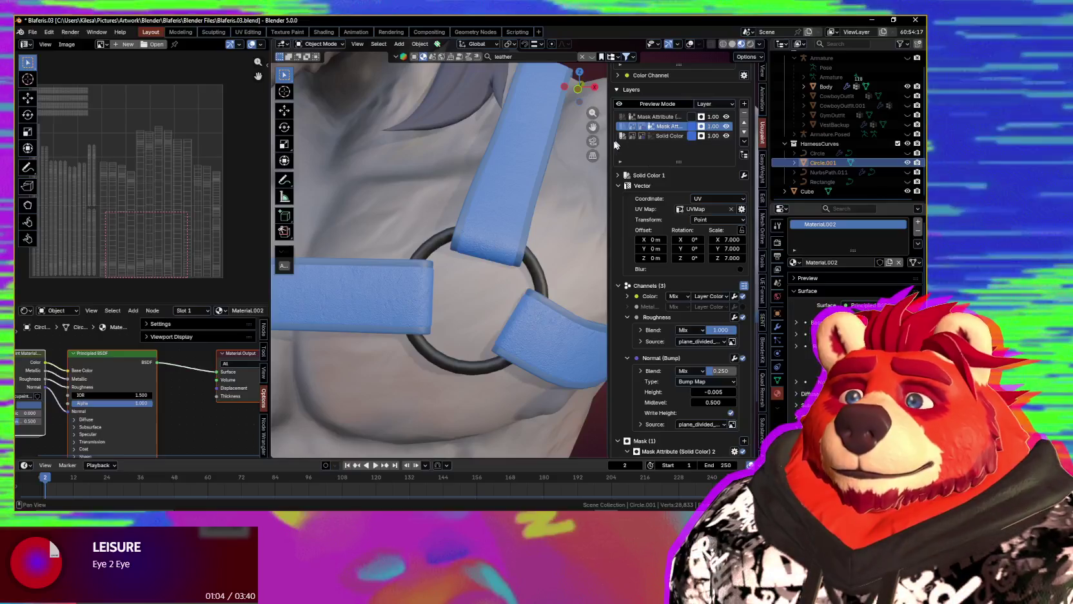
{"action": "left_click", "coordinate": [650, 137]}
{"action": "left_click_drag", "start_coordinate": [606, 144], "coordinate": [550, 146]}
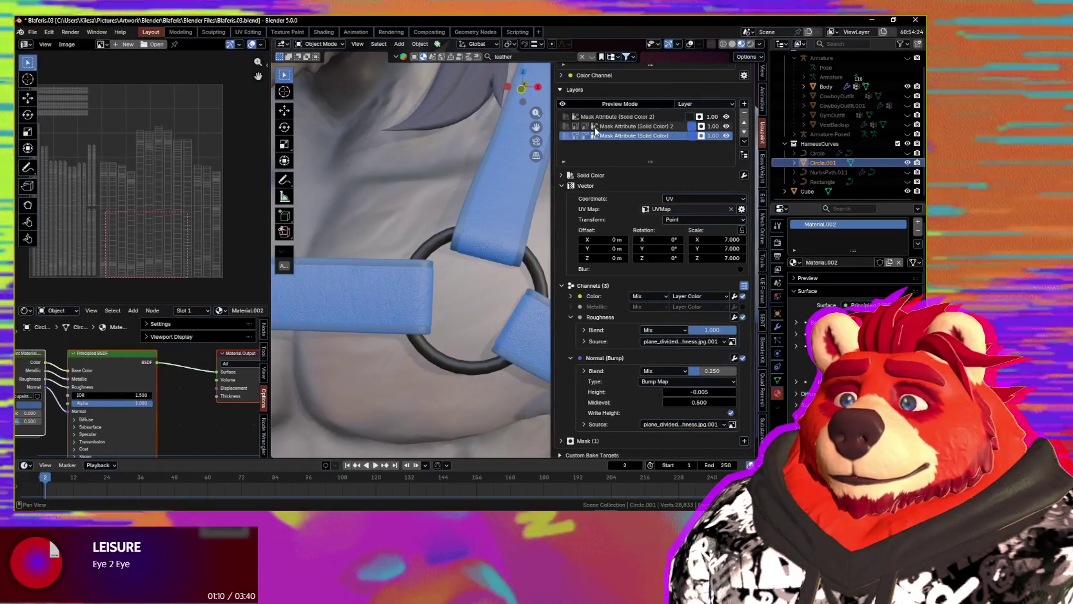
{"action": "left_click", "coordinate": [617, 128]}
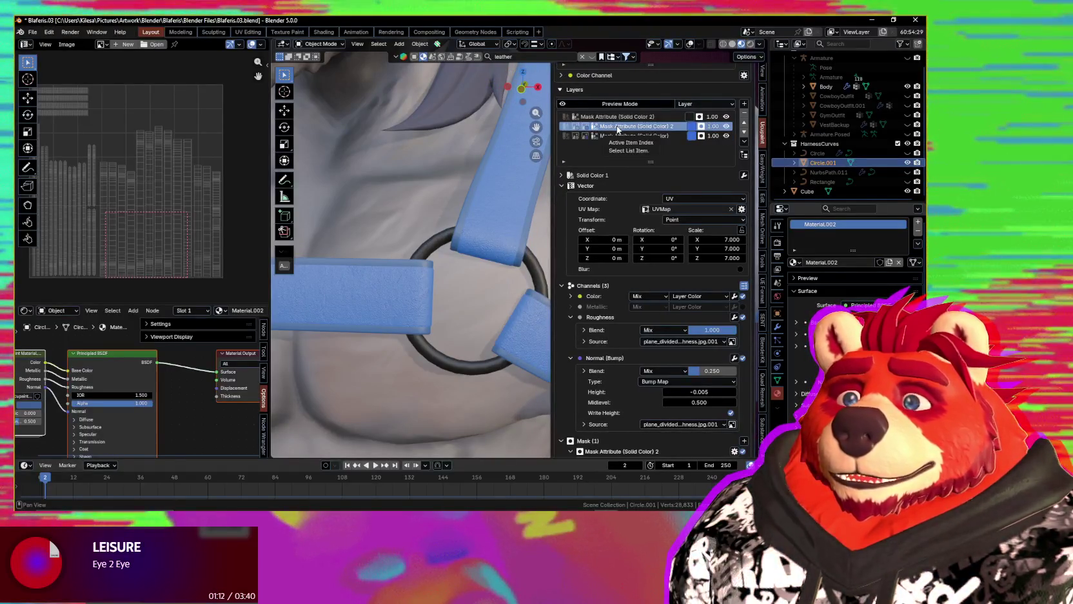
{"action": "left_click", "coordinate": [713, 126]}
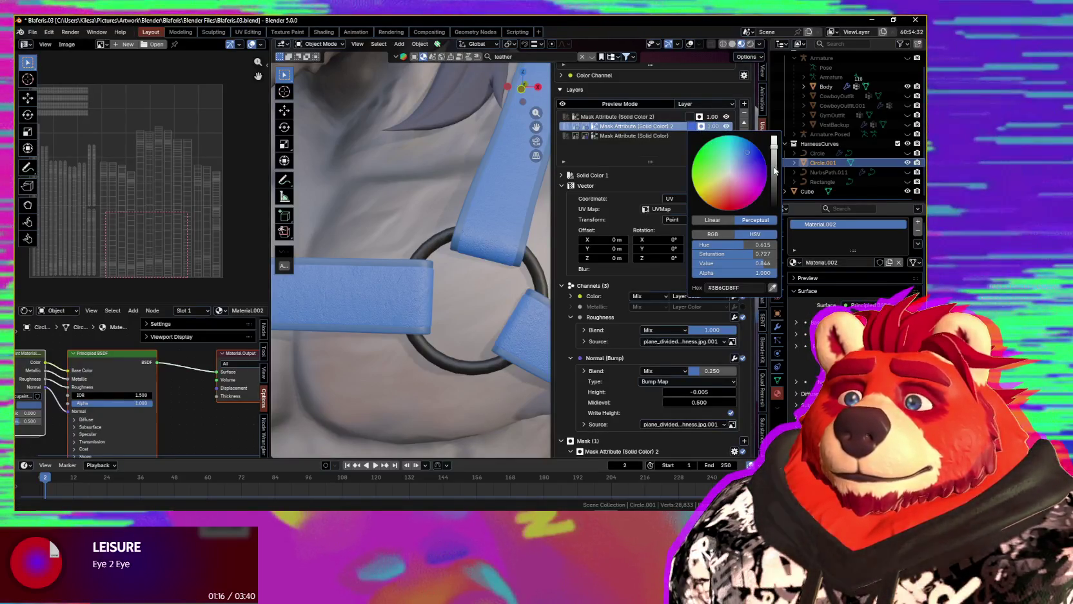
{"action": "left_click_drag", "start_coordinate": [774, 141], "coordinate": [774, 145]}
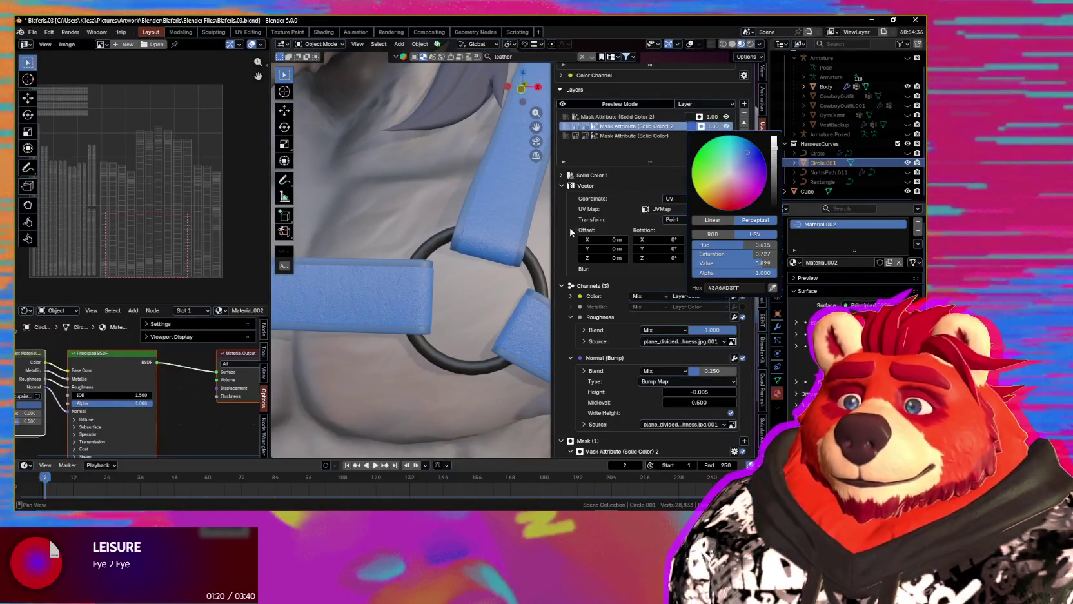
{"action": "middle_click_drag", "start_coordinate": [511, 243], "coordinate": [505, 240]}
{"action": "key", "text": "Tab"}
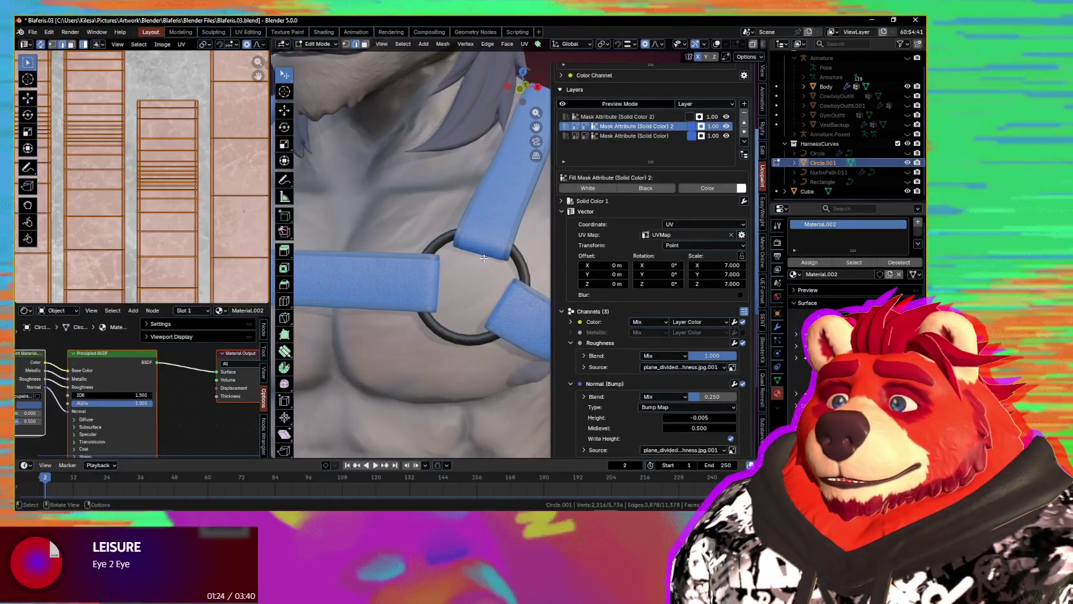
- With overlays on in Edit Mode, box-select all the strap UV strips
{"action": "key", "text": "shift+alt+z"}
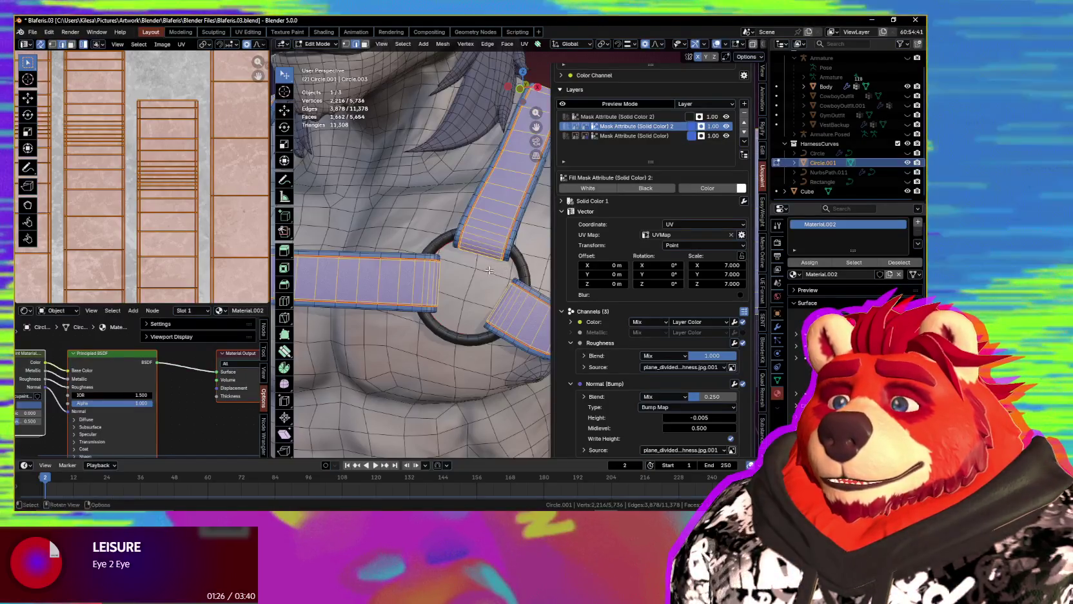
{"action": "scroll", "coordinate": [111, 218], "scroll_direction": "down", "scroll_amount": 3}
{"action": "scroll", "coordinate": [230, 211], "scroll_direction": "down", "scroll_amount": 2}
{"action": "left_click_drag", "start_coordinate": [107, 138], "coordinate": [191, 263]}
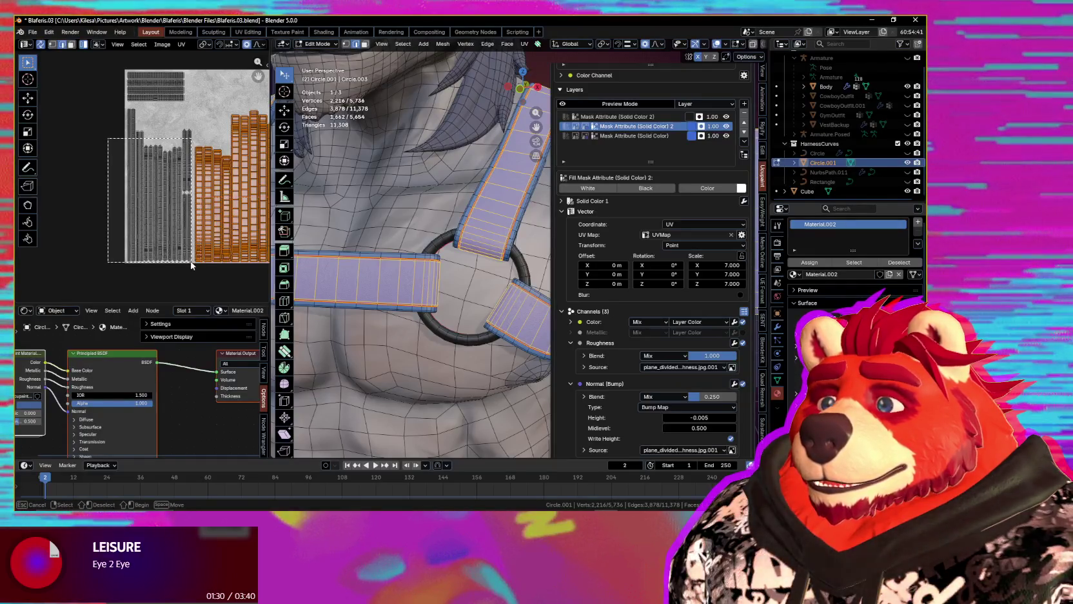
{"action": "left_click_drag", "start_coordinate": [193, 232], "coordinate": [193, 232]}
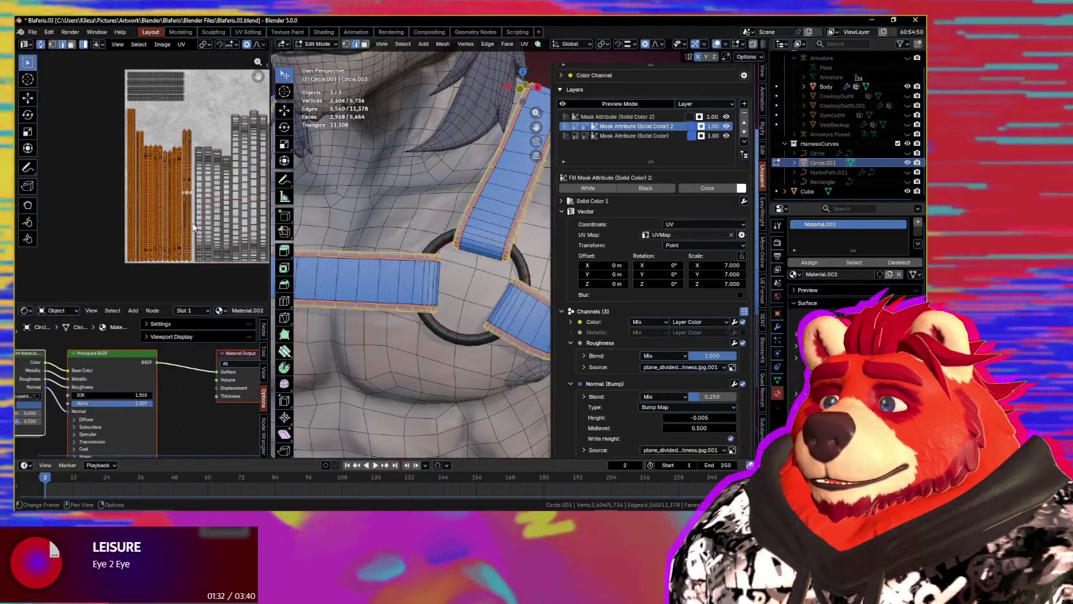
{"action": "scroll", "coordinate": [194, 194], "scroll_direction": "up", "scroll_amount": 2}
{"action": "scroll", "coordinate": [194, 194], "scroll_direction": "up", "scroll_amount": 2}
{"action": "middle_click_drag", "start_coordinate": [444, 275], "coordinate": [489, 229]}
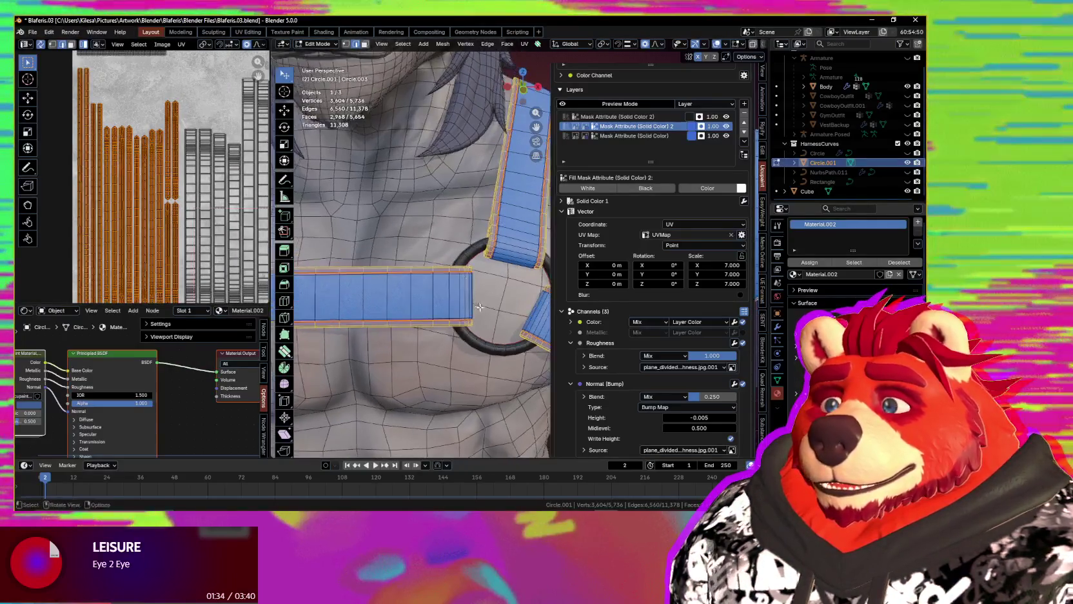
{"action": "key", "text": "Tab"}
- In Vertex Paint, fill the strap mask with Shift+K and darken the layer colour to Value 0.127
{"action": "key", "text": "ctrl+Tab"}
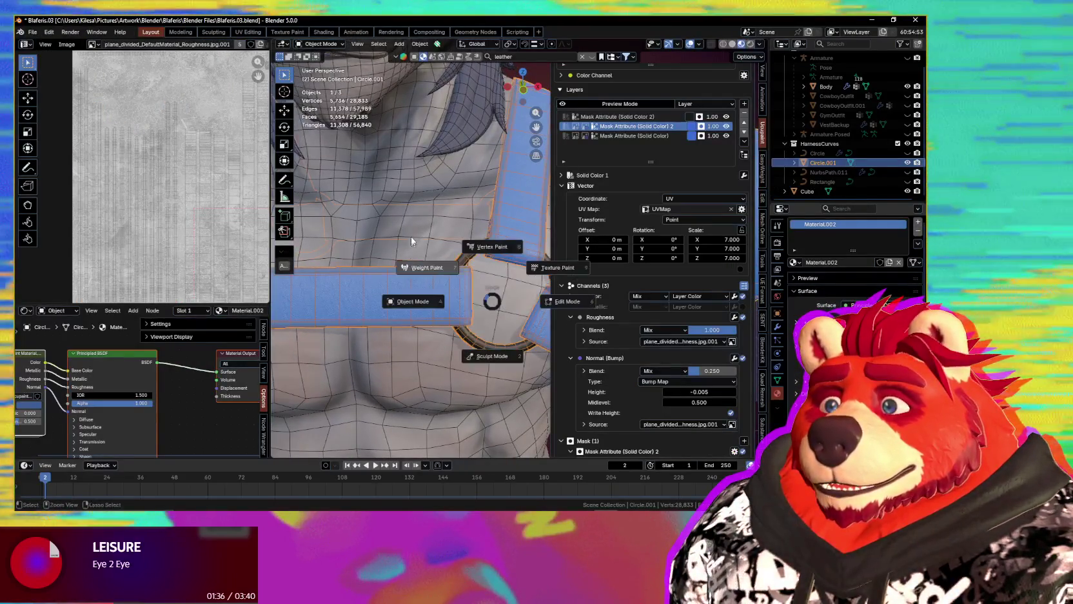
{"action": "left_click", "coordinate": [493, 243]}
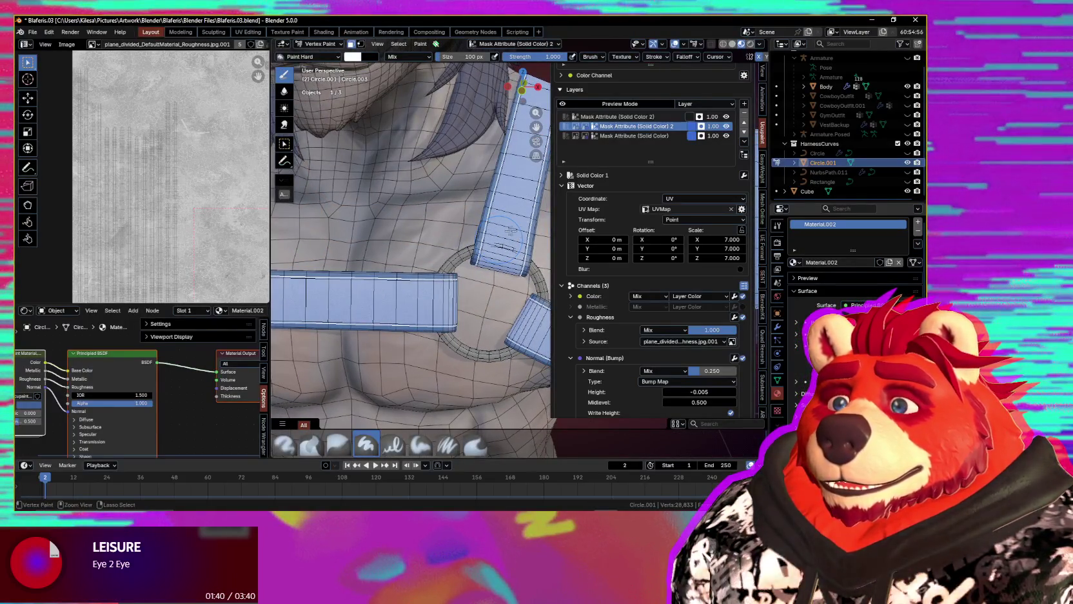
{"action": "key", "text": "shift+k"}
{"action": "mouse_move", "coordinate": [510, 230]}
{"action": "middle_mouse_down"}
{"action": "mouse_move", "coordinate": [450, 242]}
{"action": "mouse_move", "coordinate": [461, 240]}
{"action": "middle_mouse_up"}
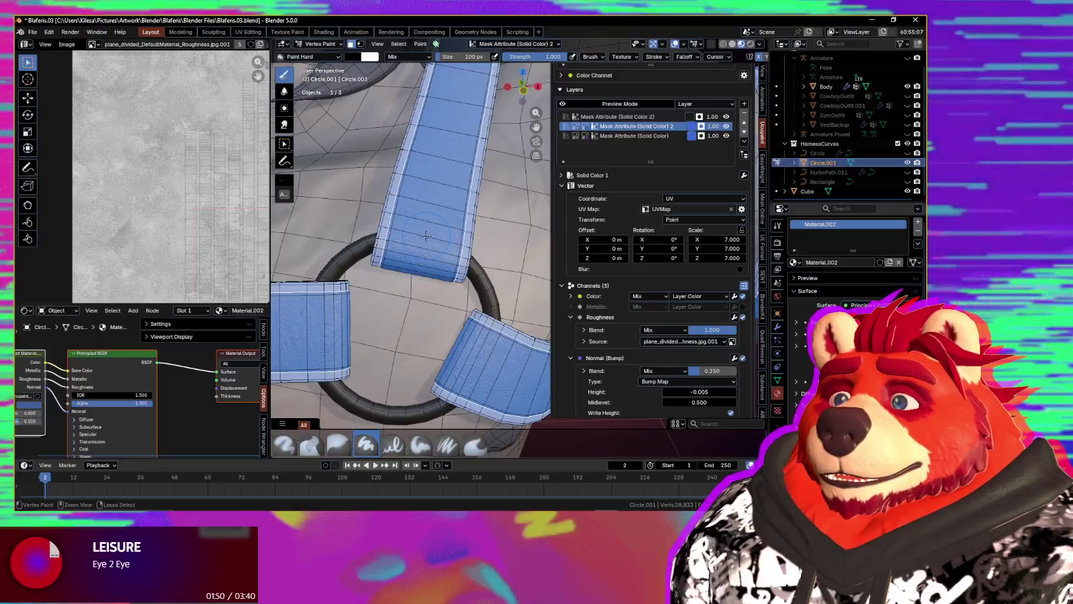
{"action": "left_click", "coordinate": [701, 126]}
{"action": "left_click_drag", "start_coordinate": [773, 183], "coordinate": [774, 201]}
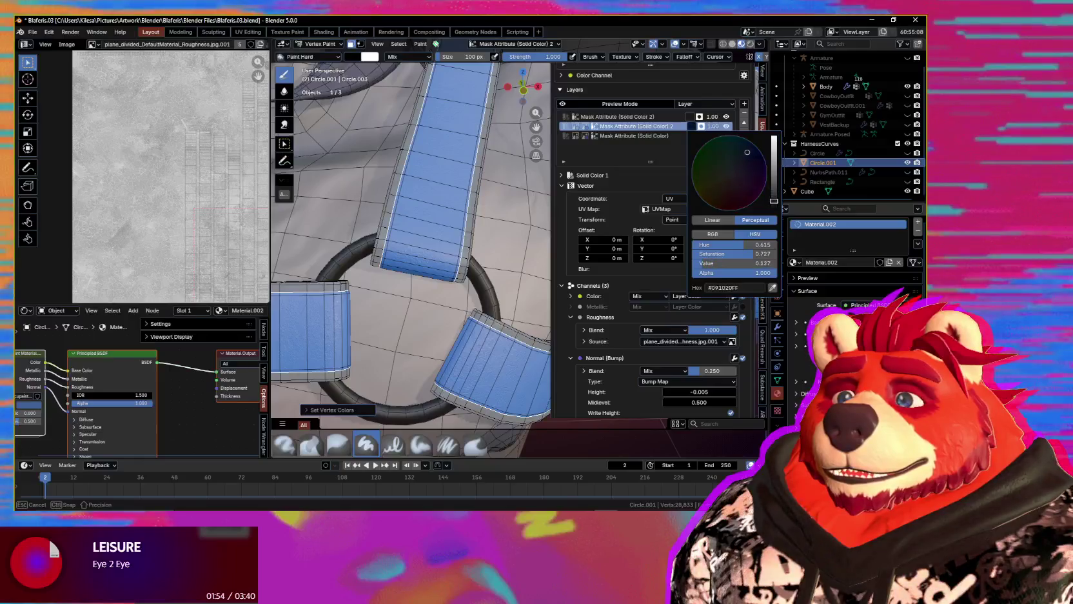
{"action": "mouse_move", "coordinate": [467, 236]}
{"action": "middle_mouse_down"}
{"action": "mouse_move", "coordinate": [477, 234]}
{"action": "mouse_move", "coordinate": [447, 243]}
{"action": "mouse_move", "coordinate": [489, 283]}
{"action": "mouse_move", "coordinate": [553, 280]}
{"action": "mouse_move", "coordinate": [416, 288]}
{"action": "mouse_move", "coordinate": [405, 247]}
{"action": "middle_mouse_up"}
{"action": "key", "text": "shift+alt+z"}
{"action": "scroll", "coordinate": [476, 234], "scroll_direction": "down", "scroll_amount": 4}
{"action": "scroll", "coordinate": [446, 244], "scroll_direction": "down", "scroll_amount": 3}
{"action": "scroll", "coordinate": [446, 243], "scroll_direction": "up", "scroll_amount": 5}
{"action": "scroll", "coordinate": [446, 243], "scroll_direction": "down", "scroll_amount": 5}
{"action": "scroll", "coordinate": [489, 283], "scroll_direction": "down", "scroll_amount": 2}
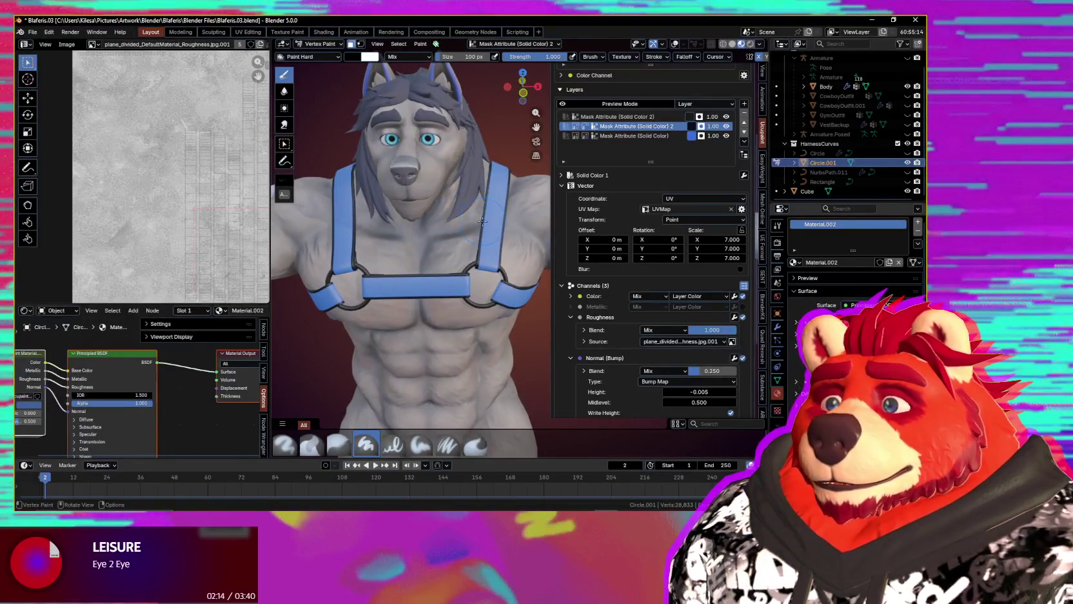
- Hide the sidebar and switch the harness from Vertex Paint back to Object Mode
{"action": "middle_click_drag", "start_coordinate": [482, 221], "coordinate": [439, 245]}
{"action": "key", "text": "n"}
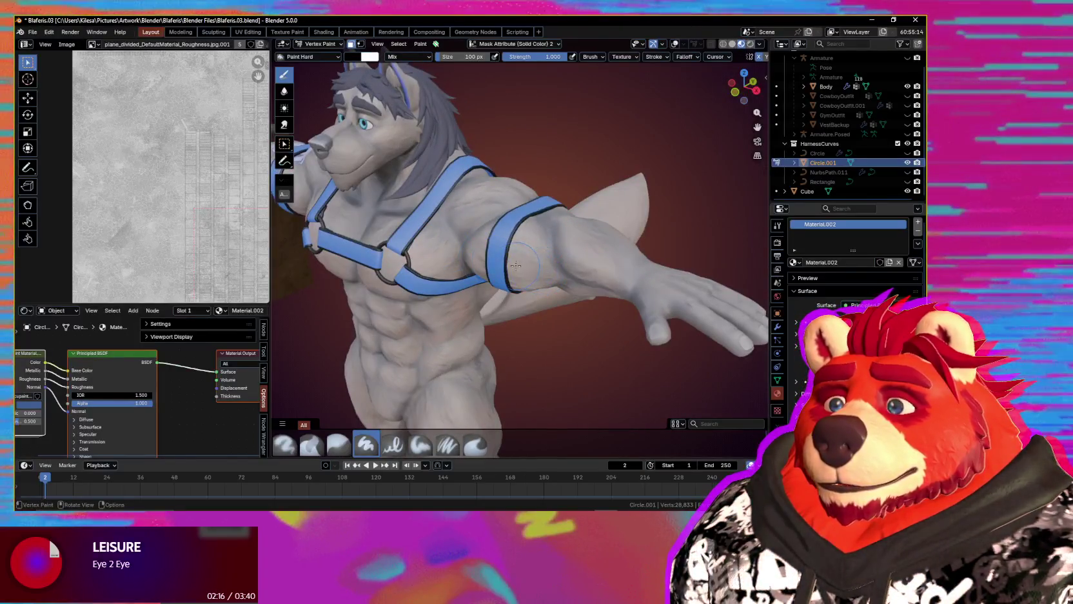
{"action": "middle_click_drag", "start_coordinate": [516, 265], "coordinate": [431, 270]}
{"action": "key", "text": "ctrl+Tab"}
{"action": "left_click", "coordinate": [472, 279]}
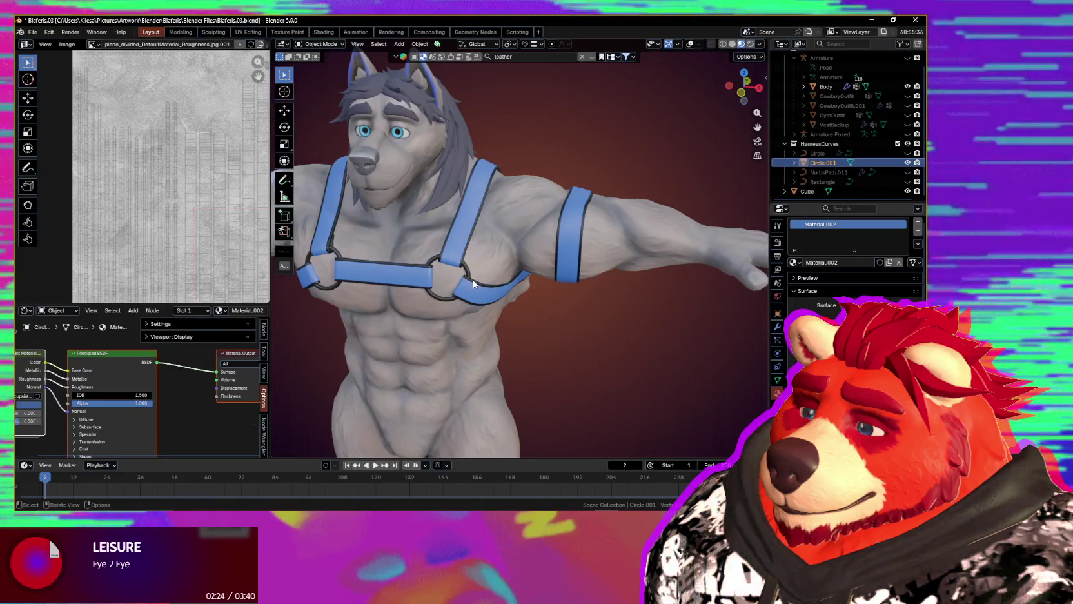
- Frame the whole wireframed character, orbit around to review the straps, and deselect the harness
{"action": "key", "text": "Home"}
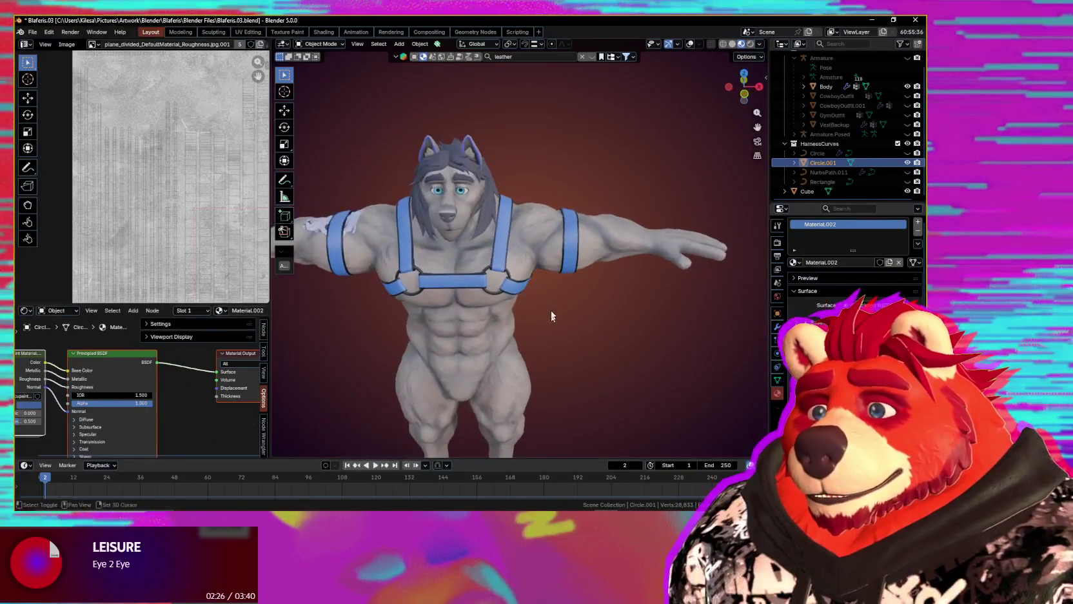
{"action": "key", "text": "shift+alt+z"}
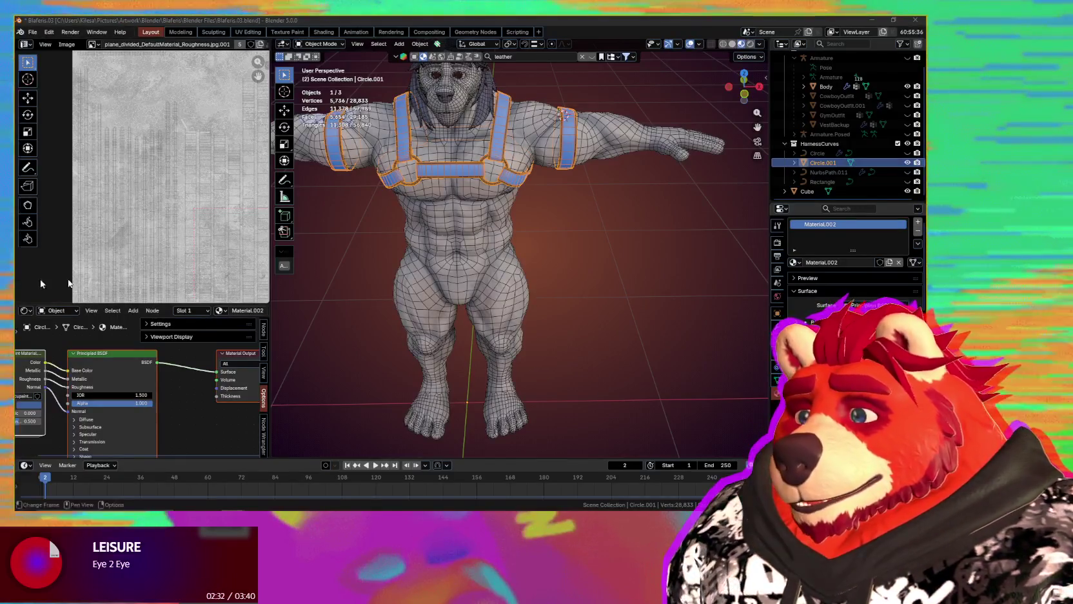
{"action": "mouse_move", "coordinate": [575, 371]}
{"action": "middle_mouse_down"}
{"action": "mouse_move", "coordinate": [560, 340]}
{"action": "mouse_move", "coordinate": [559, 357]}
{"action": "middle_mouse_up"}
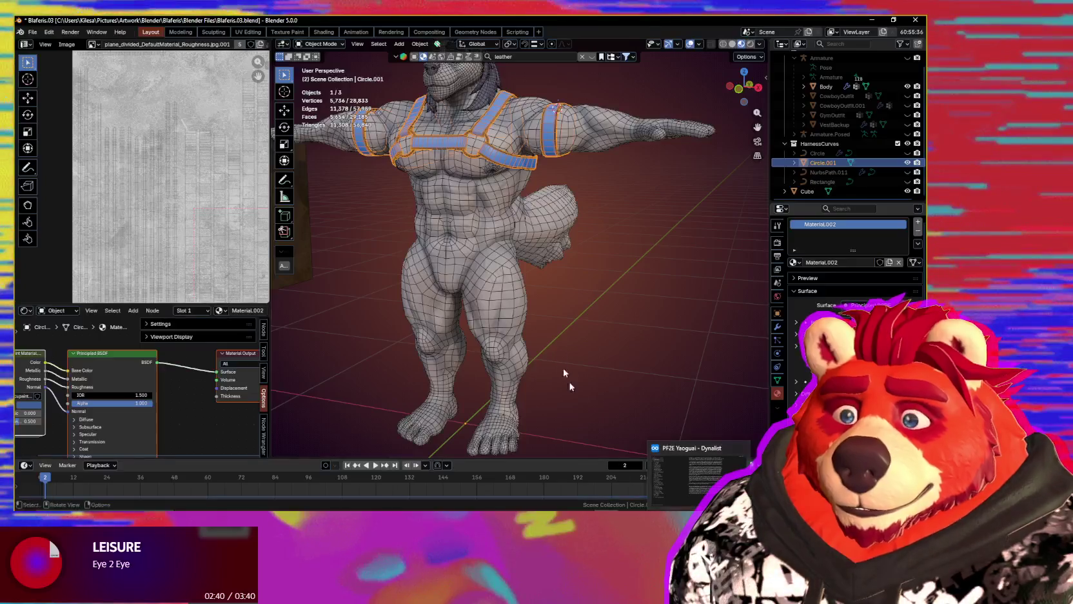
{"action": "middle_click_drag", "start_coordinate": [563, 373], "coordinate": [435, 327]}
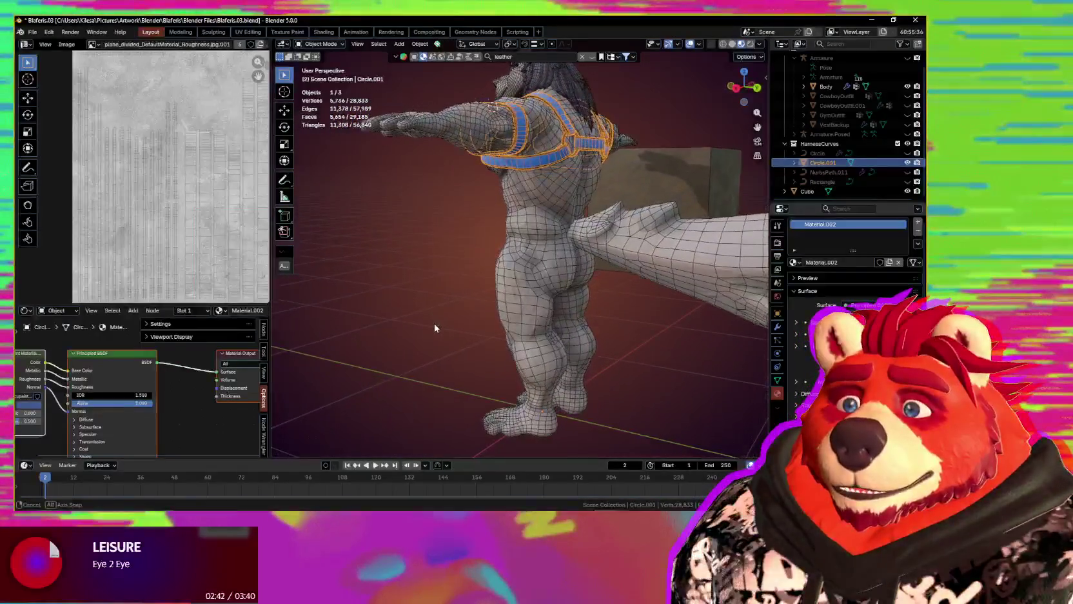
{"action": "mouse_move", "coordinate": [435, 327]}
{"action": "middle_mouse_down"}
{"action": "mouse_move", "coordinate": [519, 362]}
{"action": "mouse_move", "coordinate": [563, 335]}
{"action": "middle_mouse_up"}
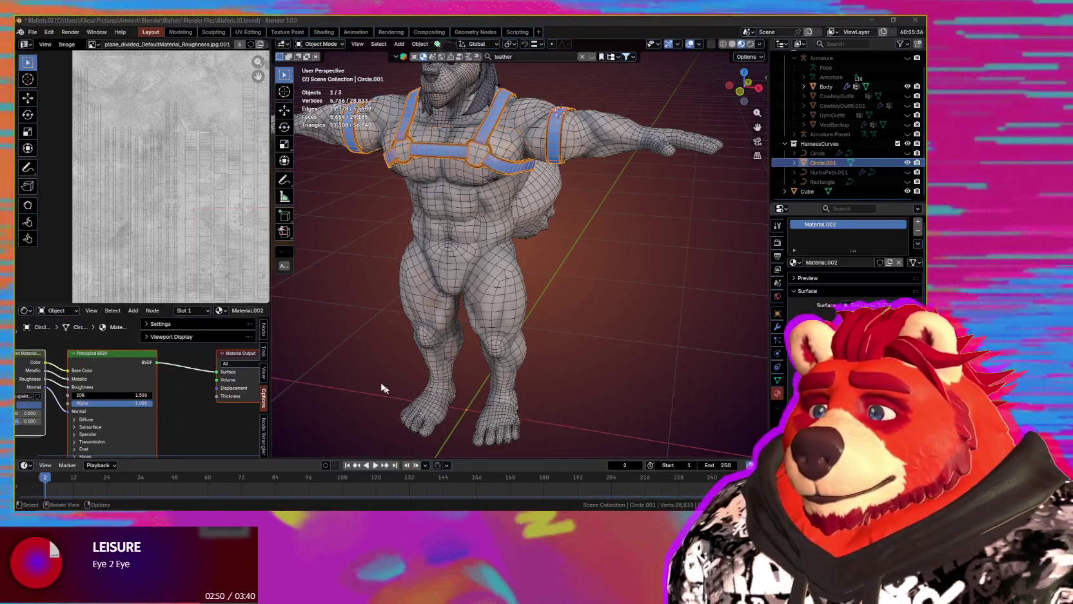
{"action": "middle_click_drag", "start_coordinate": [507, 337], "coordinate": [542, 332]}
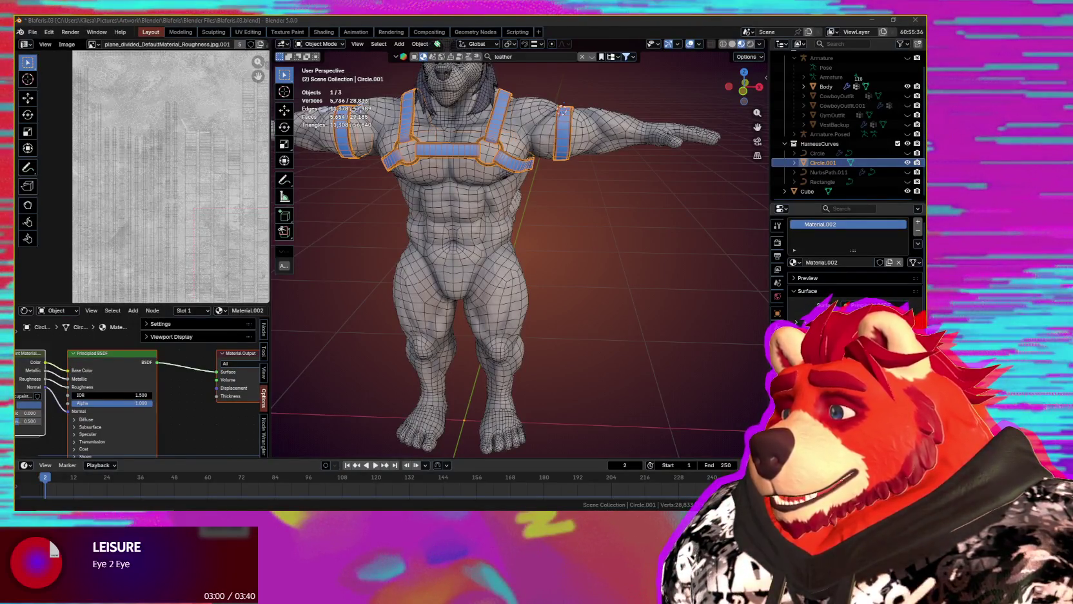
{"action": "mouse_move", "coordinate": [601, 296]}
{"action": "middle_mouse_down"}
{"action": "mouse_move", "coordinate": [570, 239]}
{"action": "mouse_move", "coordinate": [602, 300]}
{"action": "middle_mouse_up"}
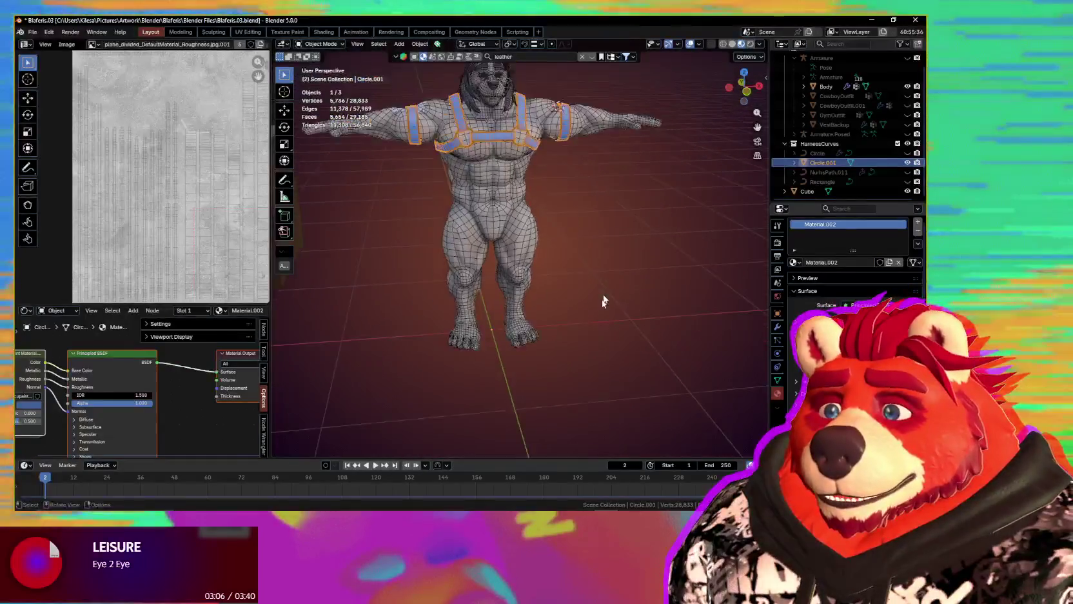
{"action": "left_click", "coordinate": [601, 299]}
{"action": "key", "text": "shift+a"}
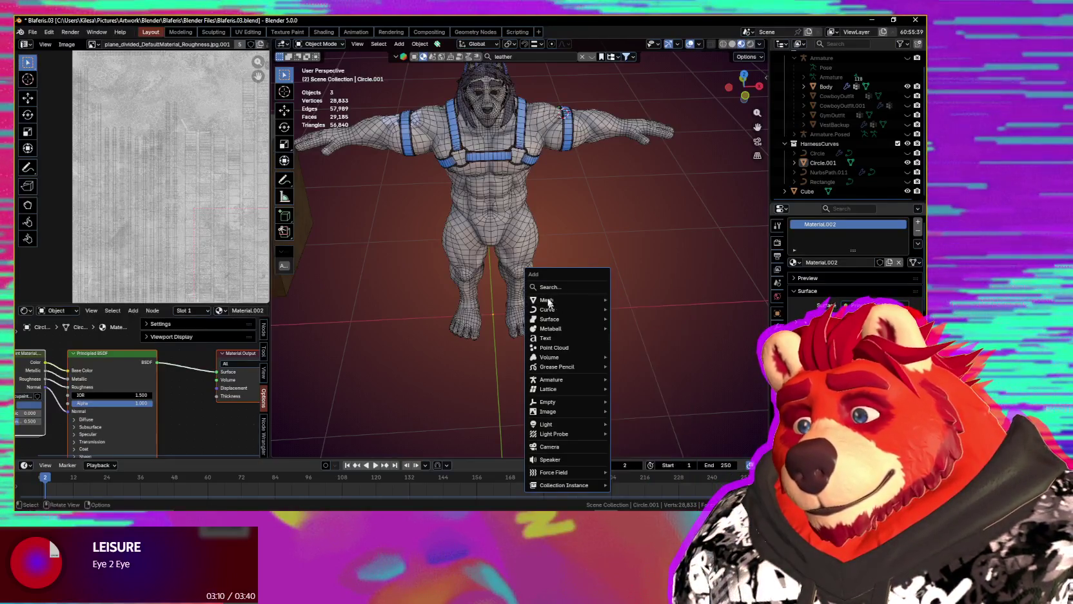
{"action": "mouse_move", "coordinate": [553, 309]}
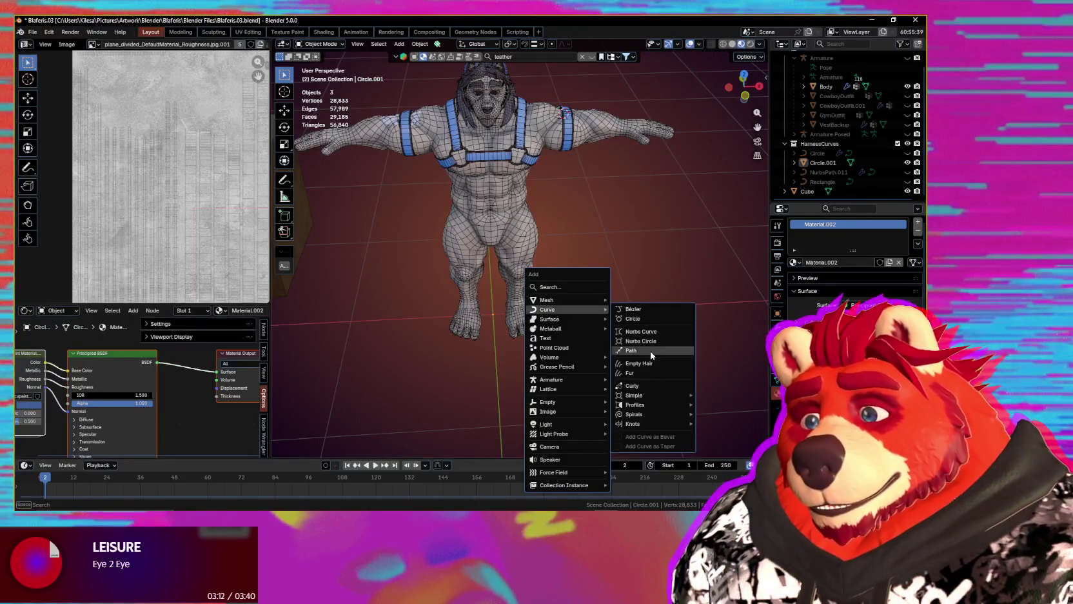
- Add a NURBS path to the scene and inspect its control points from above
{"action": "left_click", "coordinate": [648, 352]}
{"action": "scroll", "coordinate": [645, 354], "scroll_direction": "down", "scroll_amount": 3}
{"action": "mouse_move", "coordinate": [635, 354]}
{"action": "middle_mouse_down"}
{"action": "mouse_move", "coordinate": [632, 314]}
{"action": "mouse_move", "coordinate": [689, 306]}
{"action": "middle_mouse_up"}
{"action": "key", "text": "Tab"}
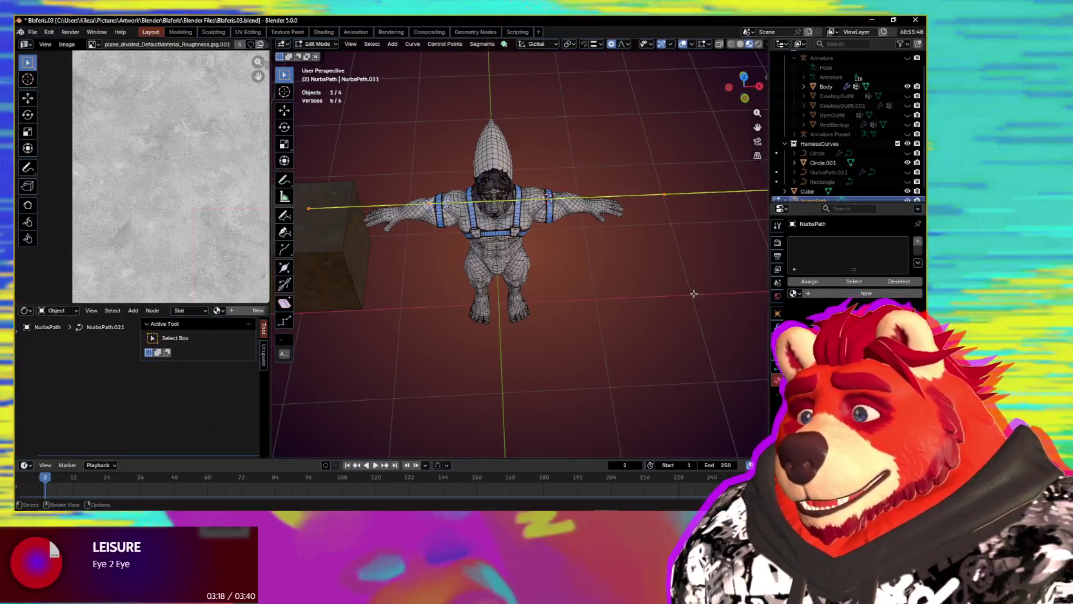
{"action": "mouse_move", "coordinate": [693, 293]}
{"action": "middle_mouse_down"}
{"action": "mouse_move", "coordinate": [647, 311]}
{"action": "mouse_move", "coordinate": [679, 282]}
{"action": "middle_mouse_up"}
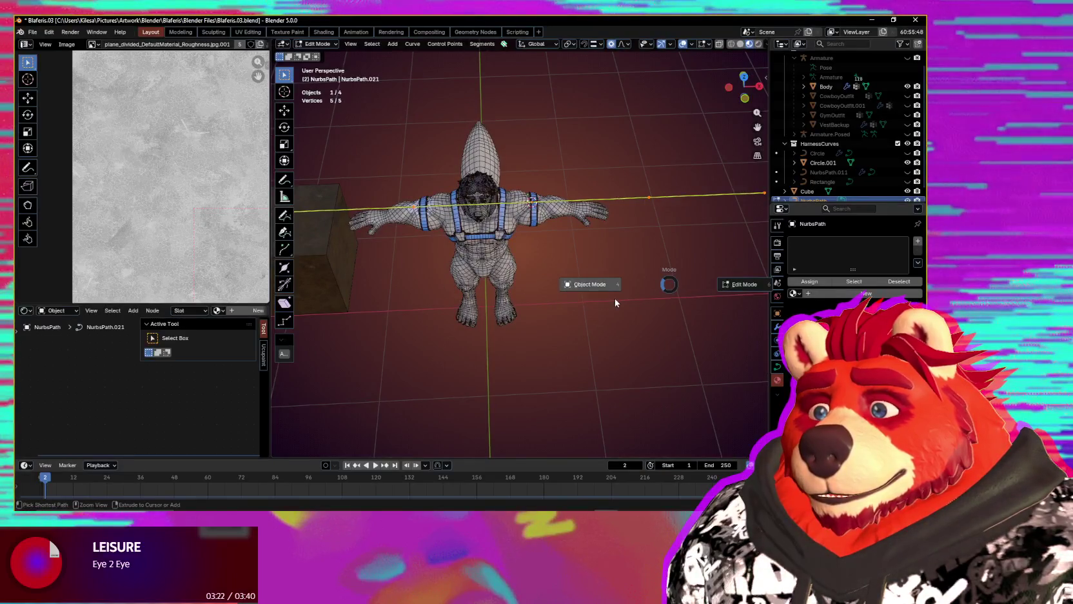
{"action": "left_click", "coordinate": [614, 298]}
- Reset the 3D cursor and snap the path to the world origin
{"action": "key", "text": "shift+s"}
{"action": "left_click", "coordinate": [572, 330]}
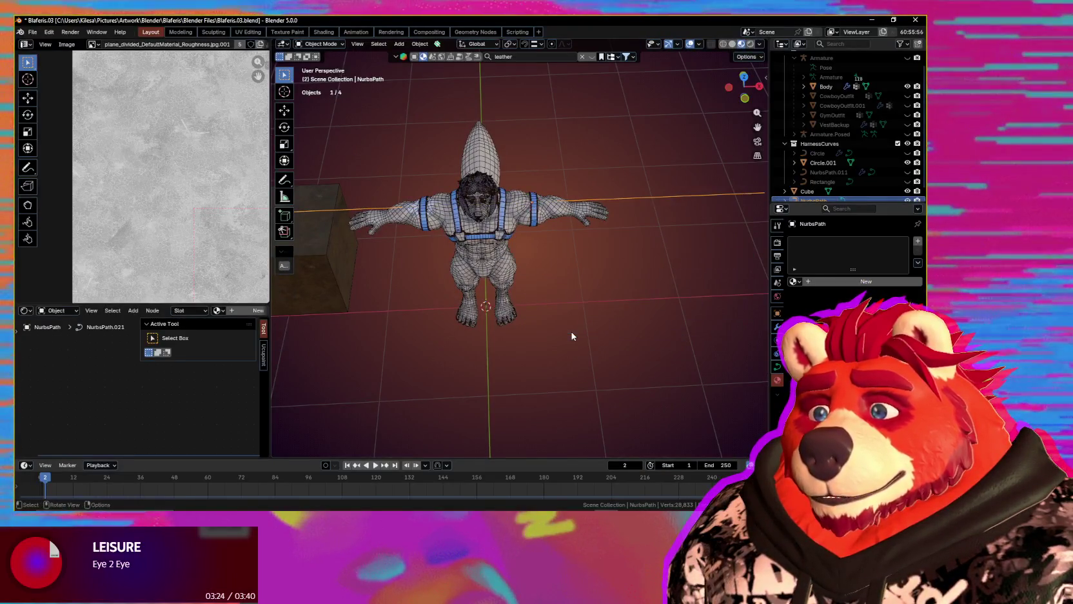
{"action": "key", "text": "shift+s"}
{"action": "left_click", "coordinate": [561, 260]}
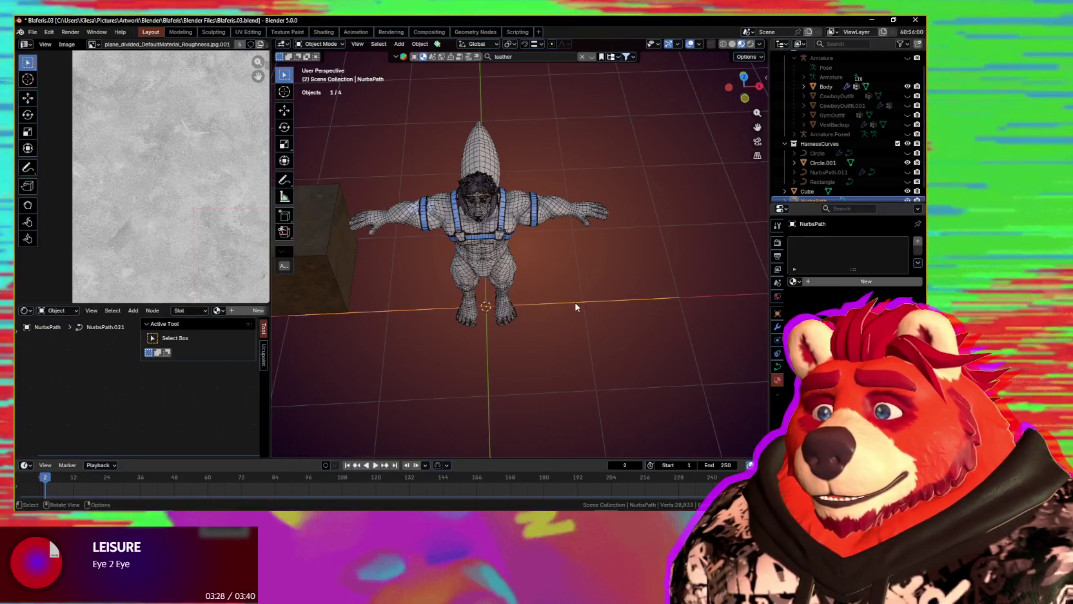
- In Edit Mode, rotate the path's points 90° around Z and scale them down
{"action": "key", "text": "Tab"}
{"action": "type", "text": "r"}
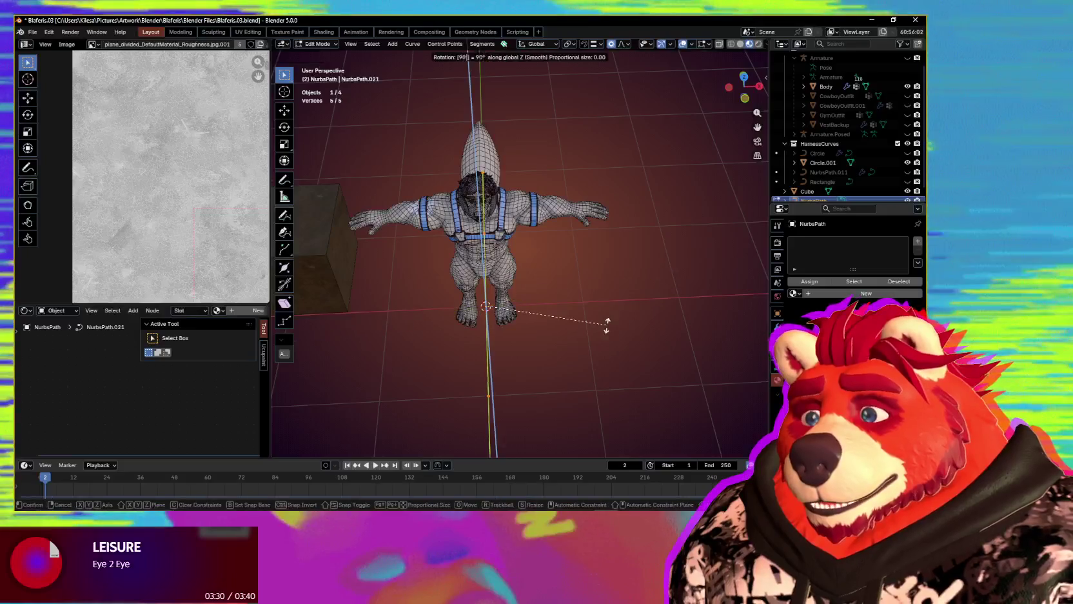
{"action": "type", "text": "z90"}
{"action": "key", "text": "Return"}
{"action": "key", "text": "s"}
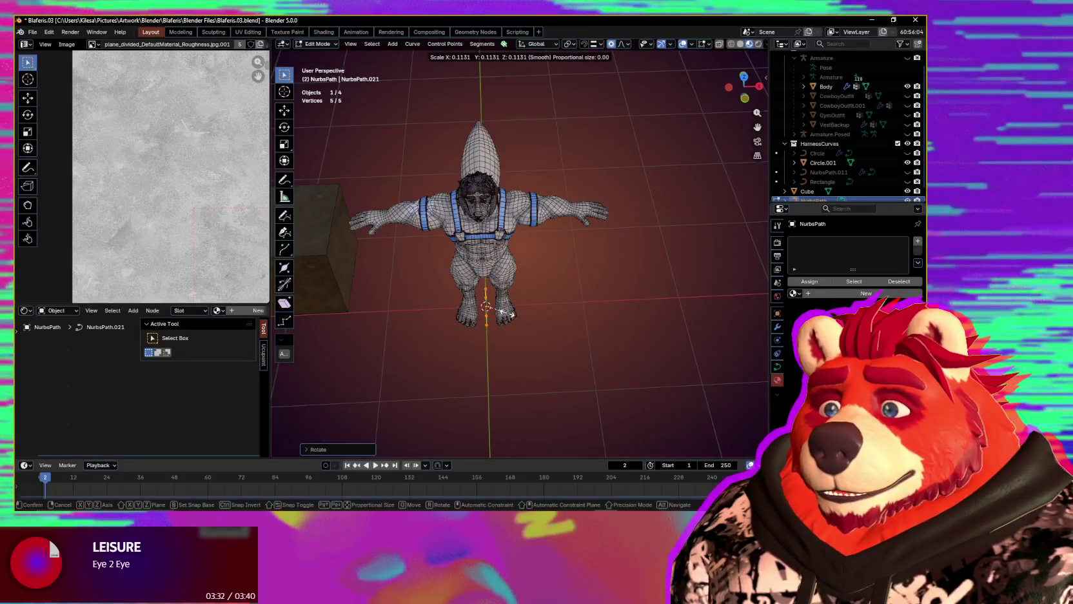
{"action": "left_click", "coordinate": [508, 314]}
{"action": "key", "text": "Tab"}
- Move the path along X toward the character's feet
{"action": "middle_click_drag", "start_coordinate": [526, 336], "coordinate": [566, 232], "text": "shift"}
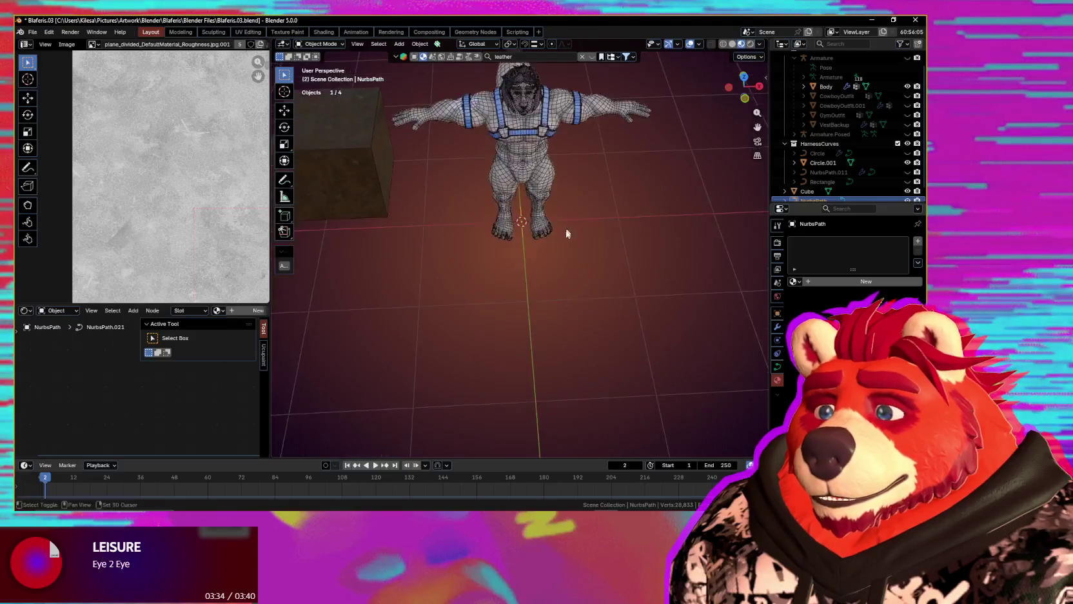
{"action": "scroll", "coordinate": [565, 260], "scroll_direction": "up", "scroll_amount": 3}
{"action": "key", "text": "g"}
{"action": "key", "text": "x"}
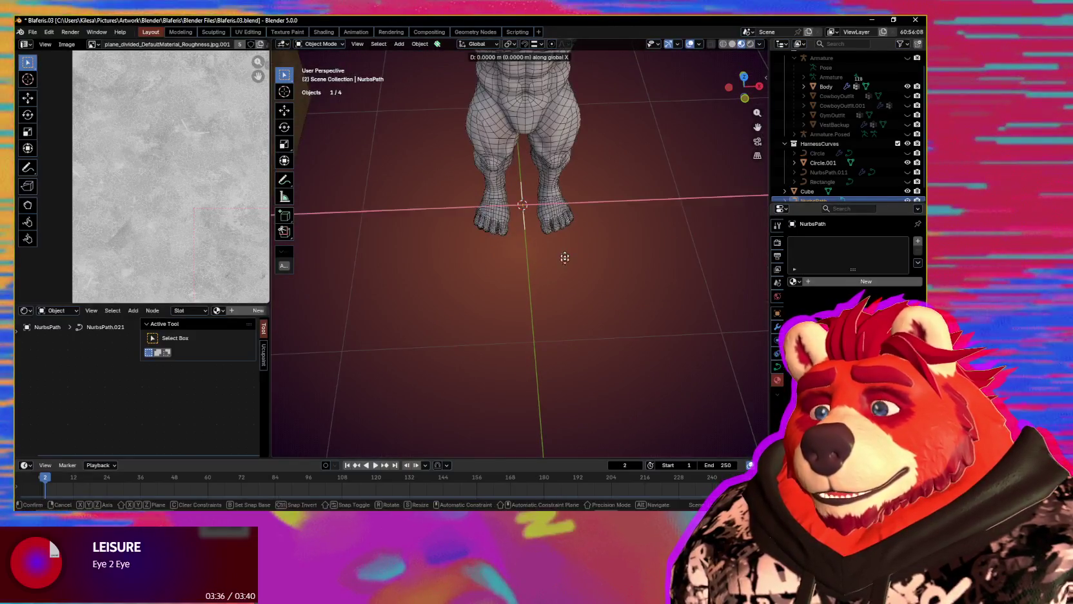
{"action": "left_click", "coordinate": [570, 289]}
{"action": "middle_click_drag", "start_coordinate": [572, 286], "coordinate": [604, 299]}
- Move the path along Y twice to place it on the floor below the character
{"action": "key", "text": "g"}
{"action": "key", "text": "y"}
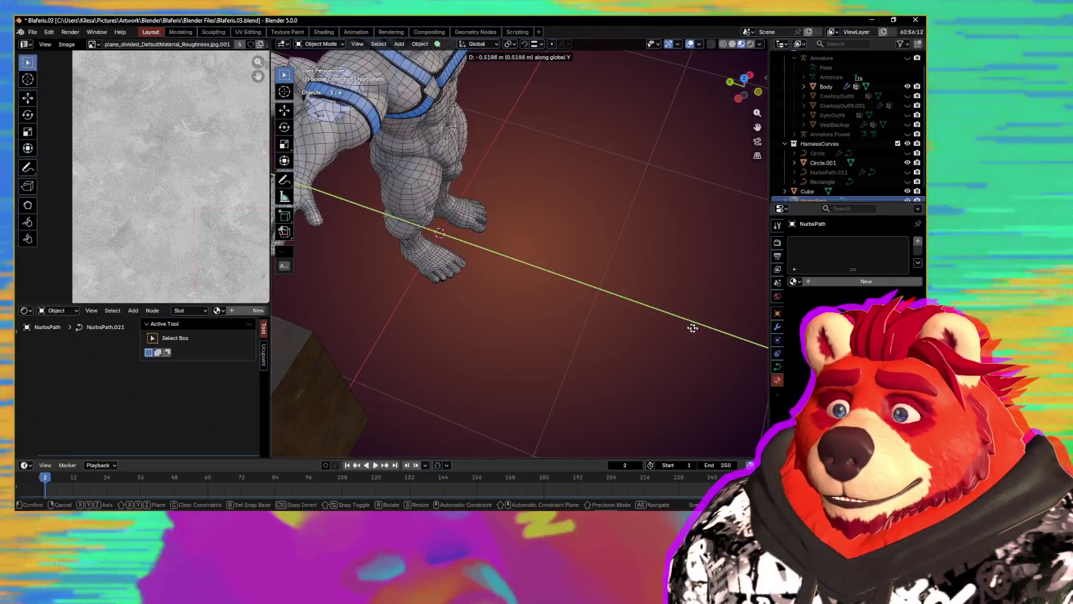
{"action": "left_click", "coordinate": [593, 343]}
{"action": "mouse_move", "coordinate": [593, 344]}
{"action": "middle_mouse_down"}
{"action": "mouse_move", "coordinate": [594, 333]}
{"action": "mouse_move", "coordinate": [575, 336]}
{"action": "mouse_move", "coordinate": [510, 272]}
{"action": "mouse_move", "coordinate": [577, 289]}
{"action": "middle_mouse_up"}
{"action": "key", "text": "g"}
{"action": "key", "text": "y"}
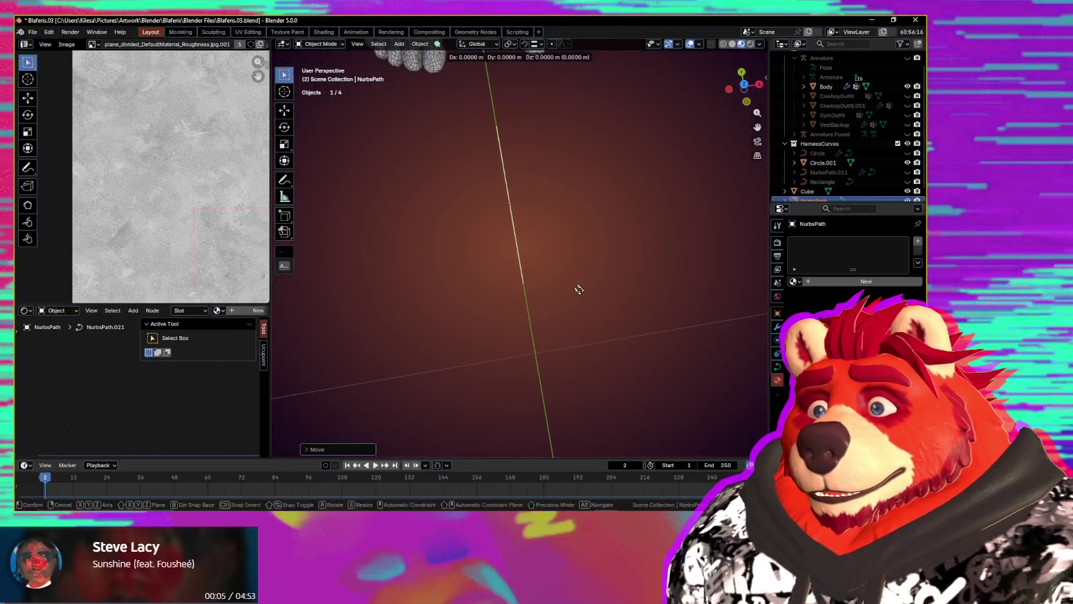
{"action": "left_click", "coordinate": [587, 350]}
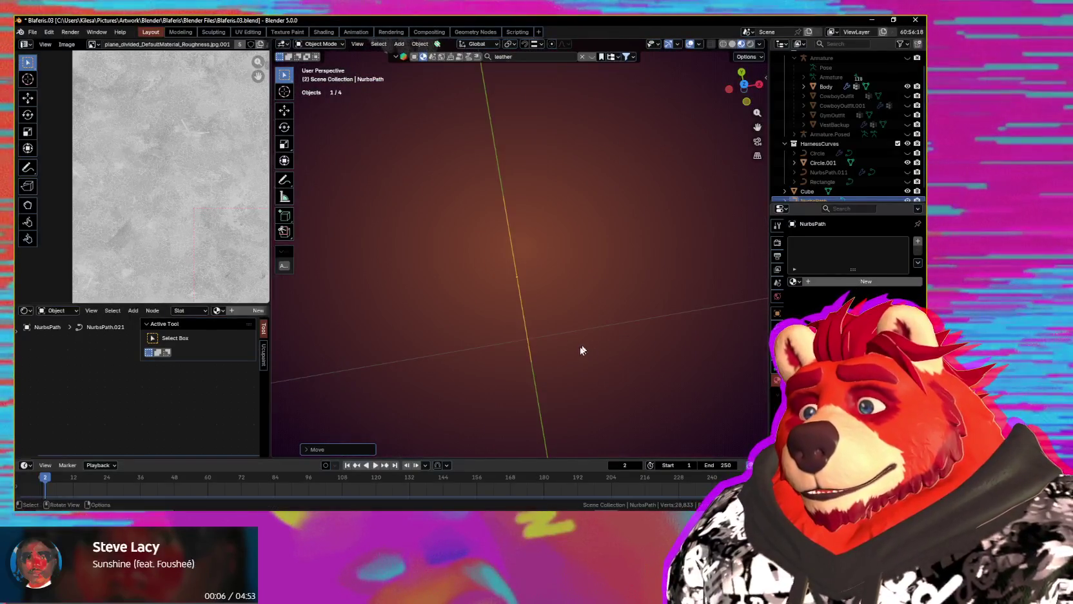
- In Edit Mode, rotate the path's points another 90° around Z to lie sideways
{"action": "key", "text": "Tab"}
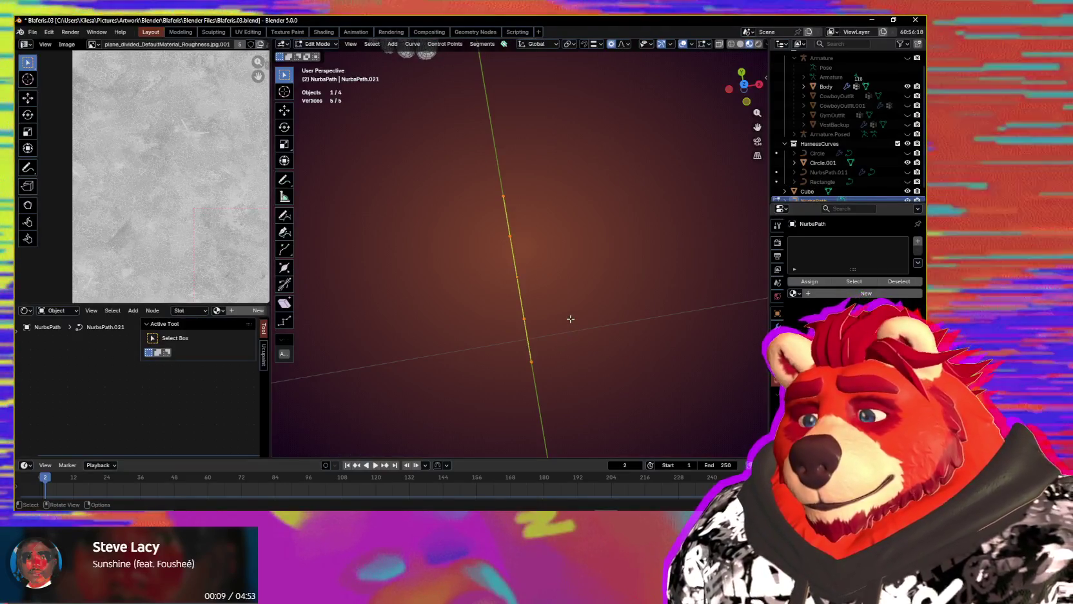
{"action": "type", "text": "rz90"}
{"action": "key", "text": "Return"}
{"action": "middle_click_drag", "start_coordinate": [570, 319], "coordinate": [569, 319]}
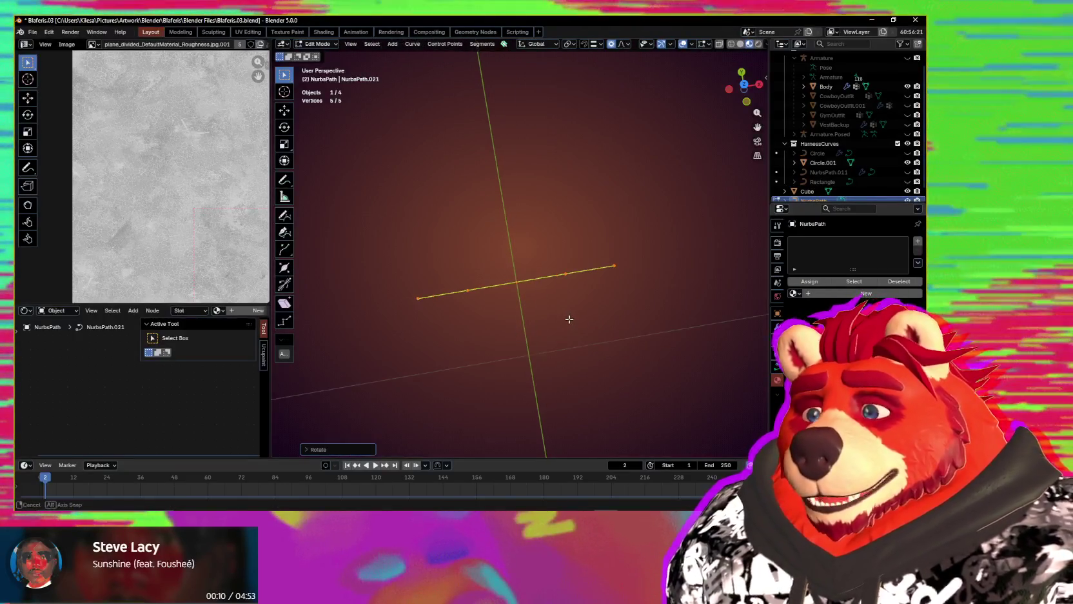
{"action": "scroll", "coordinate": [561, 326], "scroll_direction": "up", "scroll_amount": 1}
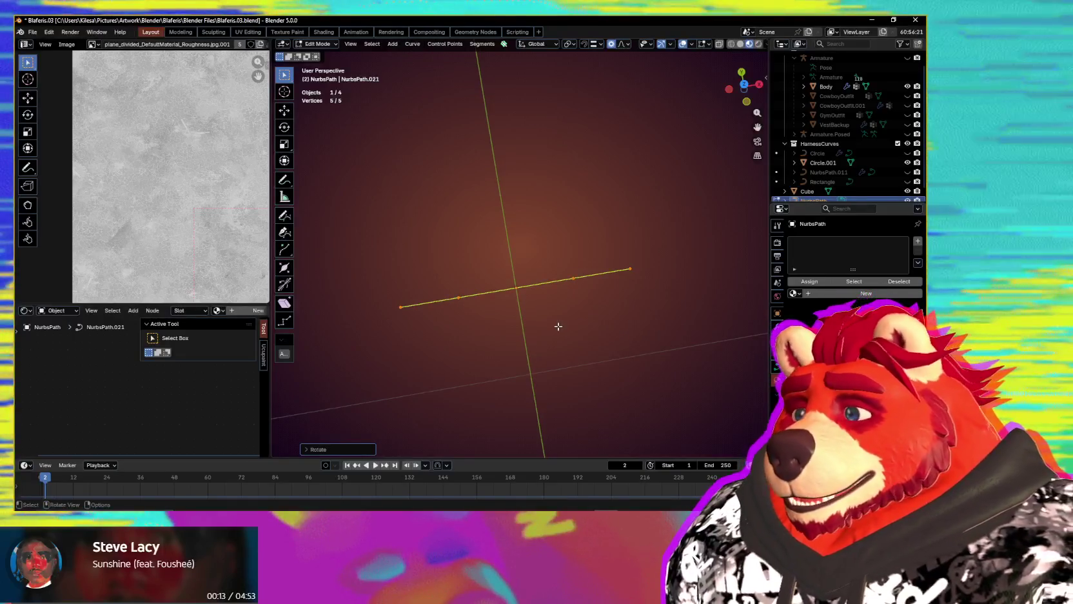
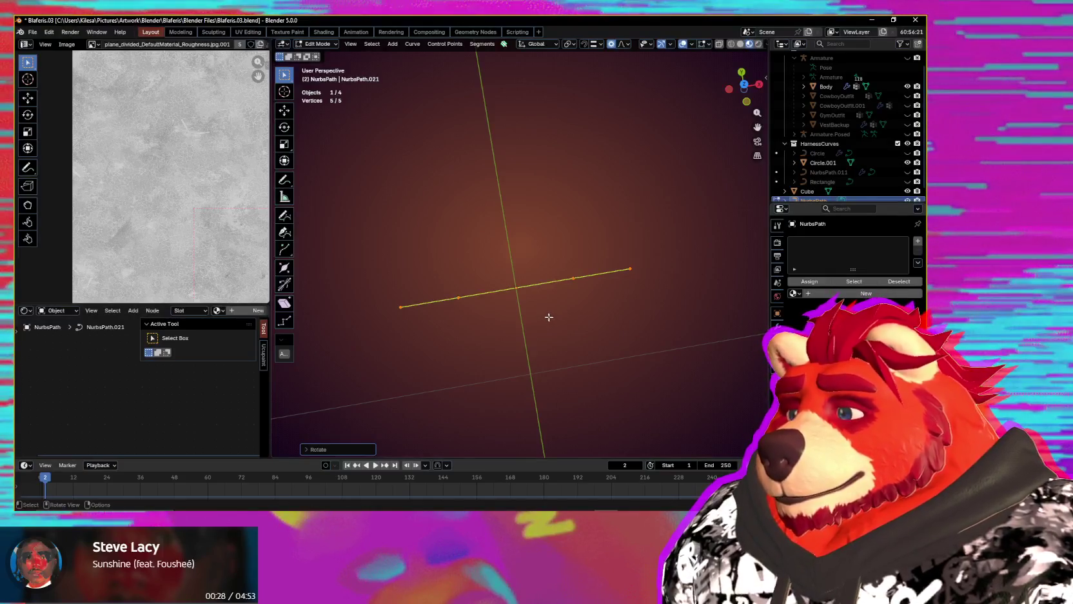
- Select all path points and change Resolution Preview U from 12 to 4
{"action": "middle_click_drag", "start_coordinate": [544, 316], "coordinate": [634, 244]}
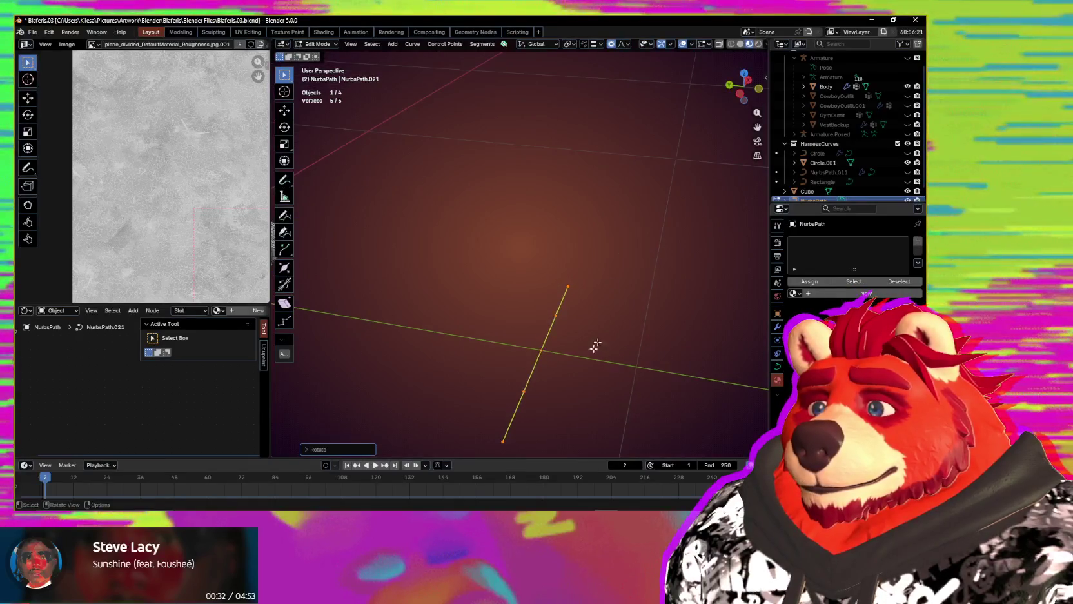
{"action": "middle_click_drag", "start_coordinate": [635, 245], "coordinate": [470, 400]}
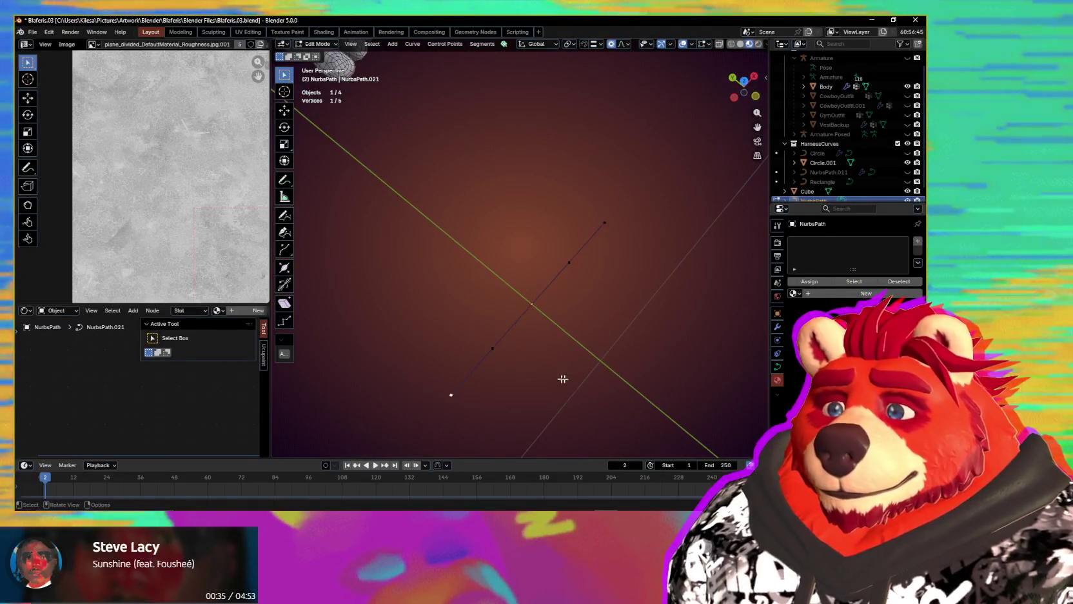
{"action": "middle_click_drag", "start_coordinate": [563, 378], "coordinate": [624, 365]}
{"action": "key", "text": "a"}
{"action": "left_click", "coordinate": [777, 366]}
{"action": "scroll", "coordinate": [792, 385], "scroll_direction": "down", "scroll_amount": 5}
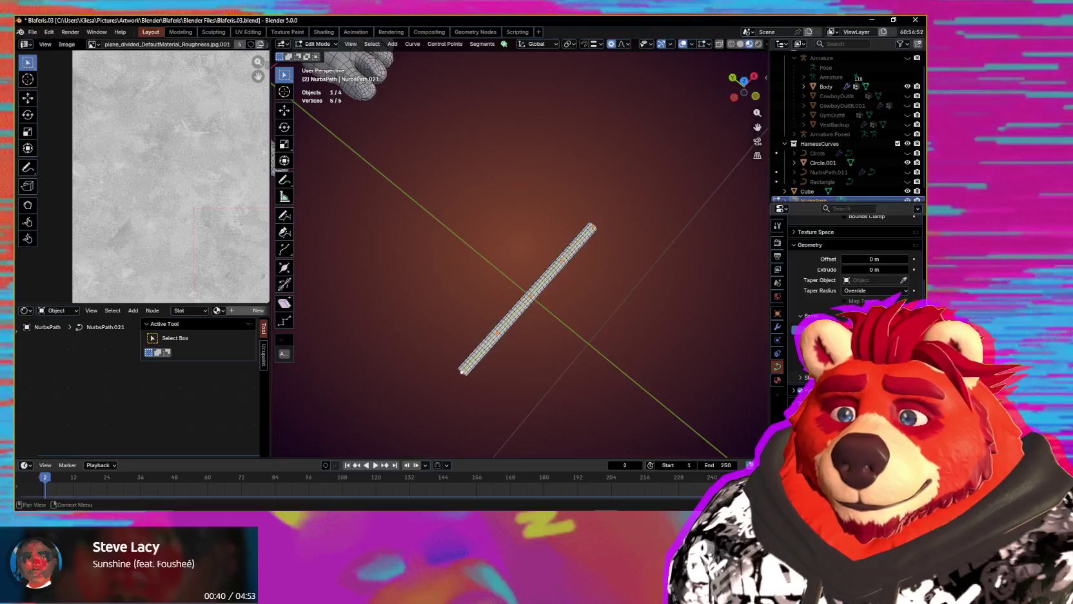
{"action": "scroll", "coordinate": [882, 282], "scroll_direction": "up", "scroll_amount": 5}
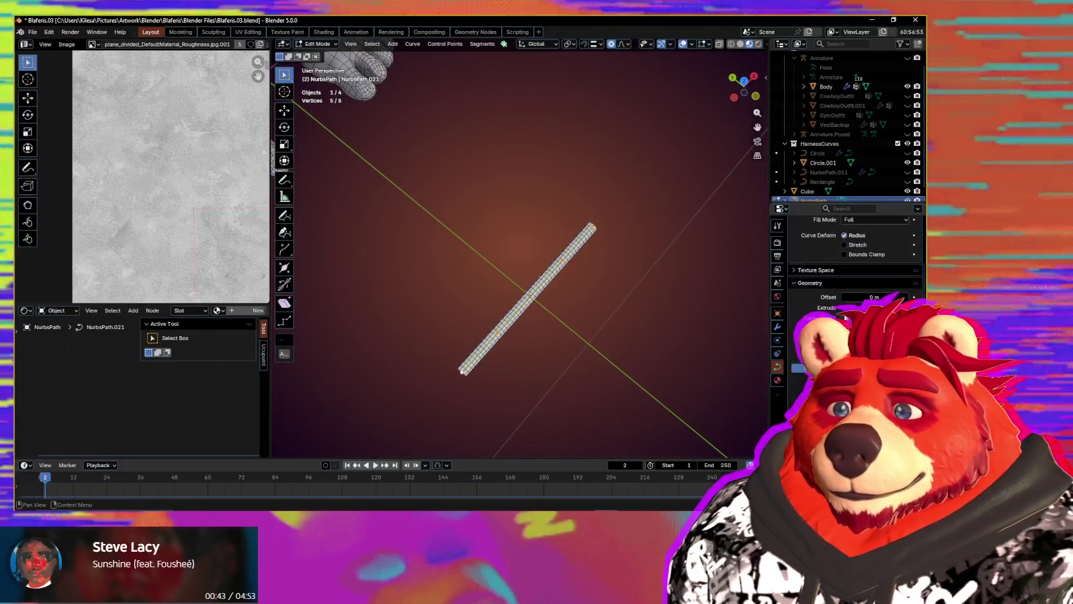
{"action": "type", "text": "4"}
{"action": "key", "text": "Return"}
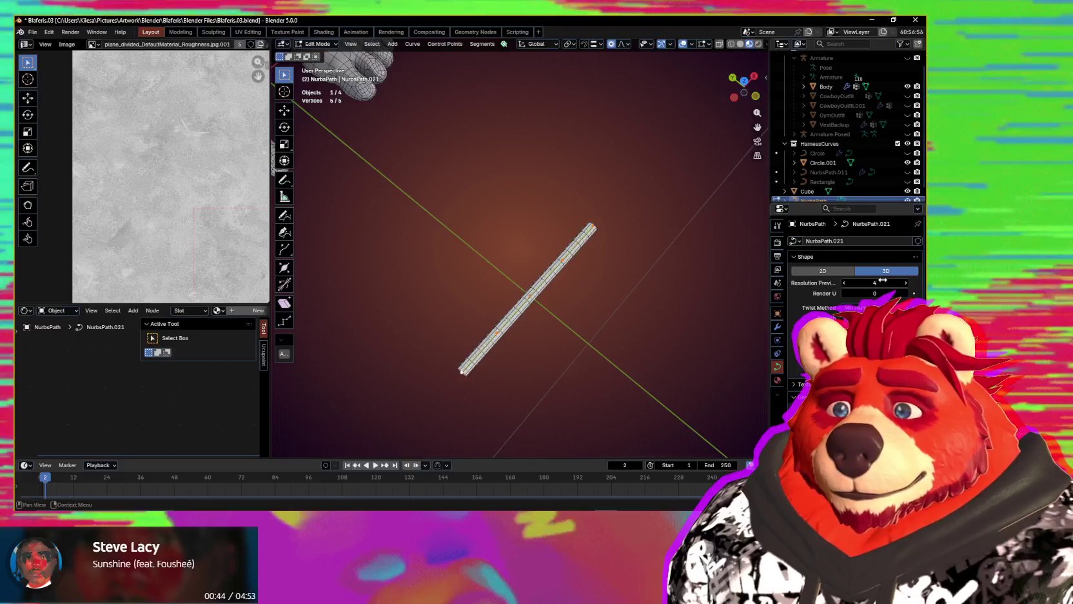
- Deselect everything and select only the control point at the path's upper end
{"action": "middle_click_drag", "start_coordinate": [592, 312], "coordinate": [680, 212]}
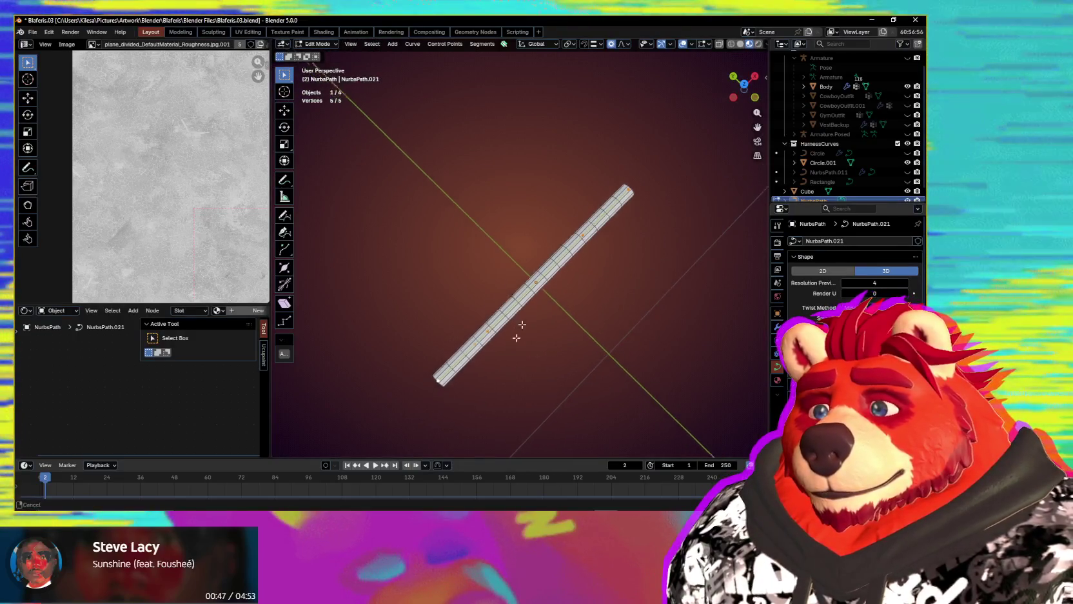
{"action": "left_click", "coordinate": [647, 235]}
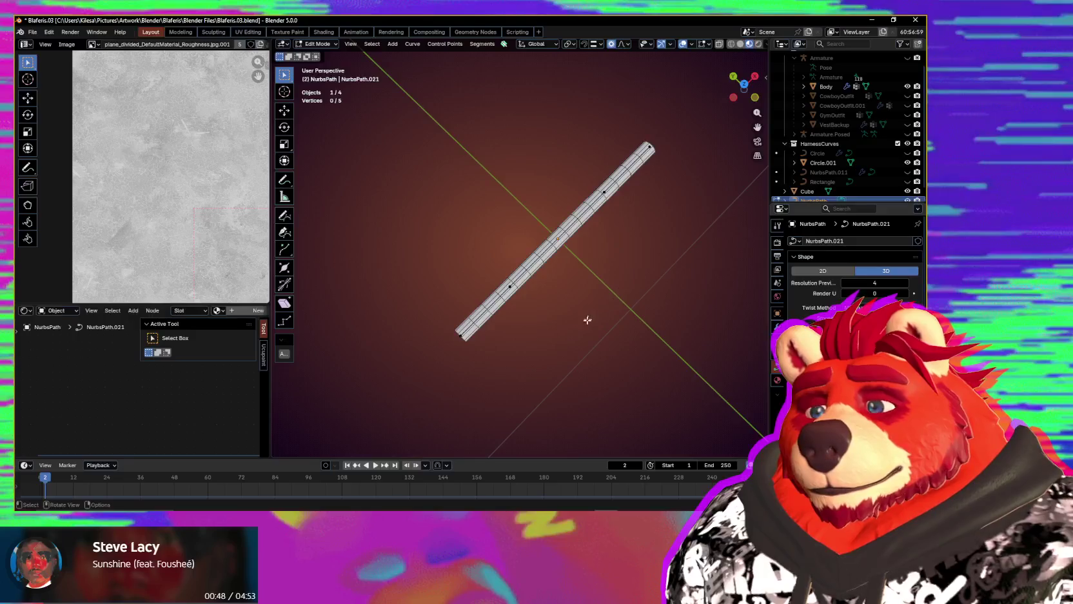
{"action": "left_click_drag", "start_coordinate": [681, 185], "coordinate": [639, 117]}
- Move both end points along Y with proportional editing to arch the path, then scale the arc down
{"action": "left_click_drag", "start_coordinate": [441, 326], "coordinate": [477, 351]}
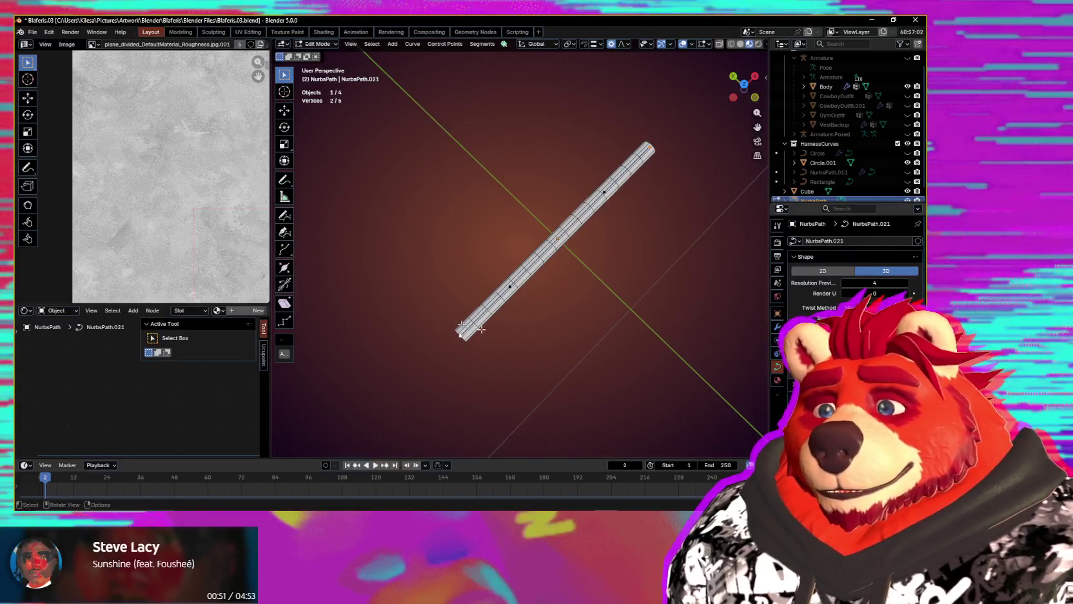
{"action": "key", "text": "g"}
{"action": "key", "text": "y"}
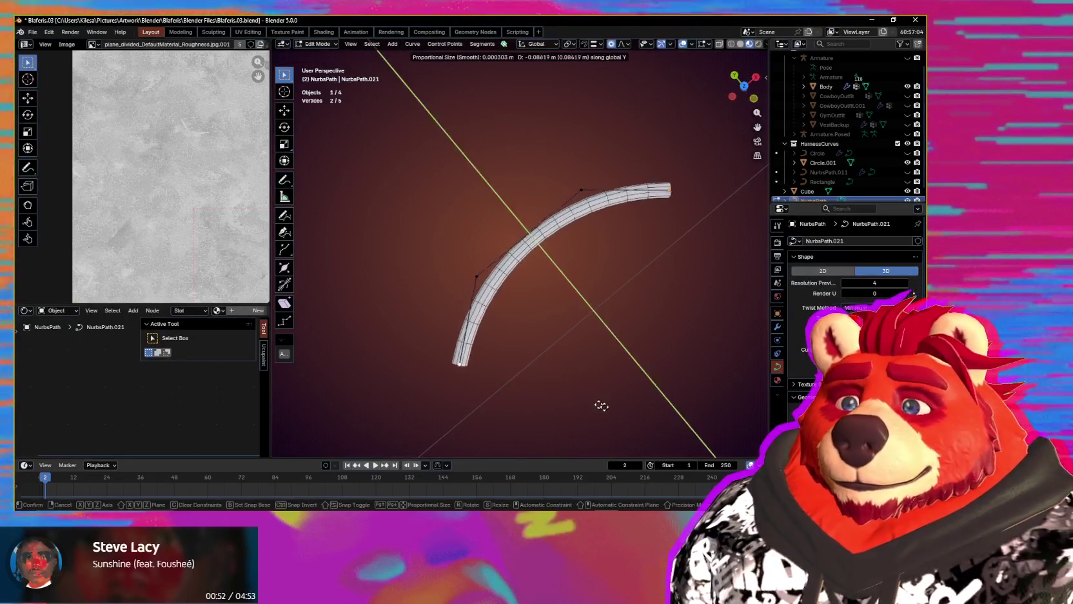
{"action": "left_click", "coordinate": [643, 433]}
{"action": "key", "text": "s"}
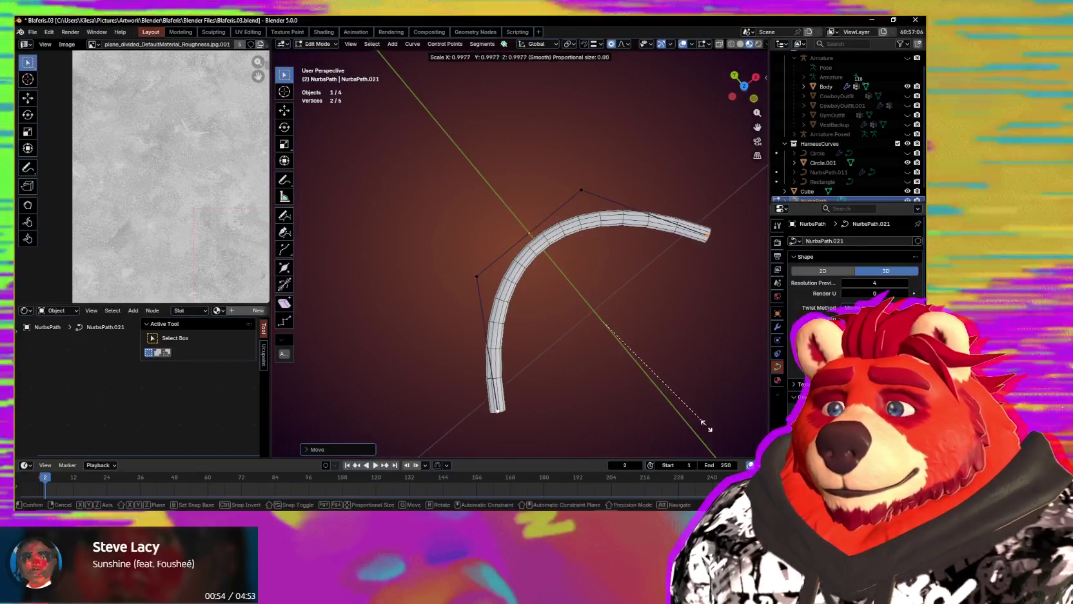
{"action": "left_click", "coordinate": [619, 387]}
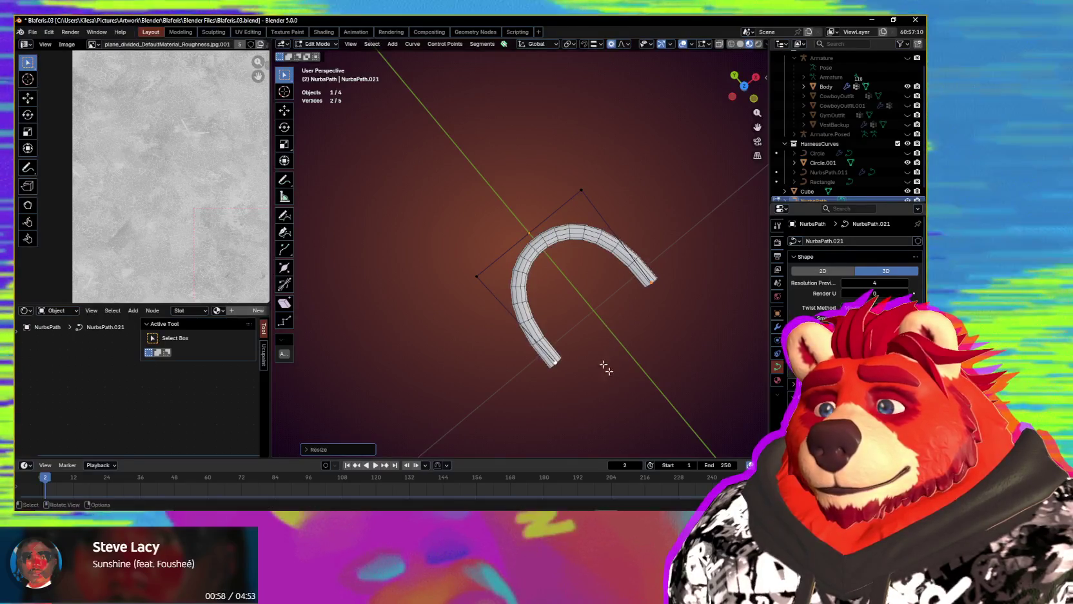
- Delete the arch's left-end vertices so a single curved bend remains
{"action": "left_click_drag", "start_coordinate": [590, 381], "coordinate": [408, 252]}
{"action": "middle_click_drag", "start_coordinate": [491, 287], "coordinate": [539, 303]}
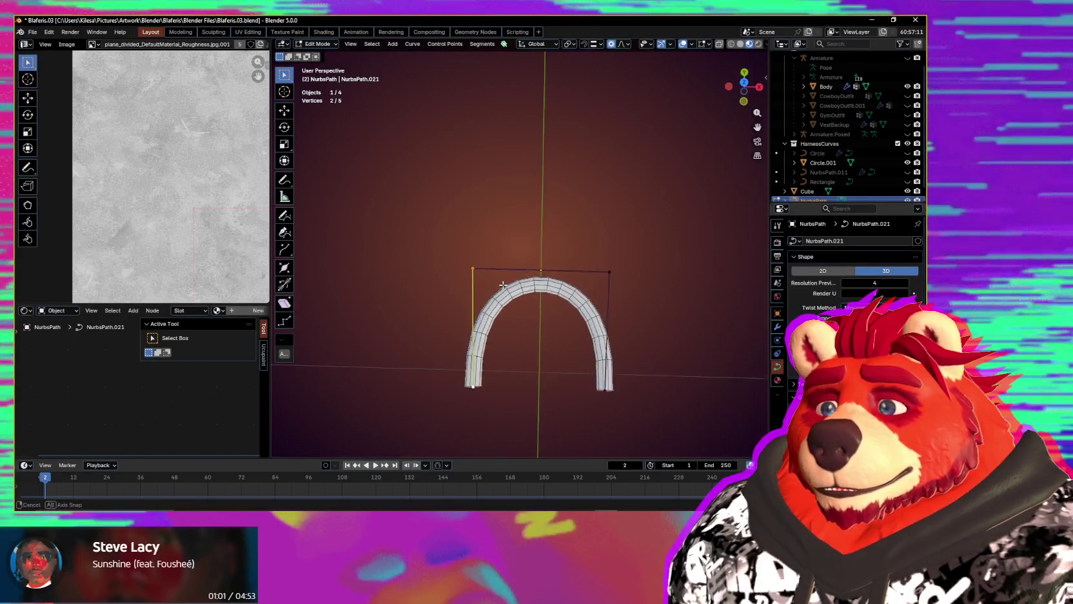
{"action": "left_click_drag", "start_coordinate": [501, 247], "coordinate": [438, 411], "text": "shift"}
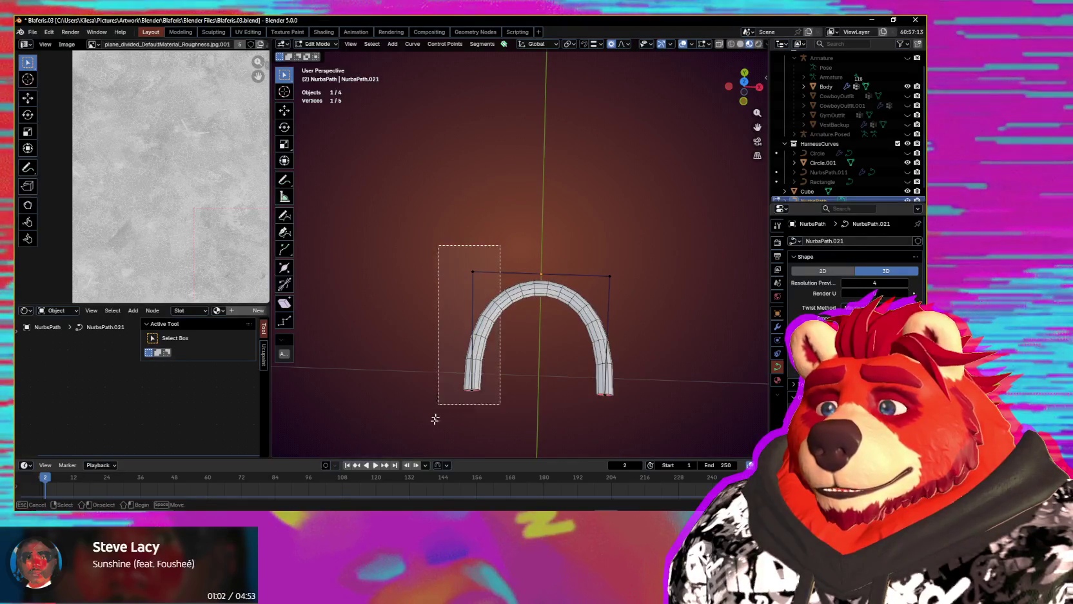
{"action": "key", "text": "x"}
{"action": "left_click", "coordinate": [531, 358]}
{"action": "mouse_move", "coordinate": [584, 359]}
{"action": "middle_mouse_down"}
{"action": "mouse_move", "coordinate": [566, 298]}
{"action": "mouse_move", "coordinate": [571, 264]}
{"action": "mouse_move", "coordinate": [750, 297]}
{"action": "middle_mouse_up"}
- Select all points of the bent path and subdivide it
{"action": "left_click", "coordinate": [777, 327]}
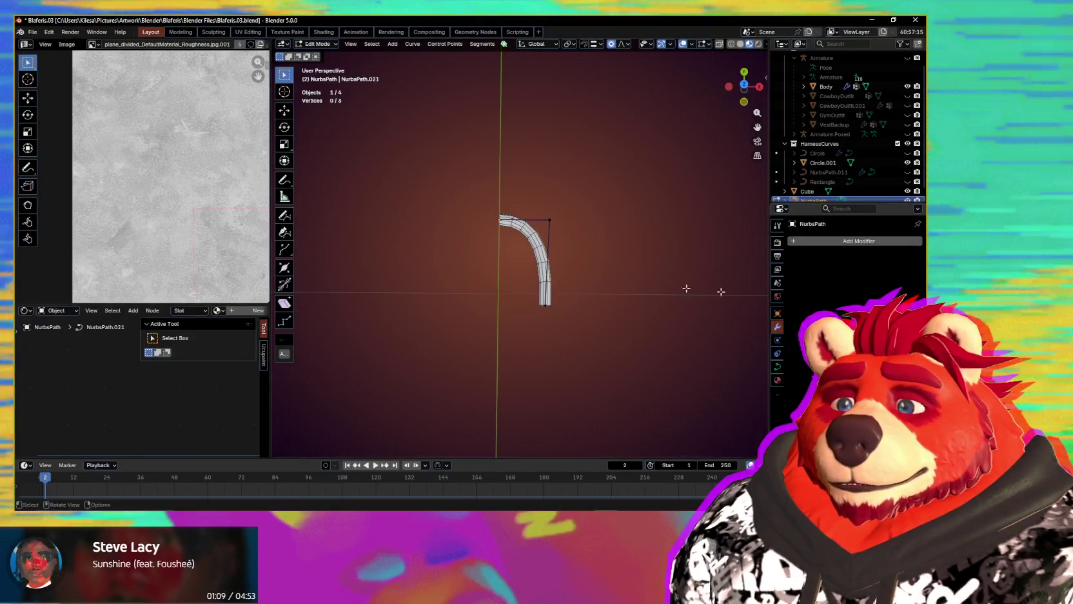
{"action": "middle_click_drag", "start_coordinate": [574, 282], "coordinate": [559, 271]}
{"action": "scroll", "coordinate": [542, 252], "scroll_direction": "up", "scroll_amount": 1}
{"action": "scroll", "coordinate": [509, 220], "scroll_direction": "up", "scroll_amount": 1}
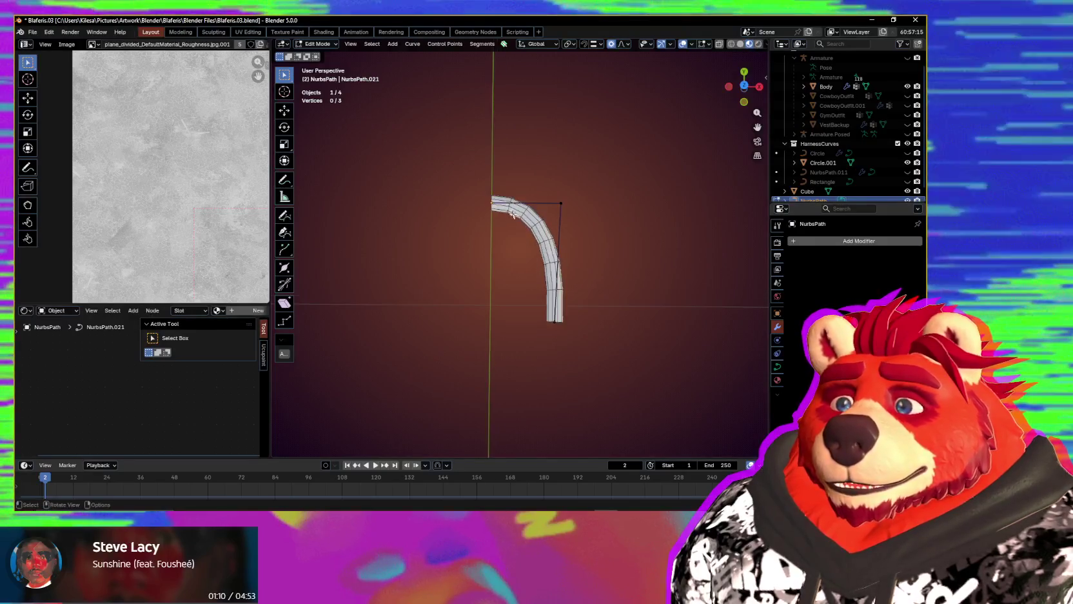
{"action": "left_click_drag", "start_coordinate": [559, 166], "coordinate": [479, 316]}
{"action": "right_click", "coordinate": [543, 256]}
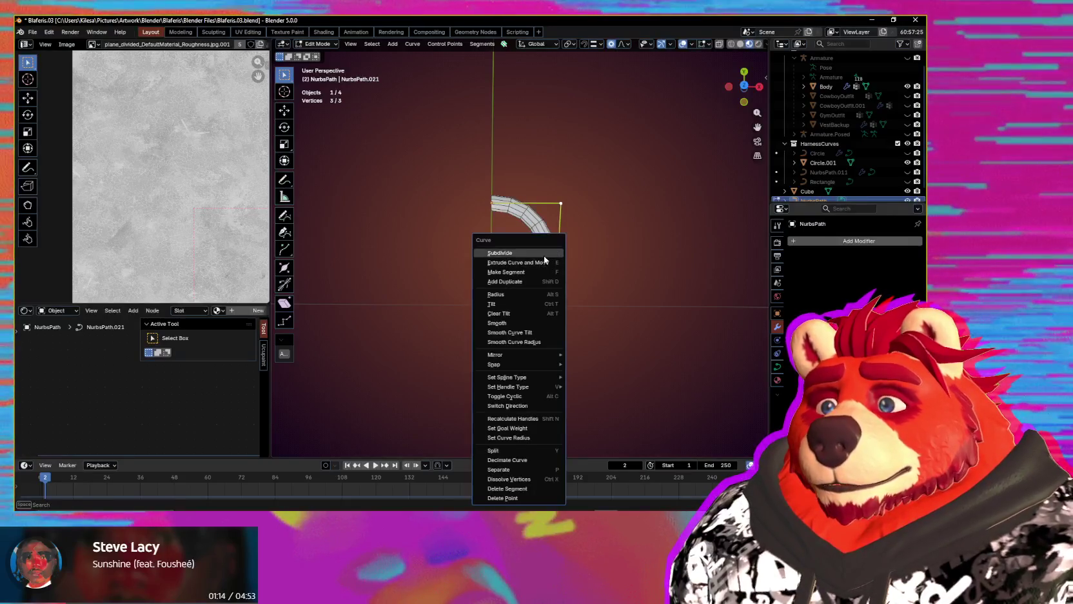
{"action": "left_click", "coordinate": [543, 256]}
- Flatten the right-side points along X so the vertical leg forms a sharp L-shaped corner
{"action": "scroll", "coordinate": [571, 258], "scroll_direction": "up", "scroll_amount": 1}
{"action": "left_click_drag", "start_coordinate": [618, 179], "coordinate": [557, 357]}
{"action": "left_click_drag", "start_coordinate": [623, 168], "coordinate": [532, 372]}
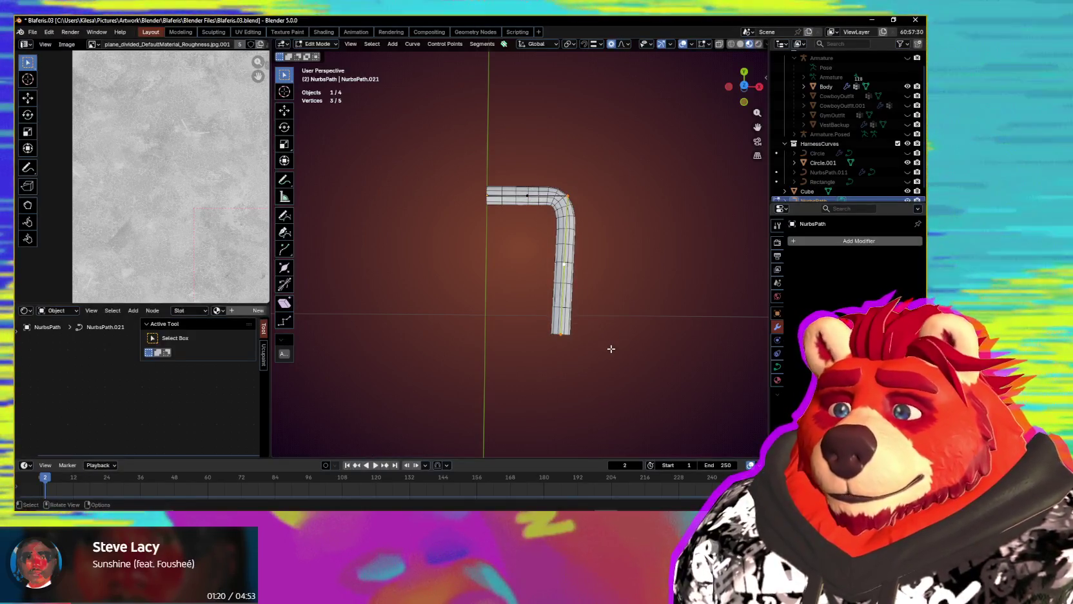
{"action": "key", "text": "r"}
{"action": "key", "text": "z"}
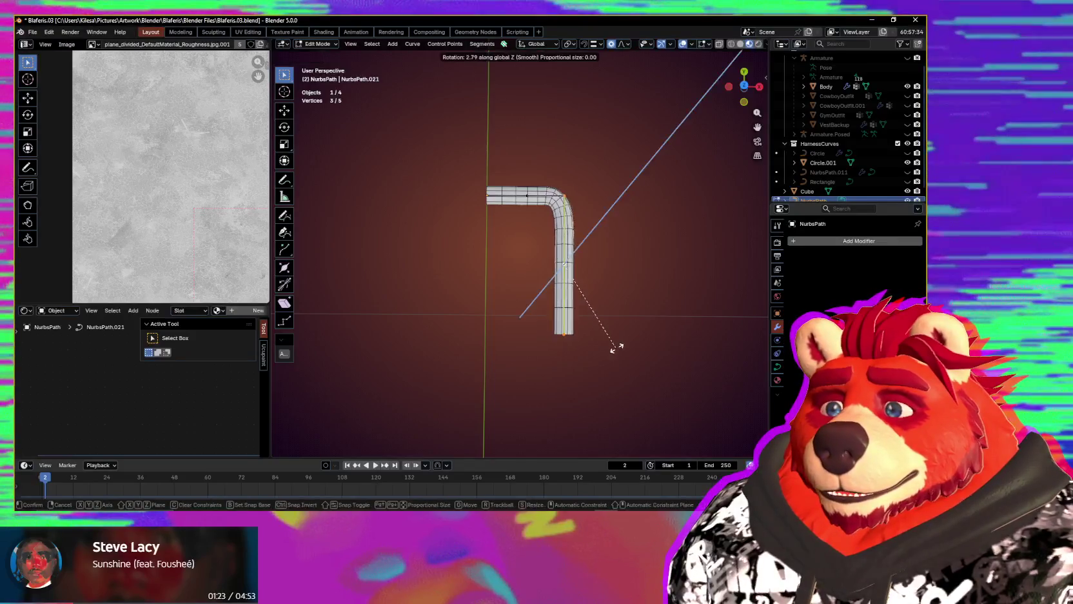
{"action": "key", "text": "Escape"}
{"action": "key", "text": "s"}
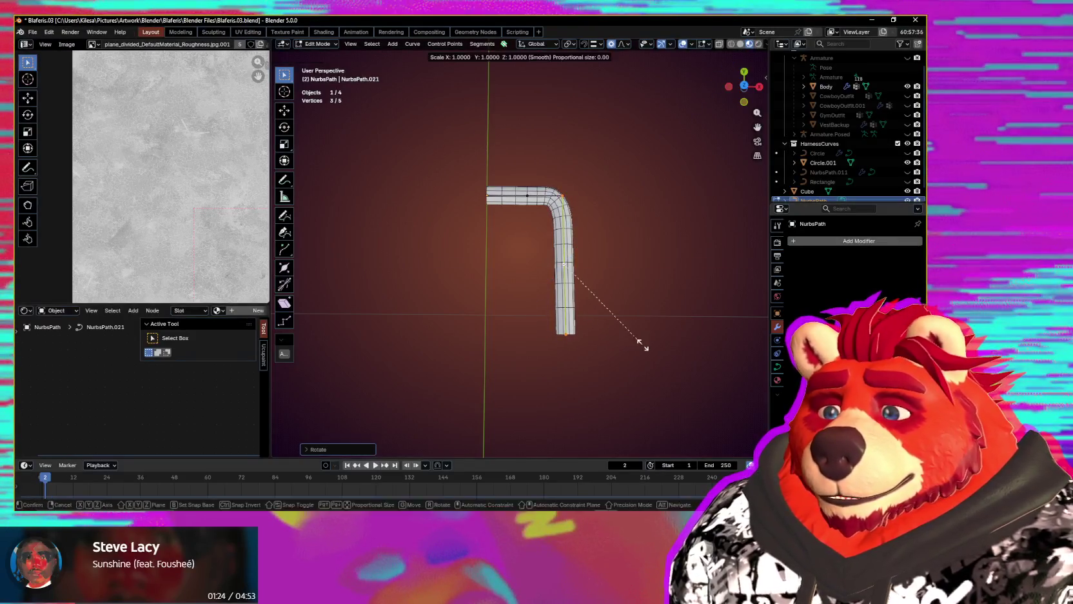
{"action": "key", "text": "x"}
{"action": "left_click", "coordinate": [643, 345]}
{"action": "left_click", "coordinate": [643, 345]}
{"action": "mouse_move", "coordinate": [606, 342]}
{"action": "middle_mouse_down"}
{"action": "mouse_move", "coordinate": [506, 254]}
{"action": "mouse_move", "coordinate": [570, 266]}
{"action": "middle_mouse_up"}
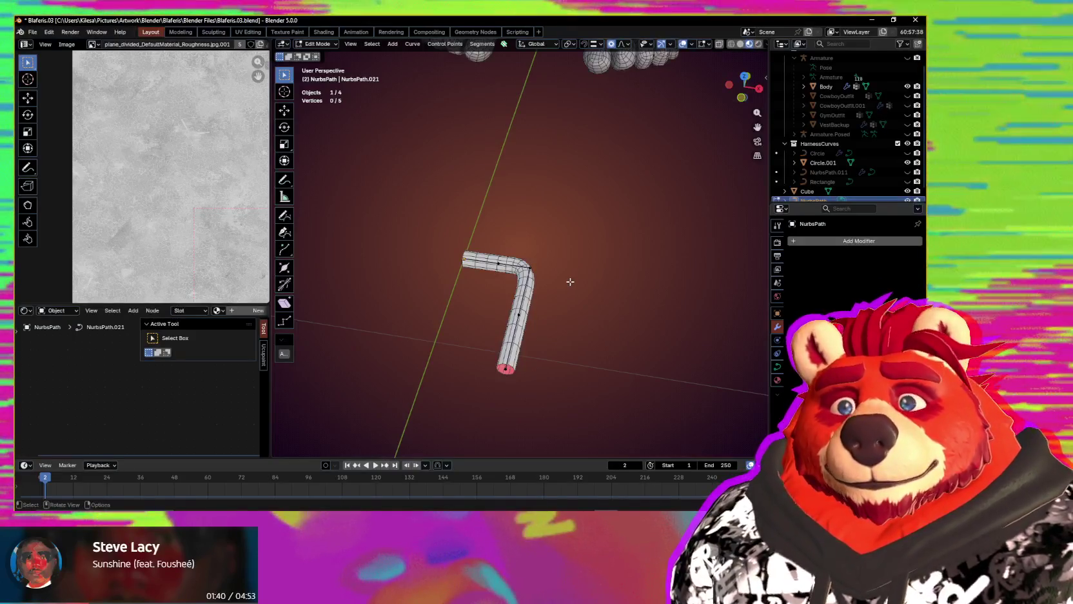
- Box-select four points of the hook and shift them along the X axis
{"action": "mouse_move", "coordinate": [565, 284]}
{"action": "middle_mouse_down"}
{"action": "mouse_move", "coordinate": [611, 349]}
{"action": "mouse_move", "coordinate": [502, 222]}
{"action": "middle_mouse_up"}
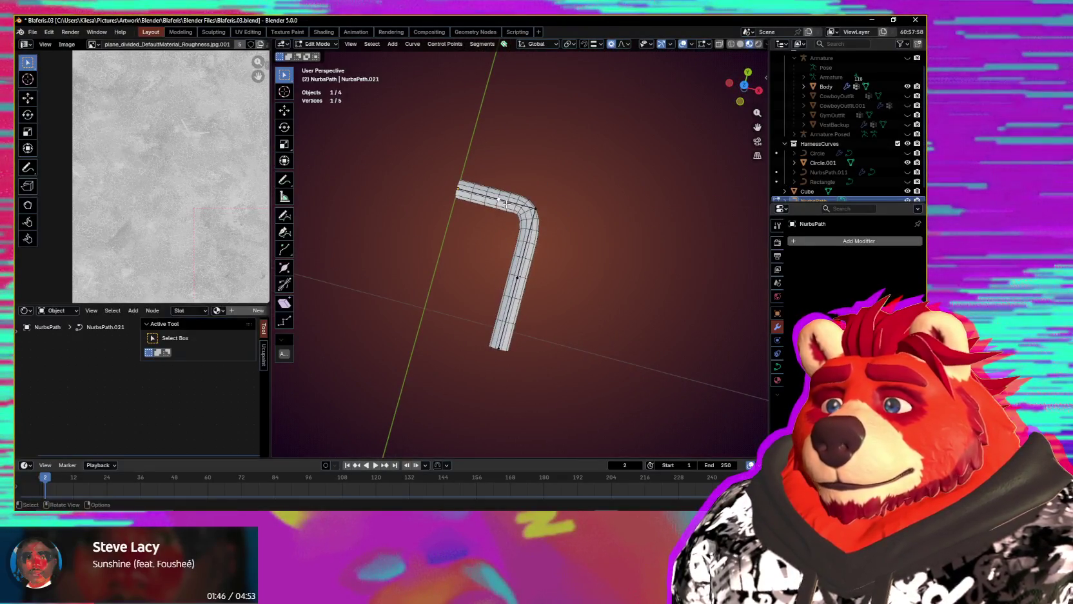
{"action": "mouse_move", "coordinate": [579, 210]}
{"action": "middle_mouse_down"}
{"action": "mouse_move", "coordinate": [592, 256]}
{"action": "mouse_move", "coordinate": [587, 207]}
{"action": "middle_mouse_up"}
{"action": "mouse_move", "coordinate": [583, 181]}
{"action": "left_mouse_down"}
{"action": "mouse_move", "coordinate": [474, 391]}
{"action": "mouse_move", "coordinate": [416, 409]}
{"action": "left_mouse_up"}
{"action": "left_click_drag", "start_coordinate": [594, 191], "coordinate": [536, 277], "text": "ctrl"}
{"action": "key", "text": "g"}
{"action": "key", "text": "x"}
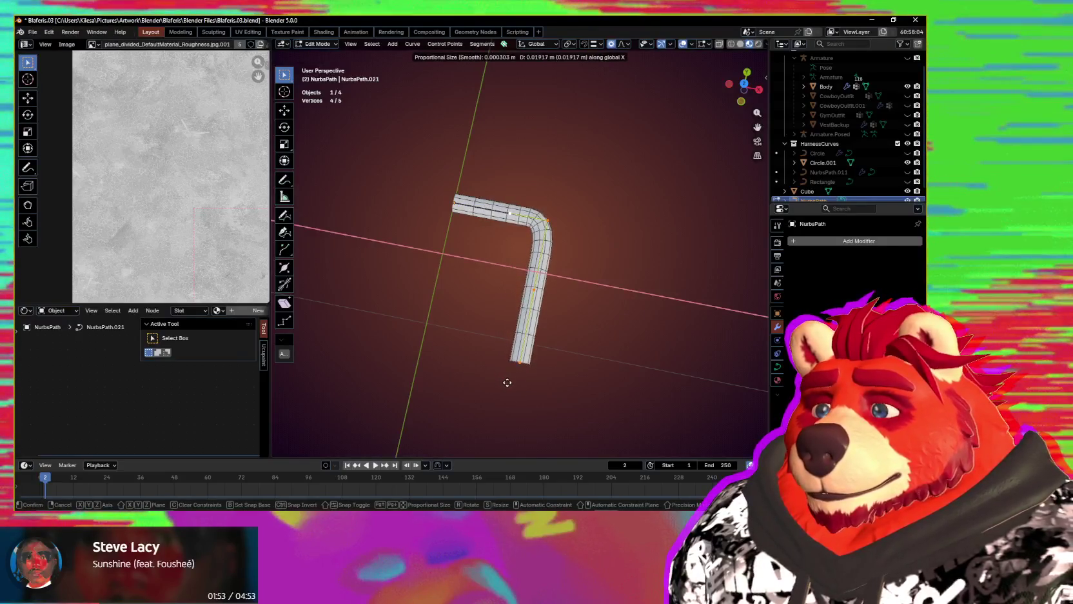
{"action": "left_click", "coordinate": [507, 379]}
- Zoom and orbit to inspect the reshaped hook, then head back to Object Mode
{"action": "scroll", "coordinate": [514, 352], "scroll_direction": "down", "scroll_amount": 3}
{"action": "scroll", "coordinate": [532, 331], "scroll_direction": "down", "scroll_amount": 3}
{"action": "middle_click_drag", "start_coordinate": [532, 331], "coordinate": [531, 323]}
{"action": "scroll", "coordinate": [536, 320], "scroll_direction": "up", "scroll_amount": 2}
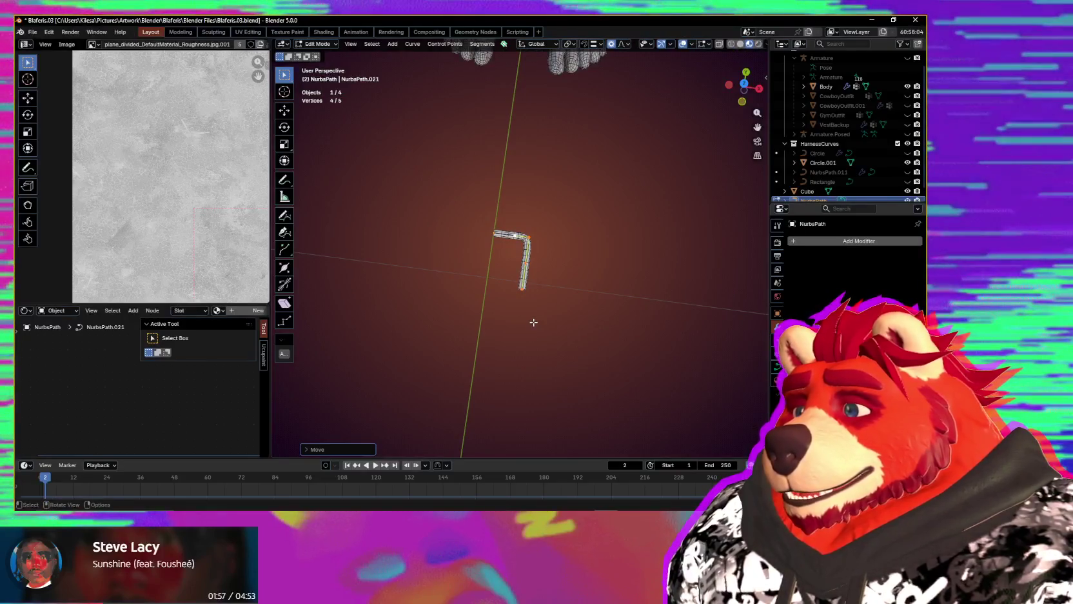
{"action": "middle_click_drag", "start_coordinate": [570, 305], "coordinate": [616, 312]}
{"action": "scroll", "coordinate": [620, 312], "scroll_direction": "up", "scroll_amount": 2}
{"action": "key", "text": "ctrl+Tab"}
- Snap the 3D cursor to the hook's end, add a new NURBS Path there, and enter Edit Mode
{"action": "left_click", "coordinate": [532, 318]}
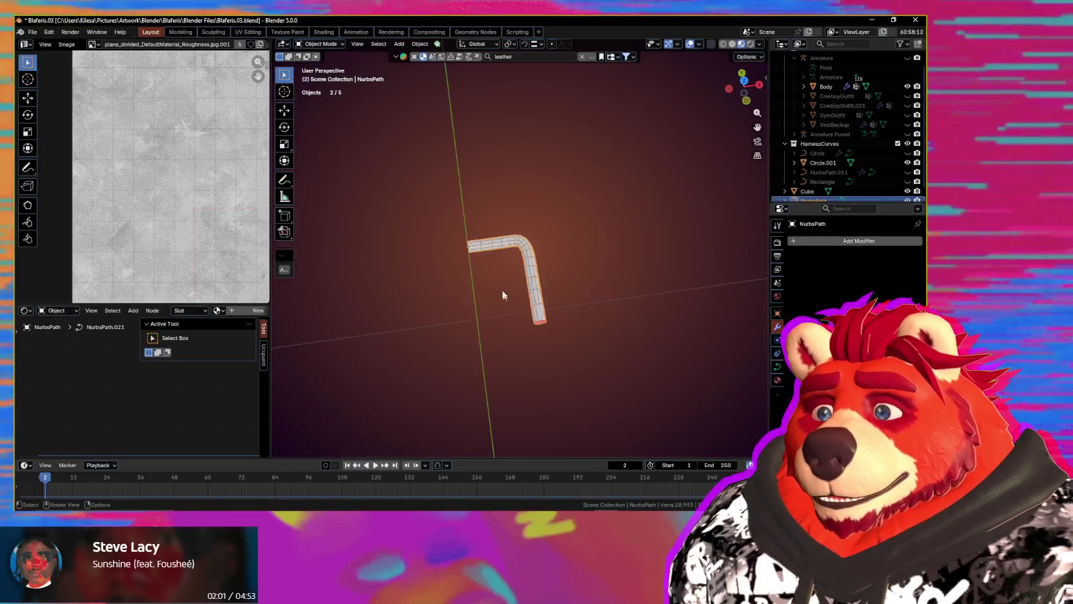
{"action": "key", "text": "shift+s"}
{"action": "left_click", "coordinate": [459, 305]}
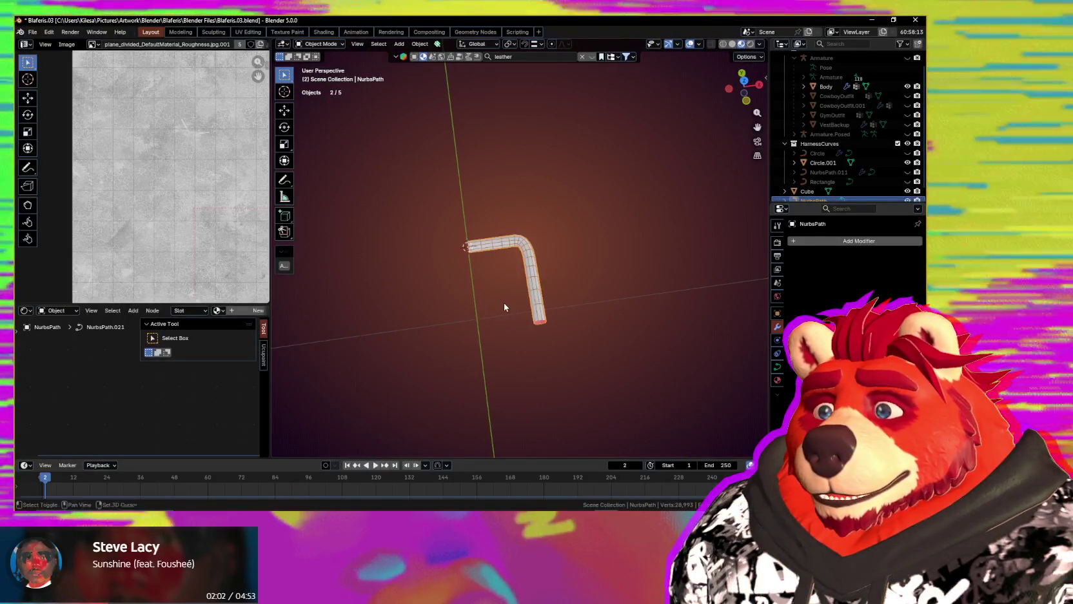
{"action": "key", "text": "shift+a"}
{"action": "mouse_move", "coordinate": [470, 302]}
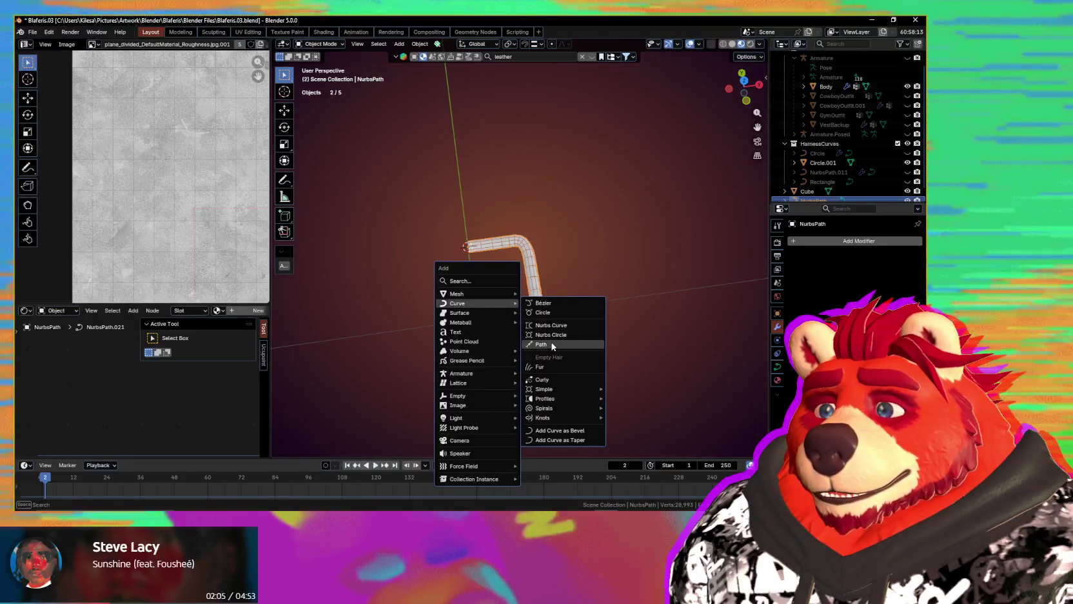
{"action": "left_click", "coordinate": [552, 342]}
{"action": "scroll", "coordinate": [580, 234], "scroll_direction": "down", "scroll_amount": 2}
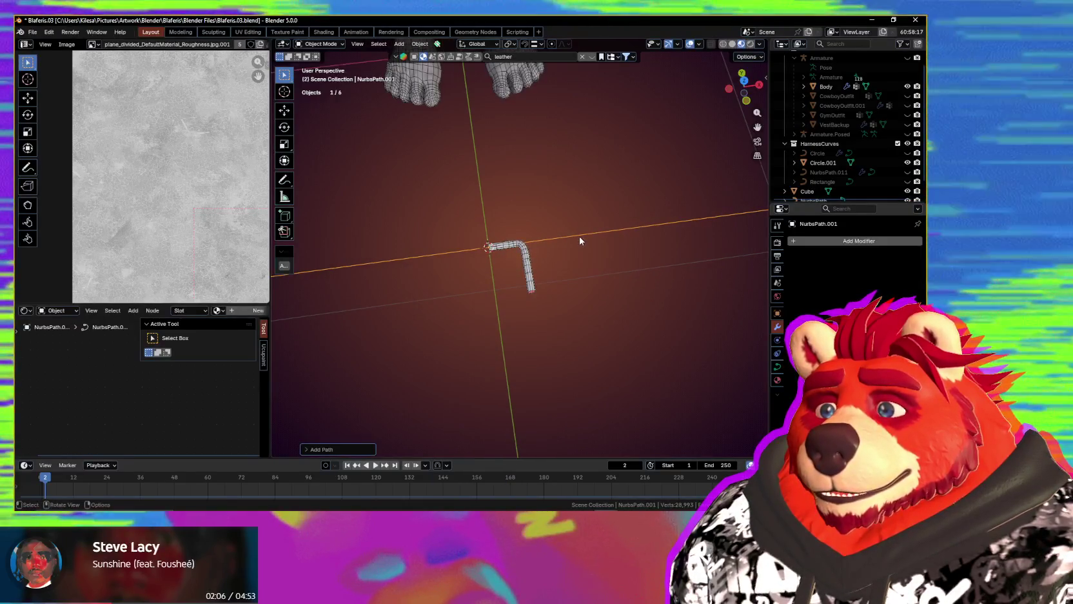
{"action": "key", "text": "Tab"}
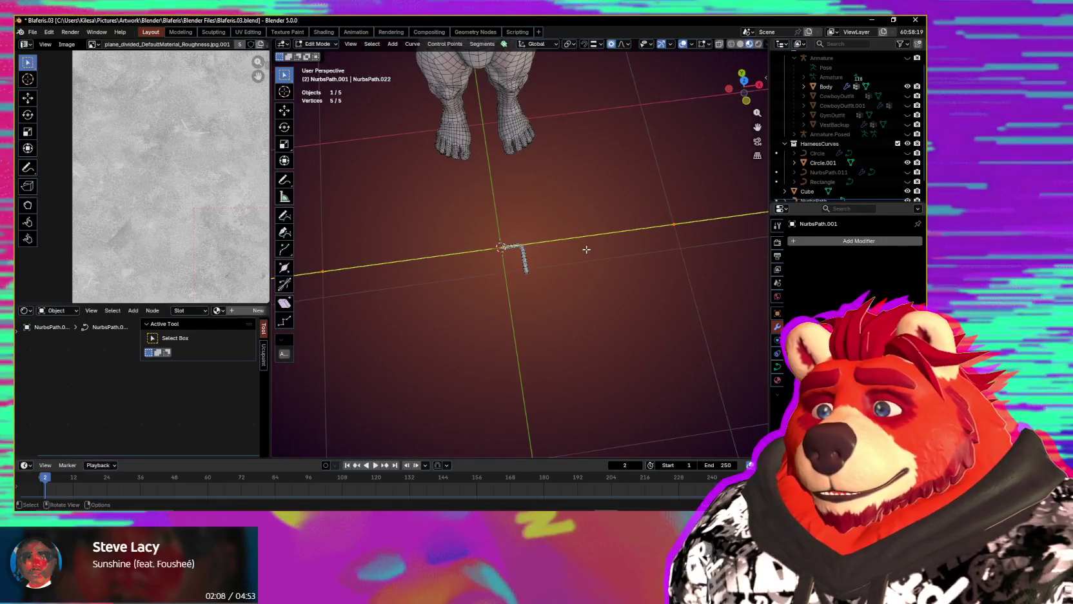
- Scale the new path down and rotate it 90 degrees
{"action": "key", "text": "s"}
{"action": "left_click", "coordinate": [491, 257]}
{"action": "left_click", "coordinate": [568, 299]}
{"action": "key", "text": "r"}
{"action": "left_click", "coordinate": [567, 288]}
- Move the path along one axis so it runs straight out from the hook's end
{"action": "middle_click_drag", "start_coordinate": [541, 295], "coordinate": [629, 280]}
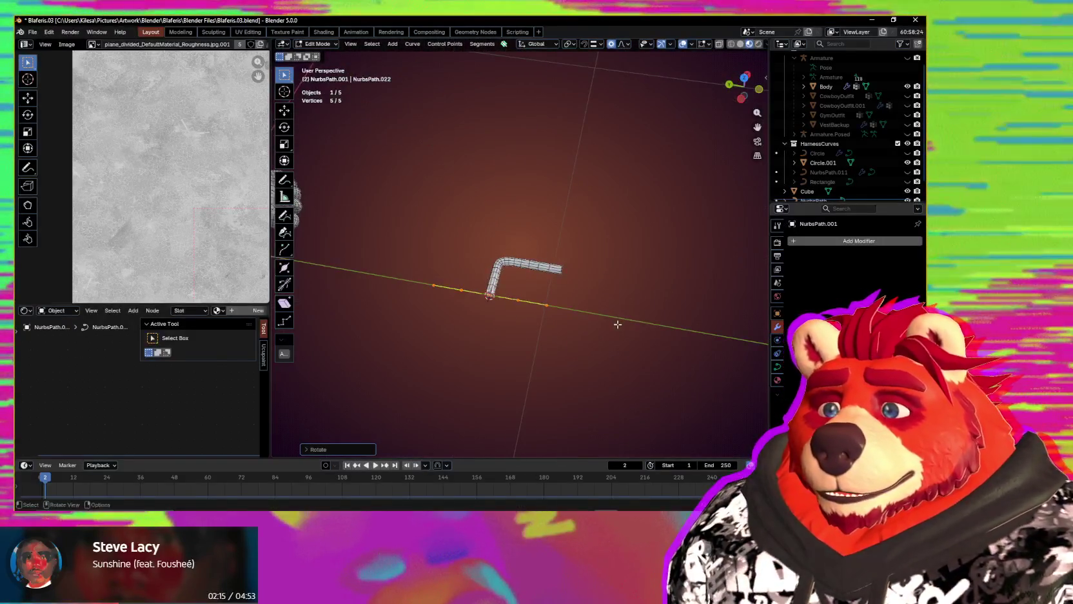
{"action": "key", "text": "g"}
{"action": "key", "text": "x"}
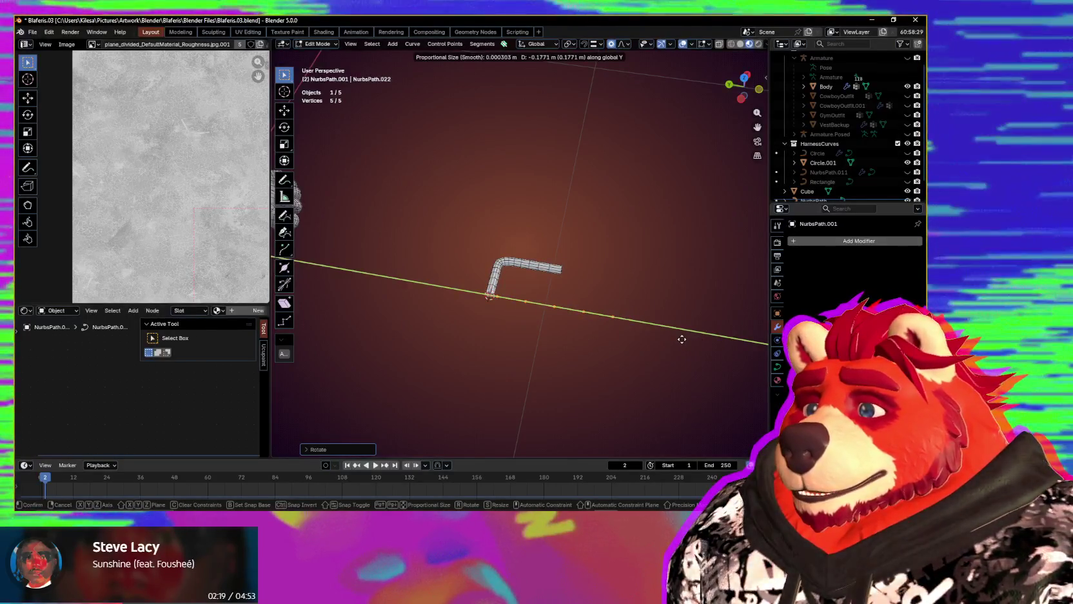
{"action": "left_click", "coordinate": [682, 338]}
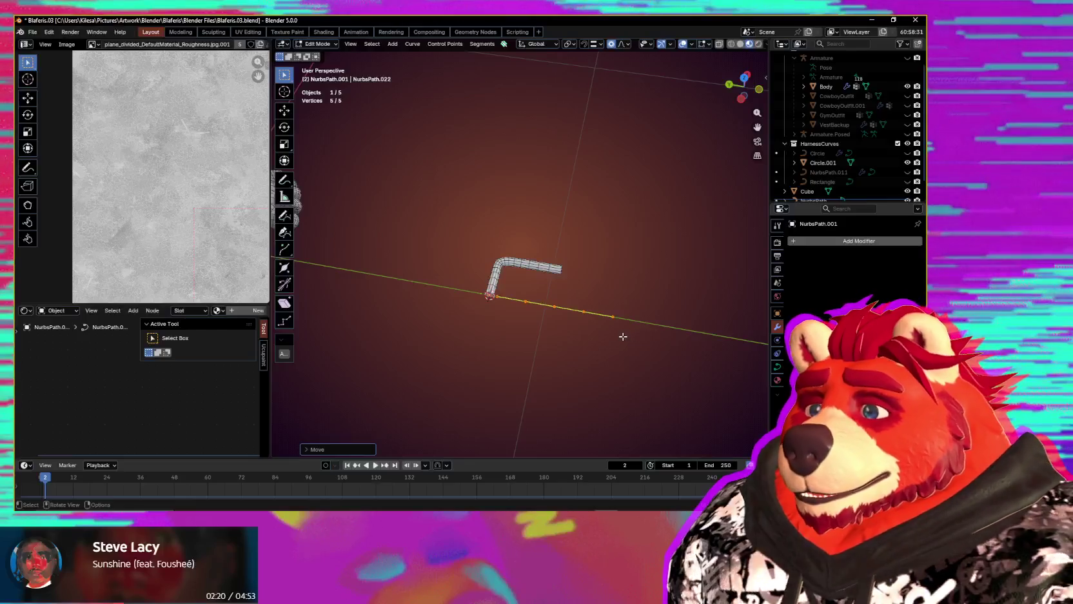
{"action": "mouse_move", "coordinate": [606, 329]}
{"action": "middle_mouse_down"}
{"action": "mouse_move", "coordinate": [612, 289]}
{"action": "mouse_move", "coordinate": [670, 340]}
{"action": "middle_mouse_up"}
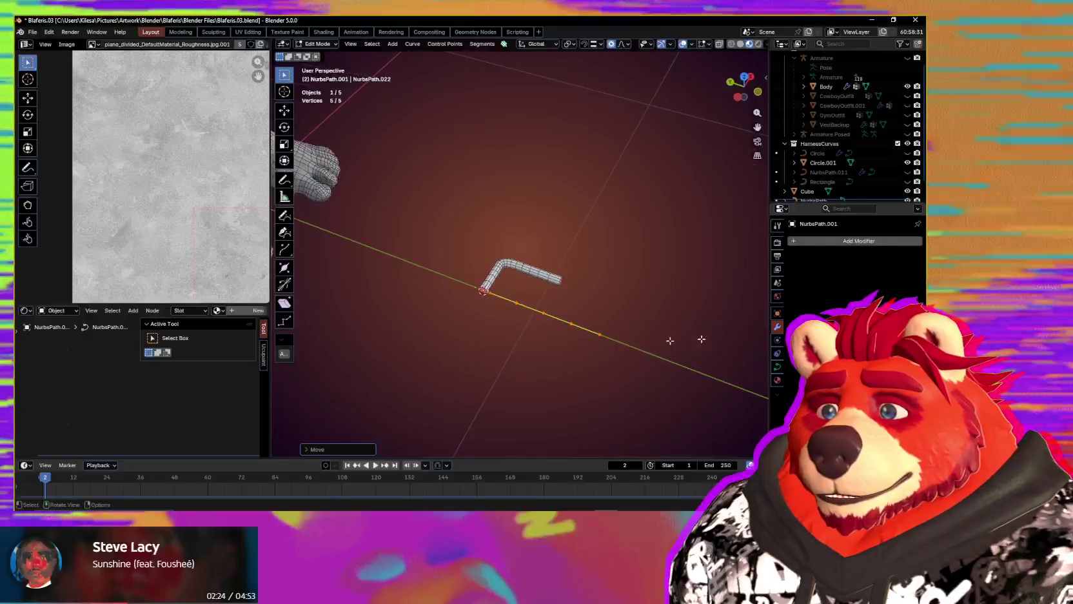
{"action": "left_click", "coordinate": [778, 366]}
{"action": "scroll", "coordinate": [838, 271], "scroll_direction": "down", "scroll_amount": 3}
{"action": "scroll", "coordinate": [838, 271], "scroll_direction": "down", "scroll_amount": 3}
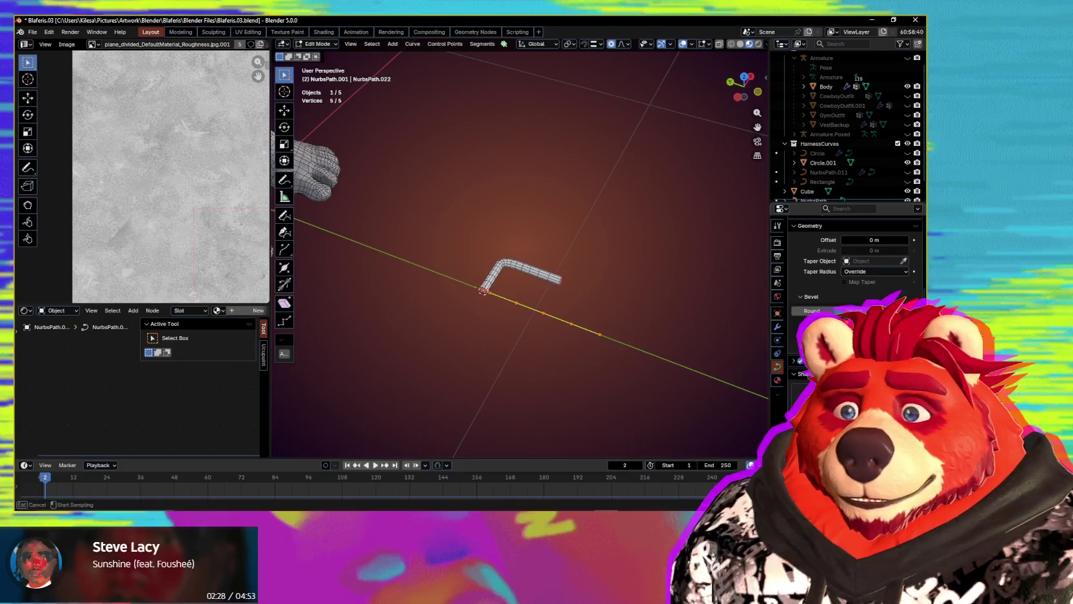
- Give the path a rectangular bevel profile and set Resolution Preview to 3
{"action": "left_click", "coordinate": [823, 187]}
{"action": "middle_click_drag", "start_coordinate": [581, 277], "coordinate": [647, 342]}
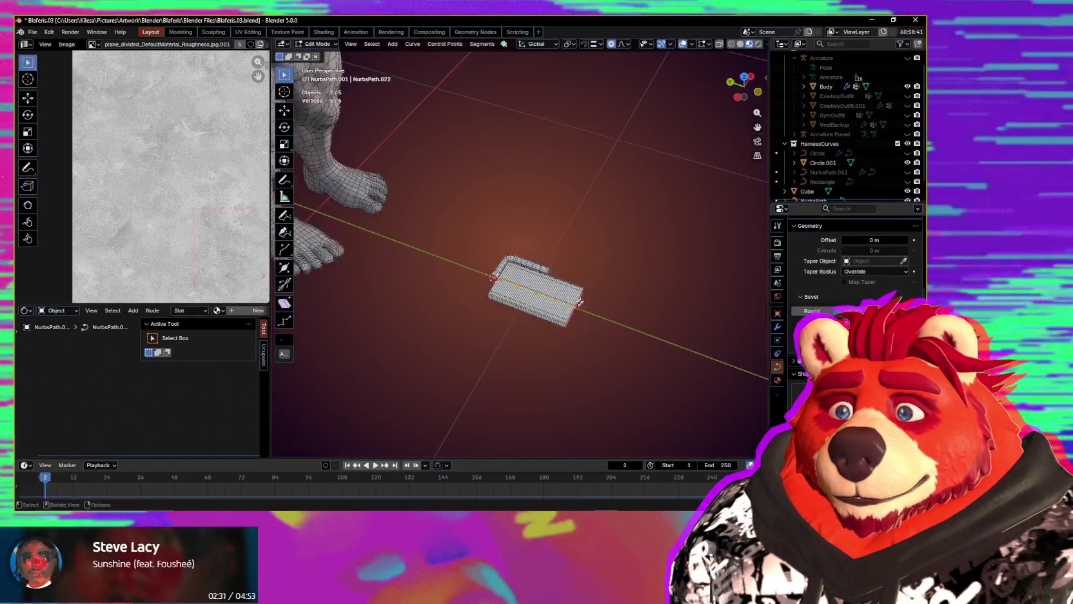
{"action": "scroll", "coordinate": [838, 258], "scroll_direction": "up", "scroll_amount": 3}
{"action": "scroll", "coordinate": [852, 271], "scroll_direction": "up", "scroll_amount": 4}
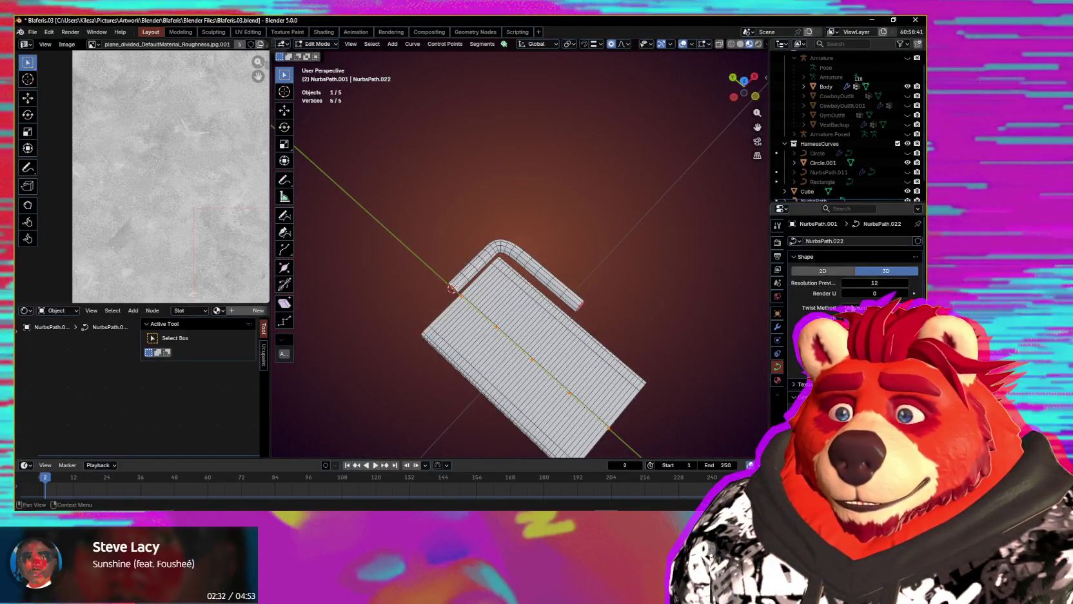
{"action": "key", "text": "Return"}
- Shift the selected points along X and subdivide to add a control point near the hook
{"action": "mouse_move", "coordinate": [612, 277]}
{"action": "middle_mouse_down"}
{"action": "mouse_move", "coordinate": [599, 313]}
{"action": "mouse_move", "coordinate": [550, 285]}
{"action": "mouse_move", "coordinate": [610, 180]}
{"action": "middle_mouse_up"}
{"action": "left_click_drag", "start_coordinate": [611, 180], "coordinate": [400, 443]}
{"action": "key", "text": "g"}
{"action": "key", "text": "x"}
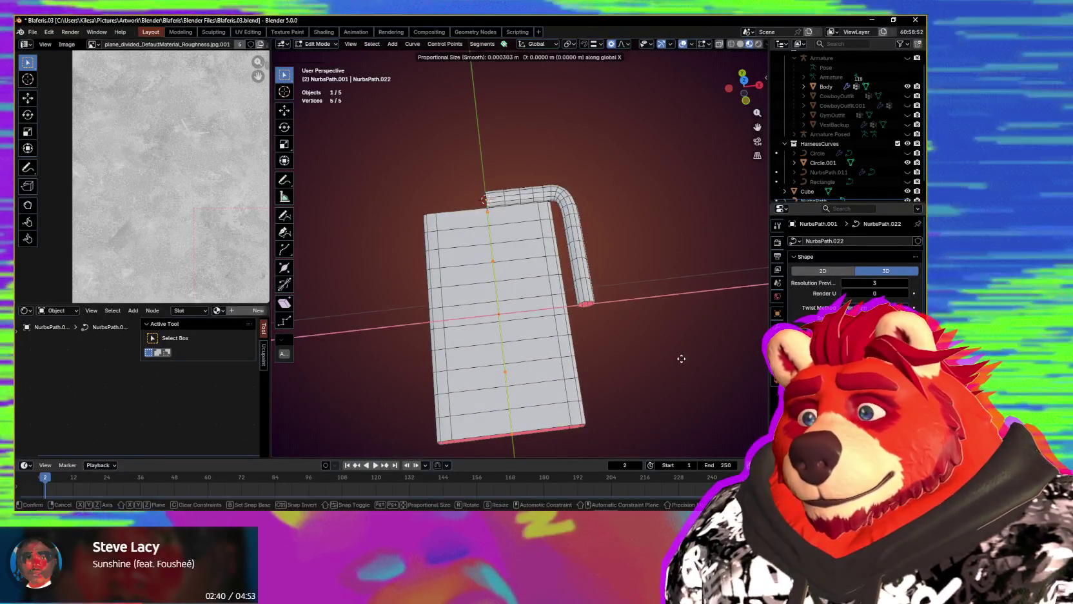
{"action": "left_click", "coordinate": [686, 358]}
{"action": "mouse_move", "coordinate": [685, 357]}
{"action": "middle_mouse_down"}
{"action": "mouse_move", "coordinate": [524, 297]}
{"action": "mouse_move", "coordinate": [566, 298]}
{"action": "middle_mouse_up"}
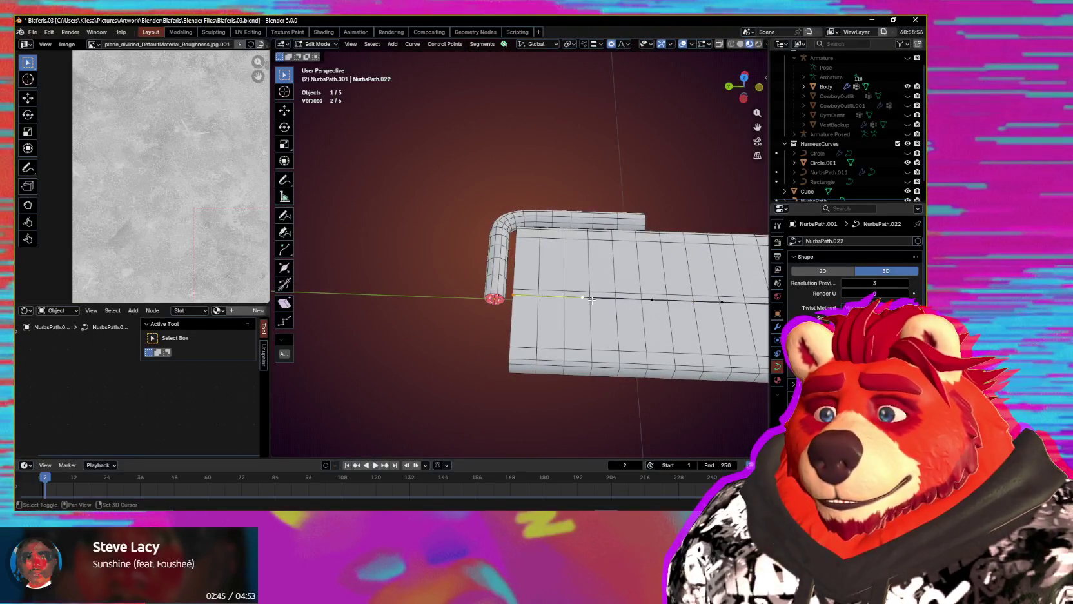
{"action": "right_click", "coordinate": [591, 299]}
{"action": "left_click", "coordinate": [561, 248]}
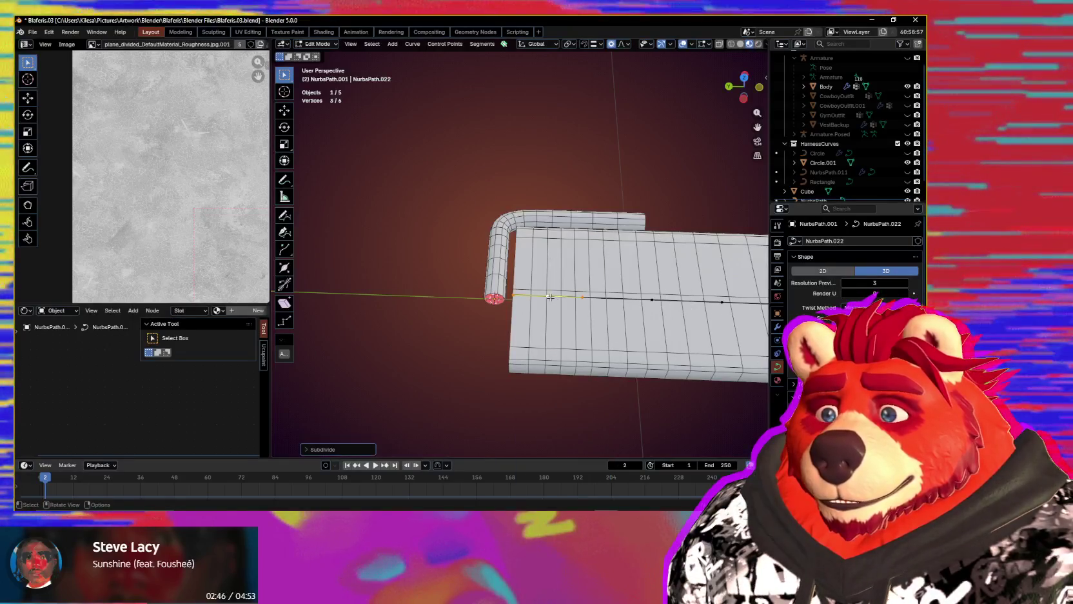
- Reposition a control point near the hook, first along Y, then further along the curve
{"action": "left_click", "coordinate": [550, 297]}
{"action": "key", "text": "g"}
{"action": "key", "text": "y"}
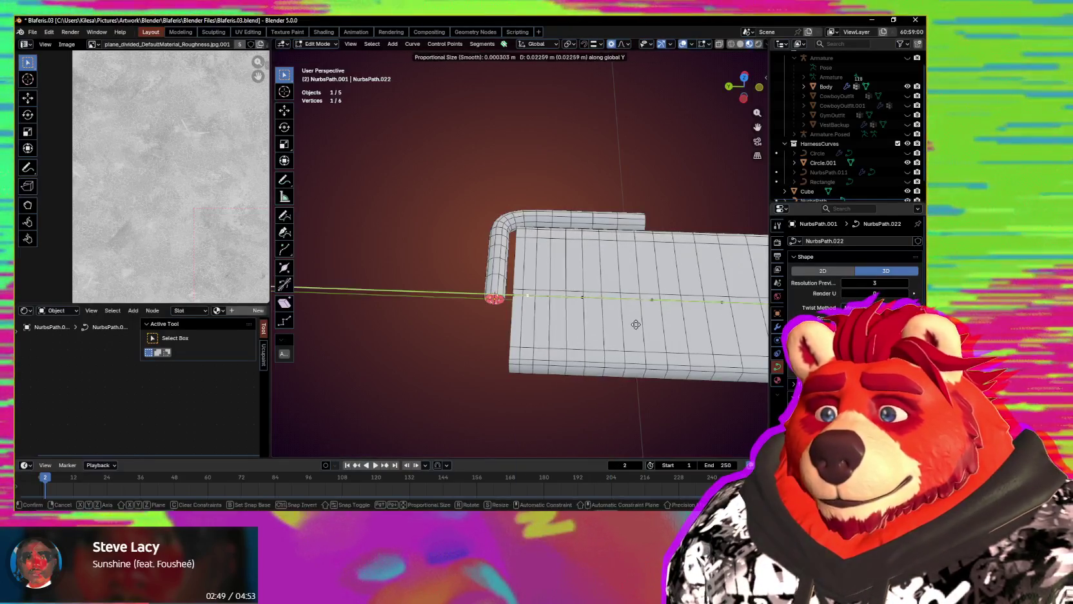
{"action": "left_click", "coordinate": [636, 324]}
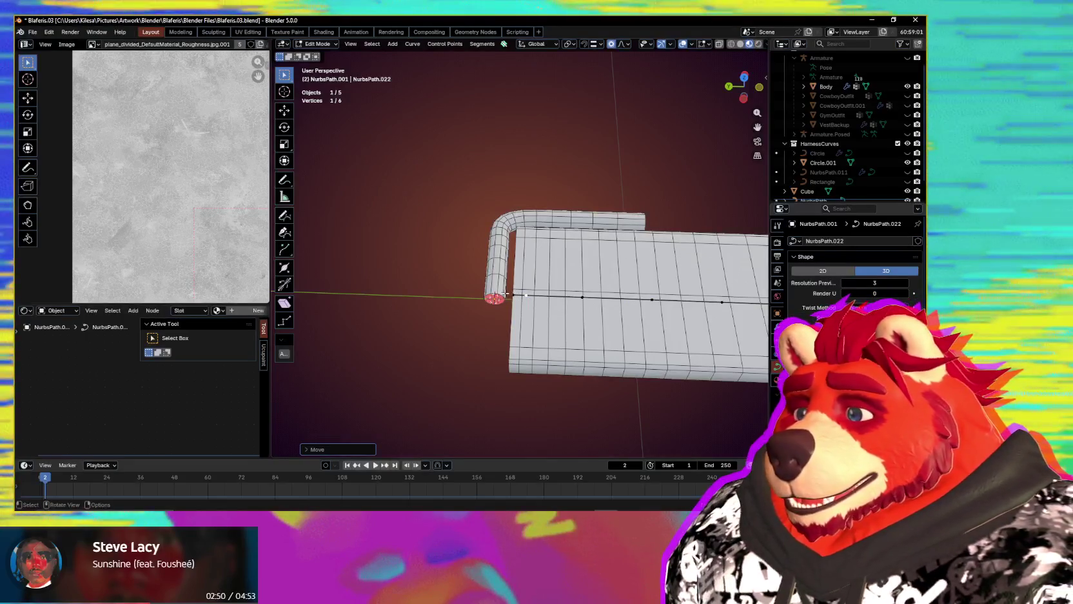
{"action": "key", "text": "g"}
{"action": "left_click", "coordinate": [542, 298]}
- Shrink the strap's end point to zero width with Alt+S 0 and move it along Y
{"action": "left_click", "coordinate": [520, 294]}
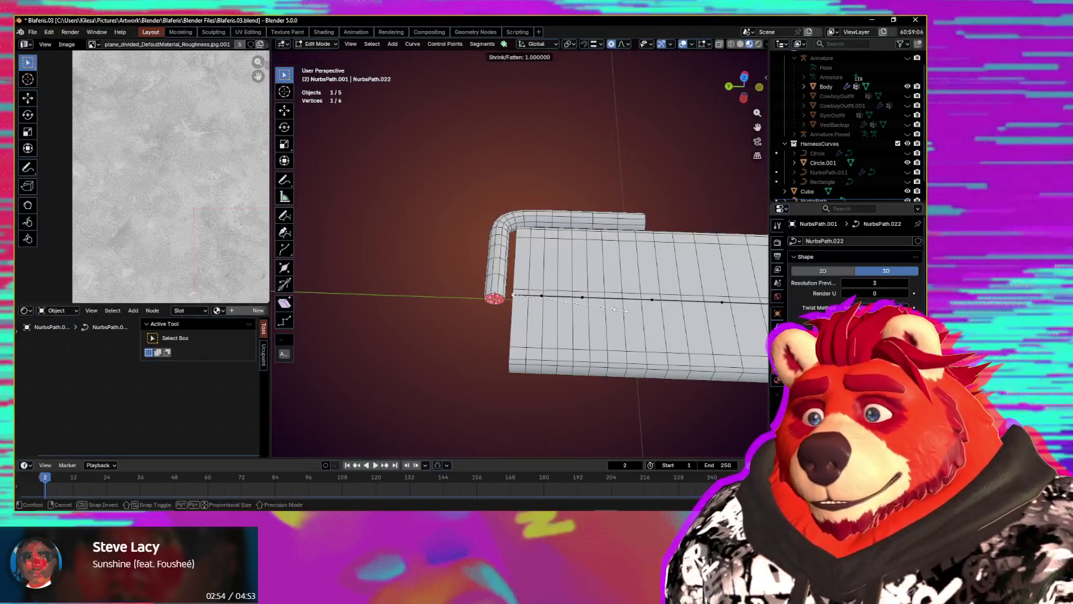
{"action": "key", "text": "0"}
{"action": "mouse_move", "coordinate": [621, 310]}
{"action": "middle_mouse_down"}
{"action": "mouse_move", "coordinate": [580, 327]}
{"action": "mouse_move", "coordinate": [561, 314]}
{"action": "middle_mouse_up"}
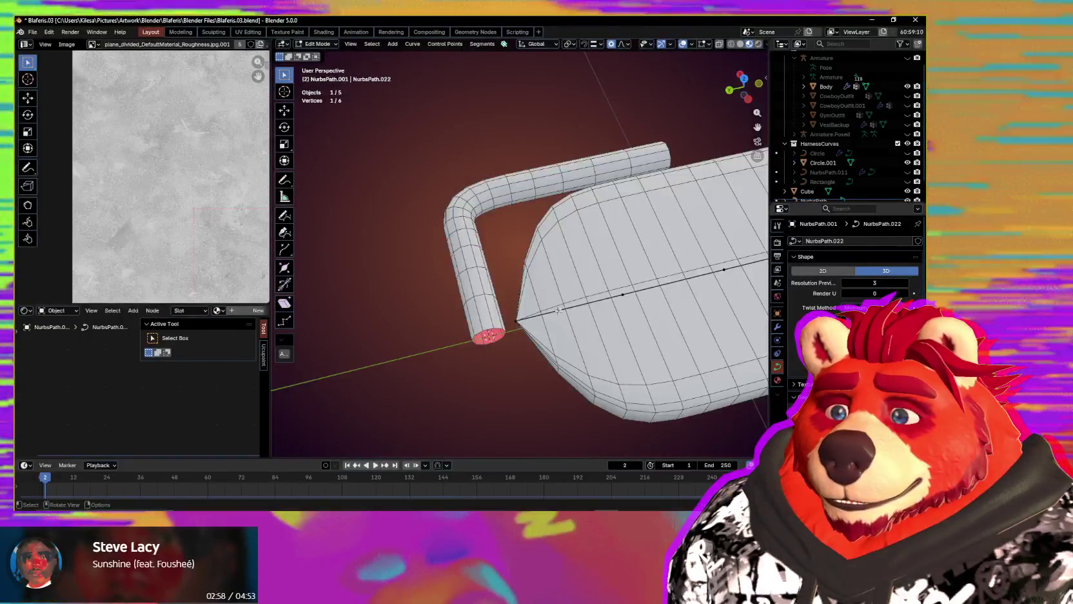
{"action": "key", "text": "g"}
{"action": "key", "text": "y"}
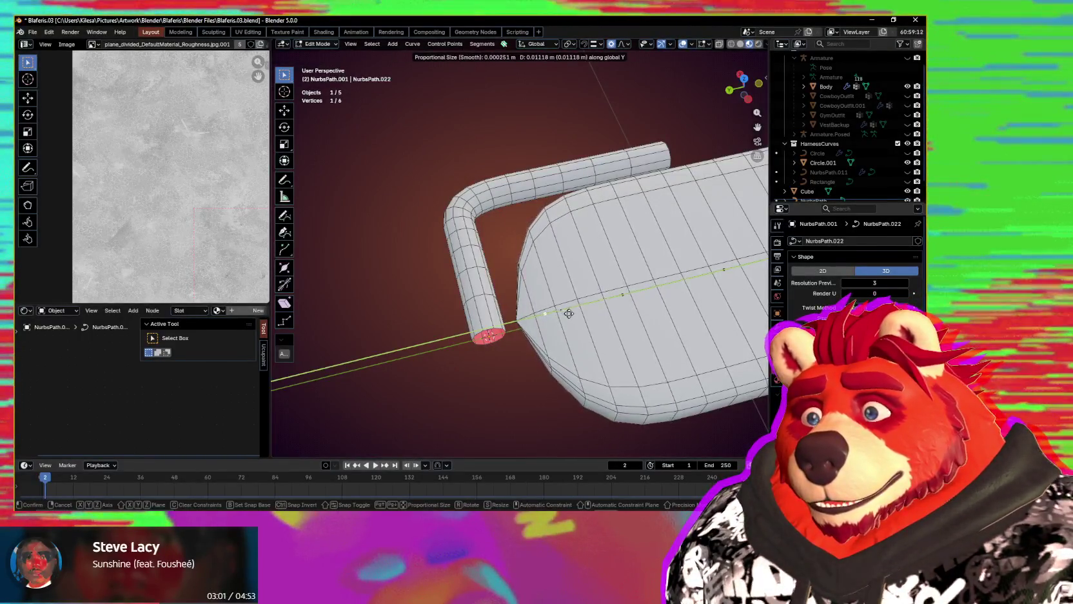
{"action": "left_click", "coordinate": [570, 313]}
- Hide and restore overlays to preview the strap, then bring up the harness reference photo
{"action": "scroll", "coordinate": [600, 328], "scroll_direction": "down", "scroll_amount": 4}
{"action": "key", "text": "shift+alt+z"}
{"action": "middle_click_drag", "start_coordinate": [610, 334], "coordinate": [529, 316]}
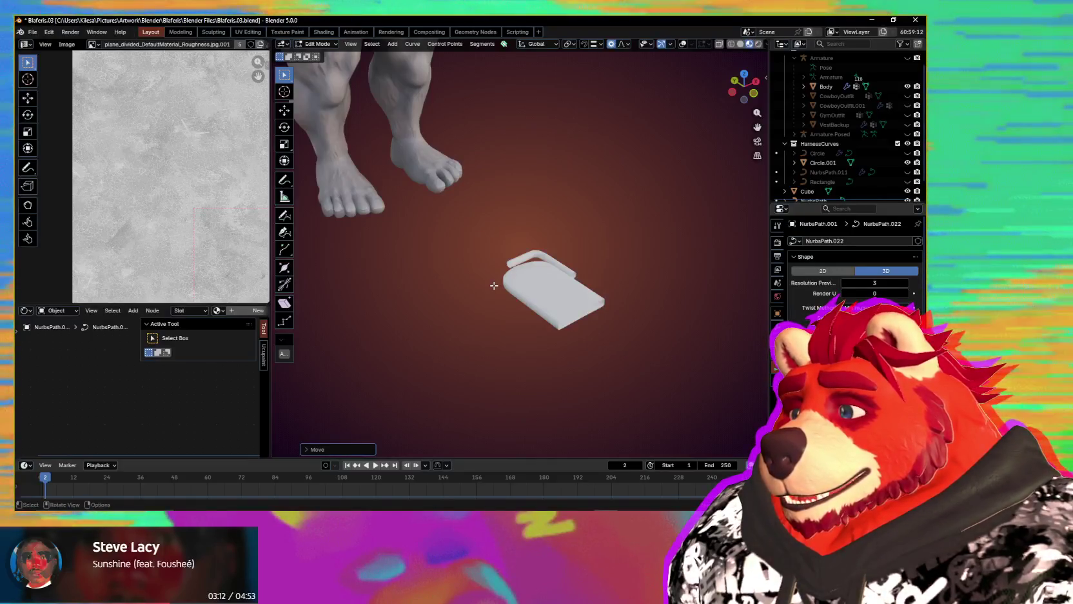
{"action": "scroll", "coordinate": [532, 283], "scroll_direction": "up", "scroll_amount": 3}
{"action": "mouse_move", "coordinate": [489, 284]}
{"action": "middle_mouse_down"}
{"action": "mouse_move", "coordinate": [532, 283]}
{"action": "mouse_move", "coordinate": [561, 262]}
{"action": "middle_mouse_up"}
{"action": "key", "text": "shift+alt+z"}
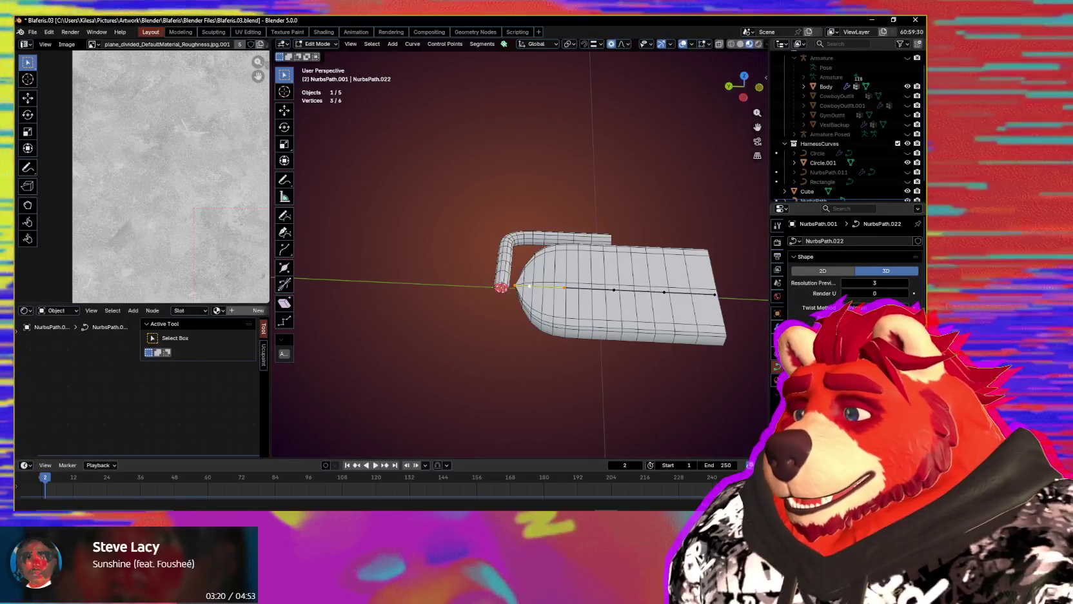
{"action": "key", "text": "alt+Tab"}
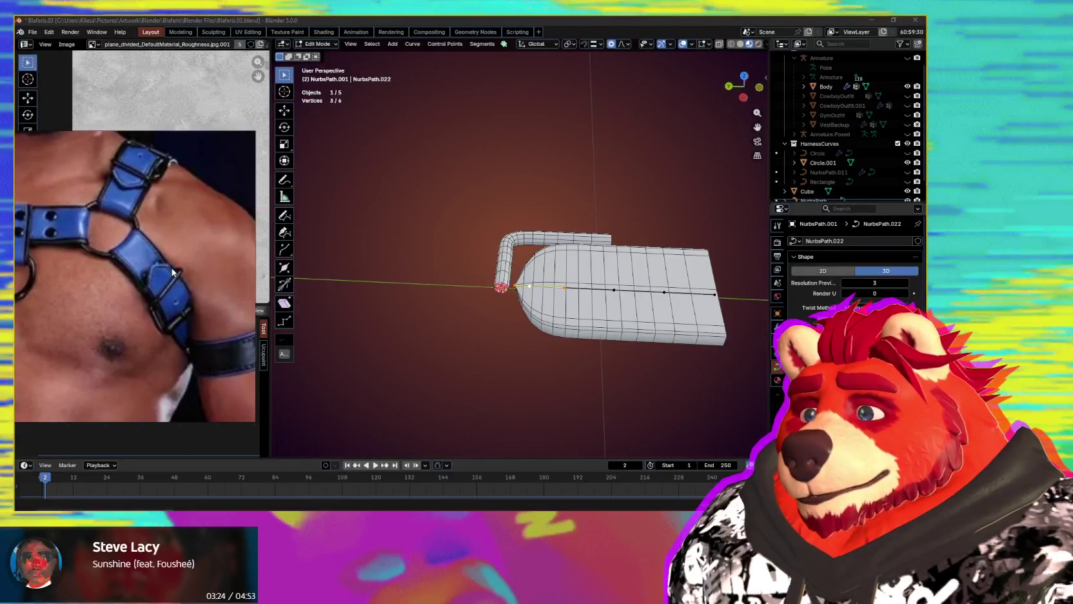
- Reposition the strap's end point twice with constrained moves, checking it edge-on
{"action": "middle_click_drag", "start_coordinate": [516, 258], "coordinate": [536, 262]}
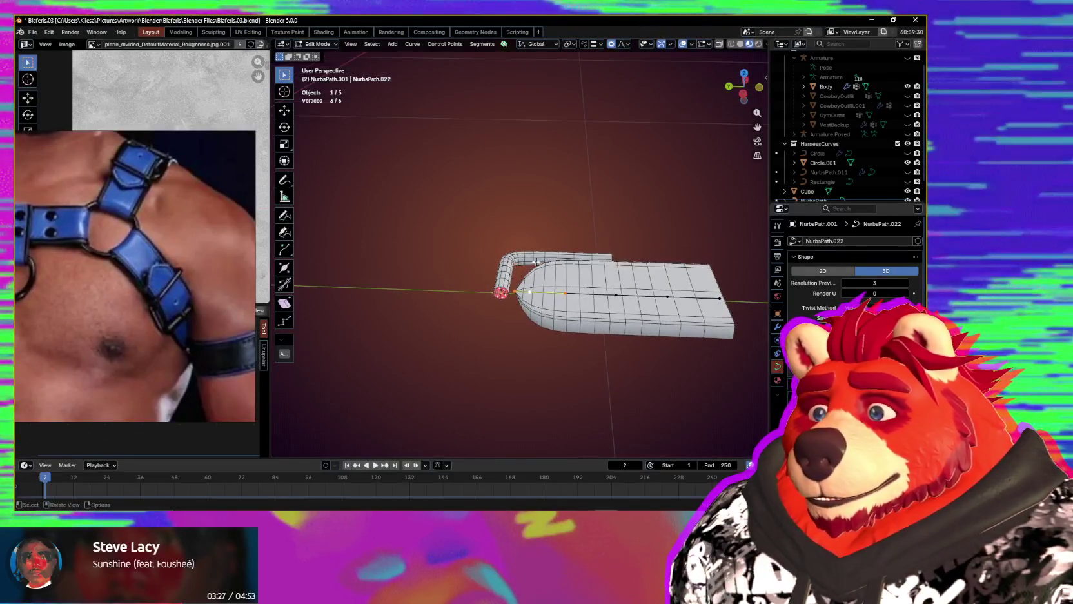
{"action": "key", "text": "g"}
{"action": "key", "text": "shift+x"}
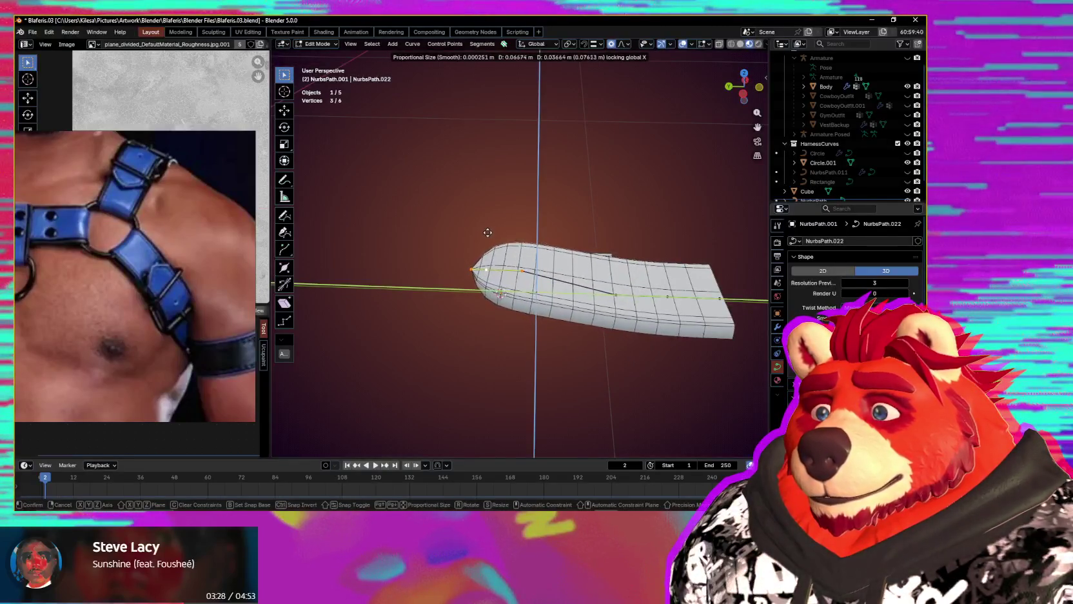
{"action": "left_click", "coordinate": [490, 231]}
{"action": "mouse_move", "coordinate": [503, 245]}
{"action": "middle_mouse_down"}
{"action": "mouse_move", "coordinate": [516, 224]}
{"action": "mouse_move", "coordinate": [629, 273]}
{"action": "middle_mouse_up"}
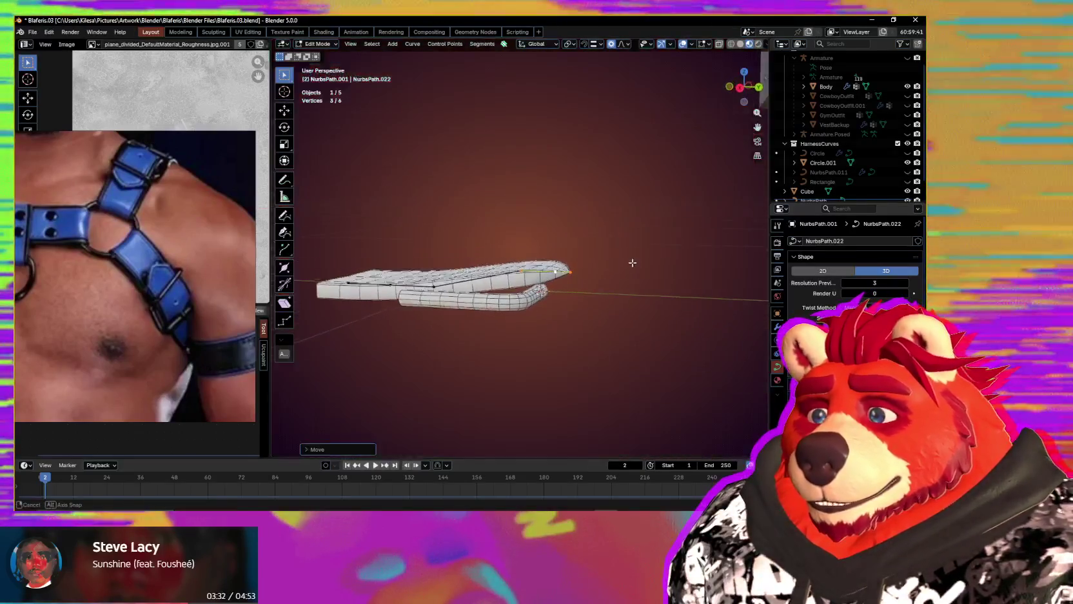
{"action": "key", "text": "g"}
{"action": "key", "text": "shift+x"}
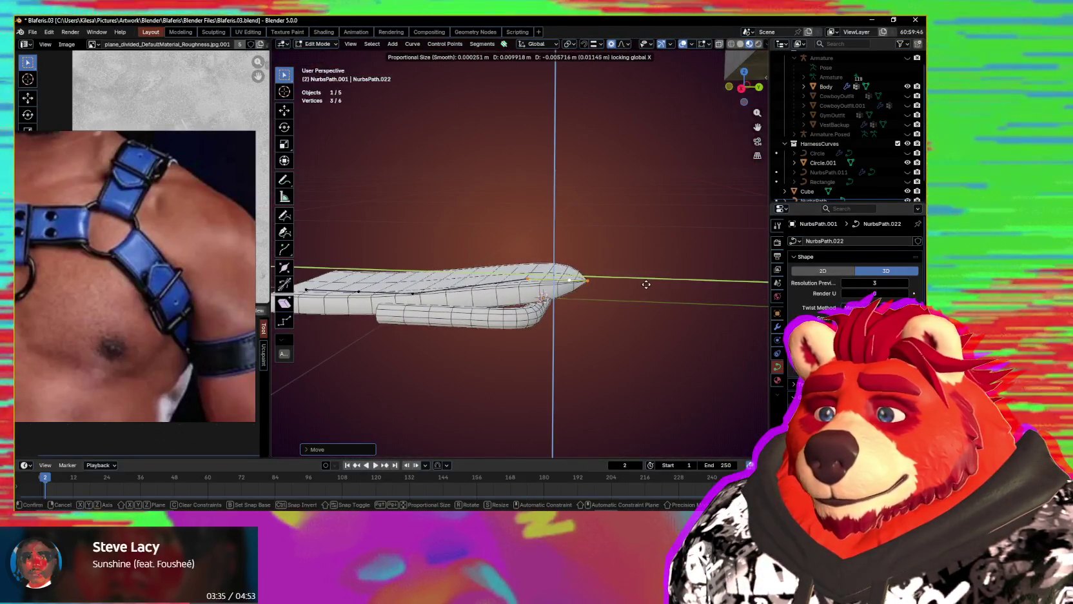
{"action": "left_click", "coordinate": [646, 286]}
{"action": "middle_click_drag", "start_coordinate": [645, 285], "coordinate": [634, 271]}
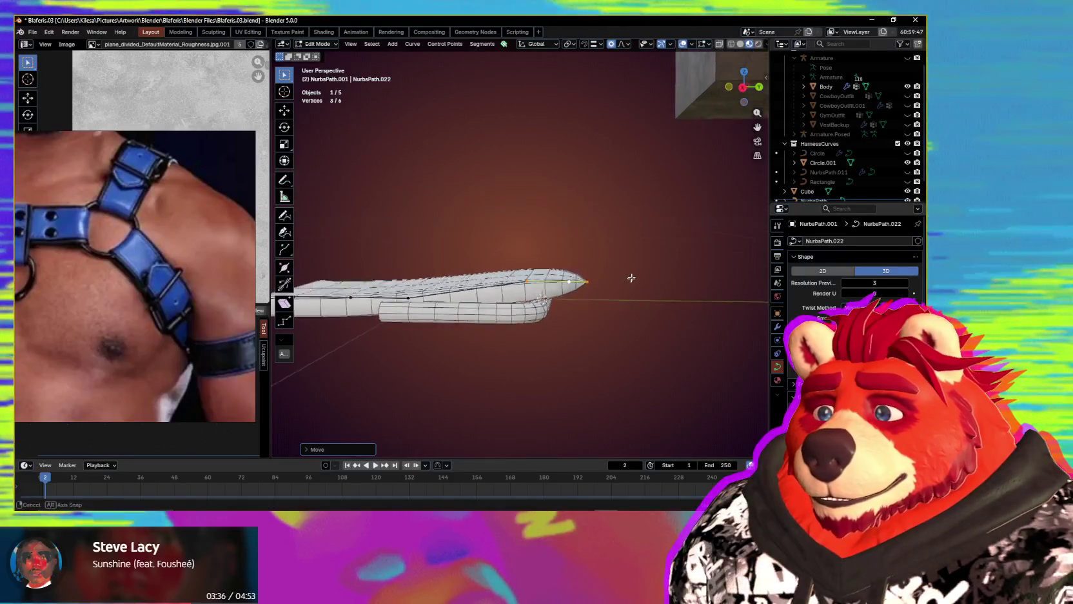
- Rotate the strap tip about X and nudge it so it lies flatter along the strap
{"action": "key", "text": "r"}
{"action": "key", "text": "x"}
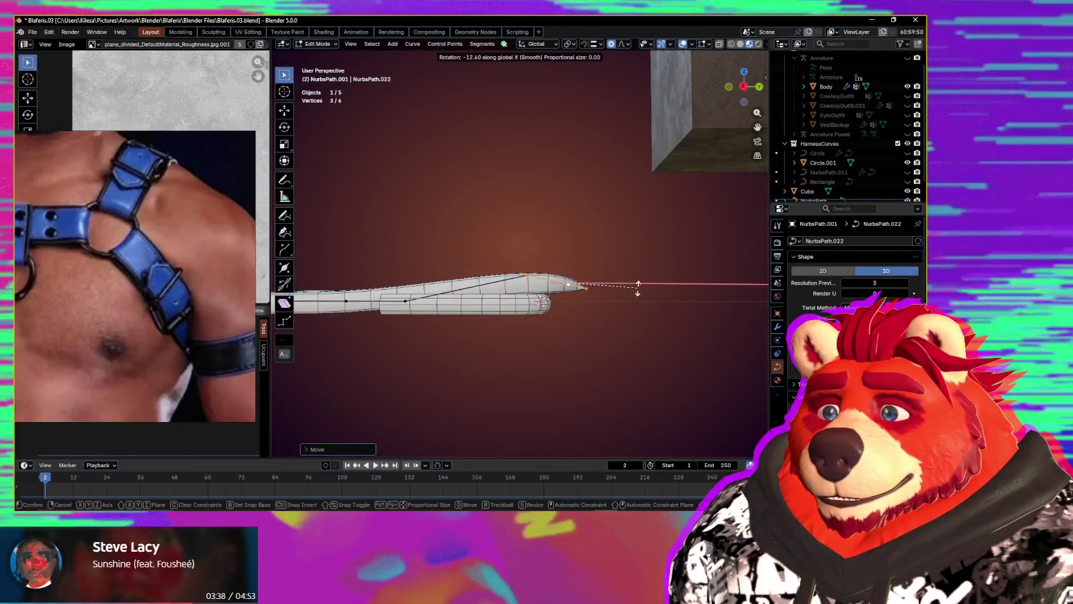
{"action": "left_click", "coordinate": [638, 301]}
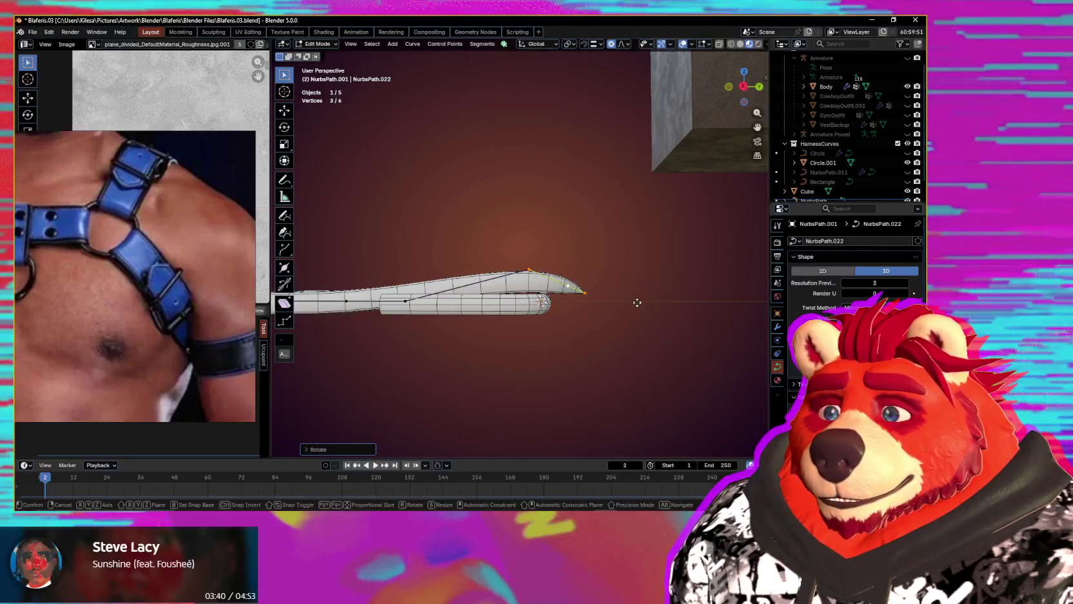
{"action": "key", "text": "shift+x"}
{"action": "left_click", "coordinate": [641, 305]}
{"action": "mouse_move", "coordinate": [613, 302]}
{"action": "middle_mouse_down"}
{"action": "mouse_move", "coordinate": [501, 385]}
{"action": "mouse_move", "coordinate": [603, 345]}
{"action": "mouse_move", "coordinate": [637, 302]}
{"action": "middle_mouse_up"}
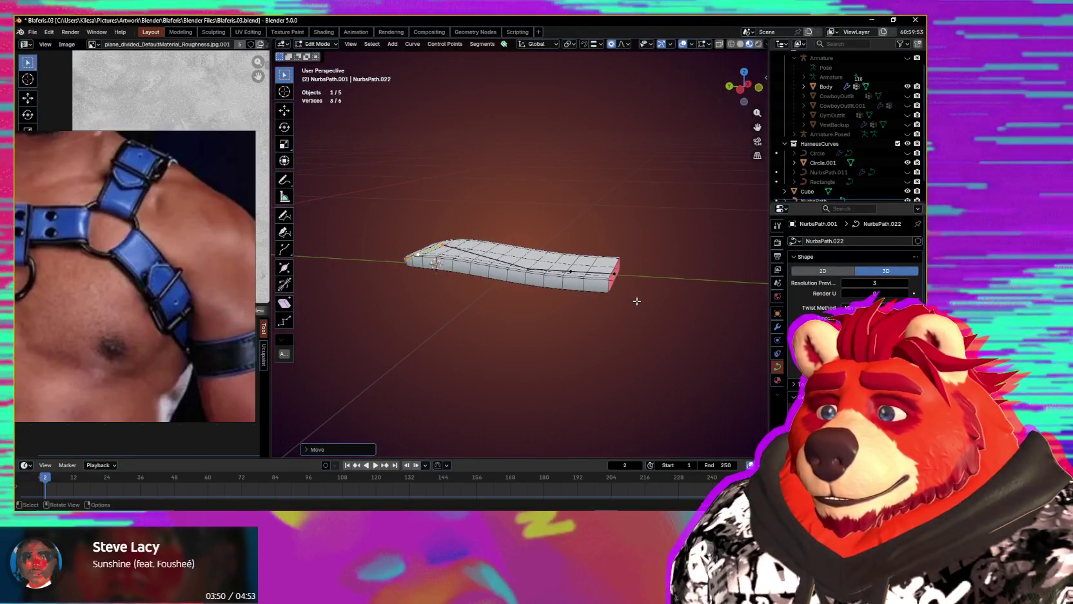
{"action": "mouse_move", "coordinate": [645, 300]}
{"action": "middle_mouse_down"}
{"action": "mouse_move", "coordinate": [607, 308]}
{"action": "mouse_move", "coordinate": [502, 252]}
{"action": "middle_mouse_up"}
{"action": "left_click", "coordinate": [580, 276]}
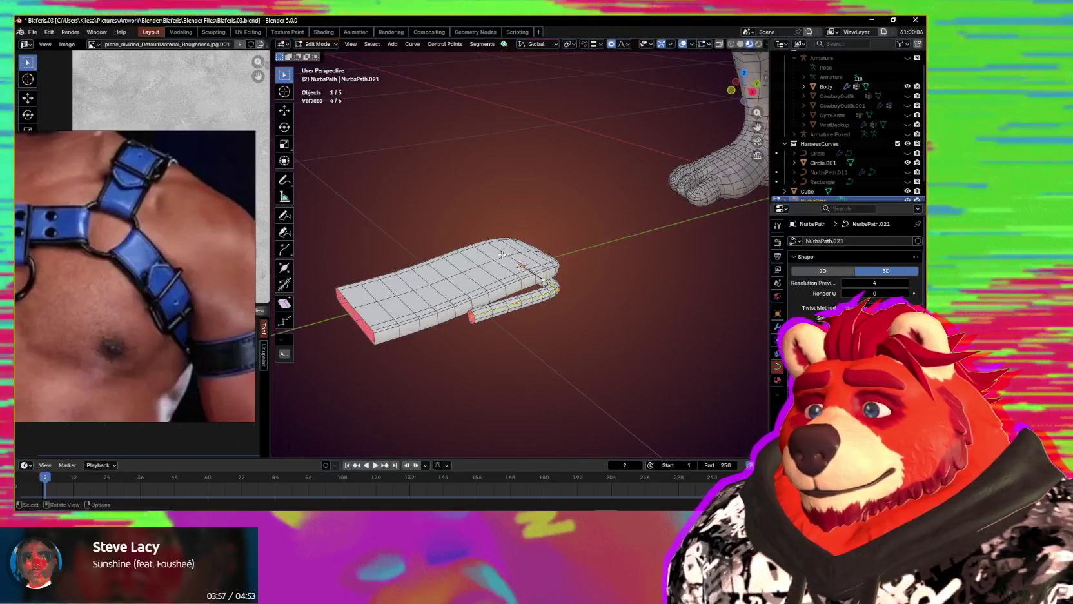
- Move the selected fold points along X to tighten the second curve's fold
{"action": "scroll", "coordinate": [502, 252], "scroll_direction": "up", "scroll_amount": 2}
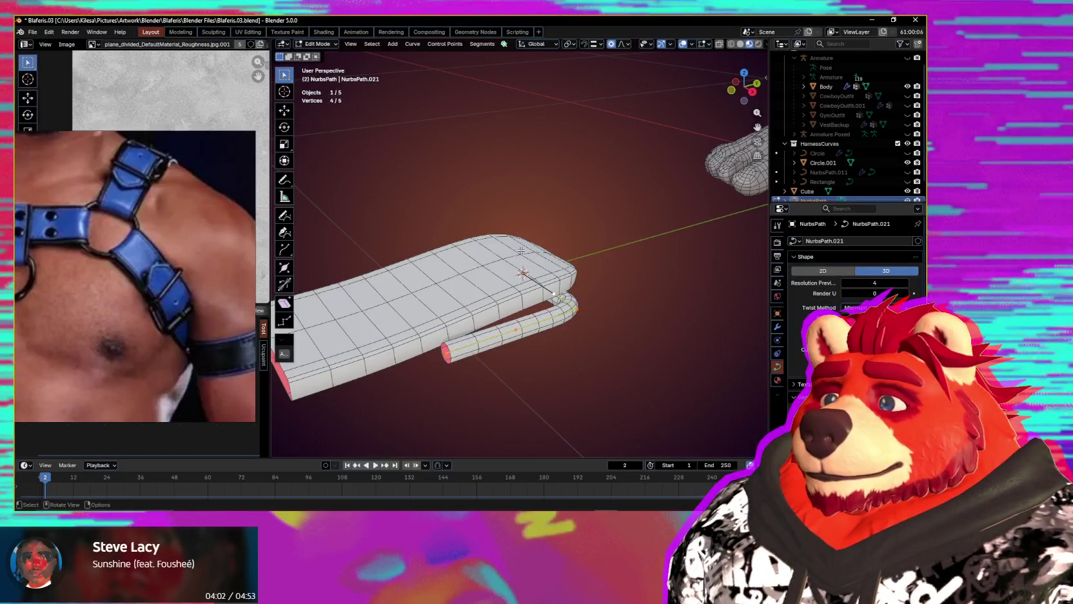
{"action": "middle_click_drag", "start_coordinate": [521, 250], "coordinate": [619, 310]}
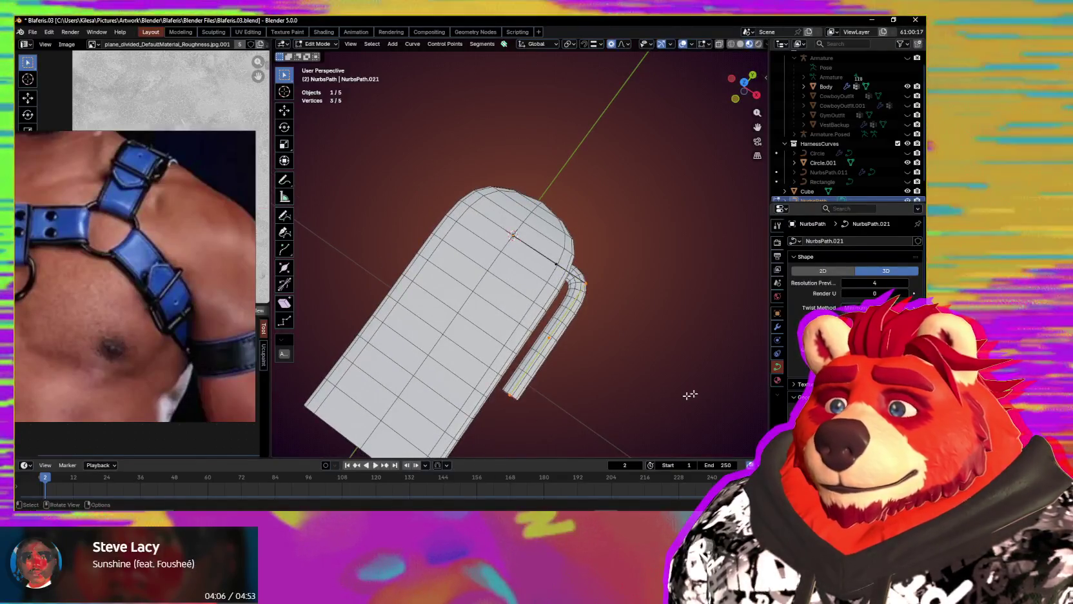
{"action": "key", "text": "g"}
{"action": "key", "text": "x"}
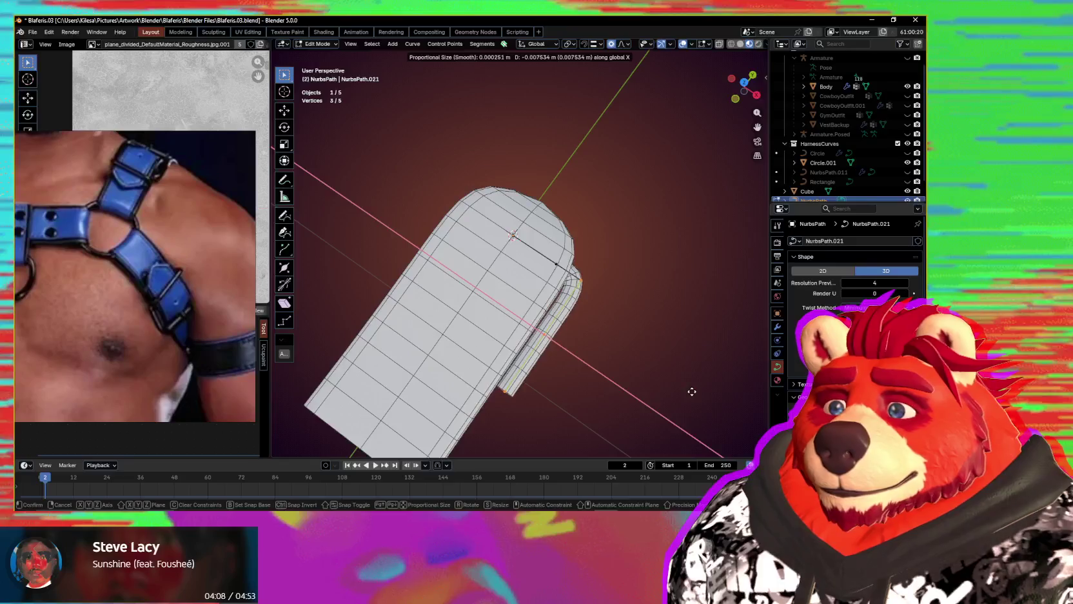
{"action": "left_click", "coordinate": [691, 391]}
- Undo a trial Z extrusion, then duplicate the curve in Object Mode to make a raised copy
{"action": "middle_click_drag", "start_coordinate": [647, 376], "coordinate": [464, 291]}
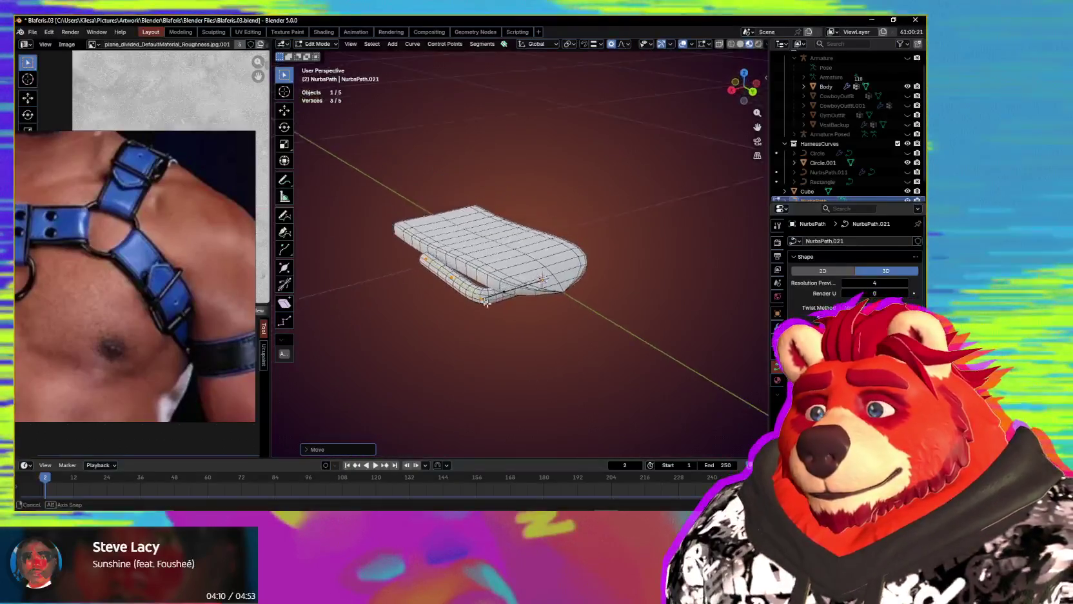
{"action": "scroll", "coordinate": [434, 314], "scroll_direction": "up", "scroll_amount": 1}
{"action": "key", "text": "e"}
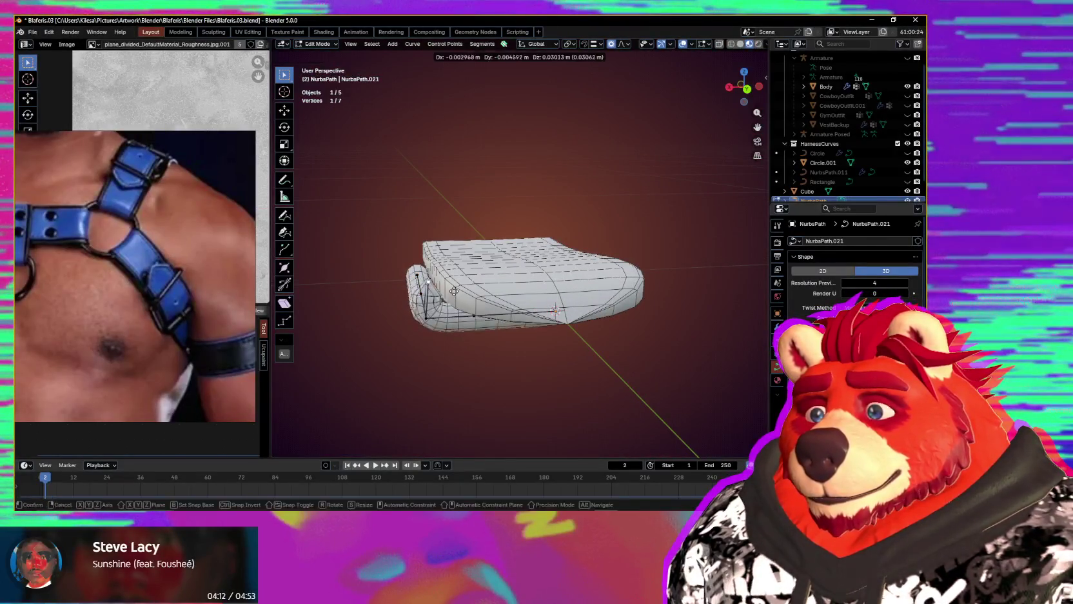
{"action": "key", "text": "z"}
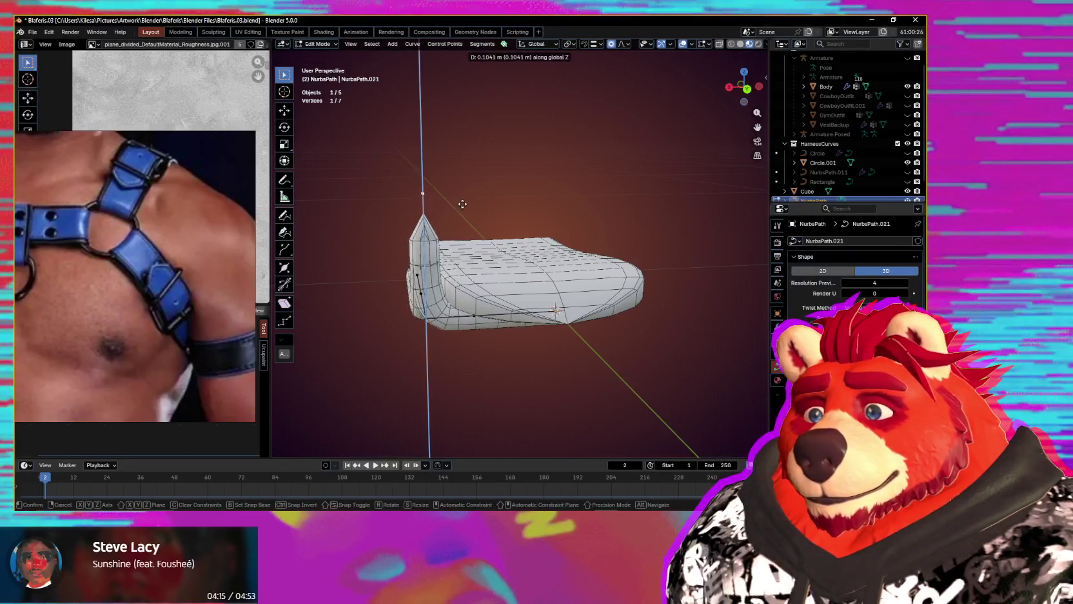
{"action": "key", "text": "Escape"}
{"action": "key", "text": "ctrl+z"}
{"action": "mouse_move", "coordinate": [486, 225]}
{"action": "middle_mouse_down"}
{"action": "mouse_move", "coordinate": [506, 238]}
{"action": "mouse_move", "coordinate": [476, 343]}
{"action": "mouse_move", "coordinate": [526, 338]}
{"action": "mouse_move", "coordinate": [536, 366]}
{"action": "middle_mouse_up"}
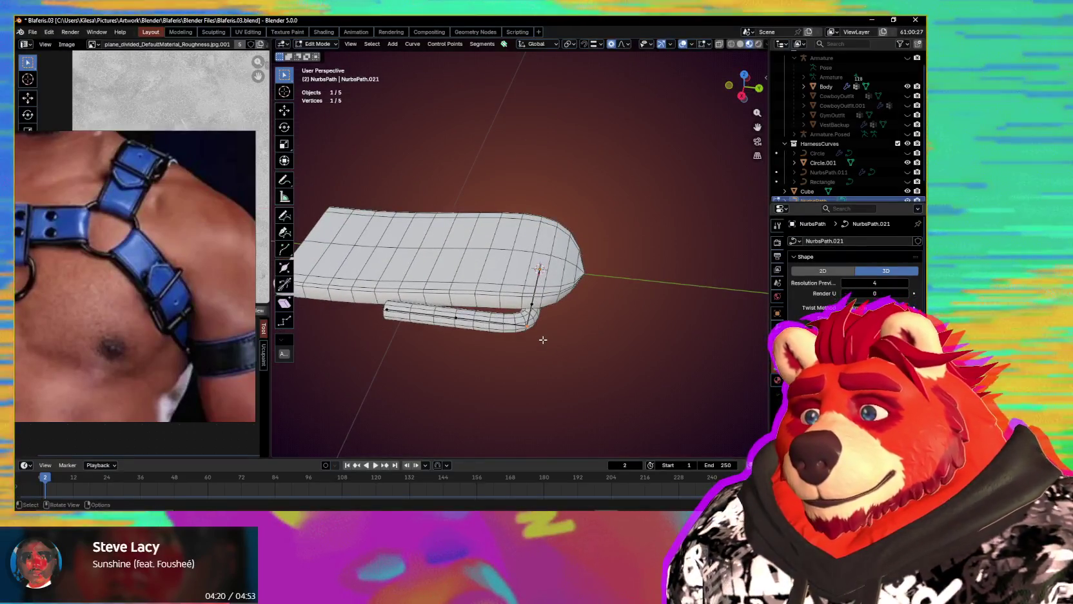
{"action": "key", "text": "Tab"}
{"action": "key", "text": "shift+d"}
- Raise the copied curve along Z and delete its extra control points in Edit Mode
{"action": "key", "text": "z"}
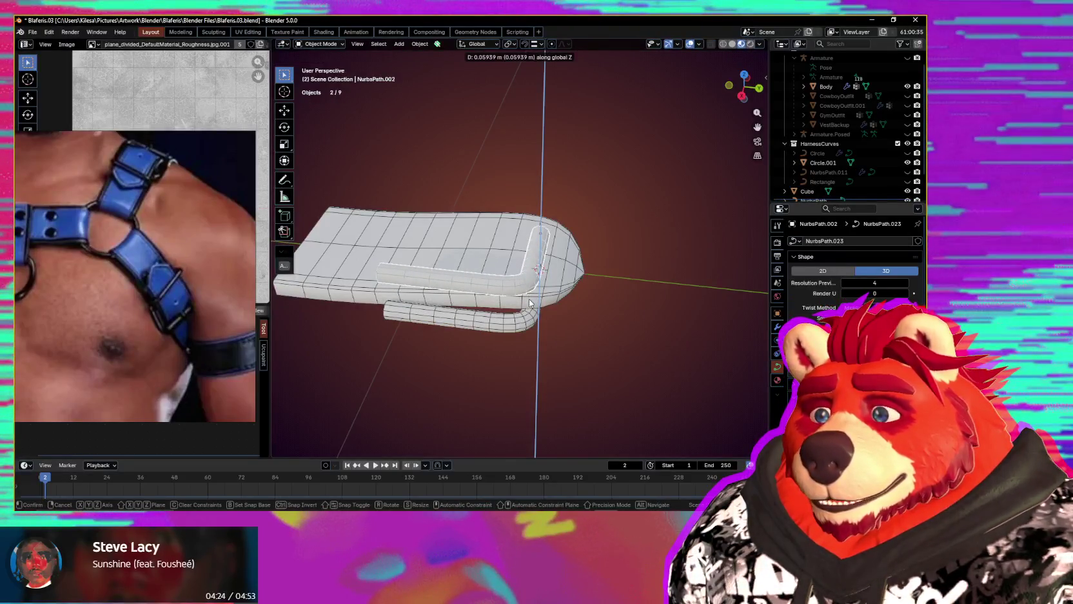
{"action": "left_click", "coordinate": [530, 302]}
{"action": "key", "text": "Tab"}
{"action": "middle_click_drag", "start_coordinate": [362, 301], "coordinate": [452, 290]}
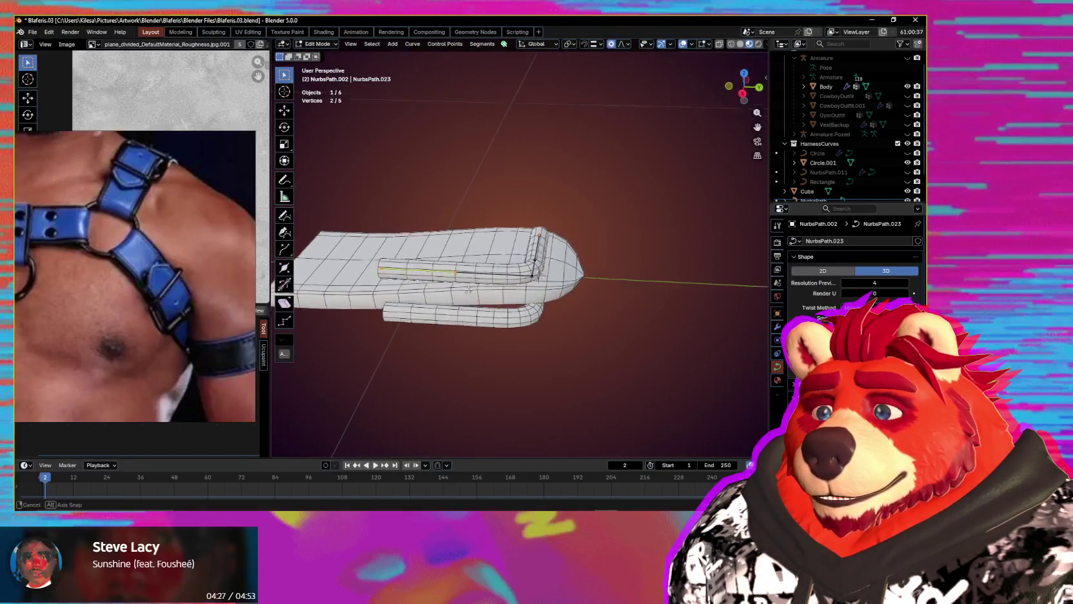
{"action": "key", "text": "x"}
{"action": "left_click", "coordinate": [483, 285]}
- Extrude the copy's end point downward and place the bend point below the strap's end
{"action": "left_click", "coordinate": [537, 284]}
{"action": "mouse_move", "coordinate": [537, 284]}
{"action": "middle_mouse_down"}
{"action": "mouse_move", "coordinate": [636, 280]}
{"action": "mouse_move", "coordinate": [569, 284]}
{"action": "middle_mouse_up"}
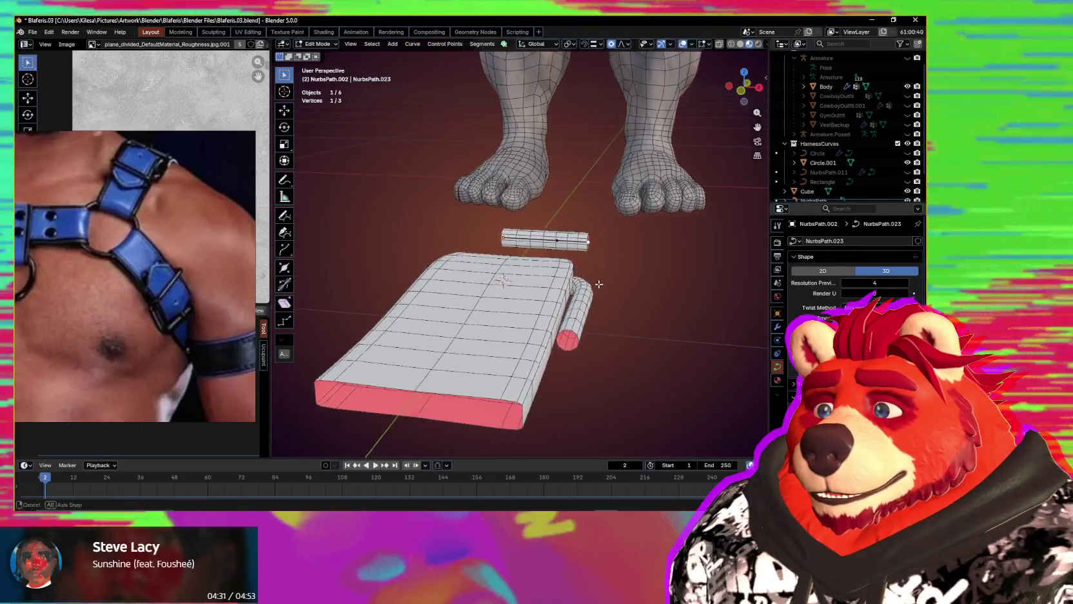
{"action": "key", "text": "e"}
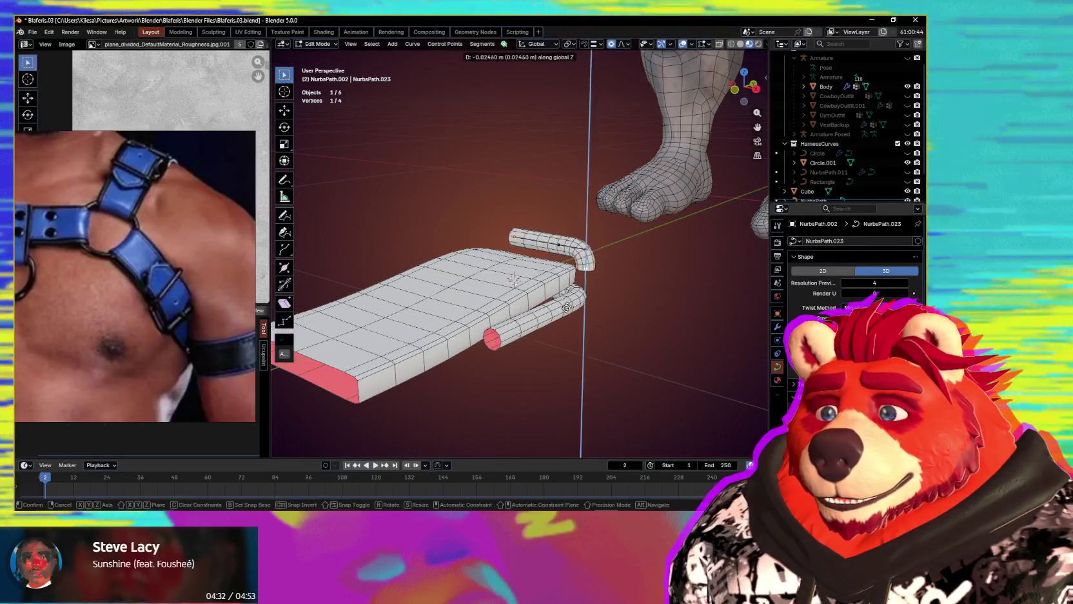
{"action": "mouse_move", "coordinate": [595, 333]}
{"action": "middle_mouse_down"}
{"action": "mouse_move", "coordinate": [551, 314]}
{"action": "mouse_move", "coordinate": [575, 305]}
{"action": "mouse_move", "coordinate": [581, 233]}
{"action": "middle_mouse_up"}
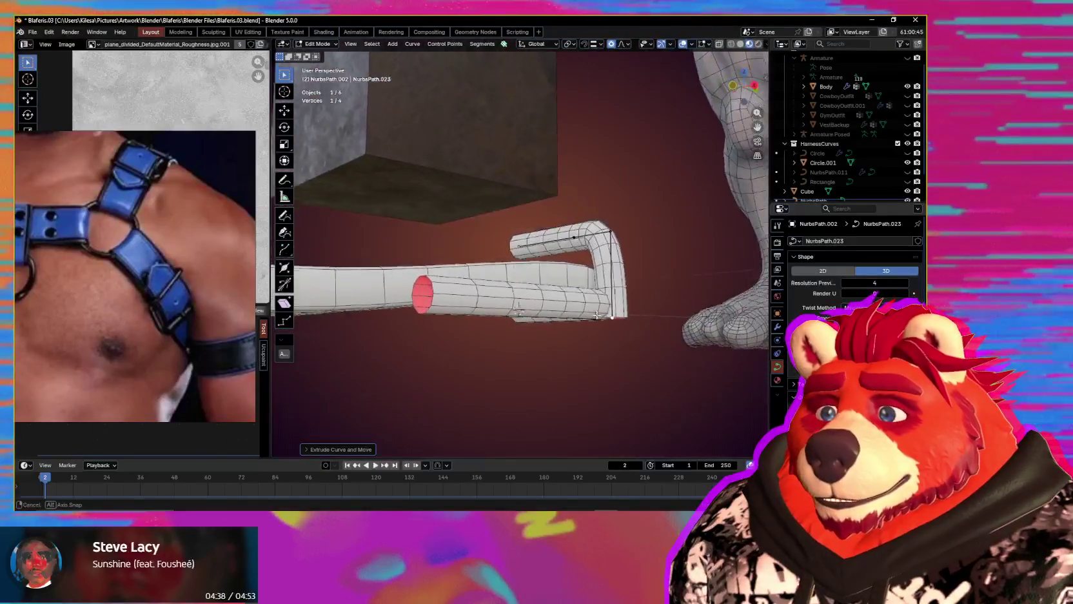
{"action": "key", "text": "g"}
{"action": "left_click", "coordinate": [618, 238]}
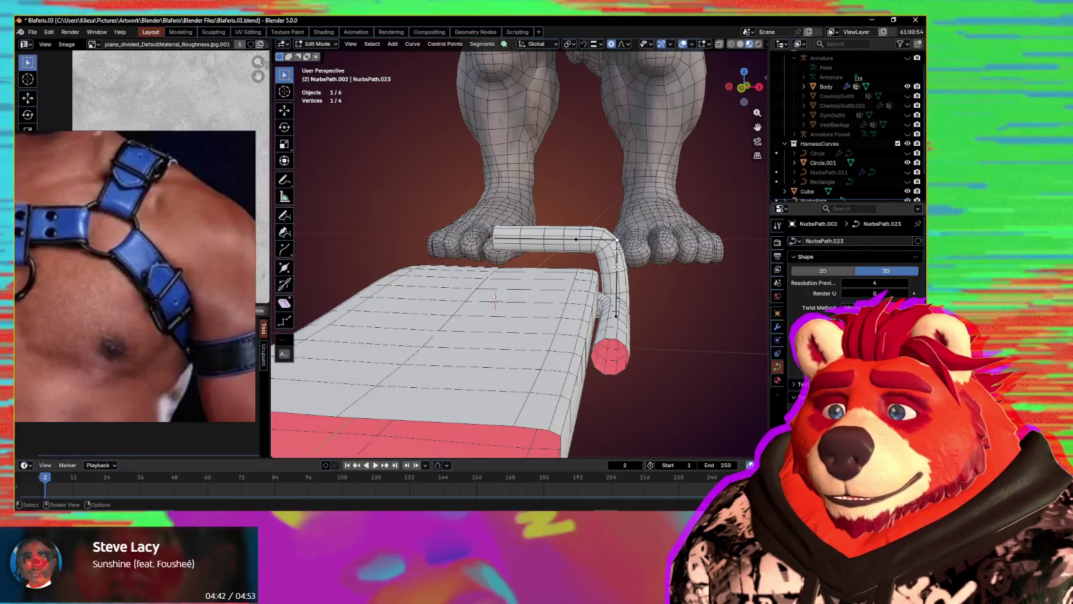
- Subdivide the bent segment and shift the new middle point along X
{"action": "right_click", "coordinate": [618, 318]}
{"action": "left_click", "coordinate": [610, 254]}
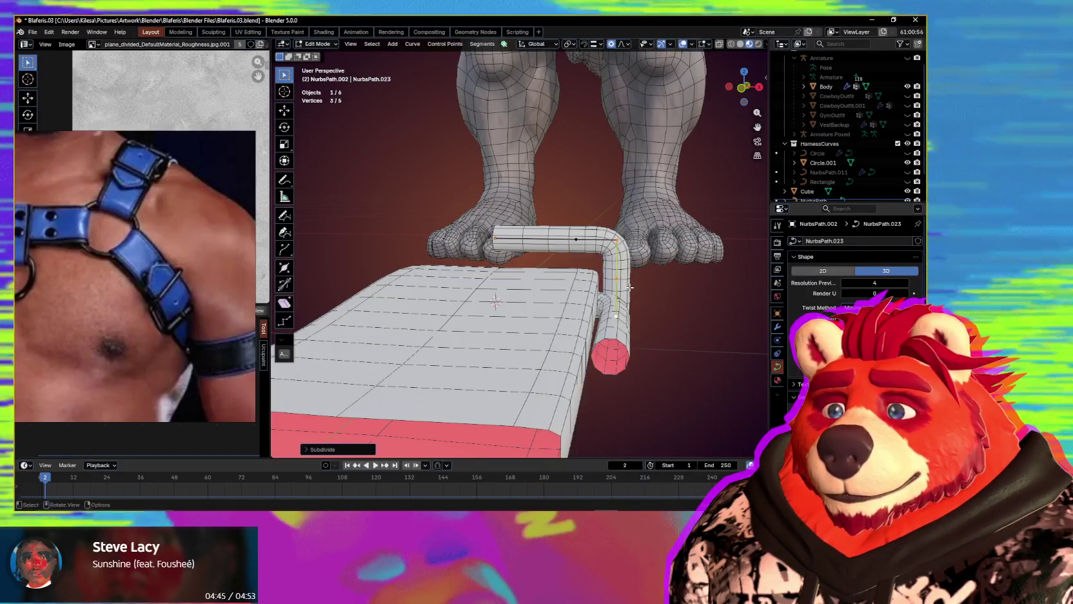
{"action": "key", "text": "g"}
{"action": "key", "text": "x"}
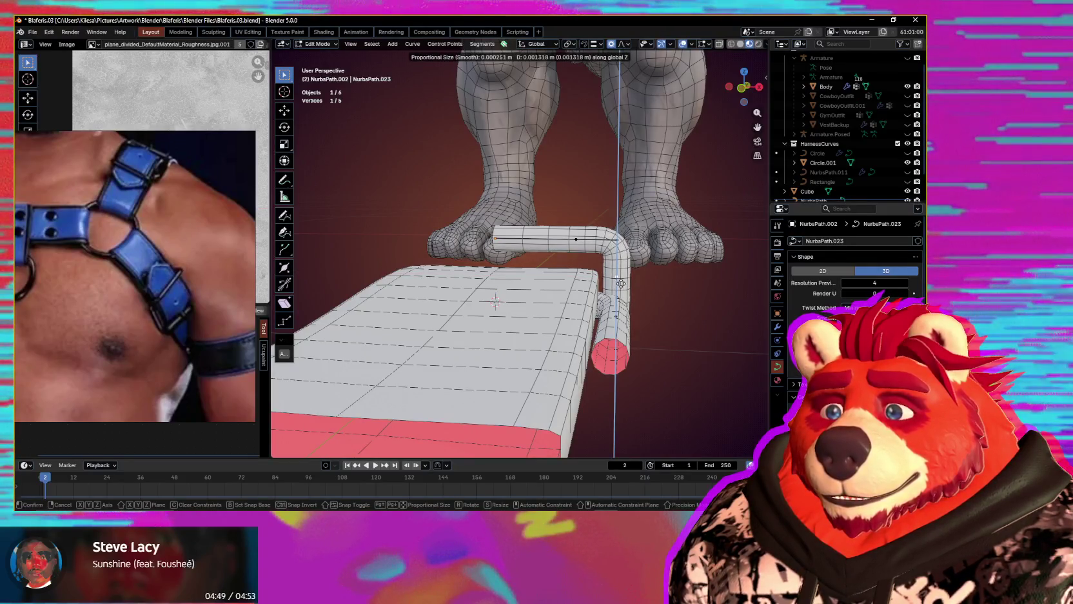
{"action": "left_click", "coordinate": [620, 287]}
- Move the hook's lower control points along X and Z so it wraps beneath the strap
{"action": "mouse_move", "coordinate": [621, 286]}
{"action": "middle_mouse_down"}
{"action": "mouse_move", "coordinate": [446, 292]}
{"action": "mouse_move", "coordinate": [490, 223]}
{"action": "middle_mouse_up"}
{"action": "left_click_drag", "start_coordinate": [498, 218], "coordinate": [393, 333]}
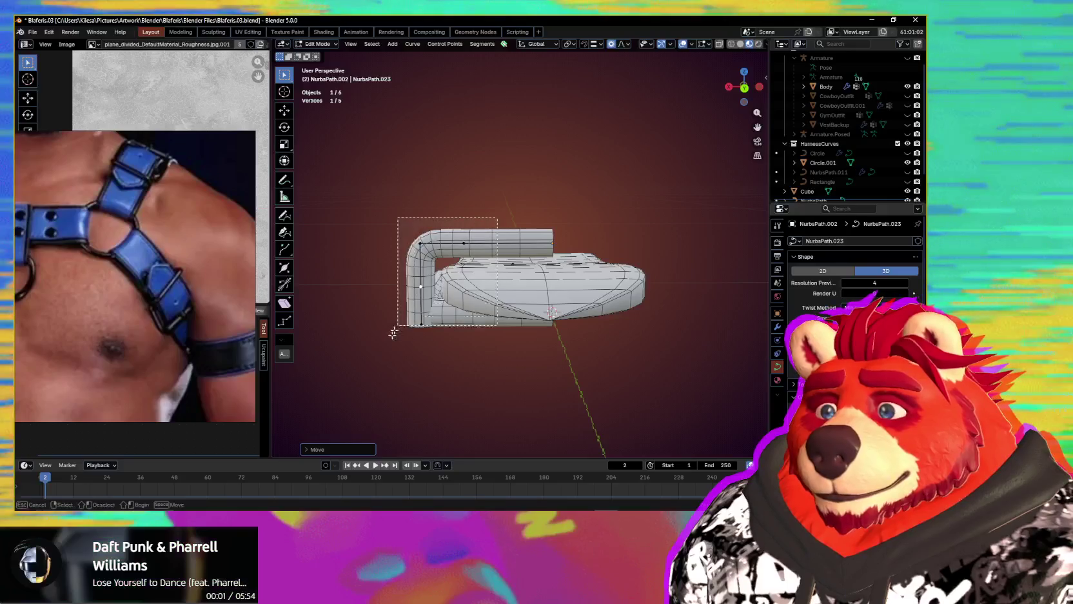
{"action": "key", "text": "g"}
{"action": "key", "text": "x"}
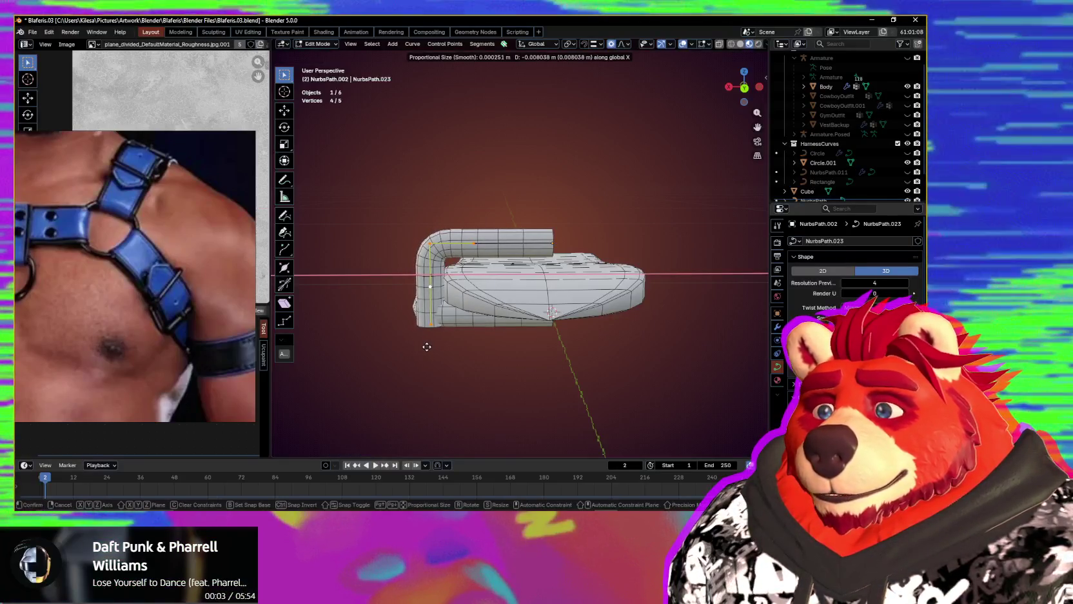
{"action": "left_click", "coordinate": [426, 347]}
{"action": "mouse_move", "coordinate": [425, 346]}
{"action": "middle_mouse_down"}
{"action": "mouse_move", "coordinate": [584, 356]}
{"action": "mouse_move", "coordinate": [574, 355]}
{"action": "middle_mouse_up"}
{"action": "key", "text": "g"}
{"action": "key", "text": "x"}
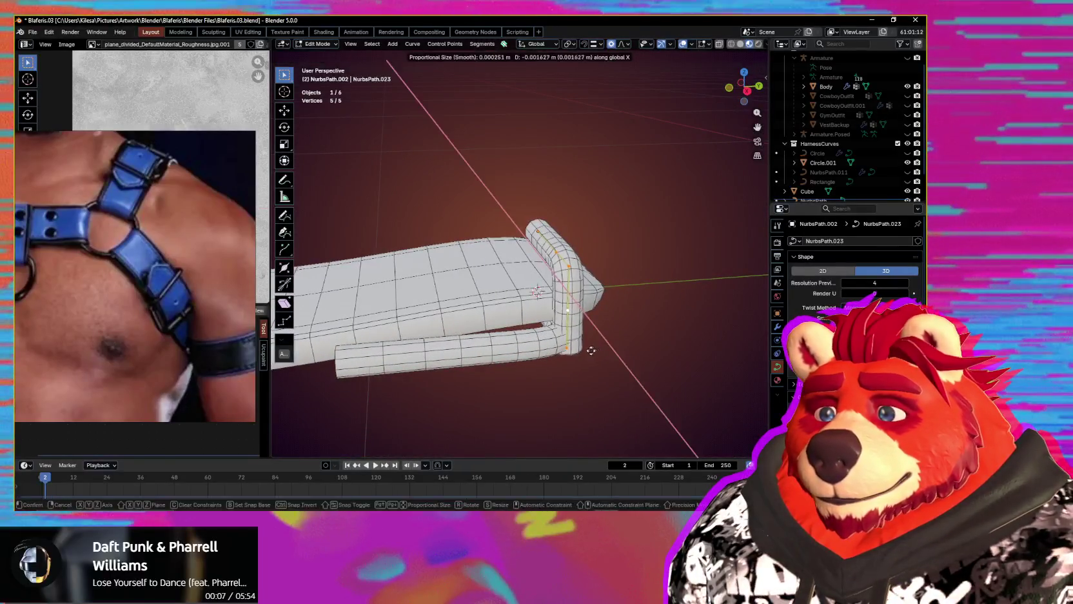
{"action": "key", "text": "z"}
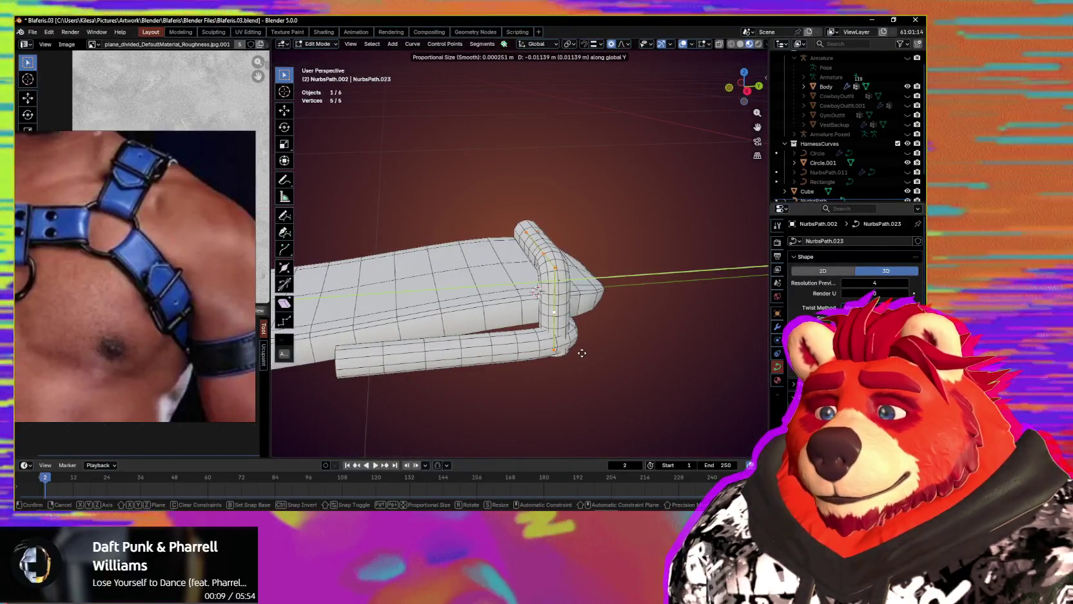